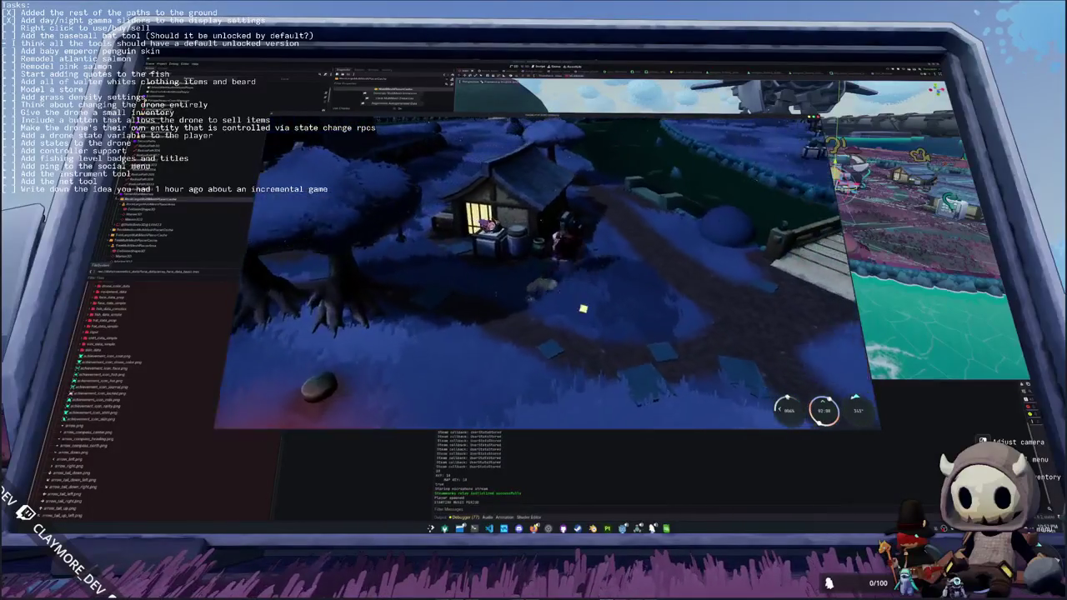
# - Check the Seal Milk item in game, then open global_input.gd at line 236 from the Debugger's Errors list
pyautogui.press('Tab')
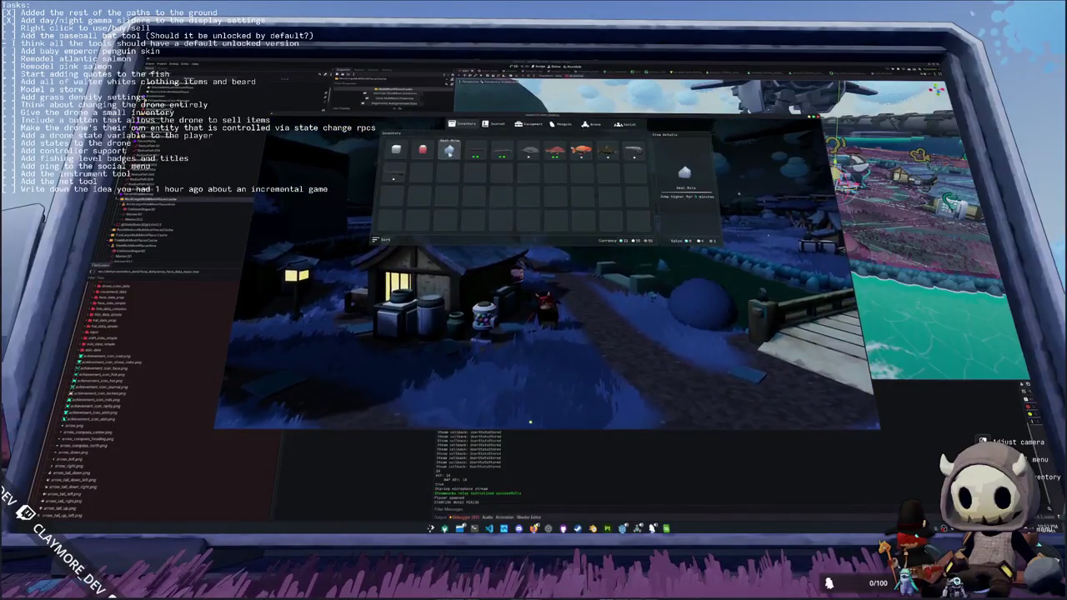
pyautogui.click(449, 150)
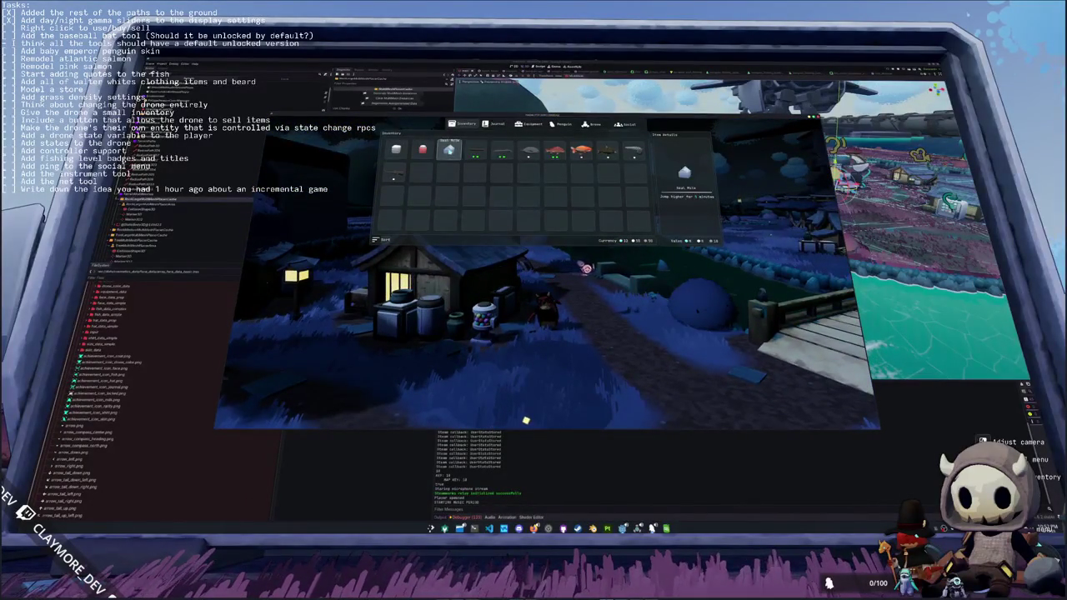
pyautogui.click(477, 517)
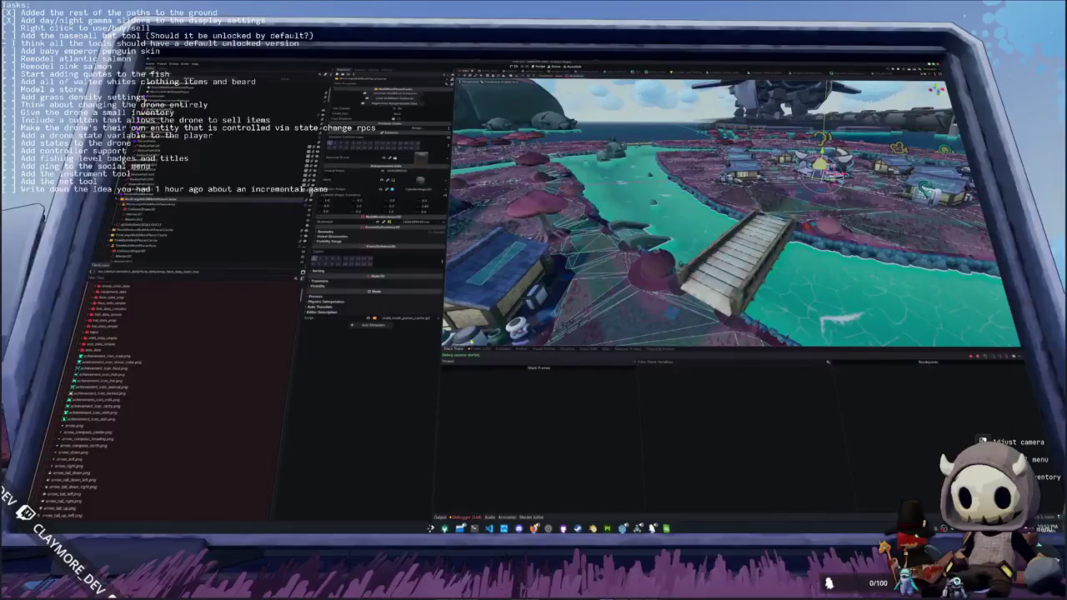
pyautogui.click(480, 349)
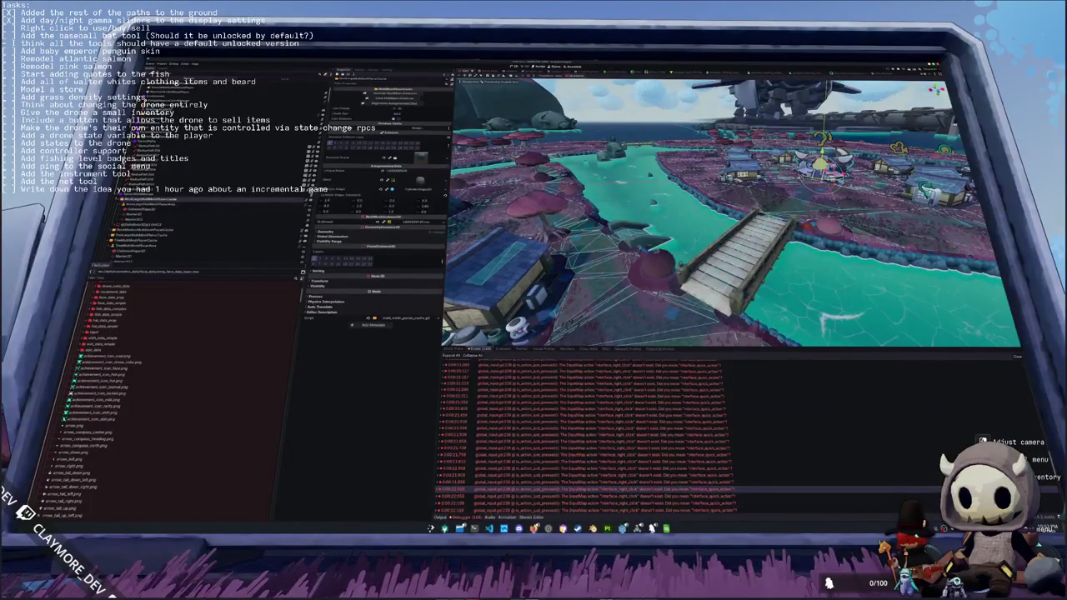
pyautogui.doubleClick(542, 489)
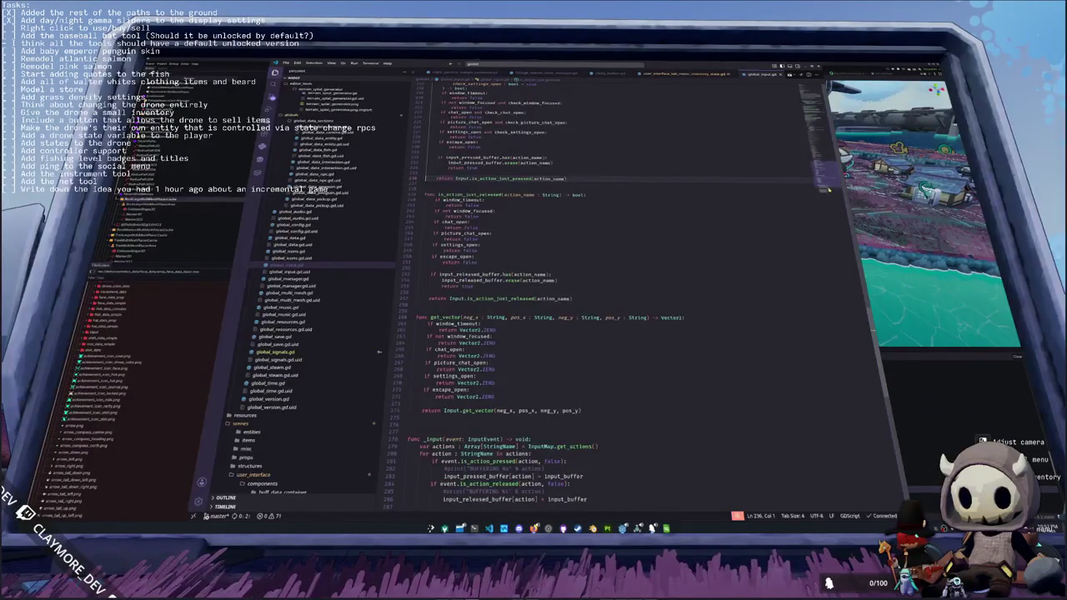
# - In the inventory state script's process_state, replace interface_right_click with interface_quick_action
pyautogui.click(684, 73)
pyautogui.scroll(-15, 563, 331)
pyautogui.doubleClick(575, 319)
pyautogui.write('in')
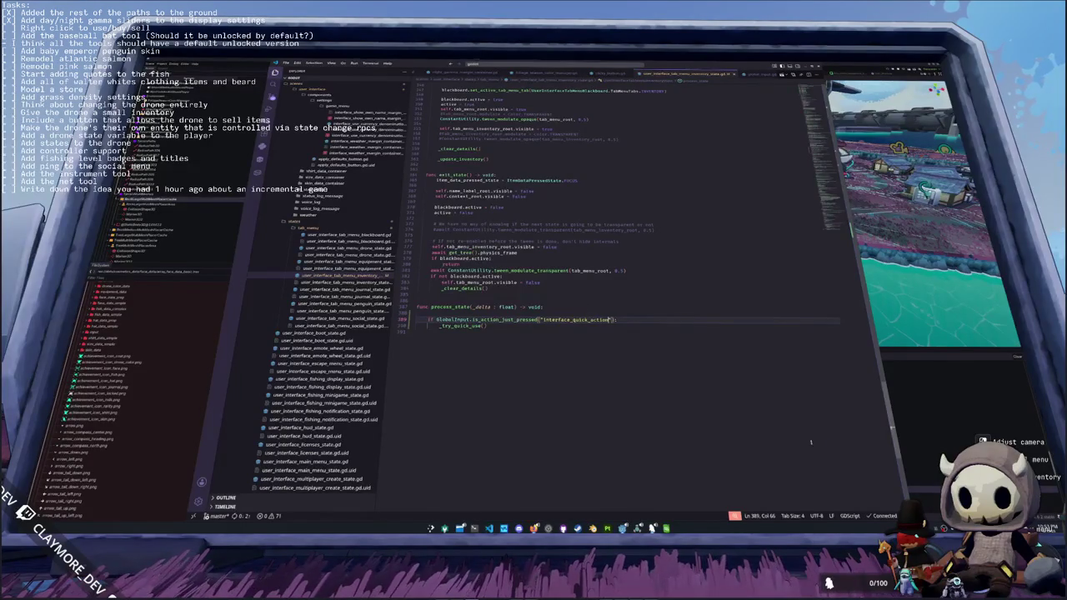
pyautogui.hotkey('alt', 'Tab')
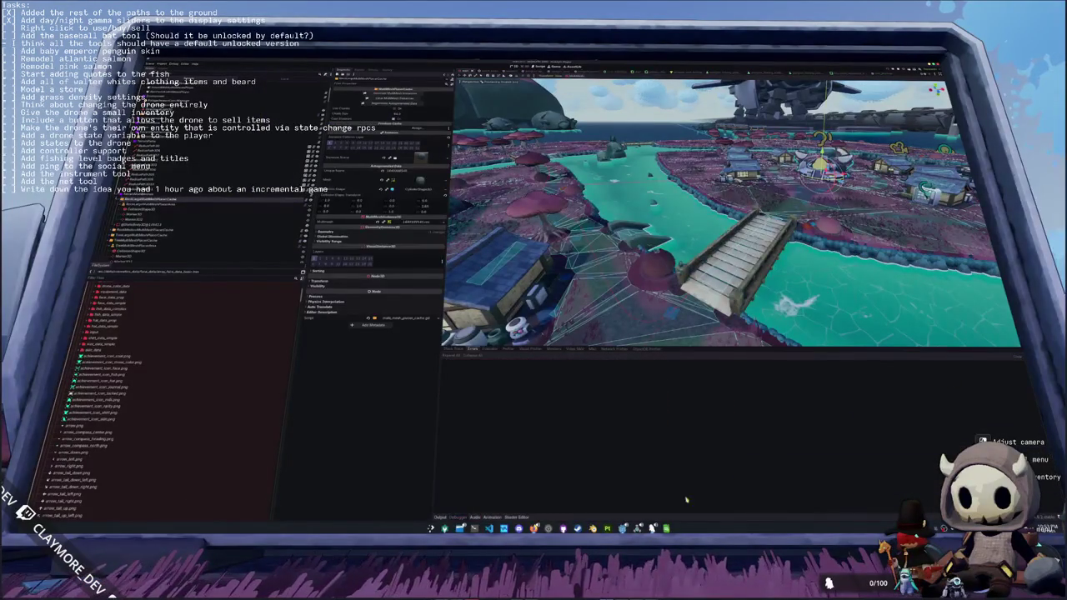
# - Run the project again from the Godot editor to test the updated script
pyautogui.hotkey('alt', 'Tab')
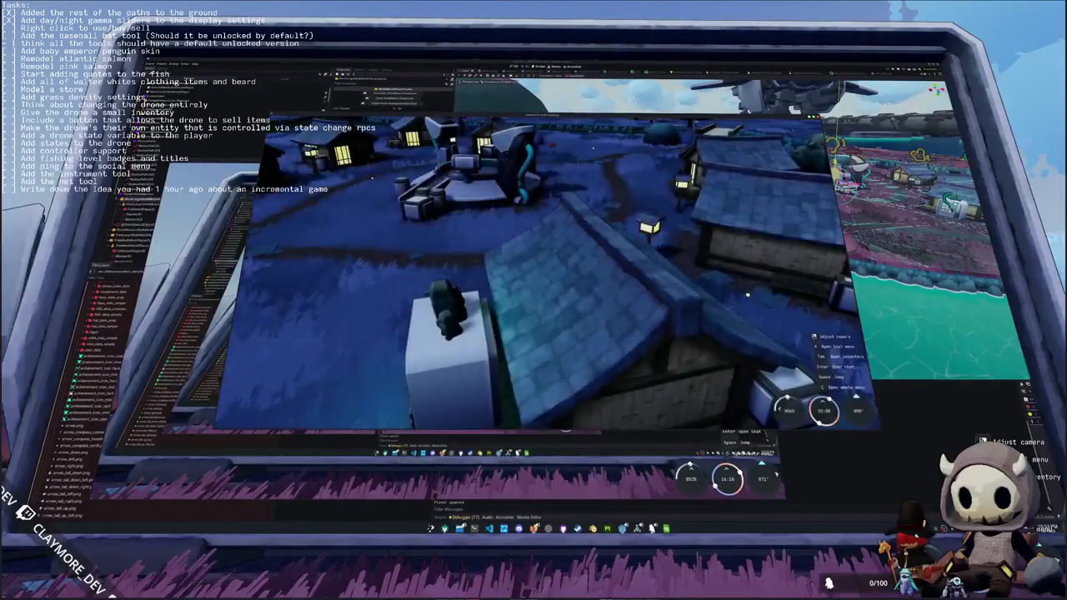
# - In the inventory, inspect an item, swap the red item into the first slot, and close it
pyautogui.press('Tab')
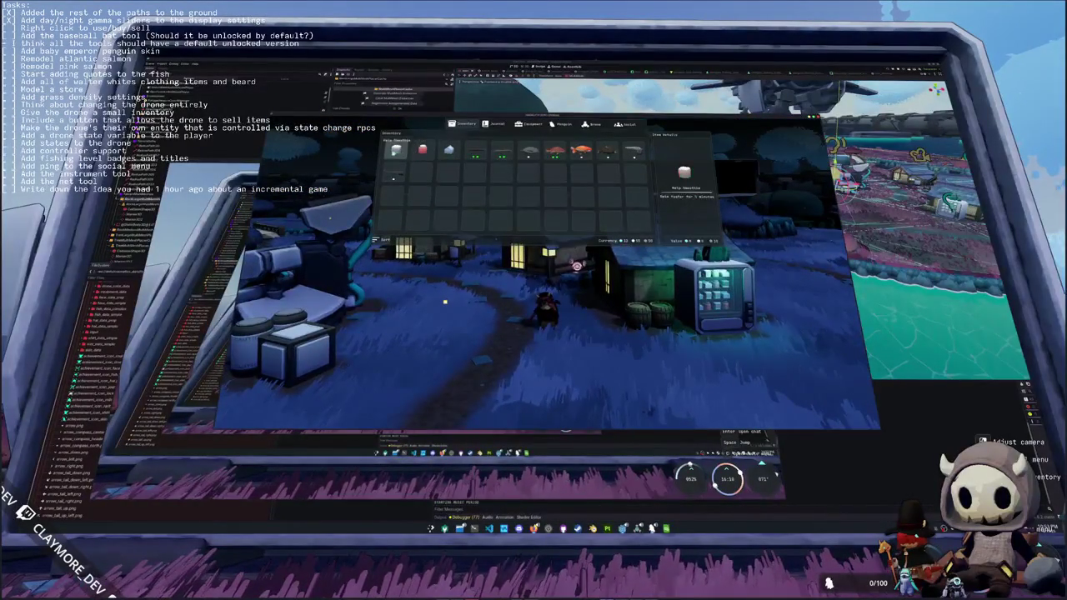
pyautogui.click(394, 175)
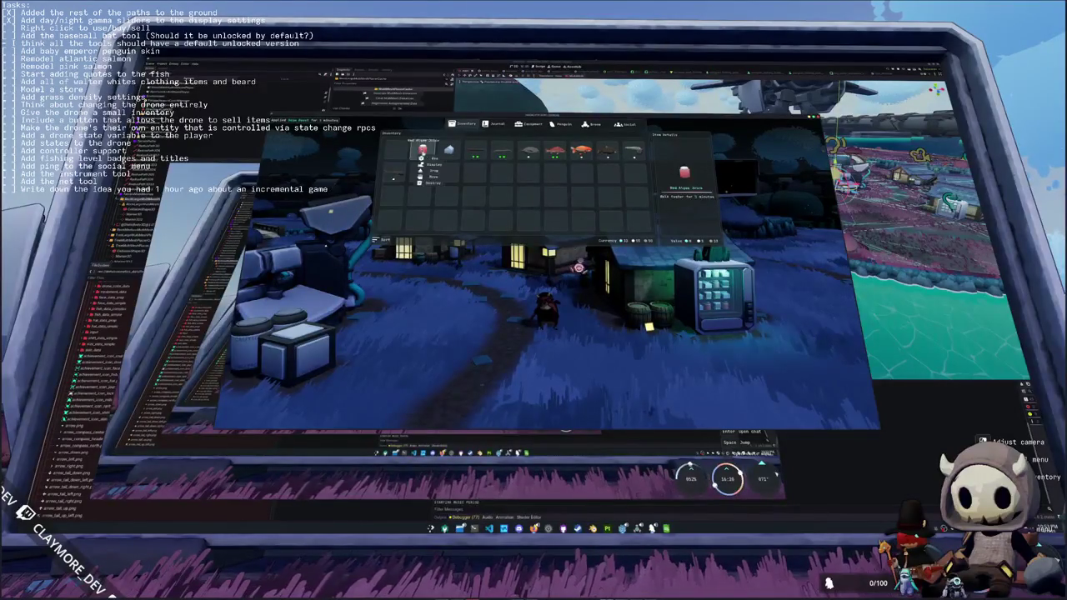
pyautogui.click(430, 174)
pyautogui.click(402, 150)
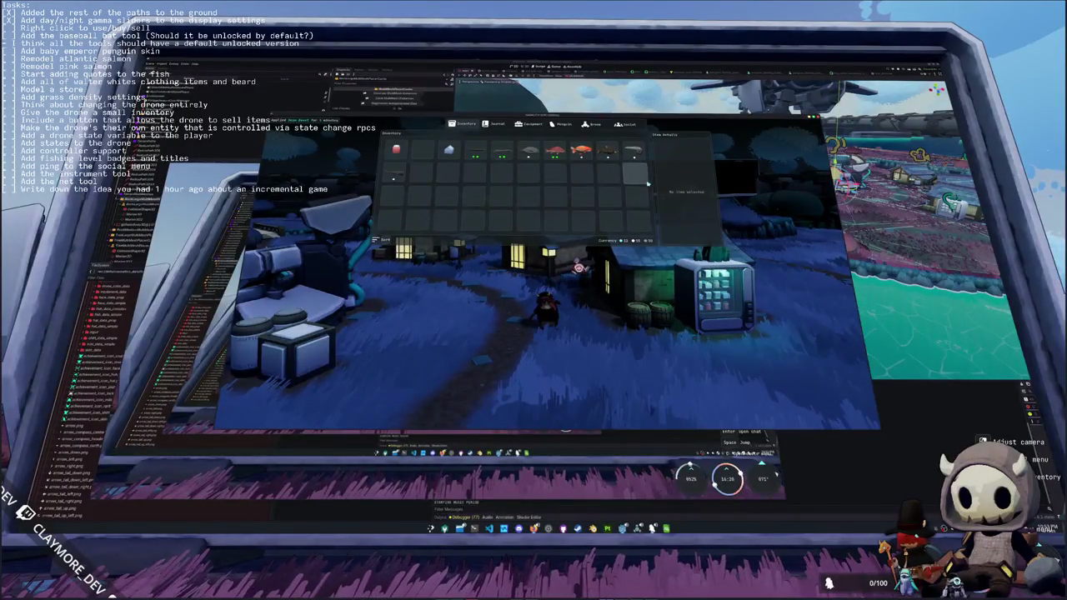
pyautogui.moveTo(635, 154)
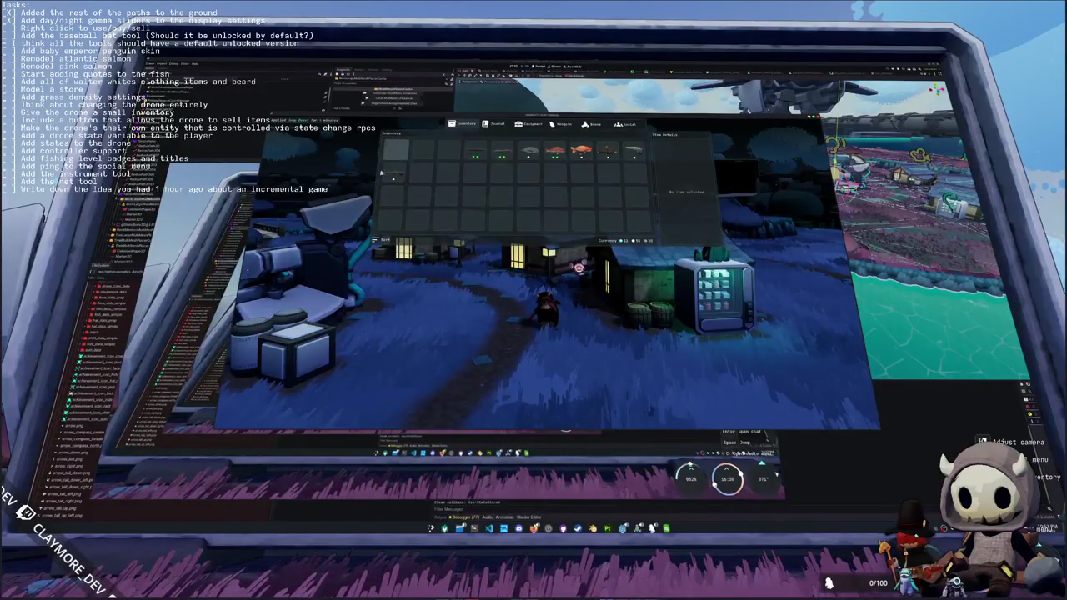
pyautogui.press('Tab')
# - Walk to the vending machine and the vendor by the house, checking each one's item list
pyautogui.press('w')
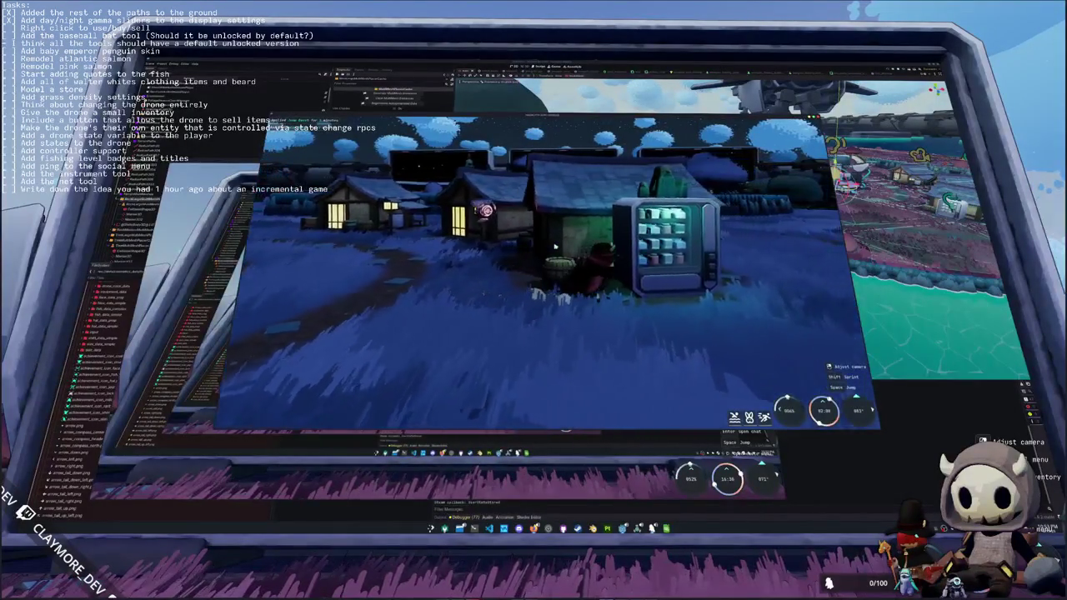
pyautogui.press('e')
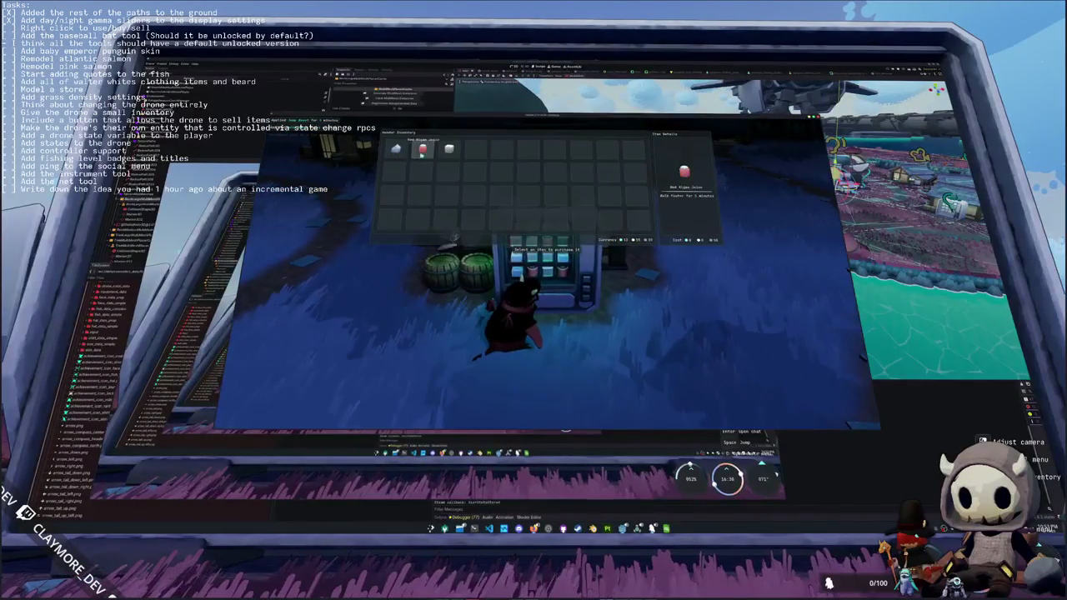
pyautogui.press('Escape')
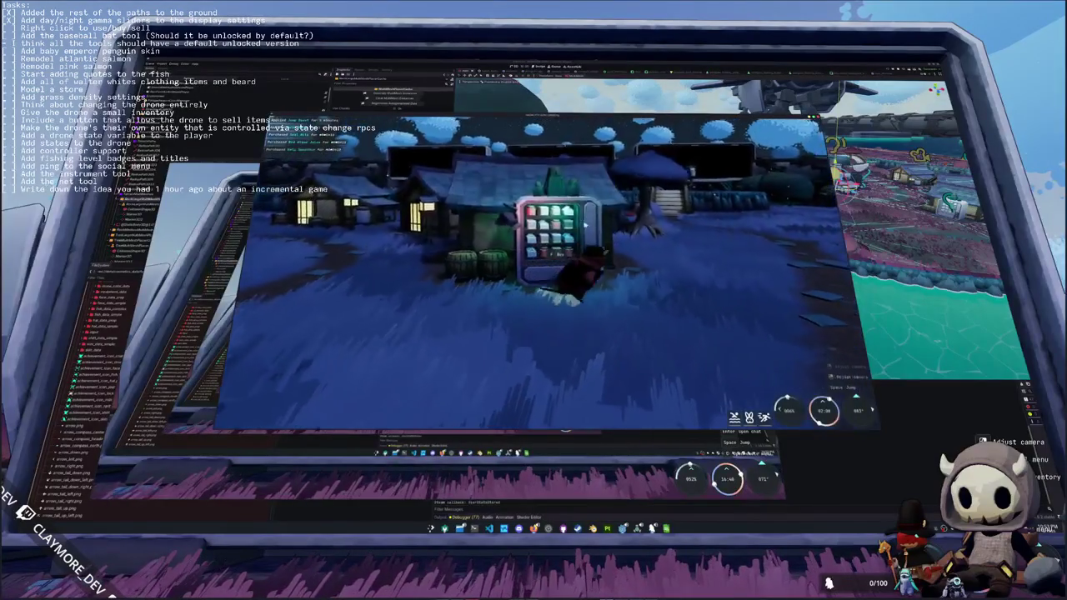
pyautogui.press('w')
pyautogui.press('w')
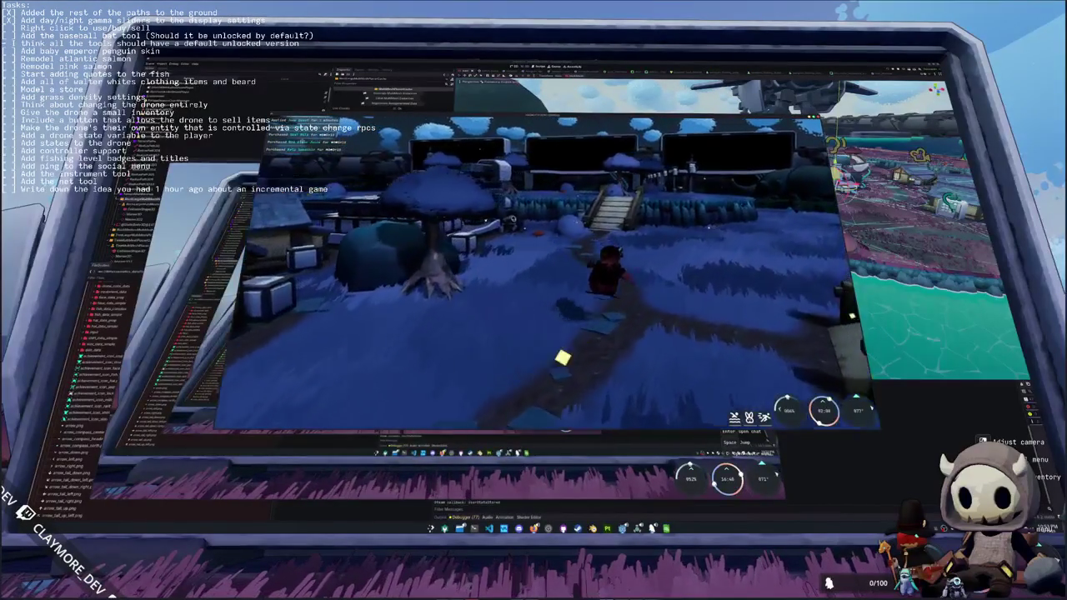
pyautogui.press('w')
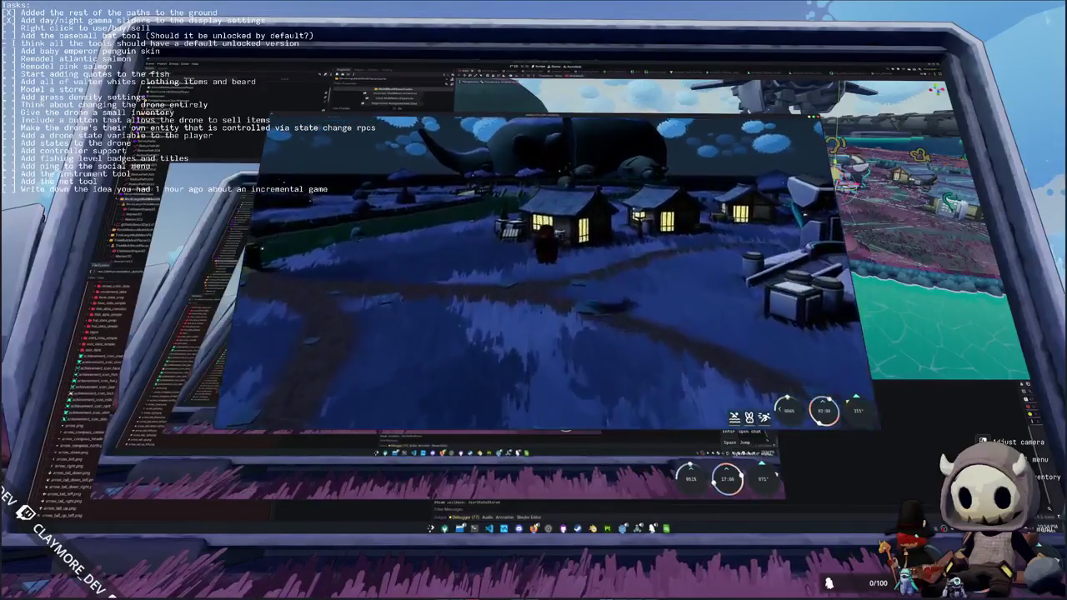
pyautogui.press('w')
pyautogui.press('e')
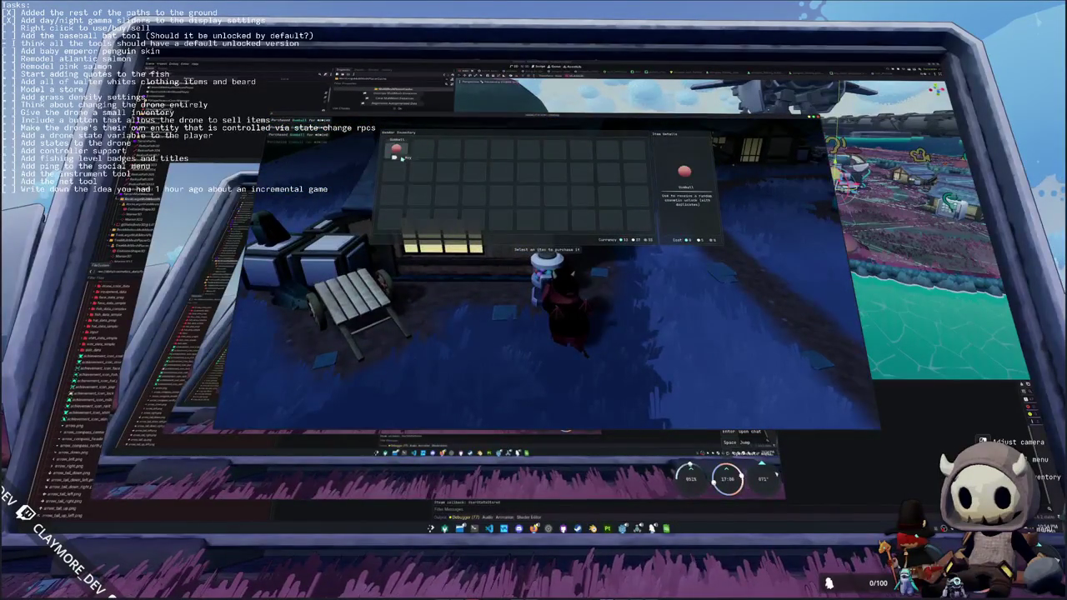
pyautogui.press('Escape')
# - Right-click the seven gumballs in the inventory row to quick-use them into teal unlock items
pyautogui.press('Tab')
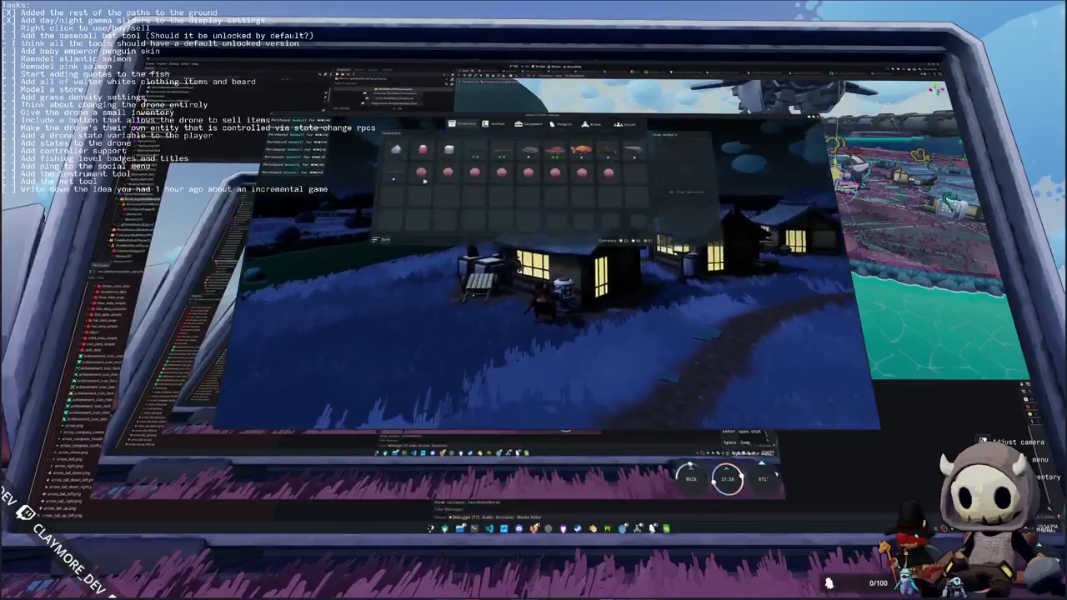
pyautogui.rightClick(421, 172)
pyautogui.rightClick(447, 172)
pyautogui.rightClick(475, 173)
pyautogui.rightClick(501, 172)
pyautogui.rightClick(527, 173)
pyautogui.rightClick(556, 173)
pyautogui.rightClick(581, 173)
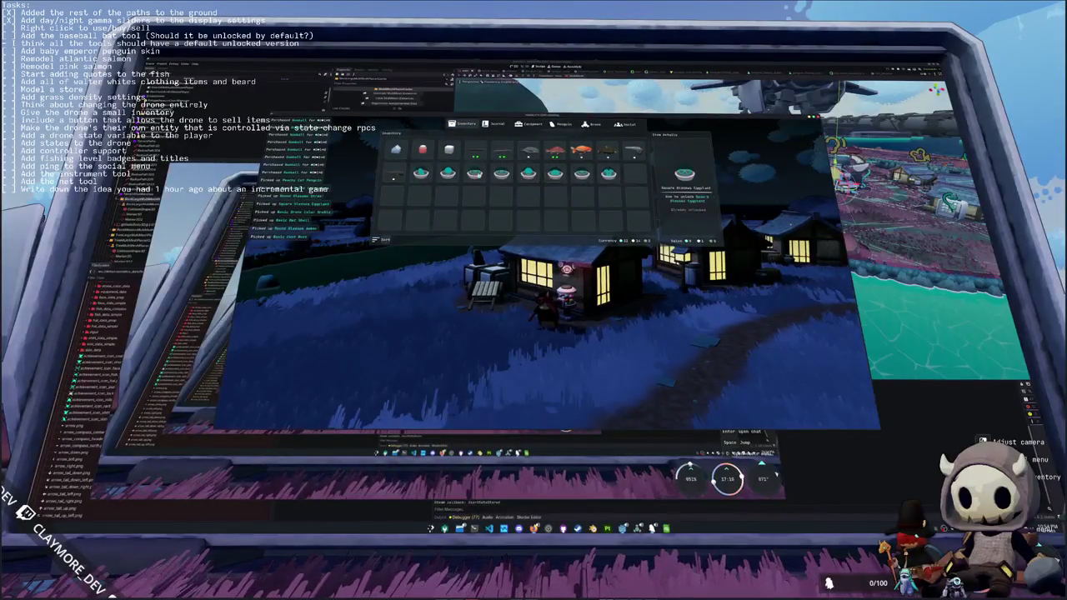
# - Check the penguin vendor's item list, then switch back to Visual Studio Code
pyautogui.press('e')
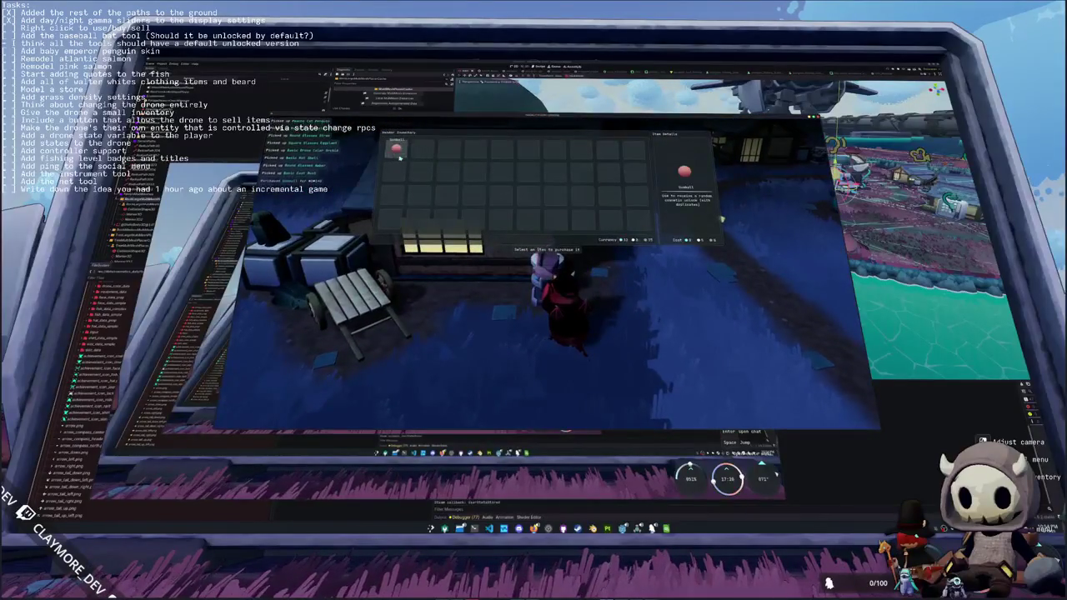
pyautogui.press('Escape')
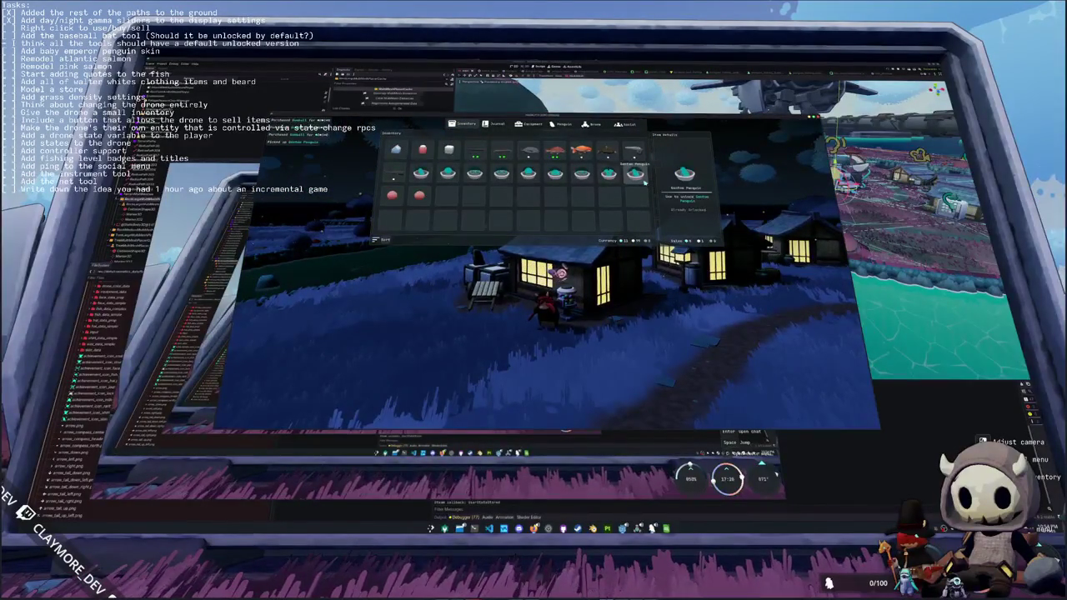
pyautogui.hotkey('alt', 'Tab')
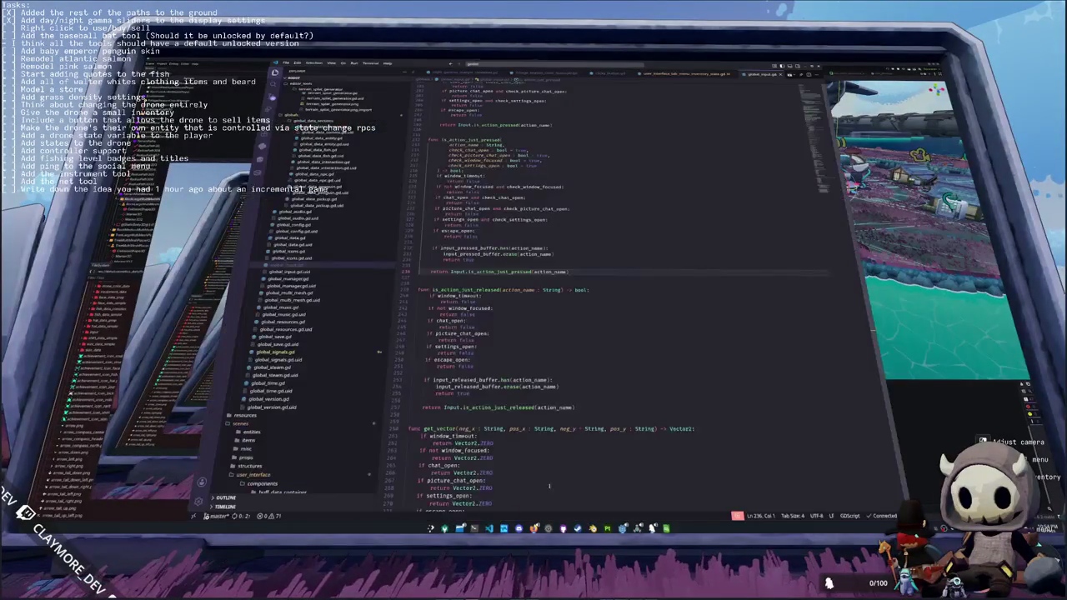
# - Go to _try_quick_use in the inventory state script and select the item_data_container.grab_focus() line
pyautogui.click(432, 278)
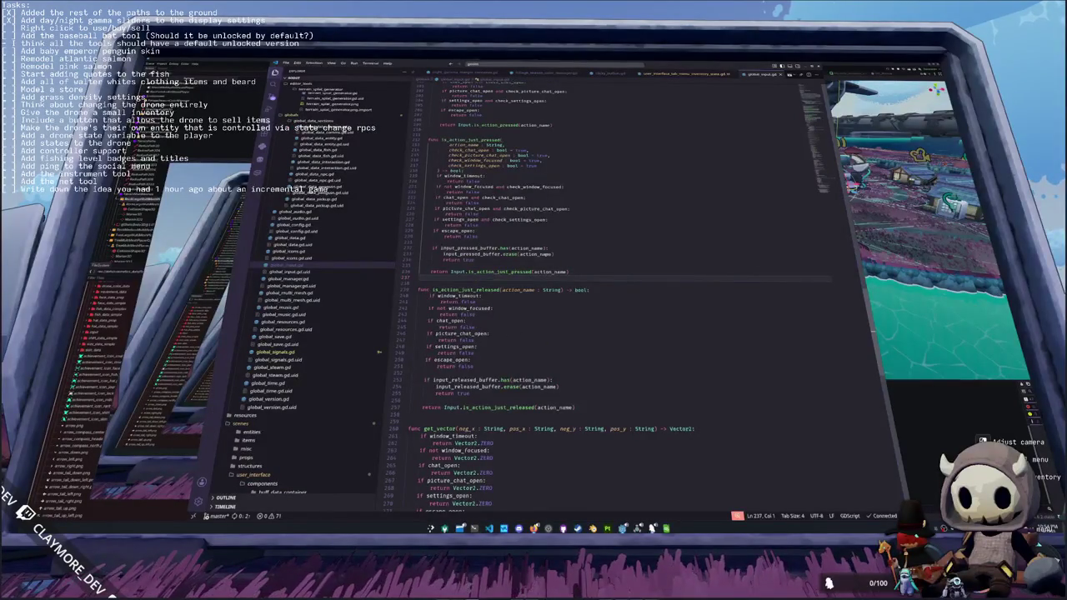
pyautogui.click(658, 73)
pyautogui.keyDown('ctrl'); pyautogui.click(462, 325); pyautogui.keyUp('ctrl')
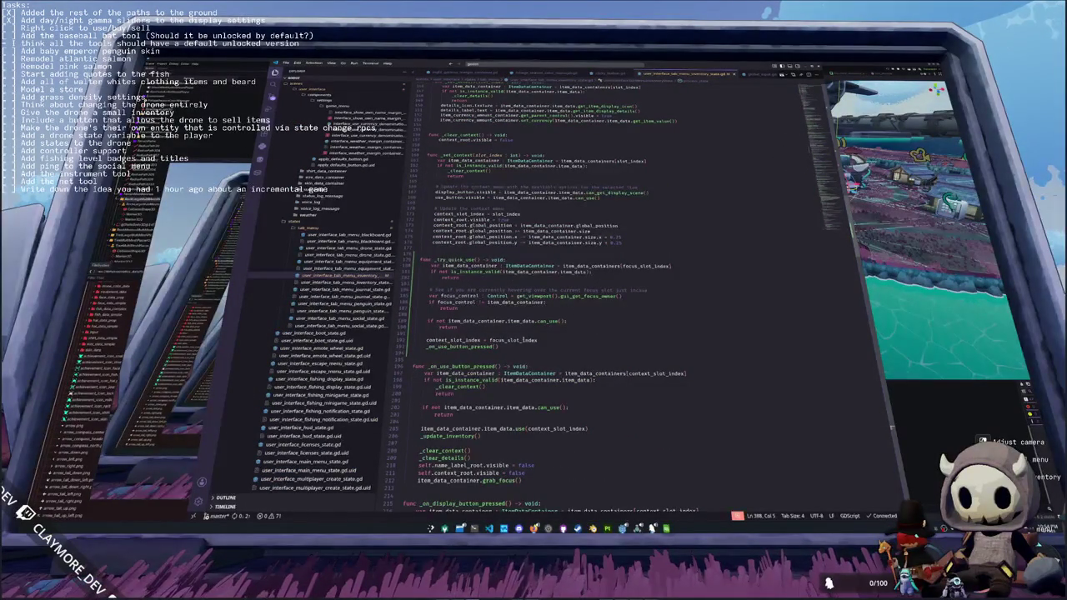
pyautogui.click(504, 348)
pyautogui.scroll(-3, 504, 338)
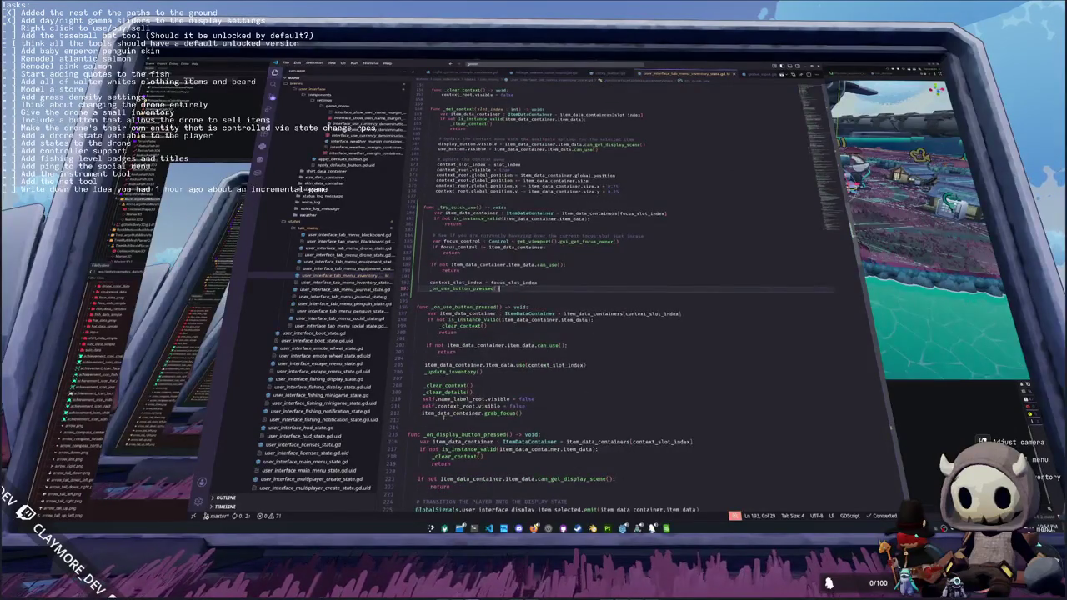
pyautogui.moveTo(423, 412); pyautogui.dragTo(522, 413)
pyautogui.hotkey('ctrl', 'c')
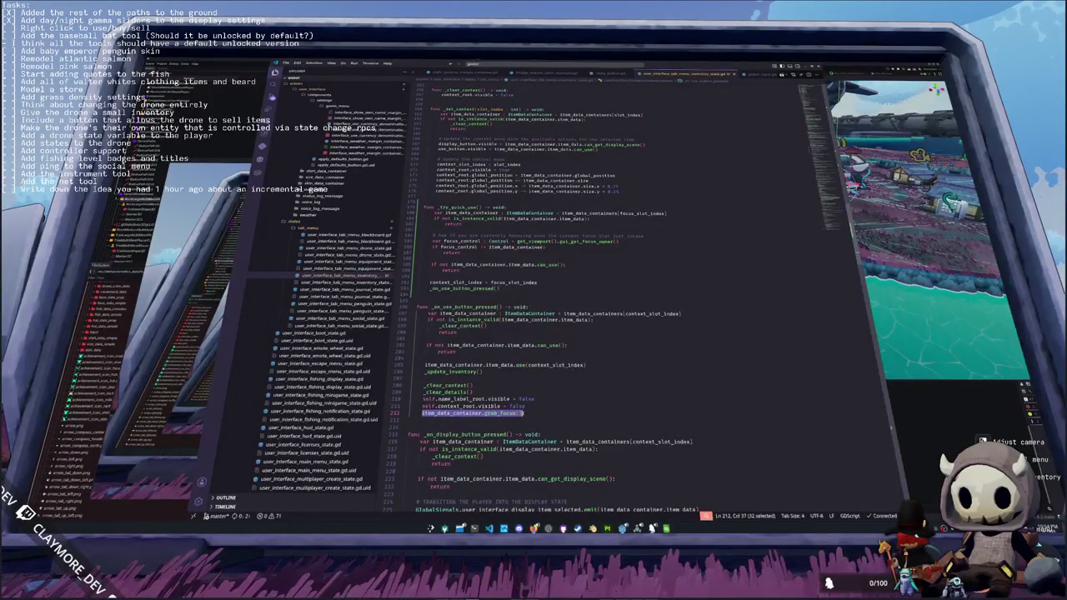
# - Paste item_data_container.grab_focus() below _on_use_button_pressed(), fix its indentation, add a blank line, and run the game
pyautogui.scroll(-1, 559, 407)
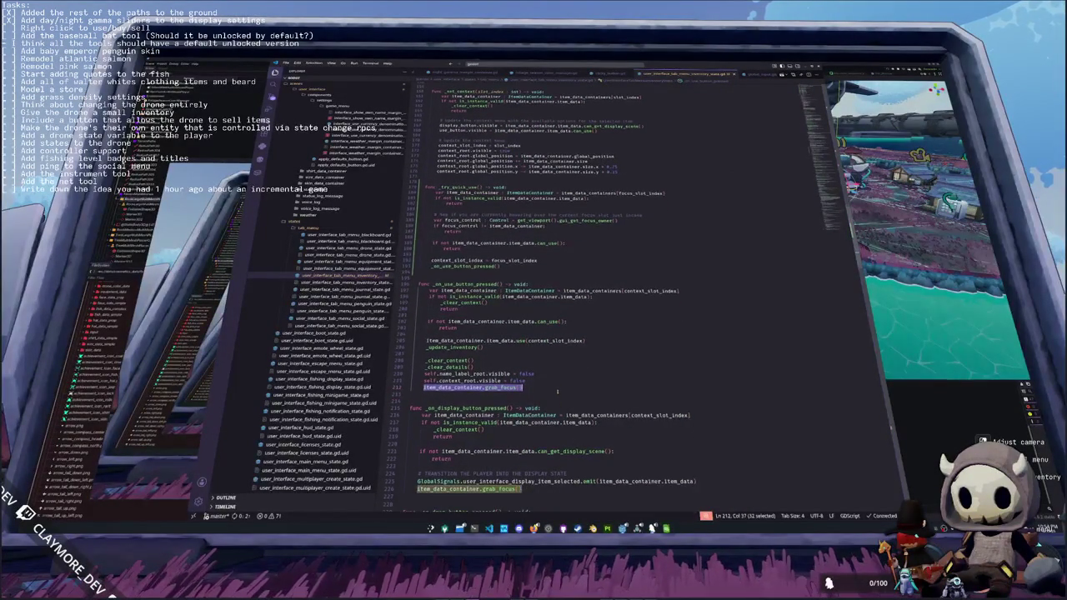
pyautogui.click(534, 272)
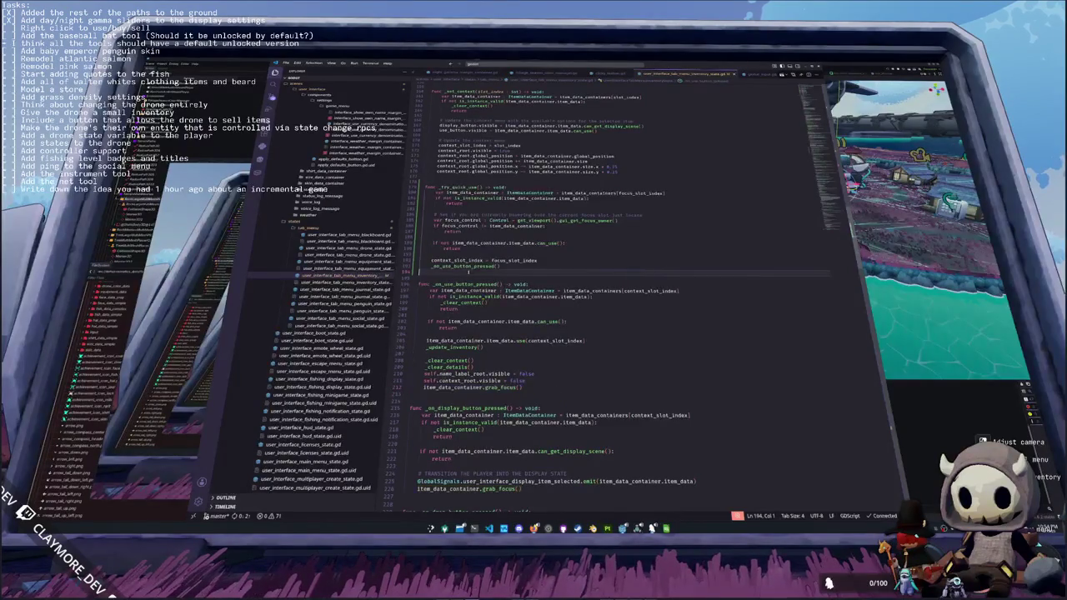
pyautogui.hotkey('ctrl', 'v')
pyautogui.press('Down')
pyautogui.press('Up')
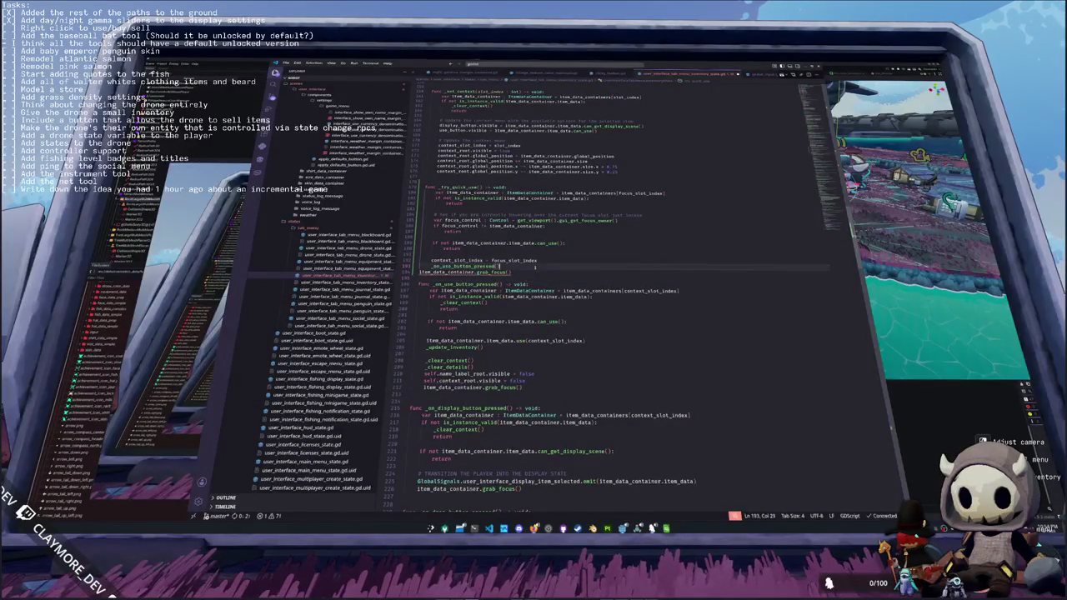
pyautogui.press('Tab')
pyautogui.press('Down')
pyautogui.press('Return')
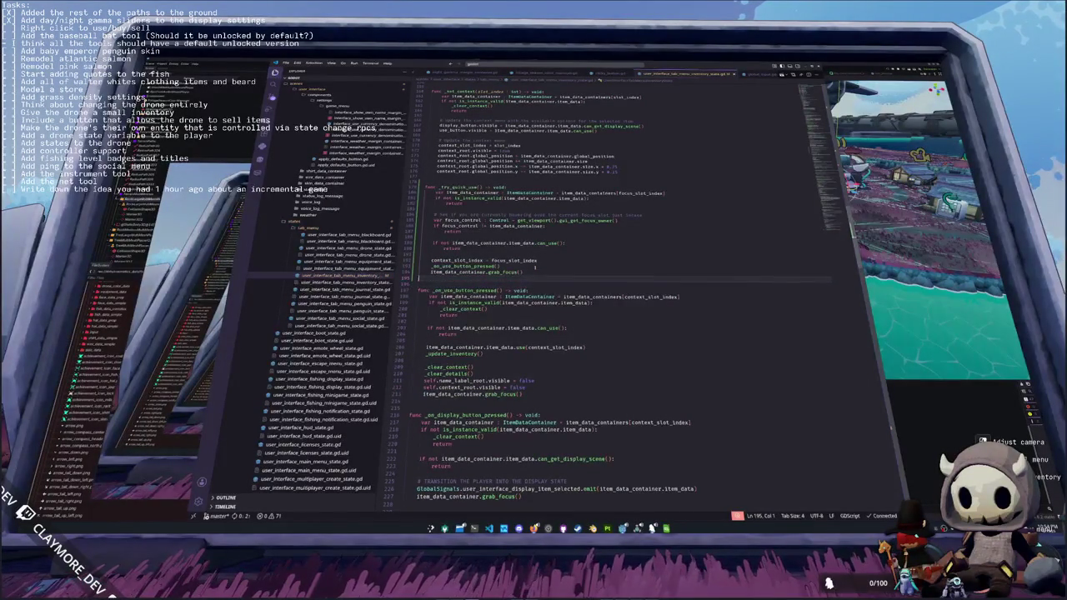
pyautogui.hotkey('alt', 'Tab')
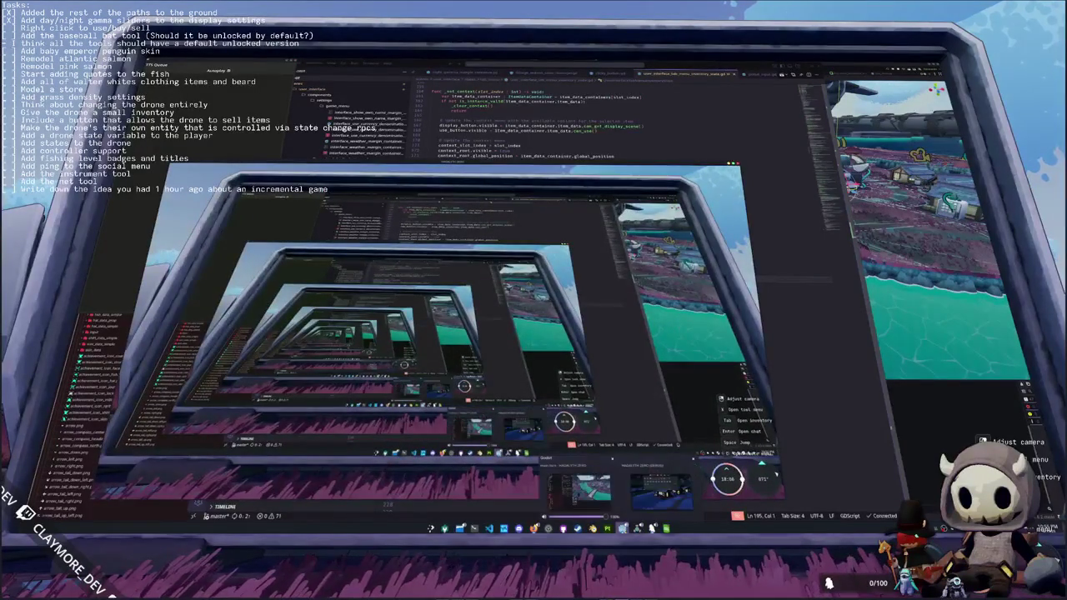
# - View the glasses item's details in the in-game inventory, then switch back to the code editor
pyautogui.press('Tab')
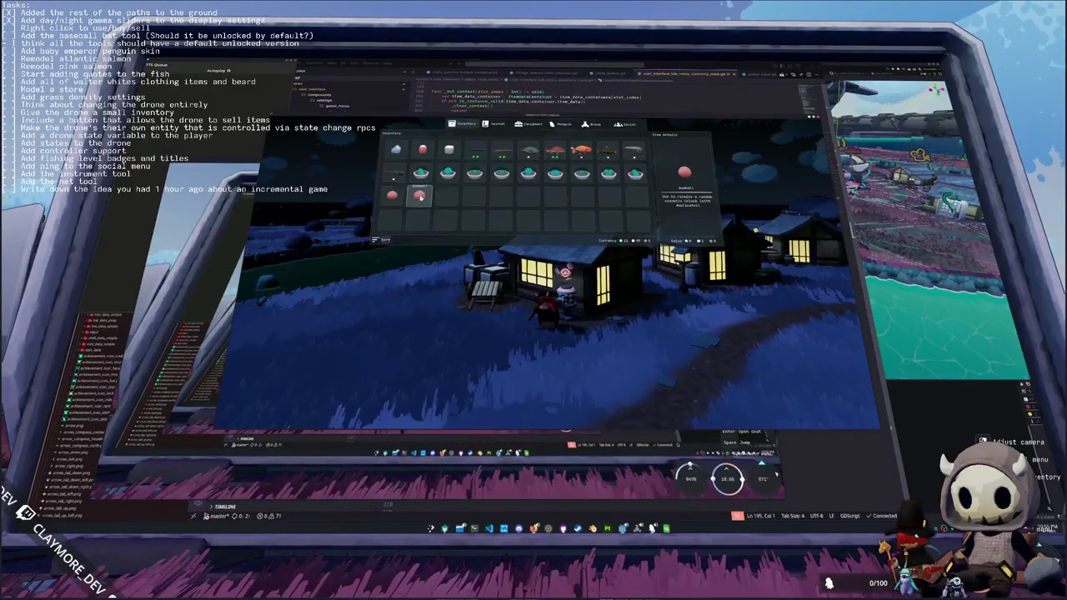
pyautogui.click(419, 197)
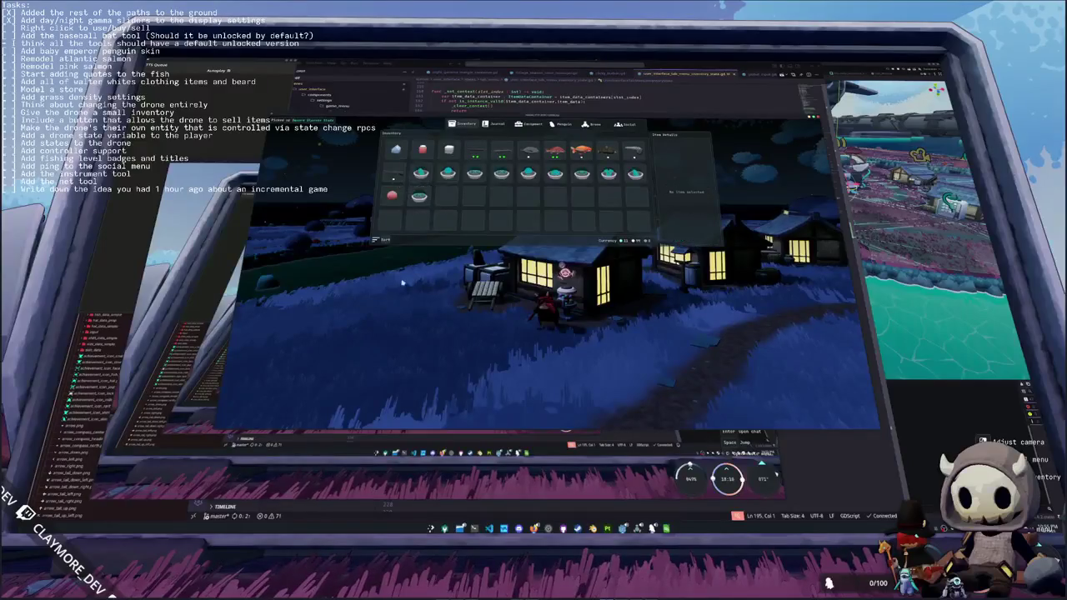
pyautogui.hotkey('alt', 'Tab')
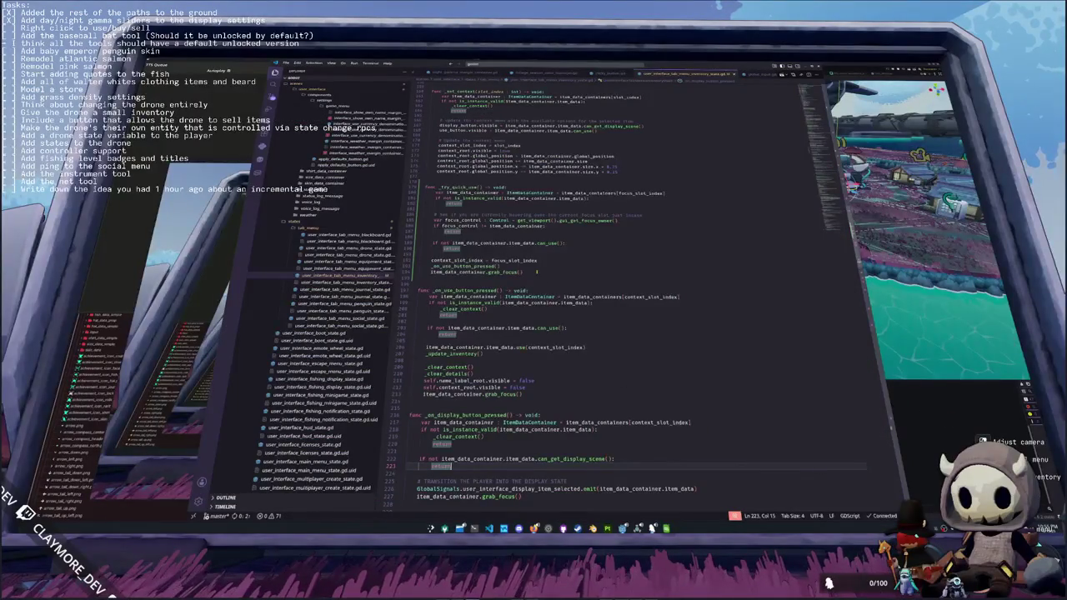
# - Replace the grab_focus() call with get_viewport().gui_release_focus() above _on_use_button_pressed(), then return to the game
pyautogui.moveTo(537, 272); pyautogui.dragTo(538, 268)
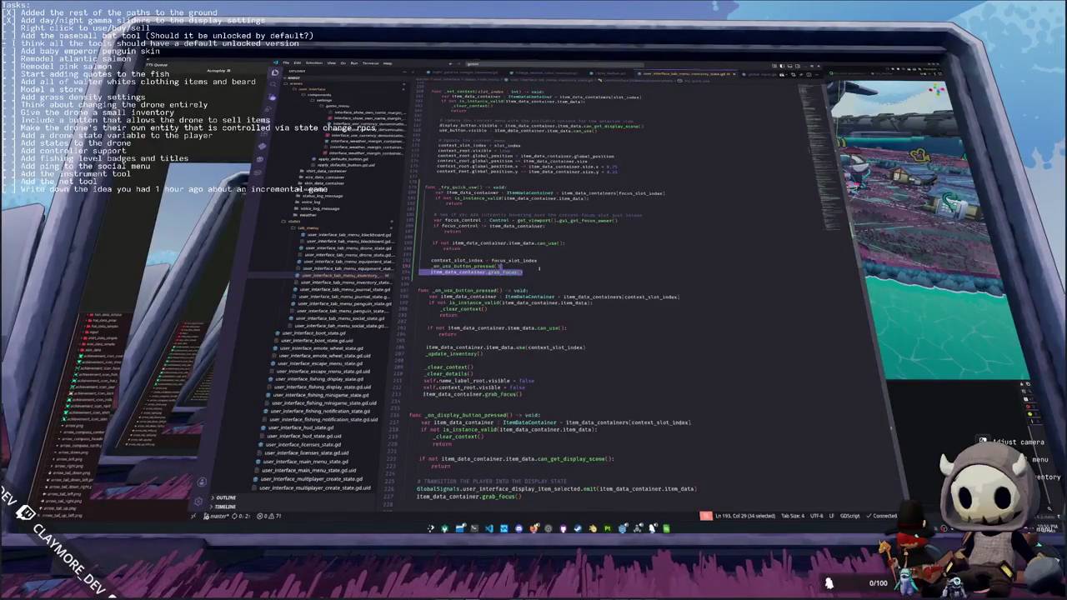
pyautogui.press('BackSpace')
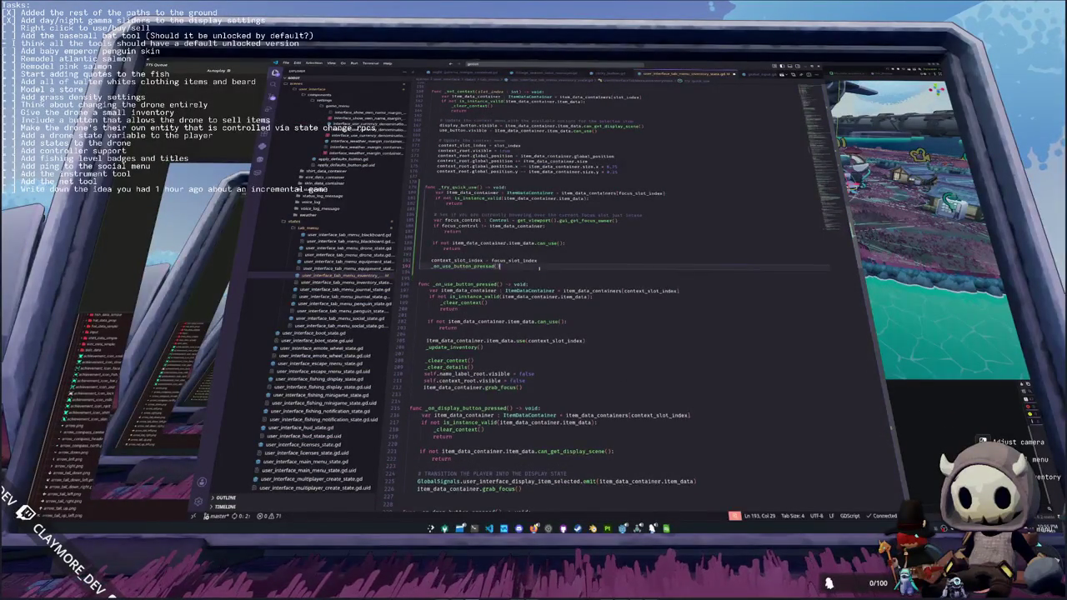
pyautogui.hotkey('shift', 'Home')
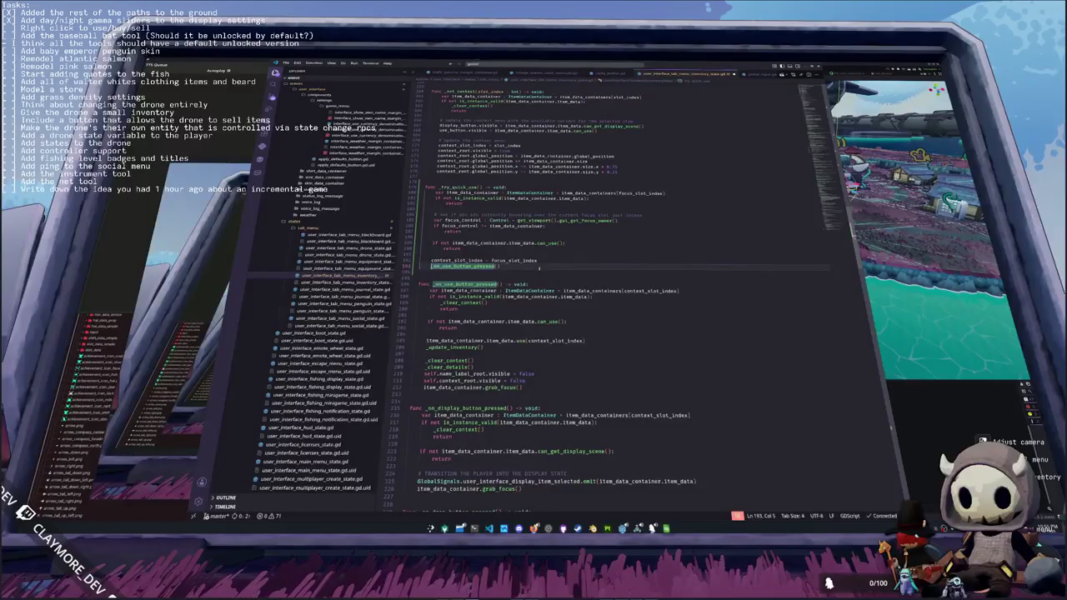
pyautogui.hotkey('ctrl', 'shift', 'Return')
pyautogui.write('get_viewport')
pyautogui.press('Return')
pyautogui.write('.gui_rel')
pyautogui.press('Return')
pyautogui.press('Down')
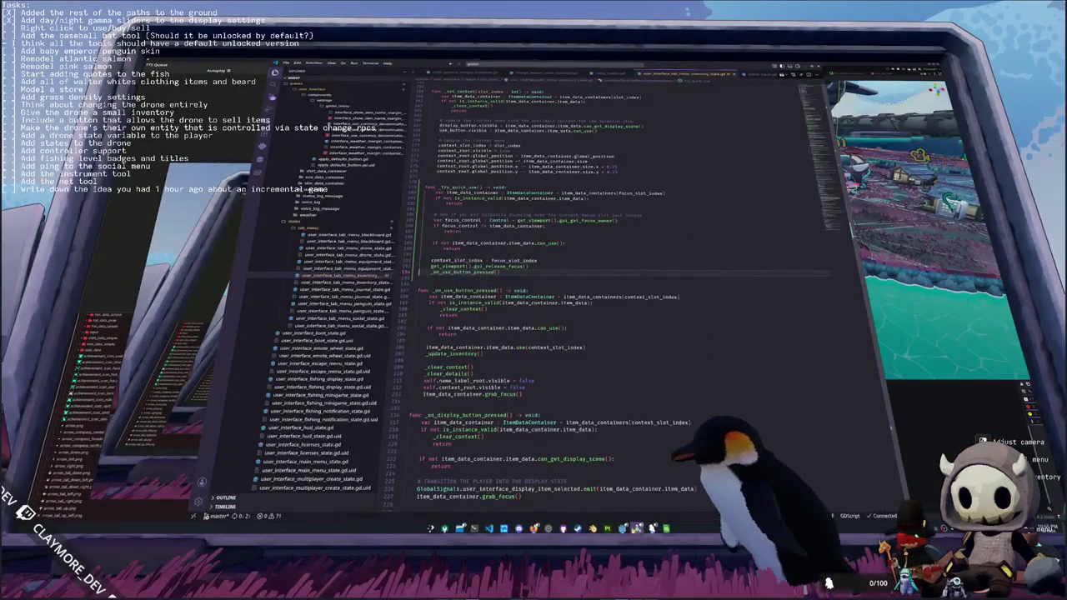
pyautogui.moveTo(622, 528)
pyautogui.click(633, 487)
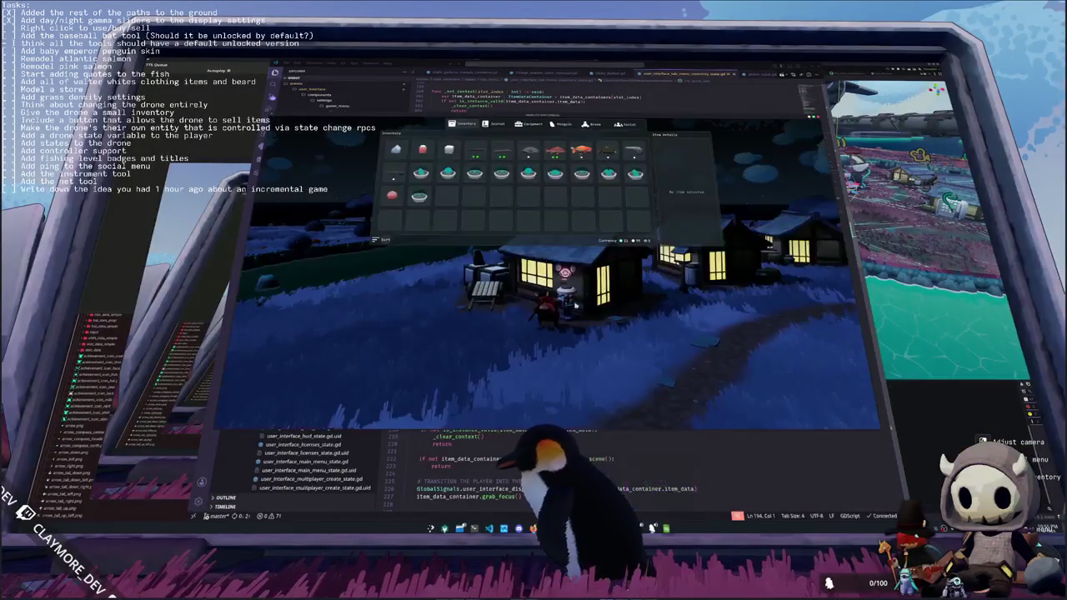
# - Inspect Round Glasses Marigold, then buy three Gumballs from the vending machine
pyautogui.click(394, 196)
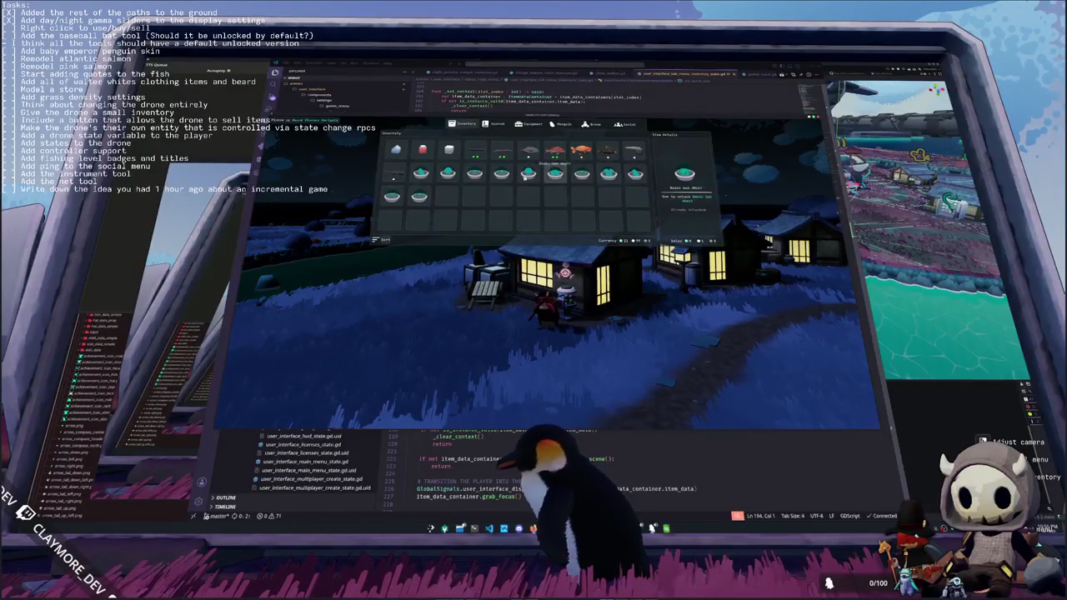
pyautogui.press('e')
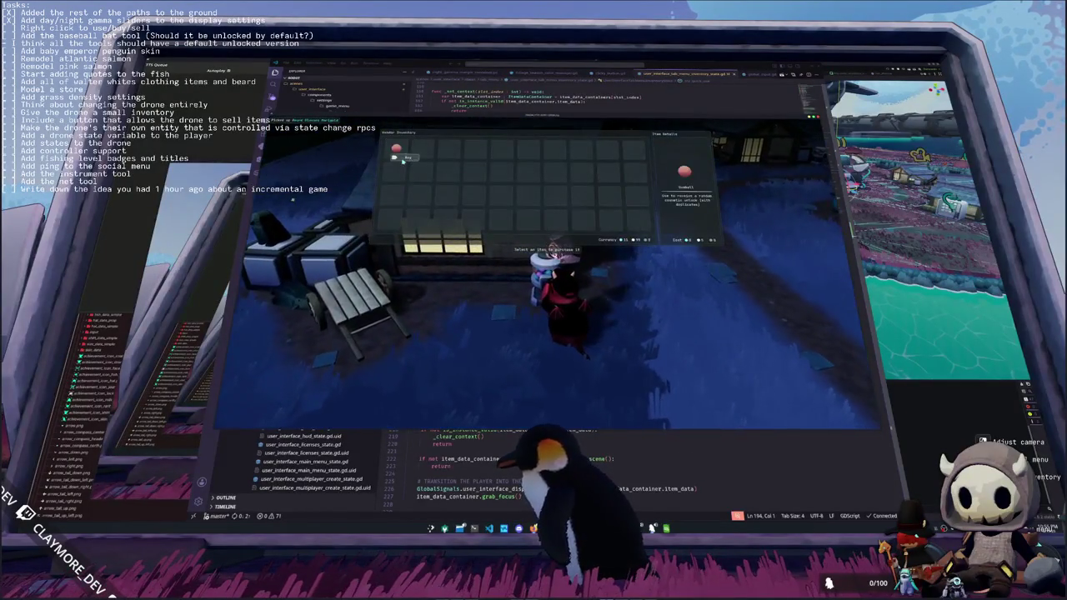
pyautogui.click(405, 158)
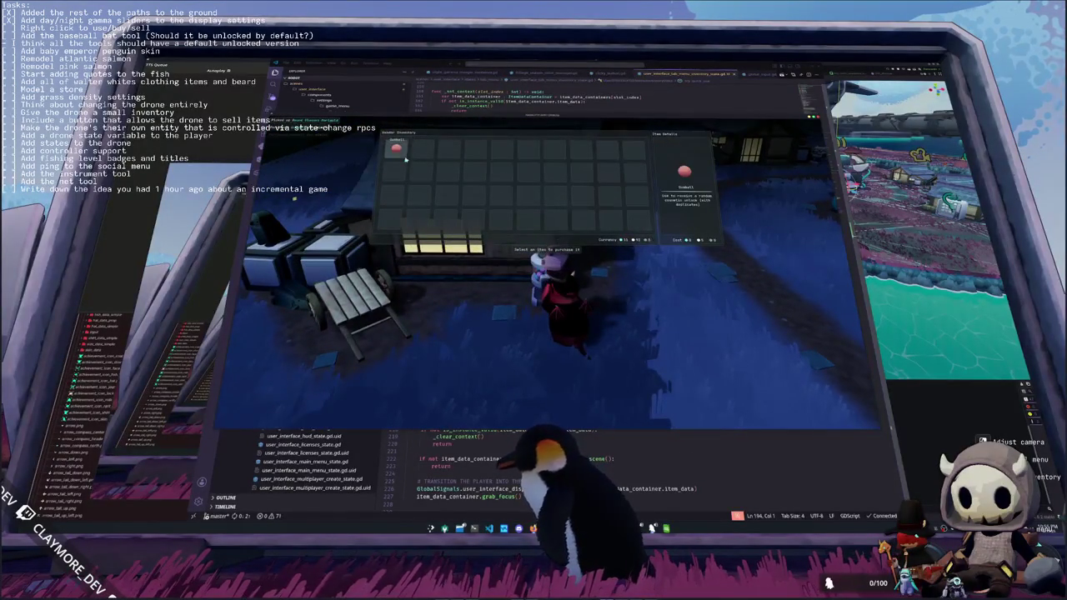
pyautogui.click(404, 158)
pyautogui.click(405, 158)
pyautogui.click(405, 159)
pyautogui.press('Escape')
# - Quick-use three gumballs into Round Glasses Blossom, Basic Hat Slate and Basic Hat Straw, then inspect items
pyautogui.press('Tab')
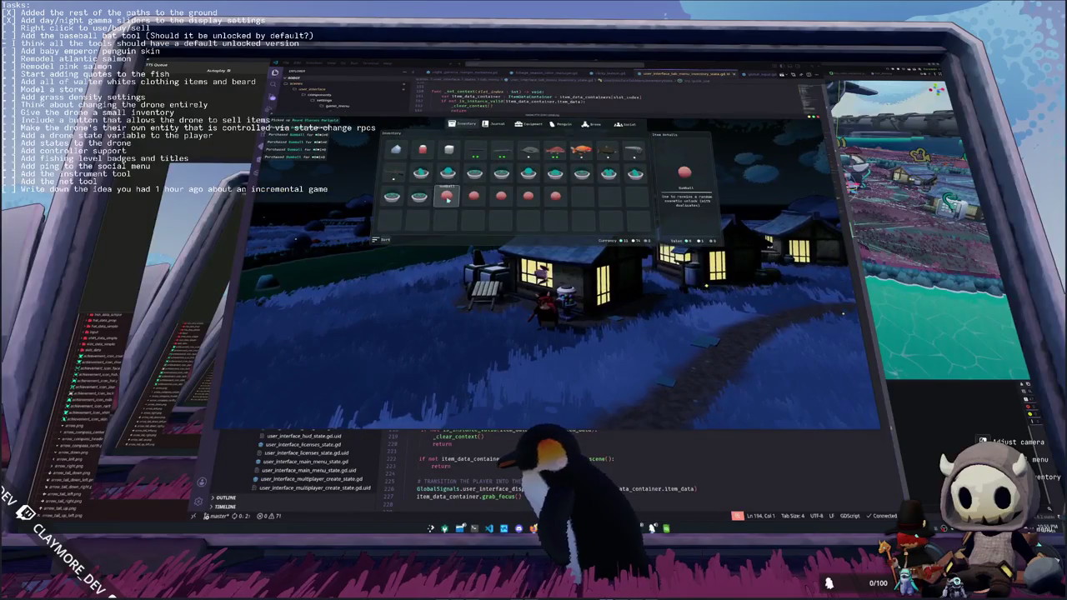
pyautogui.rightClick(447, 198)
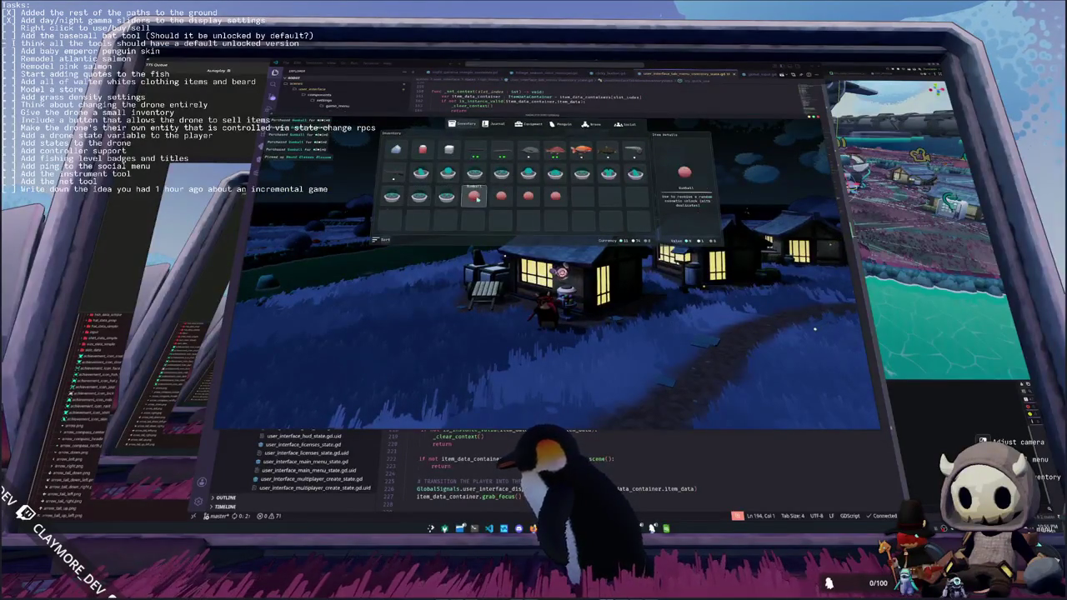
pyautogui.rightClick(475, 197)
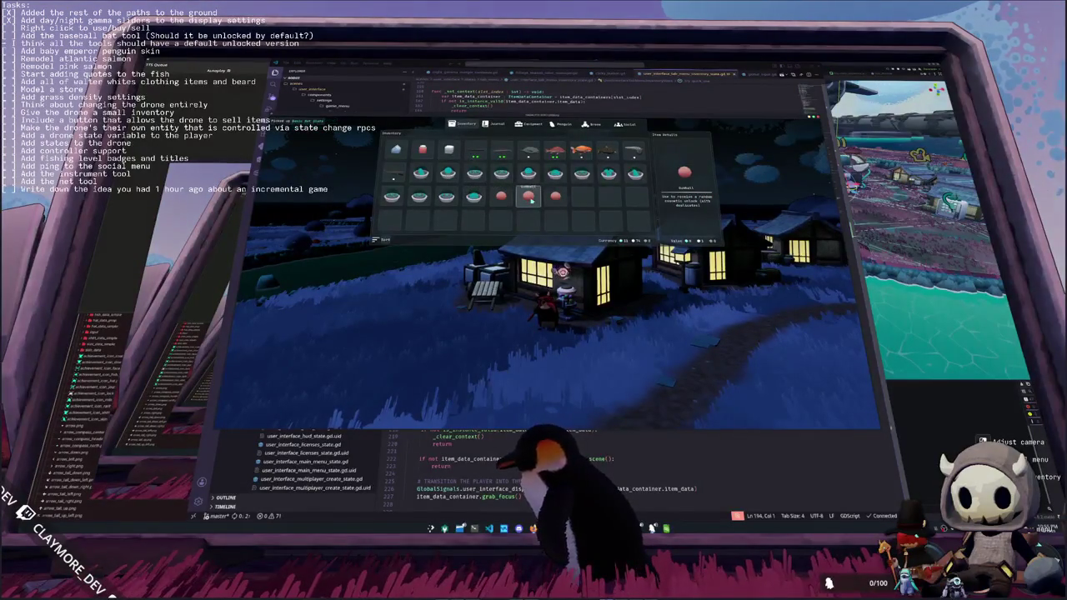
pyautogui.rightClick(530, 198)
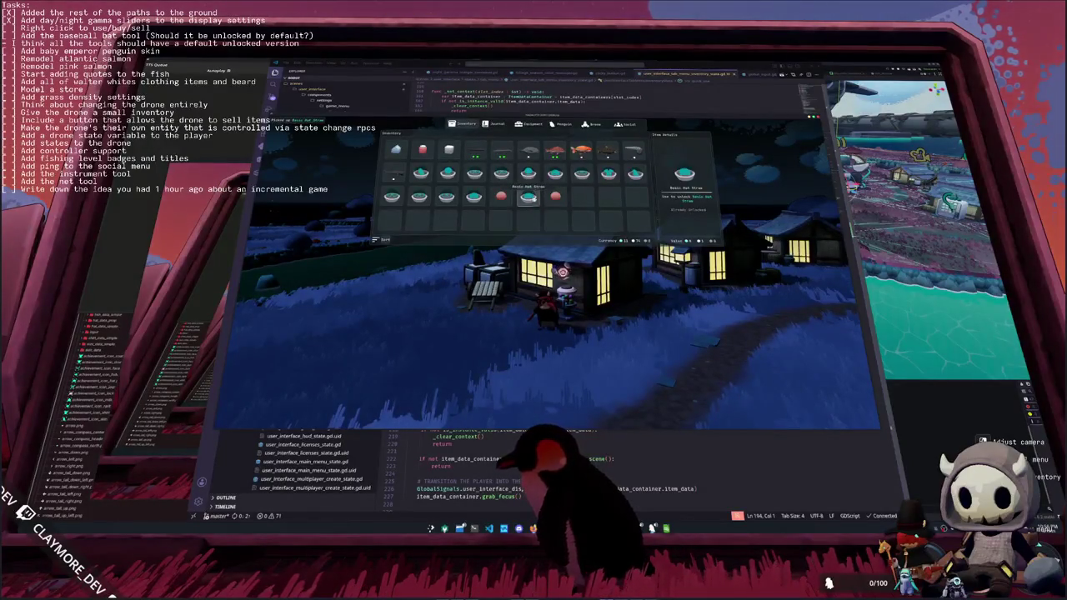
pyautogui.rightClick(526, 202)
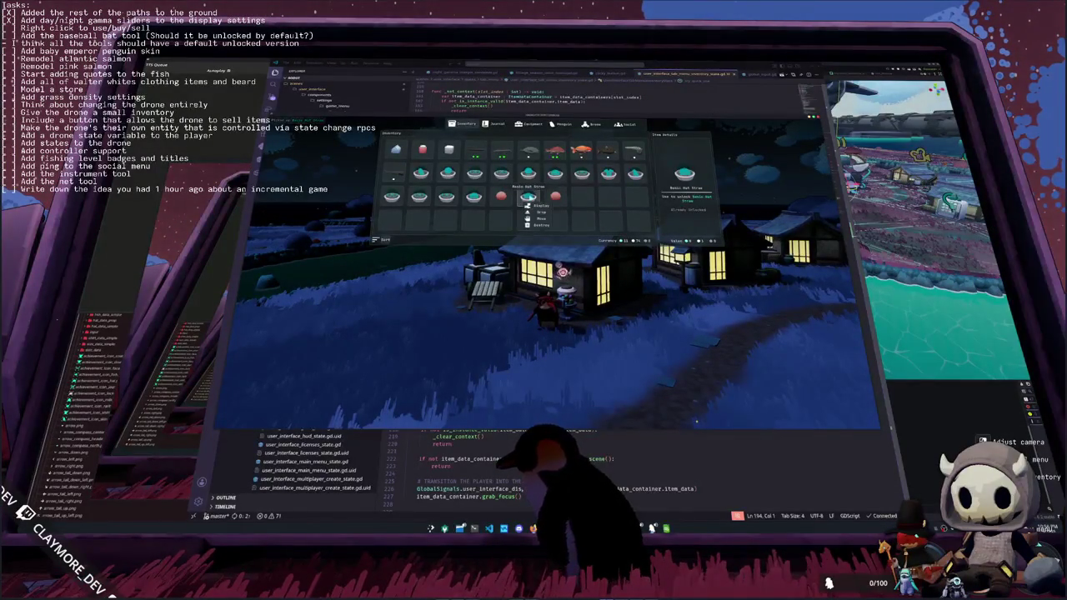
pyautogui.click(501, 198)
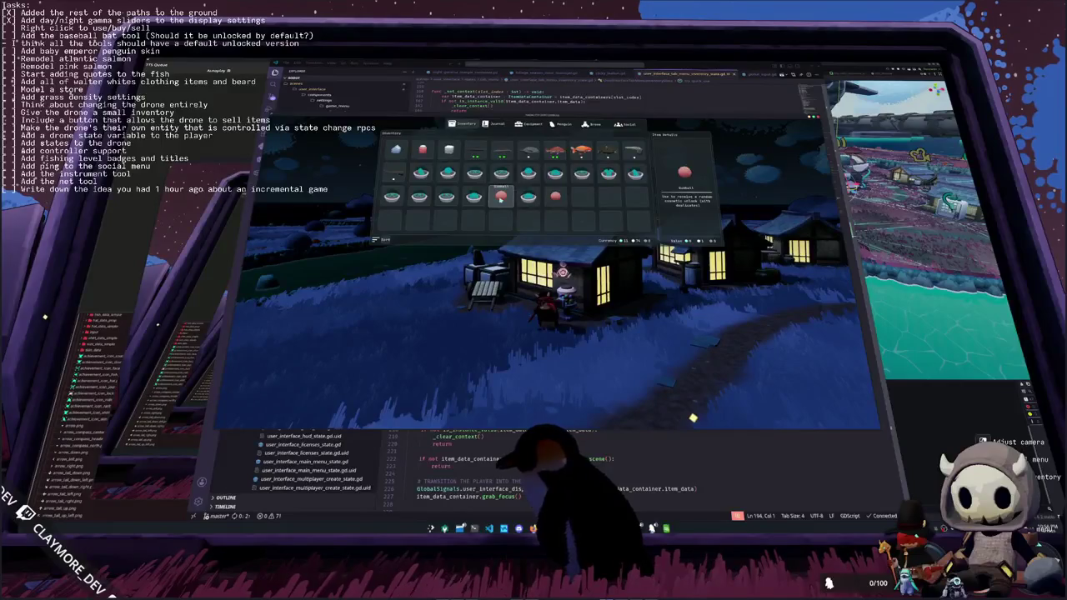
pyautogui.click(555, 197)
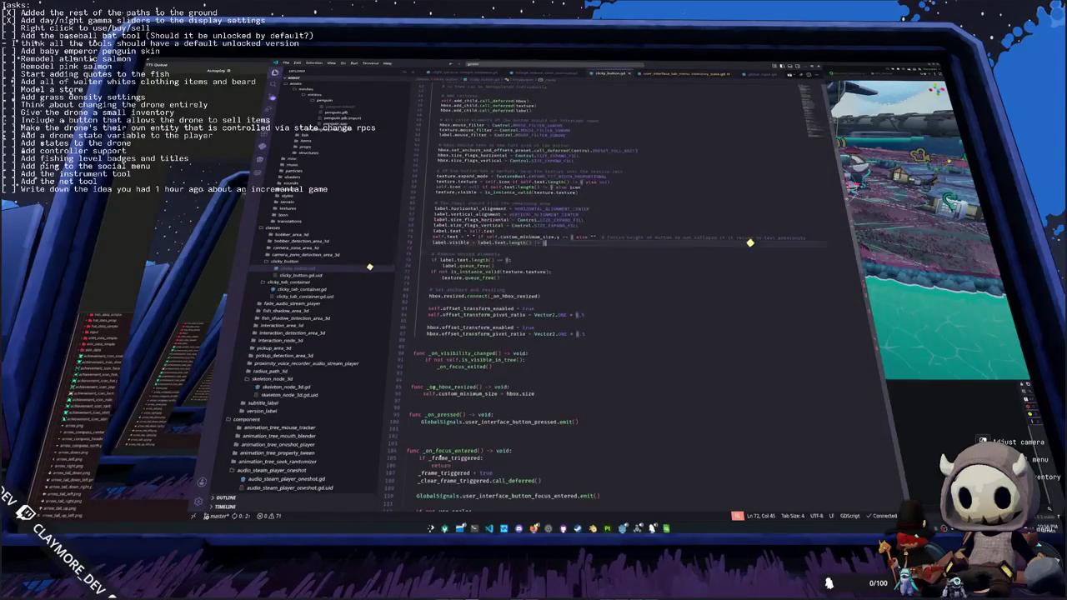
# - Open a new line at the top of _make_custom_tooltip in clicky_button.gd
pyautogui.scroll(9, 750, 246)
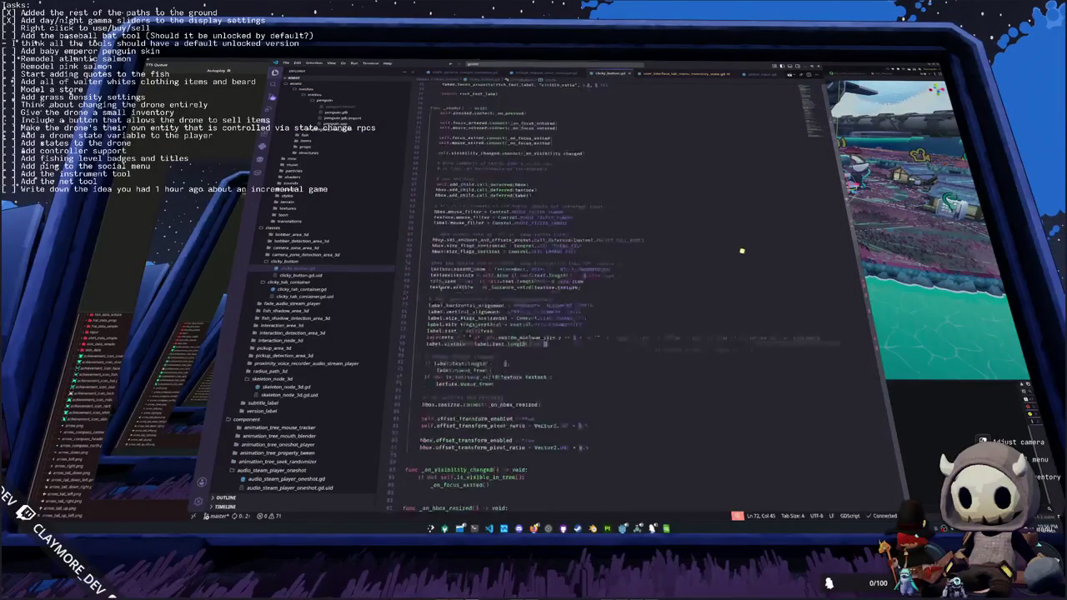
pyautogui.scroll(3, 732, 247)
pyautogui.click(468, 202)
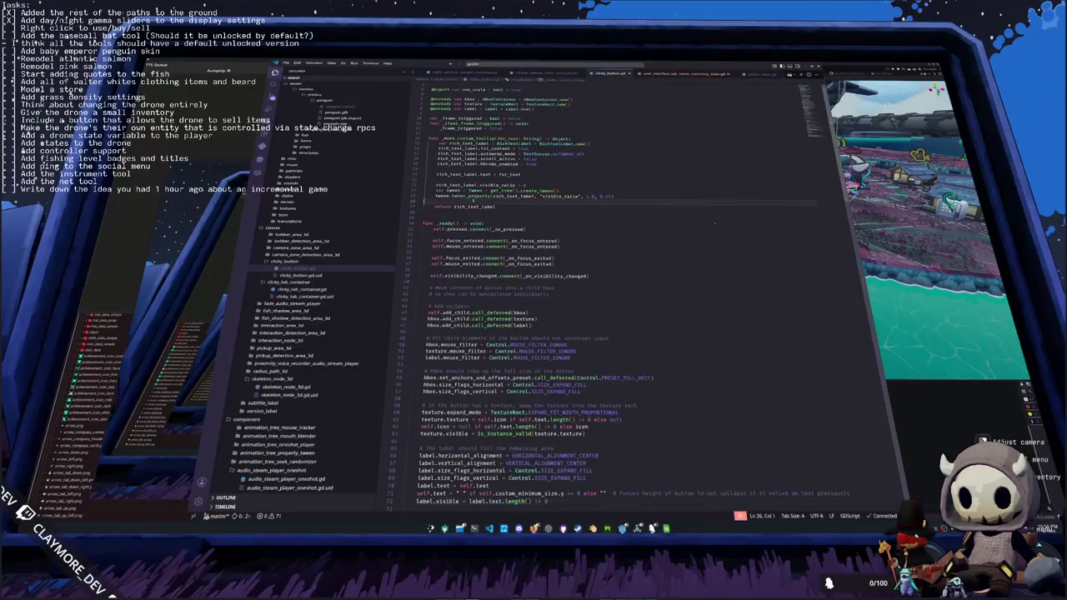
pyautogui.scroll(1, 468, 204)
pyautogui.click(590, 147)
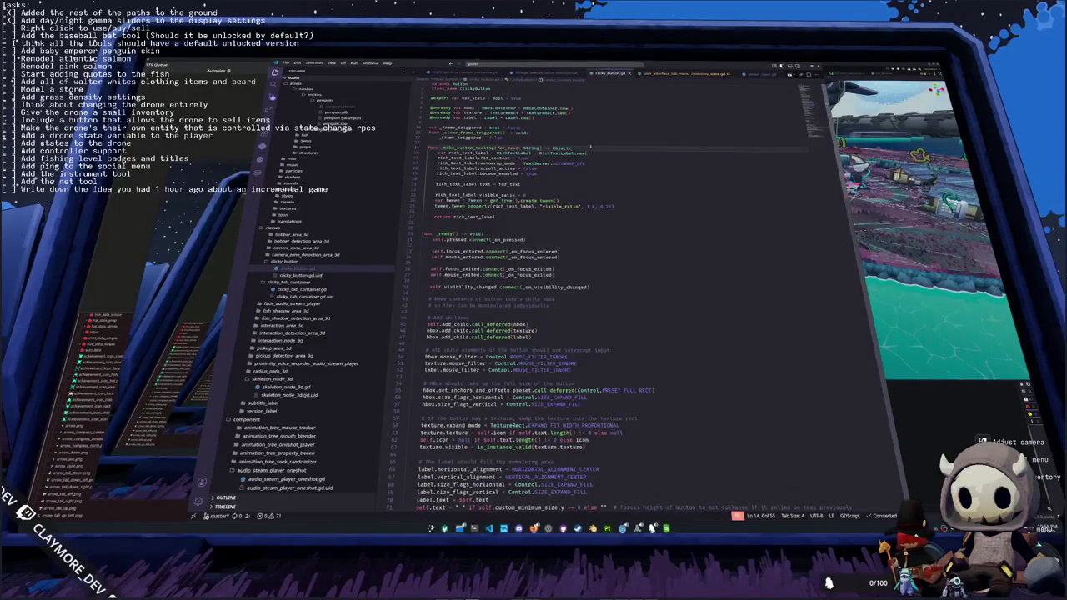
pyautogui.press('Return')
pyautogui.press('Return')
pyautogui.press('Up')
# - Add an if check on for_text's length() with an indented early 'return', then switch to the game
pyautogui.write('if ')
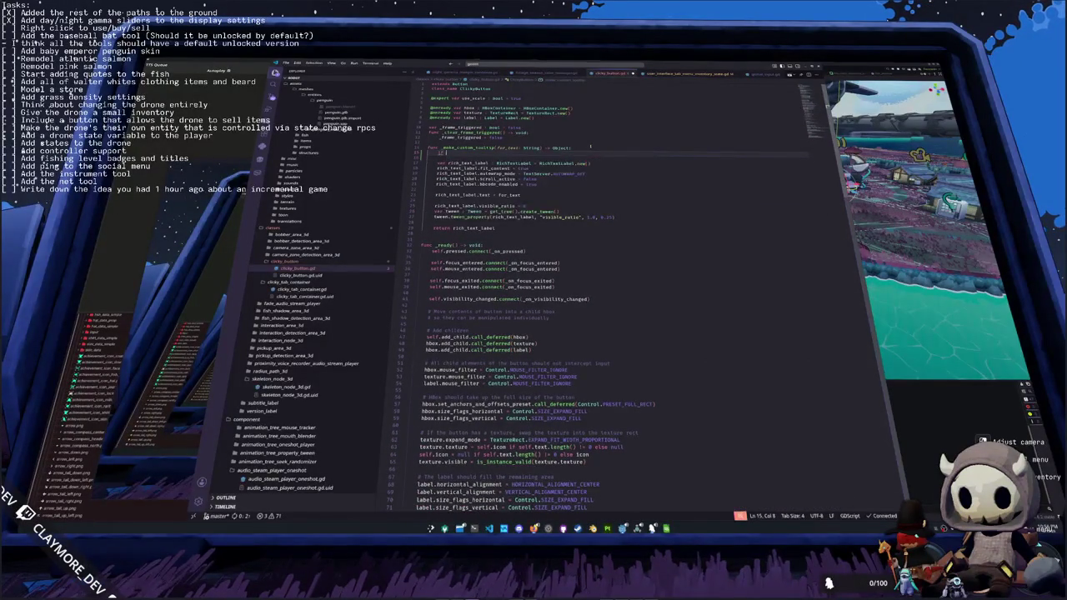
pyautogui.write('for_te')
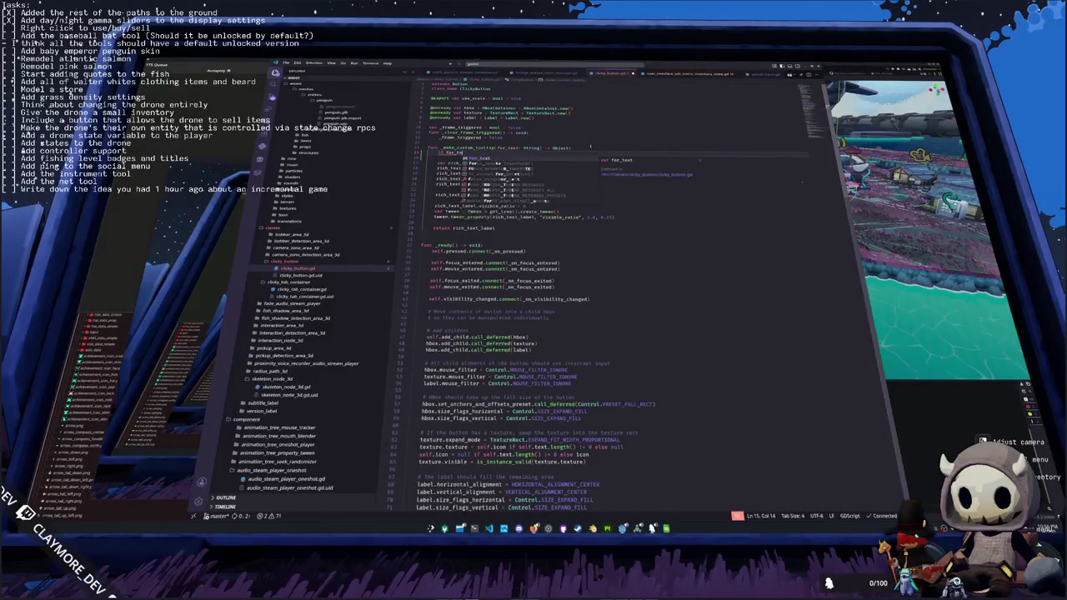
pyautogui.write('xt:ze')
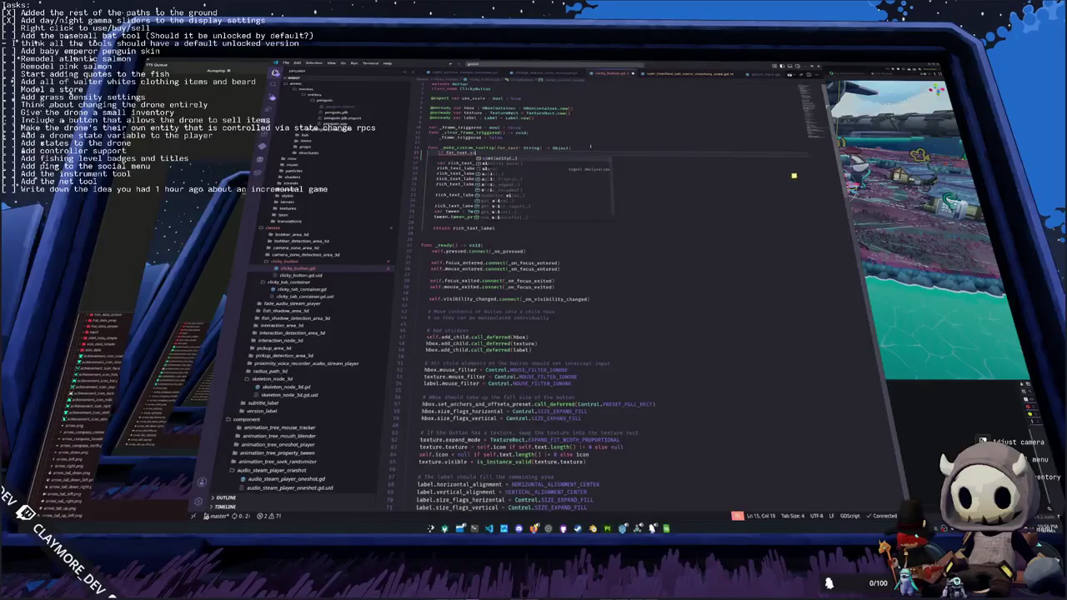
pyautogui.press('BackSpace')
pyautogui.press('BackSpace')
pyautogui.press('BackSpace')
pyautogui.write('len')
pyautogui.press('Return')
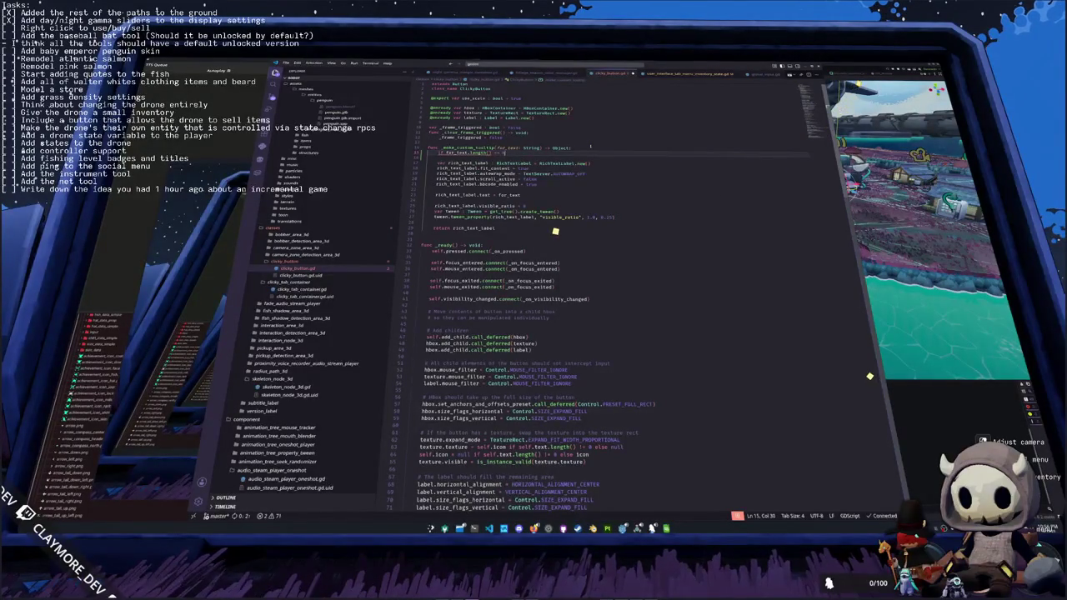
pyautogui.press('Return')
pyautogui.write('return')
pyautogui.press('Down')
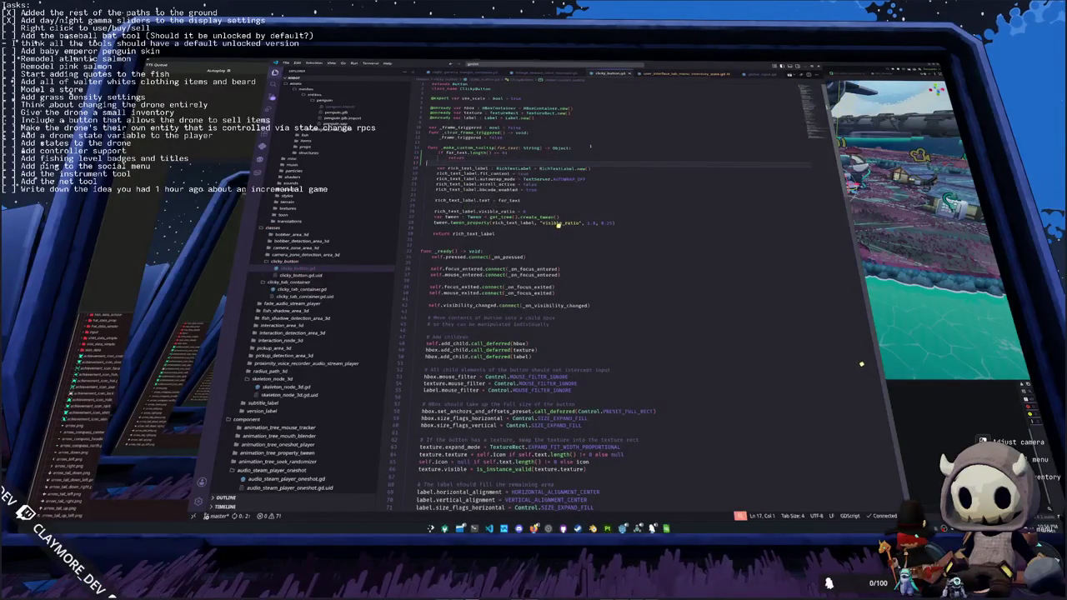
pyautogui.hotkey('alt', 'Tab')
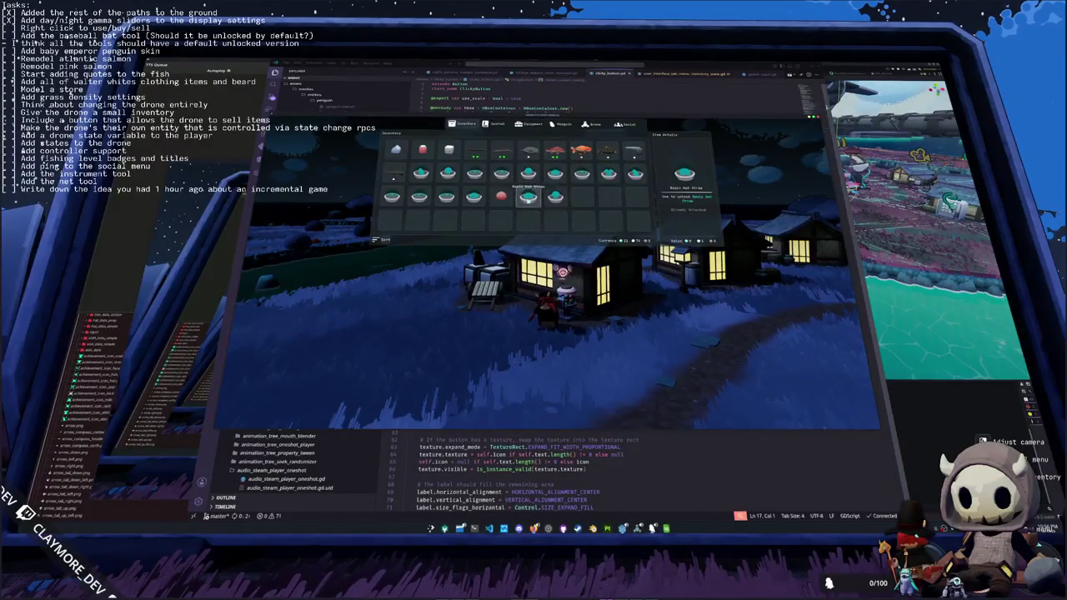
# - Use the Dodgeball through its right-click context menu, then switch back to VS Code
pyautogui.rightClick(500, 198)
pyautogui.click(502, 201)
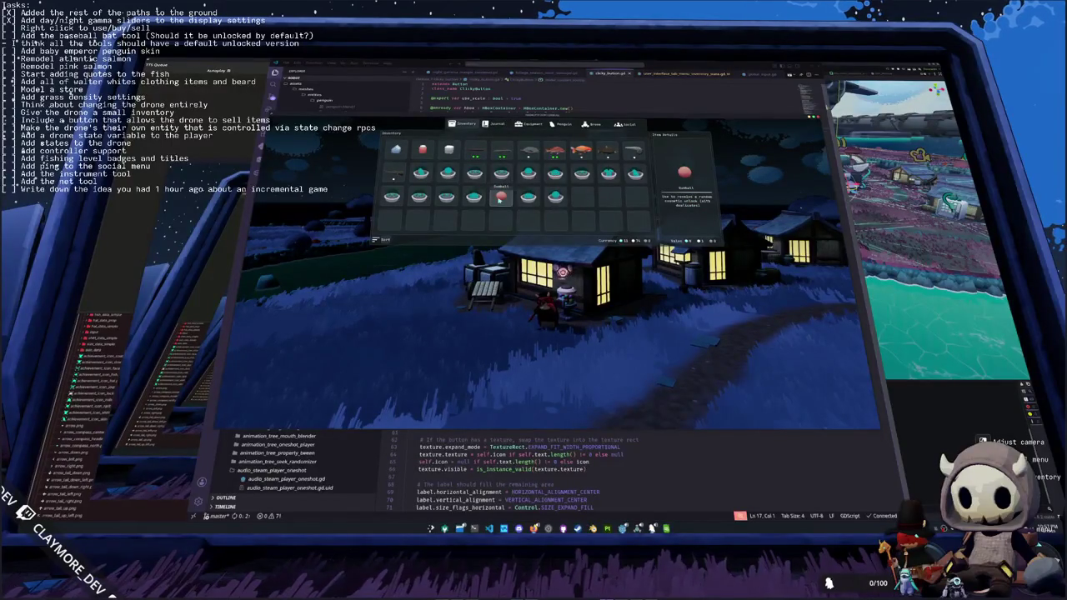
pyautogui.rightClick(501, 198)
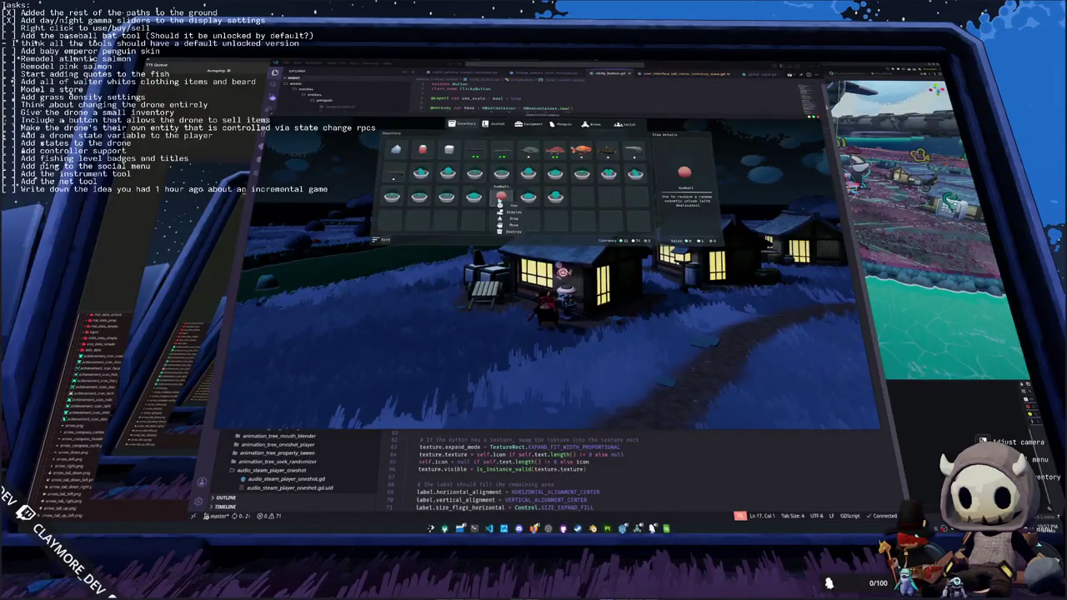
pyautogui.click(505, 206)
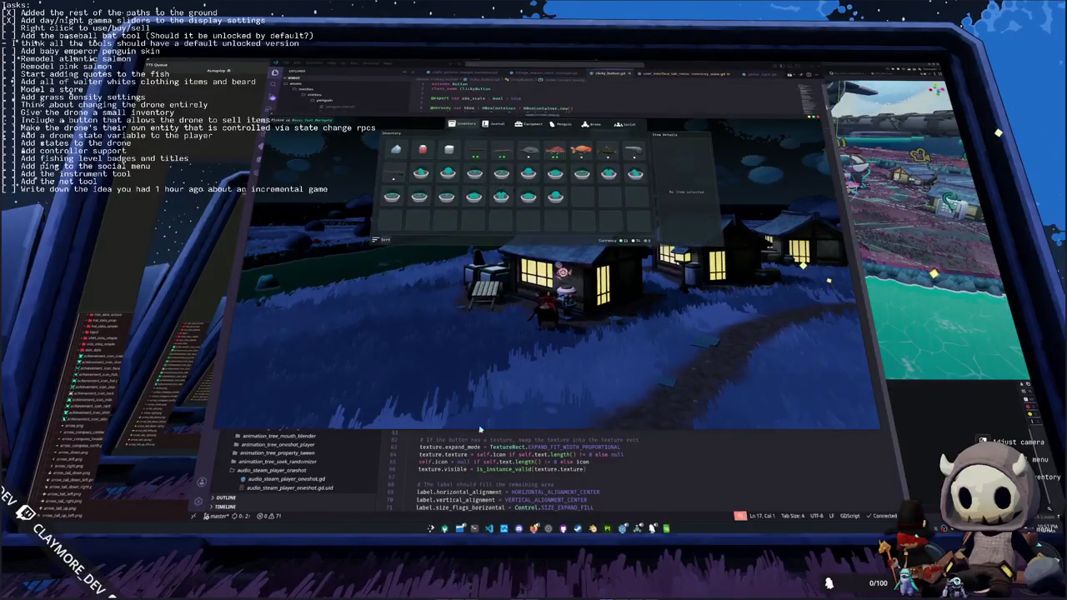
pyautogui.hotkey('alt', 'Tab')
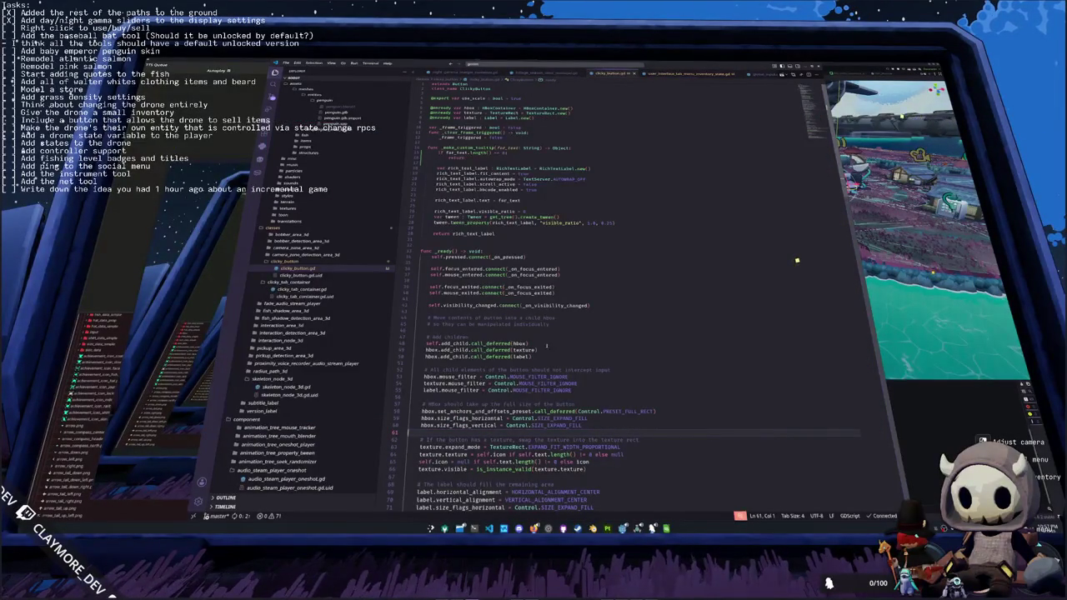
# - Change line 213's item_data_container.grab_focus() to grab_focus.call_deferred(), then return to the game
pyautogui.scroll(-8, 635, 265)
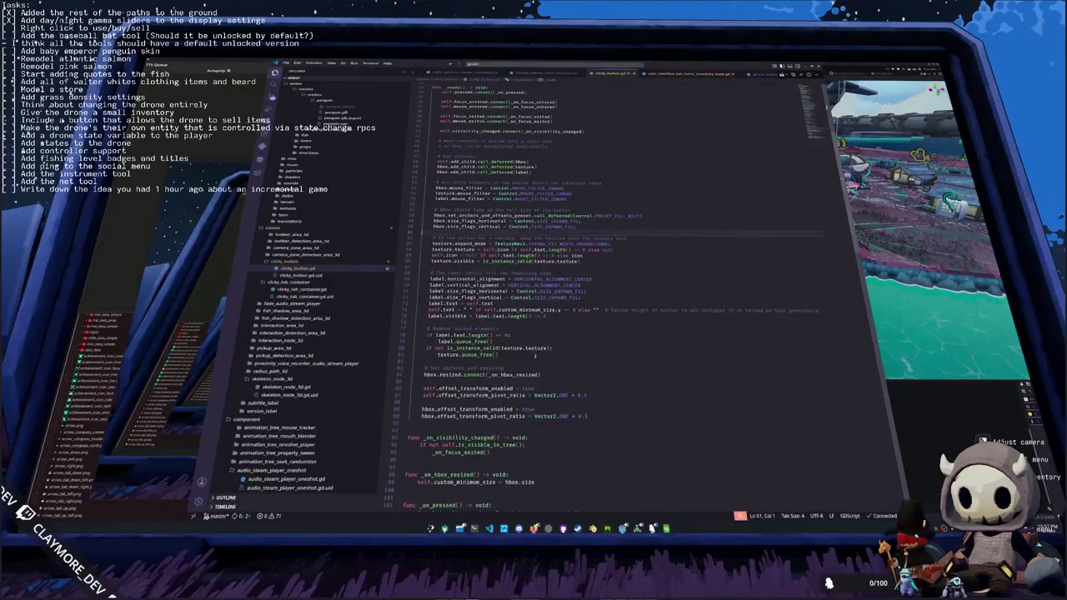
pyautogui.hotkey('ctrl', 'Tab')
pyautogui.scroll(-3, 509, 360)
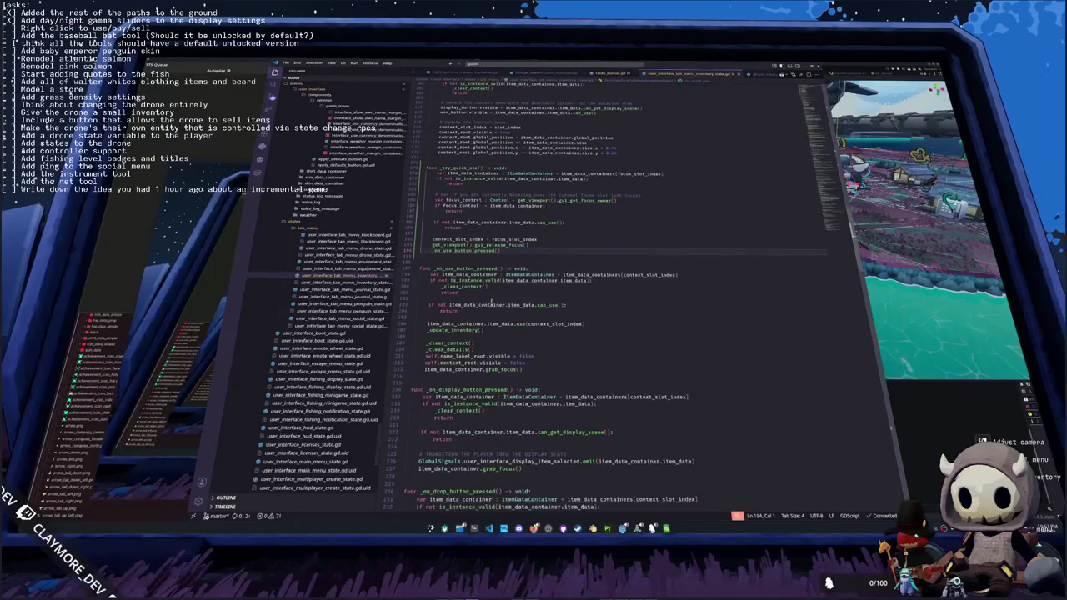
pyautogui.moveTo(498, 345)
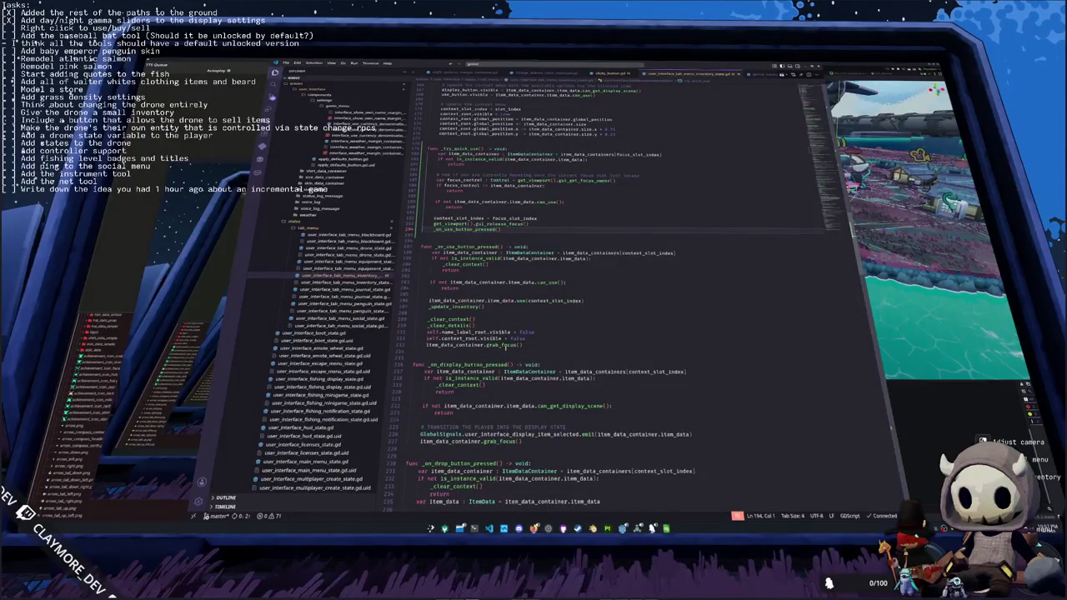
pyautogui.click(524, 345)
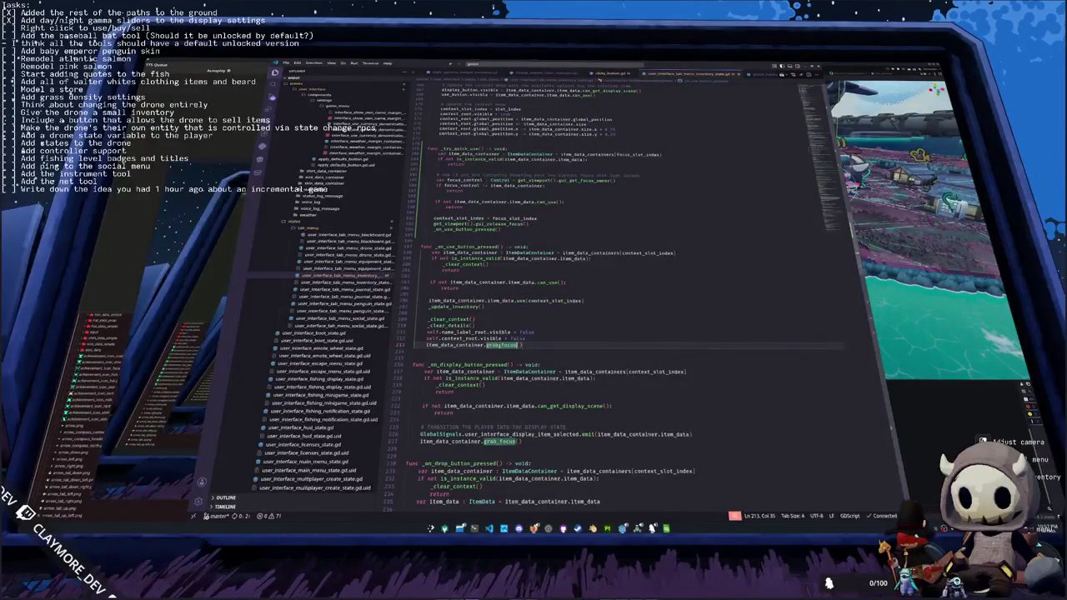
pyautogui.write('.call')
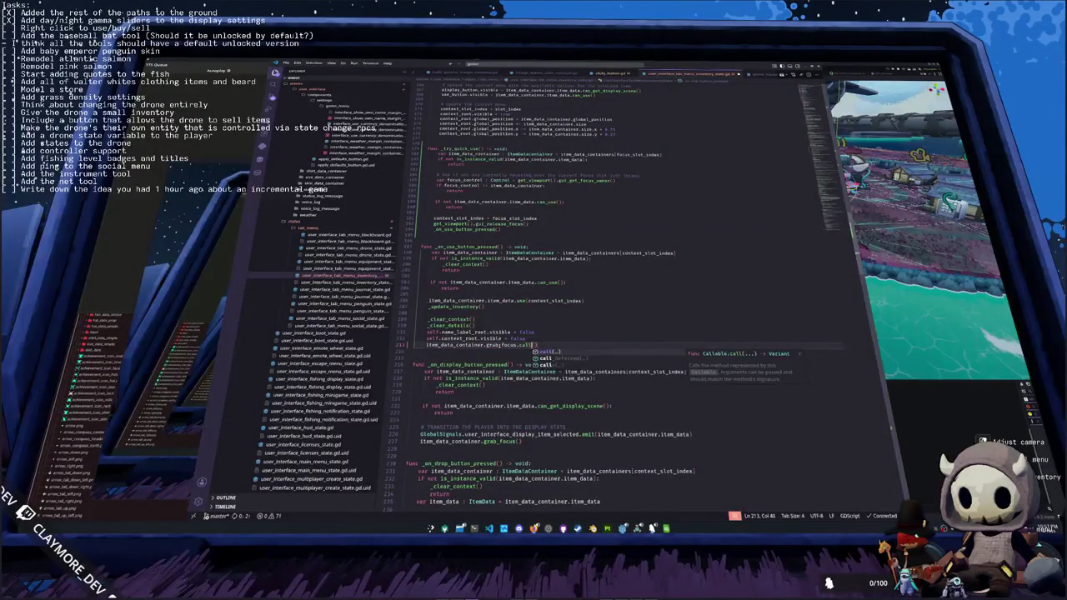
pyautogui.press('Return')
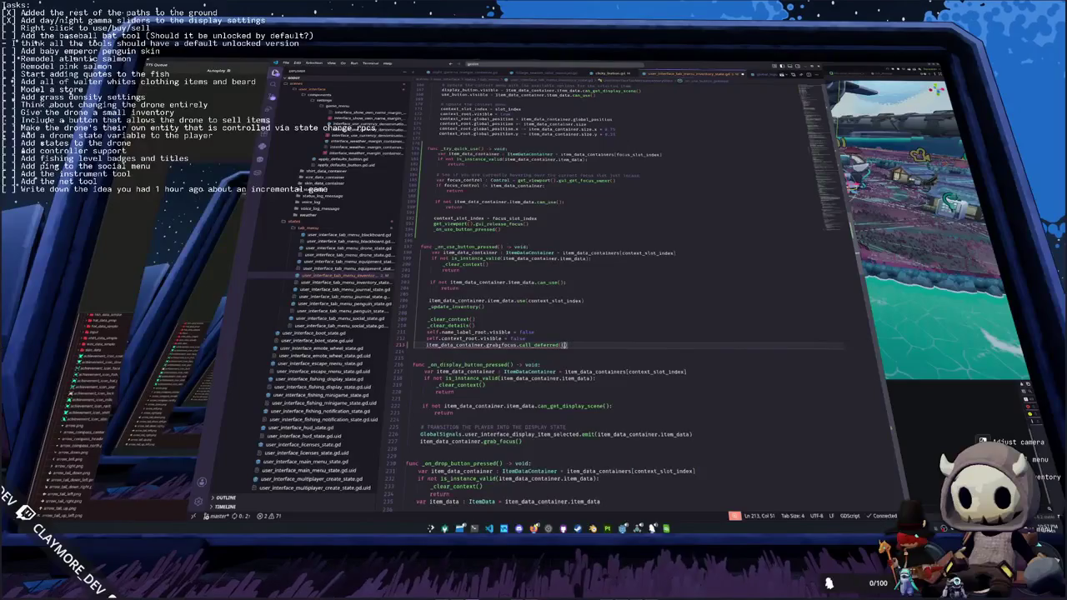
pyautogui.press('BackSpace')
pyautogui.press('BackSpace')
pyautogui.click(413, 351)
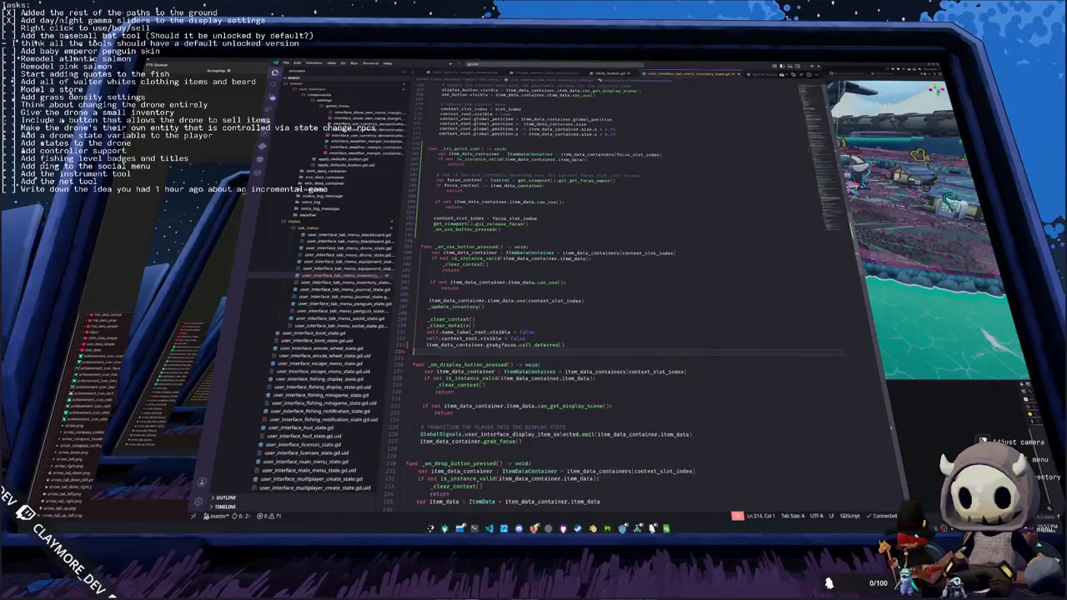
pyautogui.hotkey('alt', 'Tab')
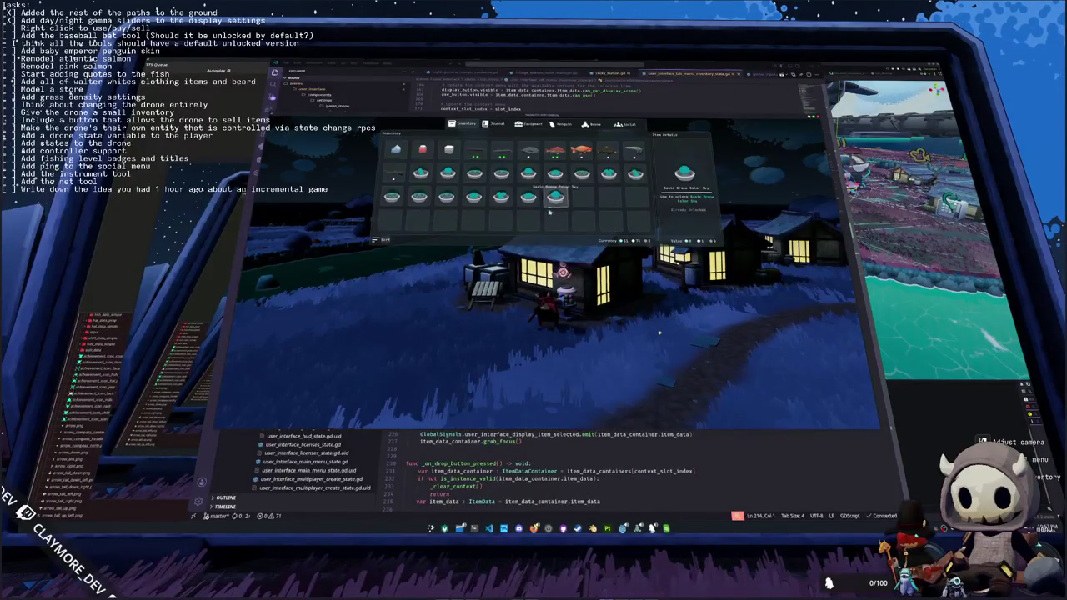
# - Open and close the vendor, then use four gumballs, unlocking items like Basic Shirt Eggplant
pyautogui.press('e')
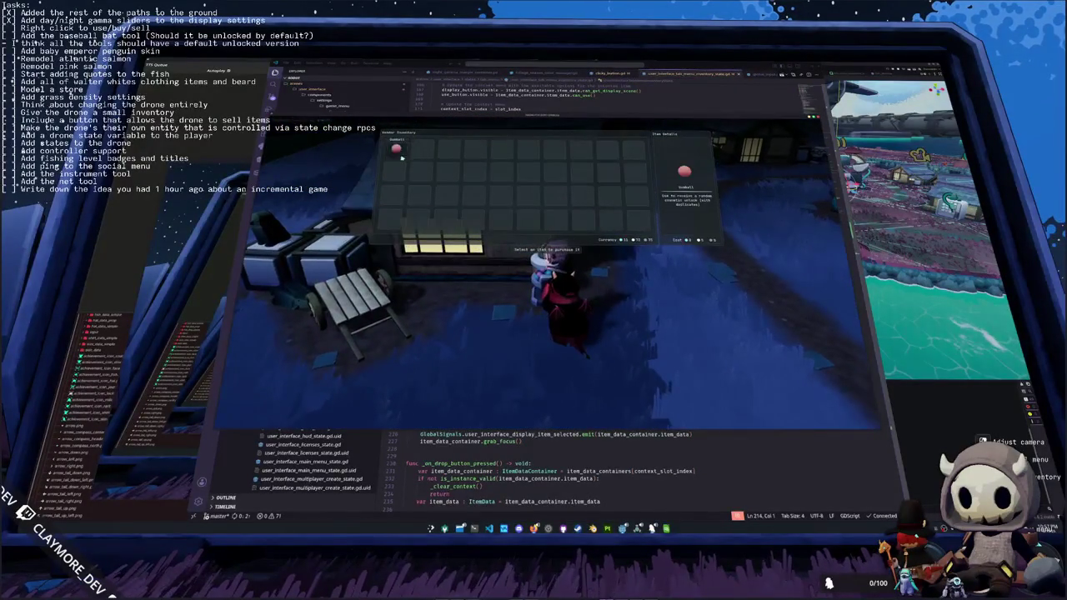
pyautogui.press('Escape')
pyautogui.press('Tab')
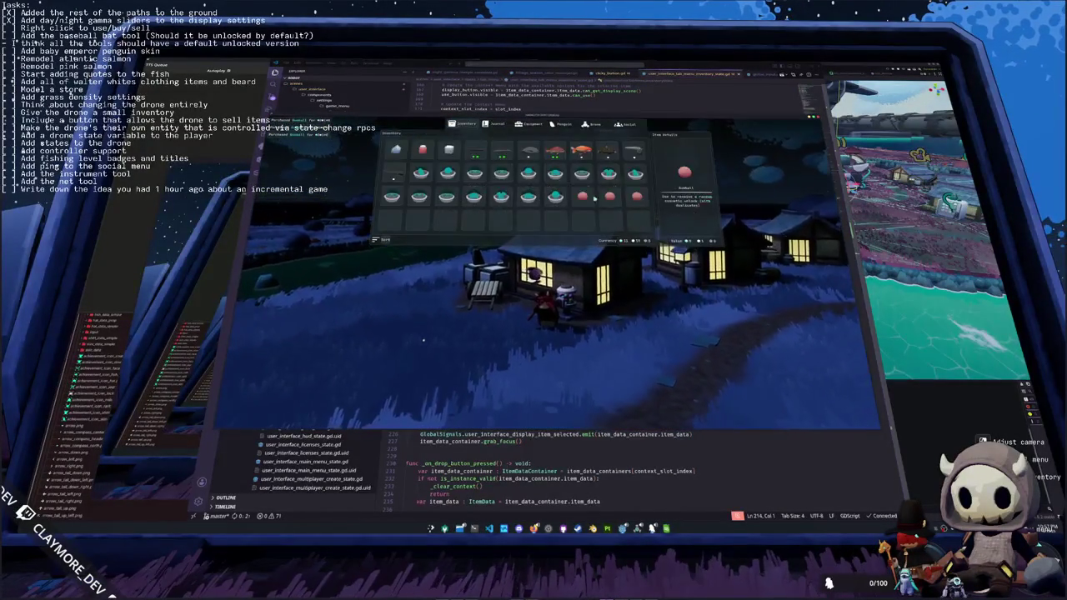
pyautogui.click(587, 198)
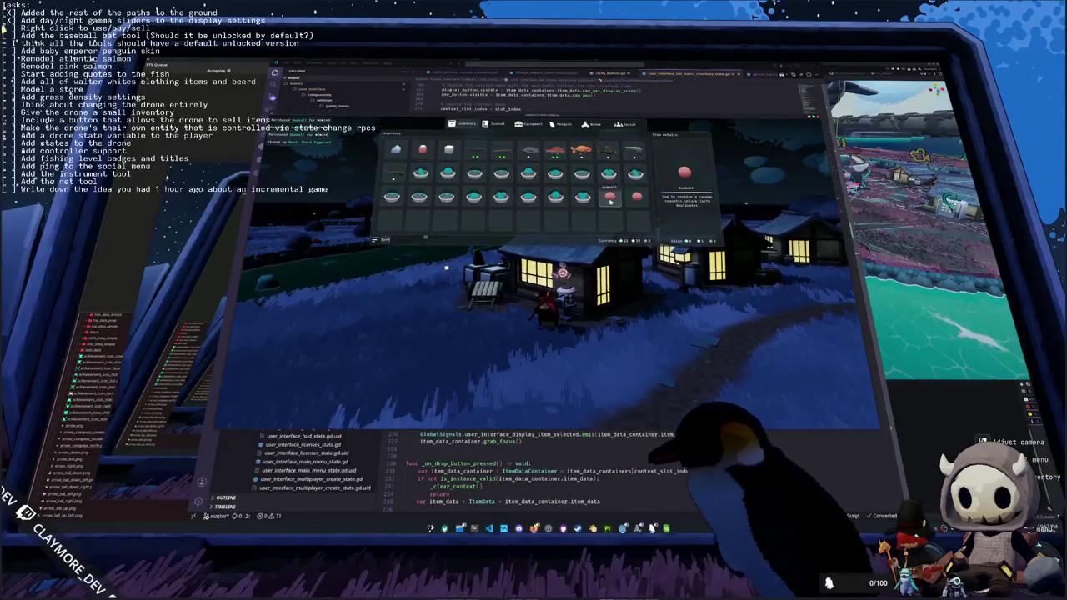
pyautogui.click(610, 198)
pyautogui.click(637, 197)
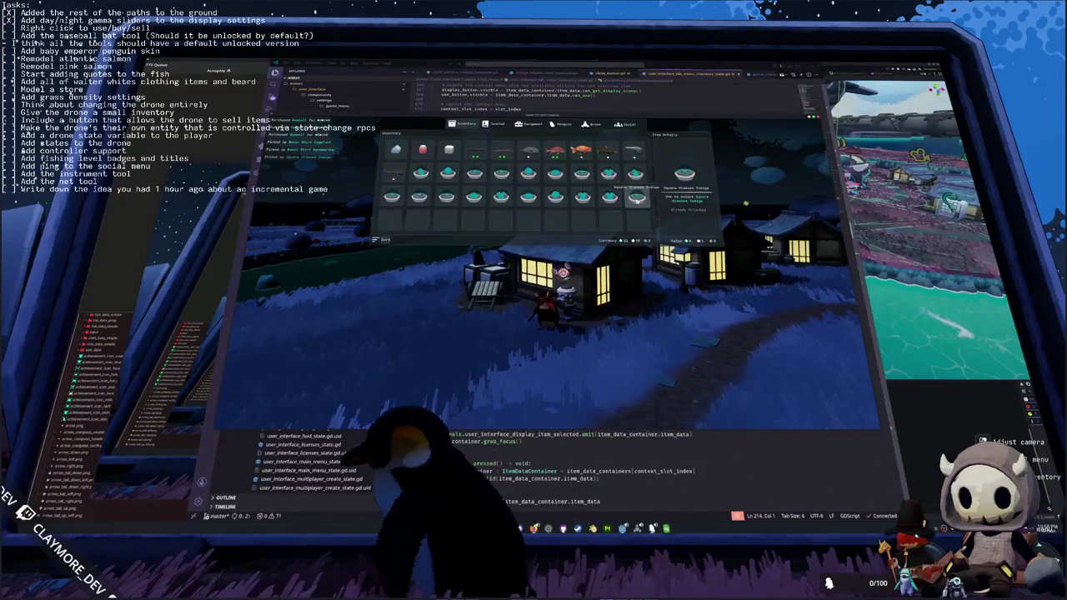
pyautogui.click(637, 197)
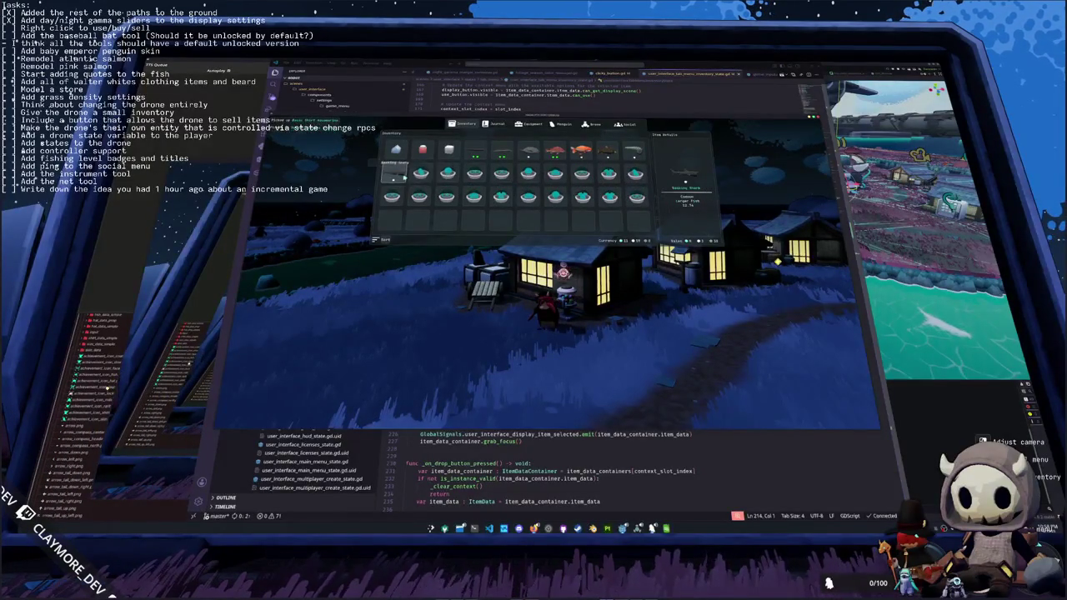
pyautogui.press('Tab')
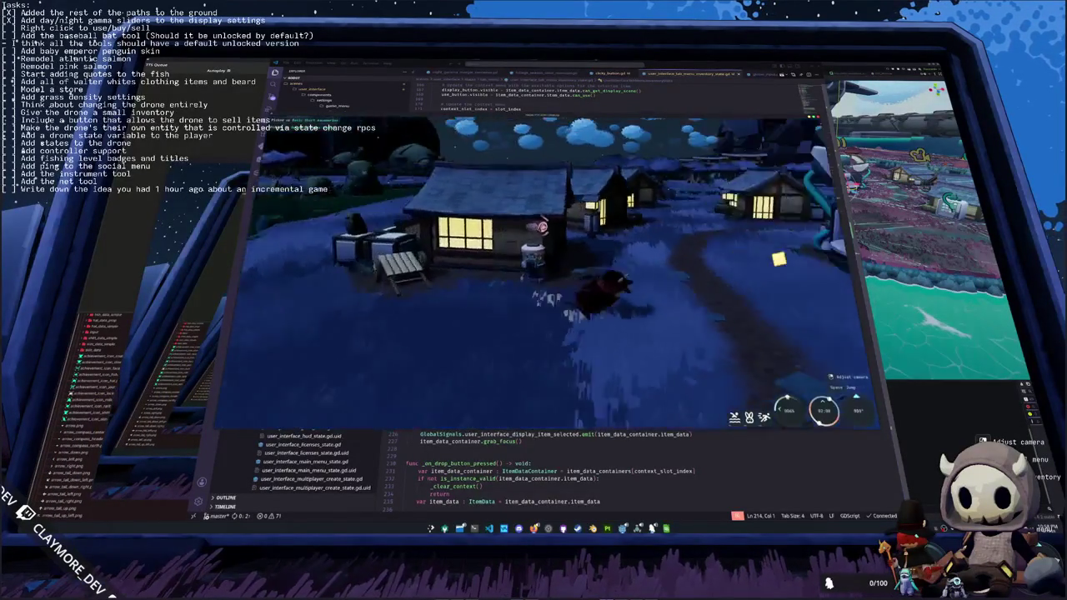
# - Run the character past the vending machine to the crates and open their storage
pyautogui.press('w')
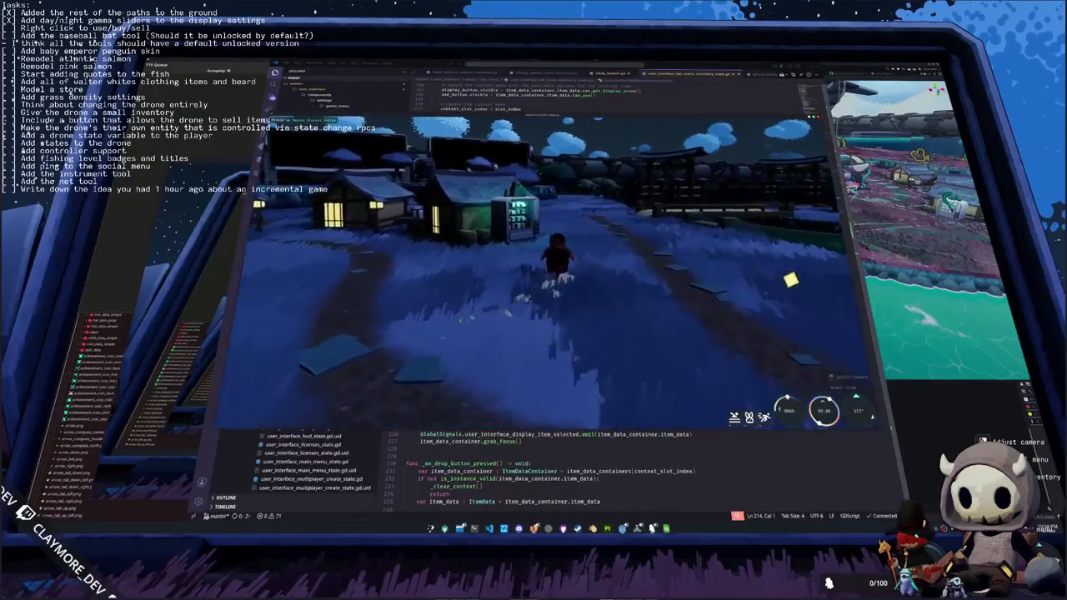
pyautogui.press('w')
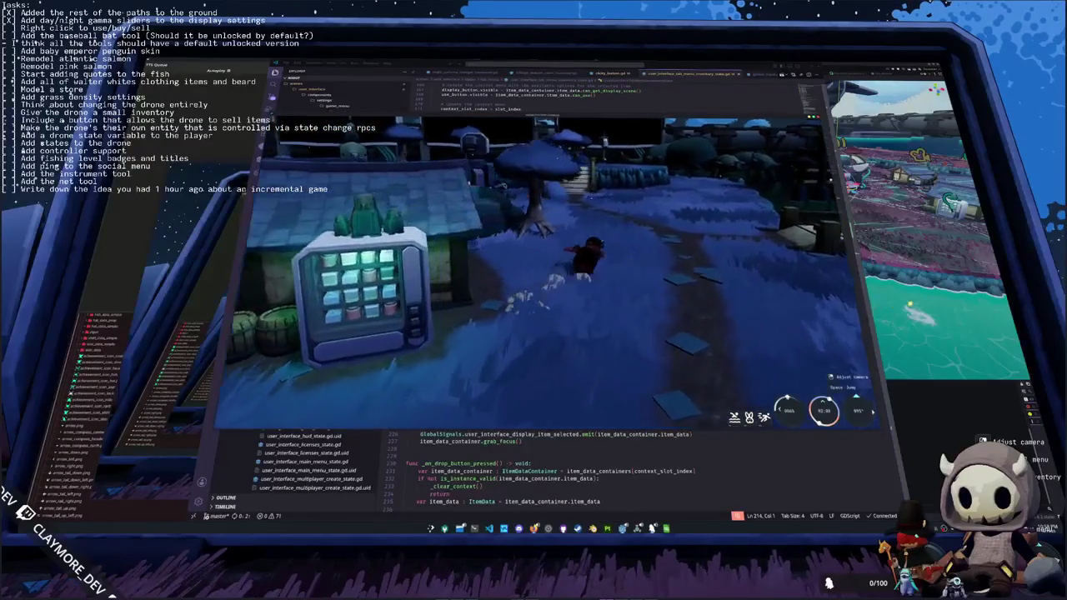
pyautogui.press('w')
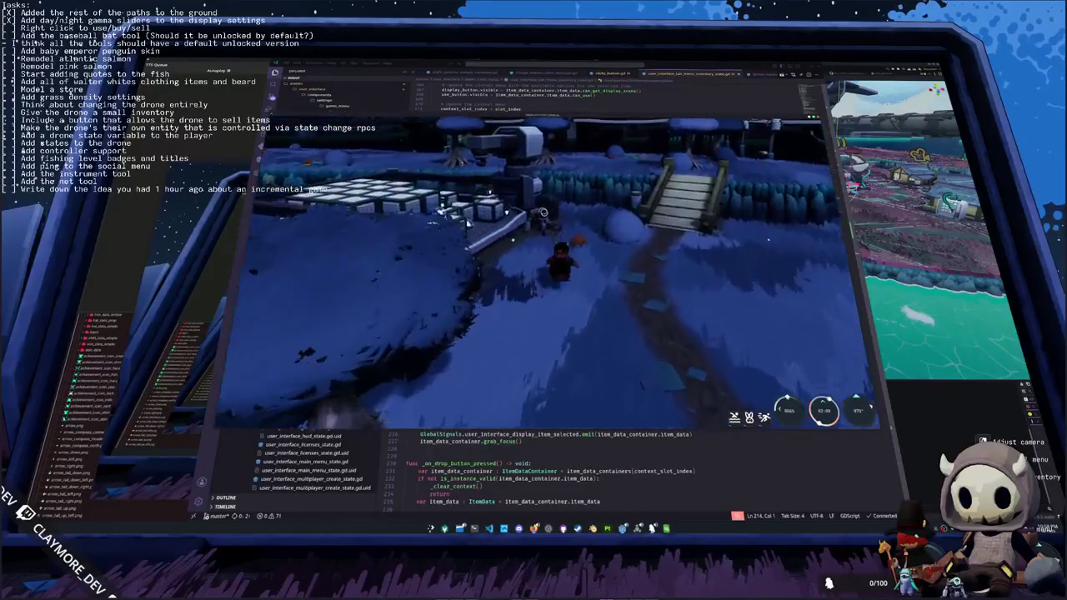
pyautogui.press('e')
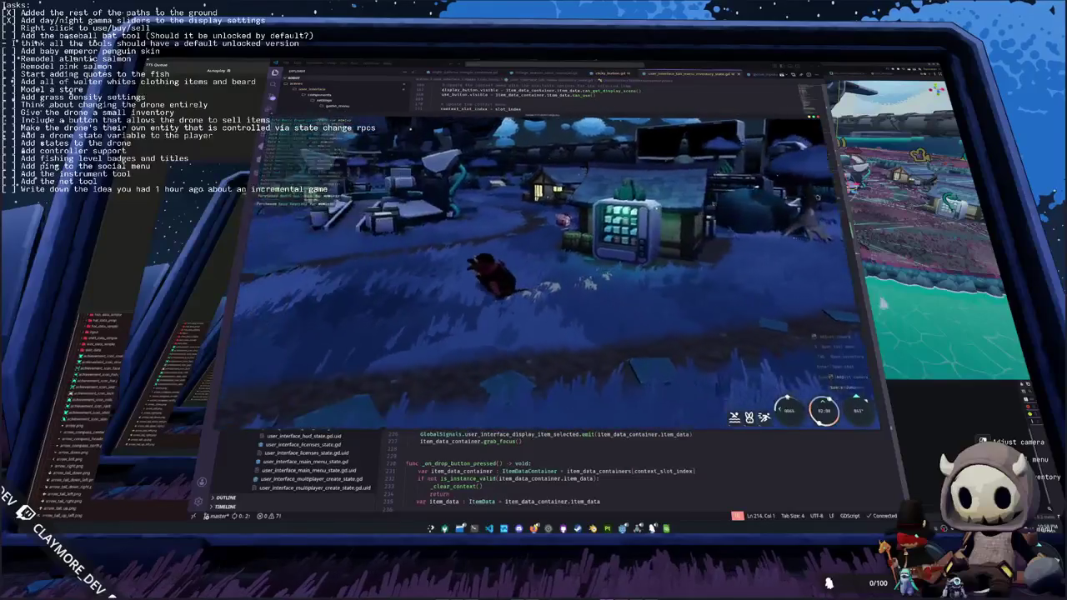
# - Walk back toward the tree, then hide and restore the game window
pyautogui.press('w')
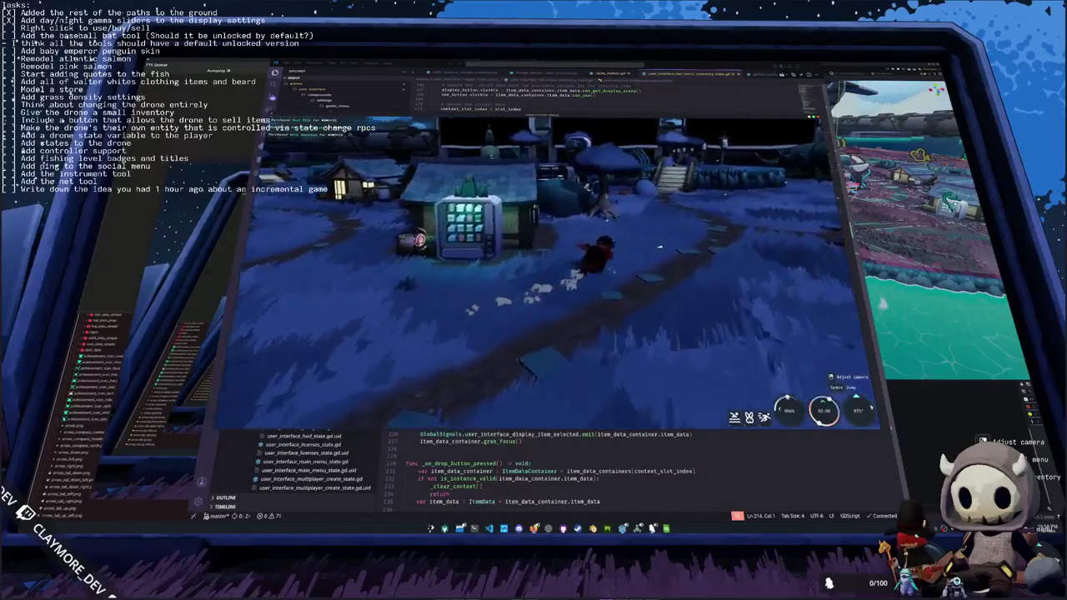
pyautogui.press('w')
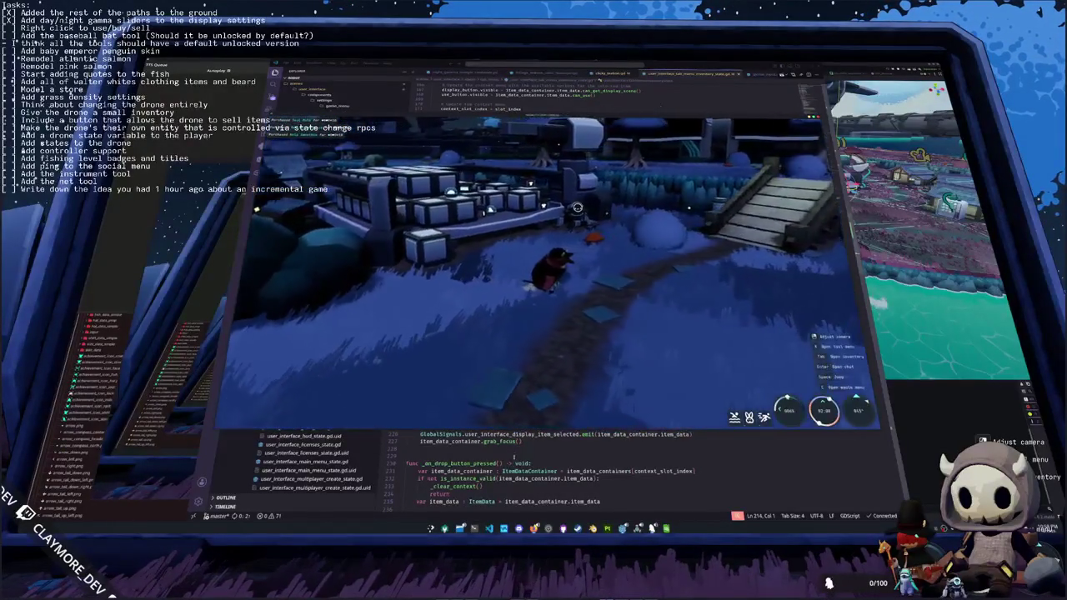
pyautogui.press('F8')
pyautogui.press('F5')
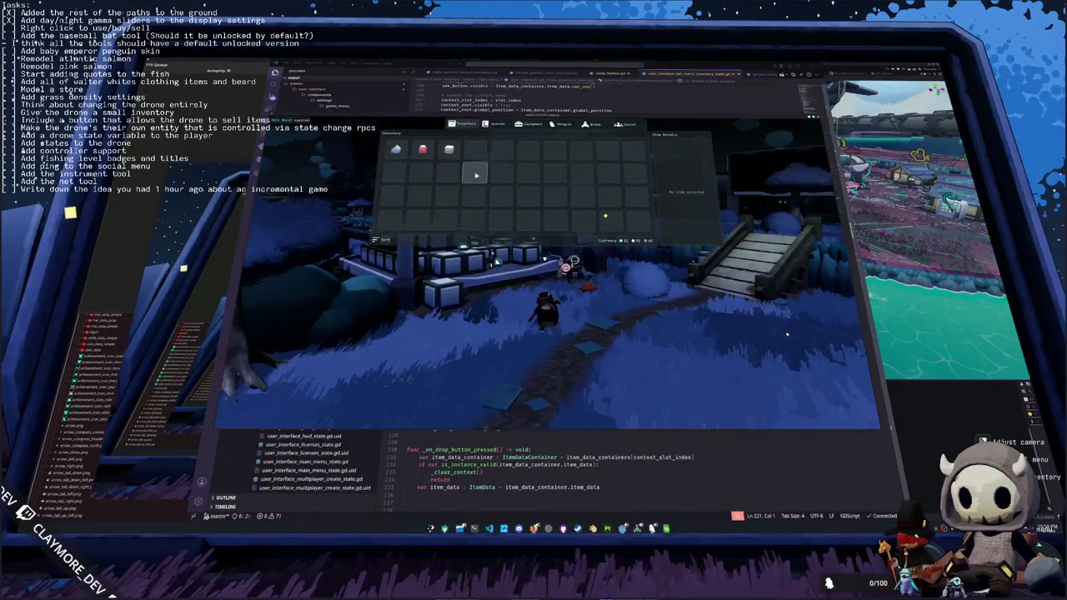
# - Right-click quick-use the third-slot item, then visit the vending machine and reopen the inventory
pyautogui.rightClick(451, 150)
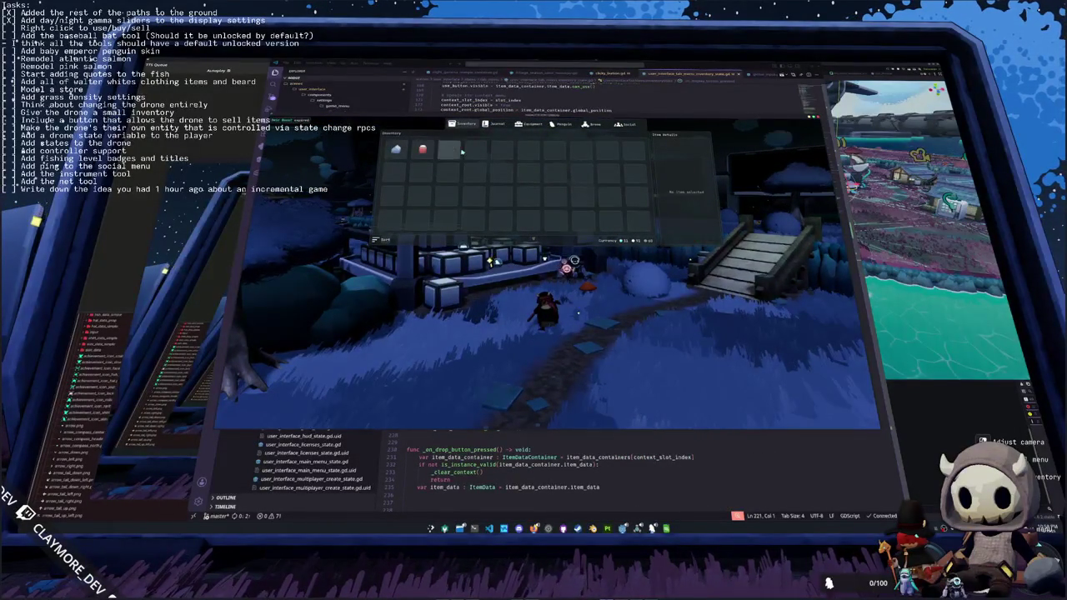
pyautogui.press('Tab')
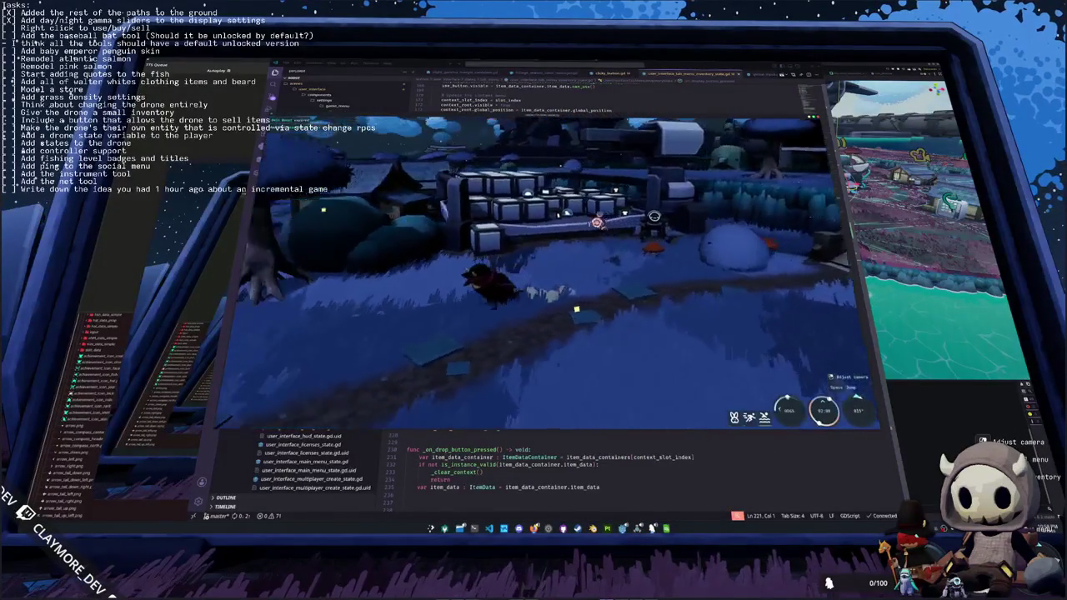
pyautogui.press('w')
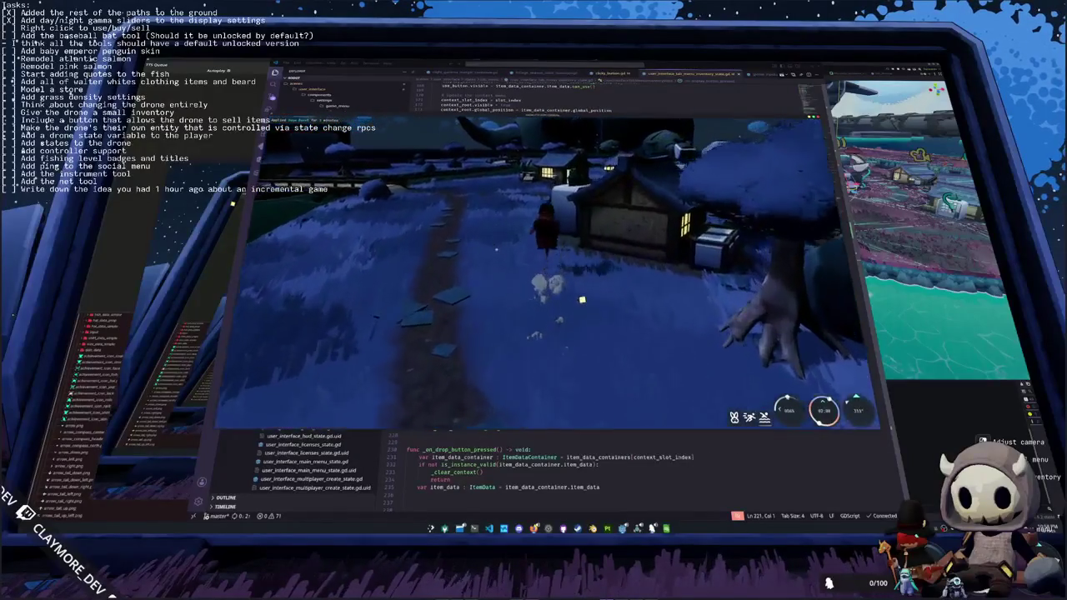
pyautogui.press('w')
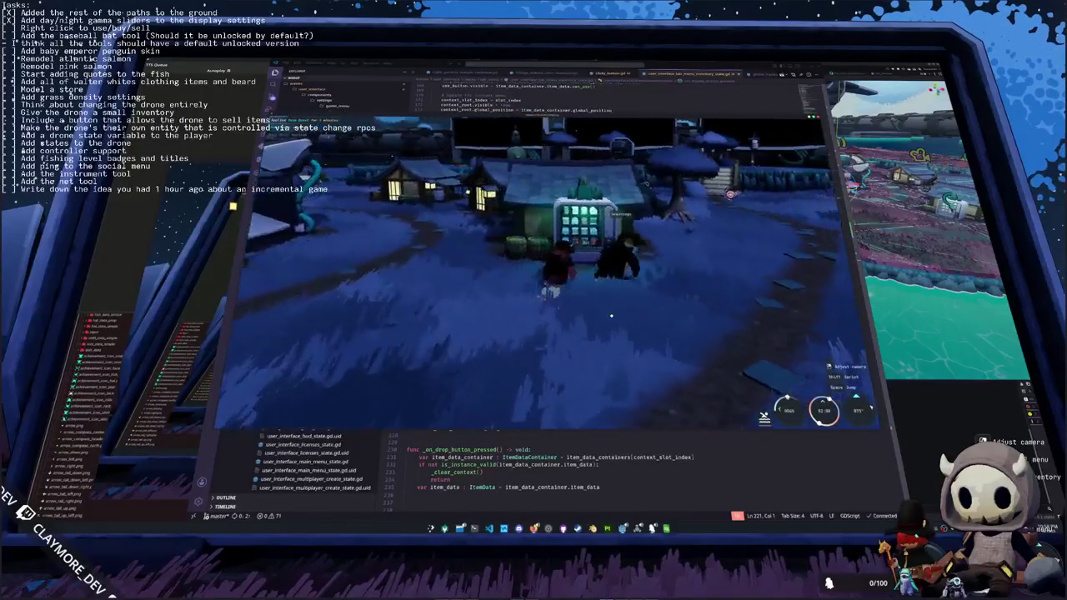
pyautogui.press('e')
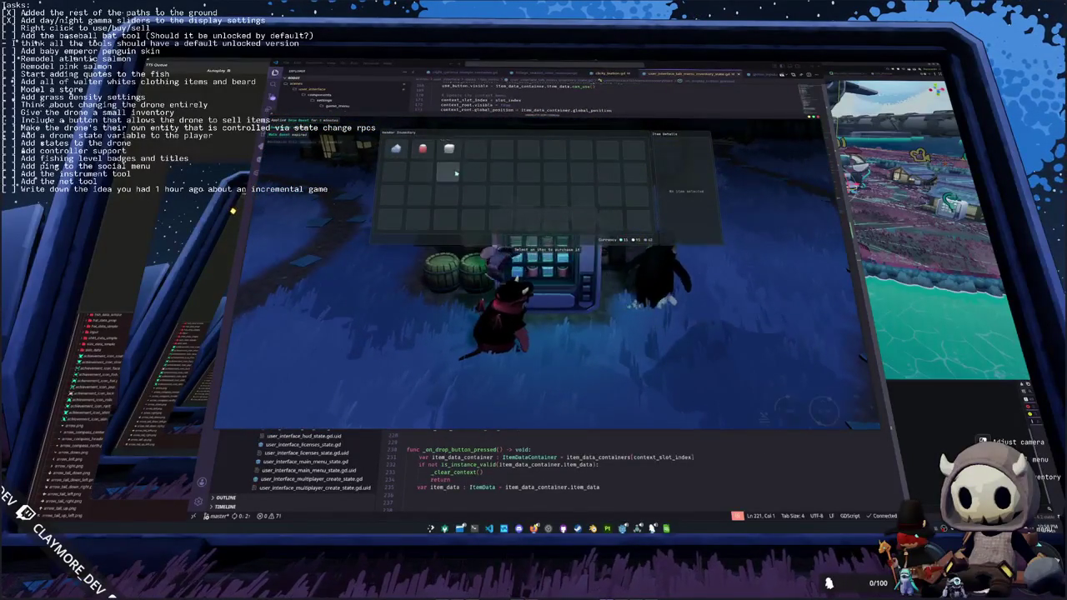
pyautogui.press('Escape')
pyautogui.press('Tab')
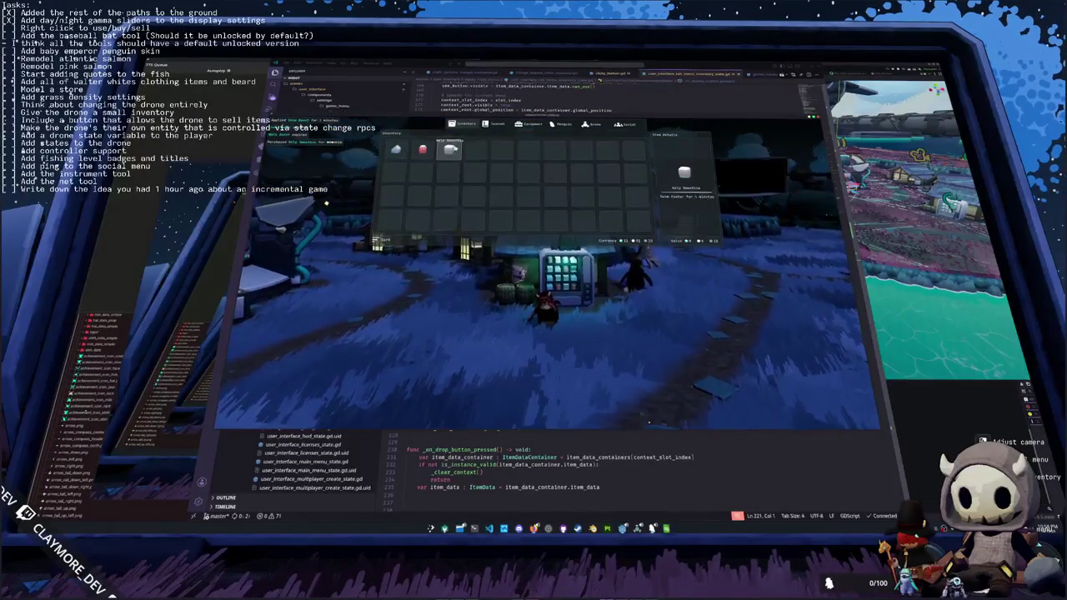
# - Right-click quick-use the Jelly Smoothie, then revisit the vendor and reopen the player inventory
pyautogui.rightClick(458, 150)
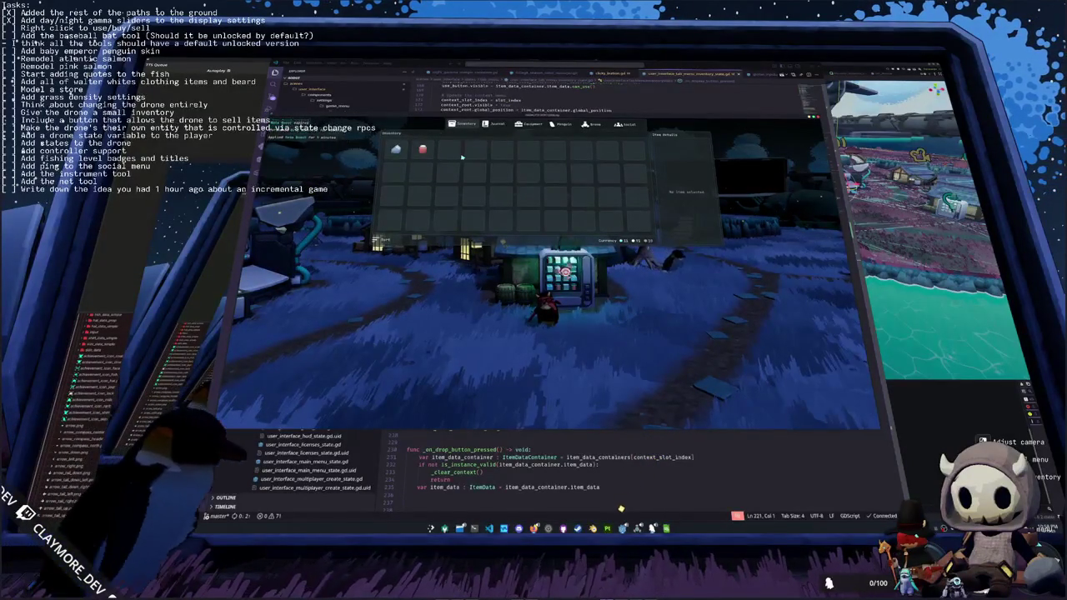
pyautogui.press('Tab')
pyautogui.press('w')
pyautogui.press('e')
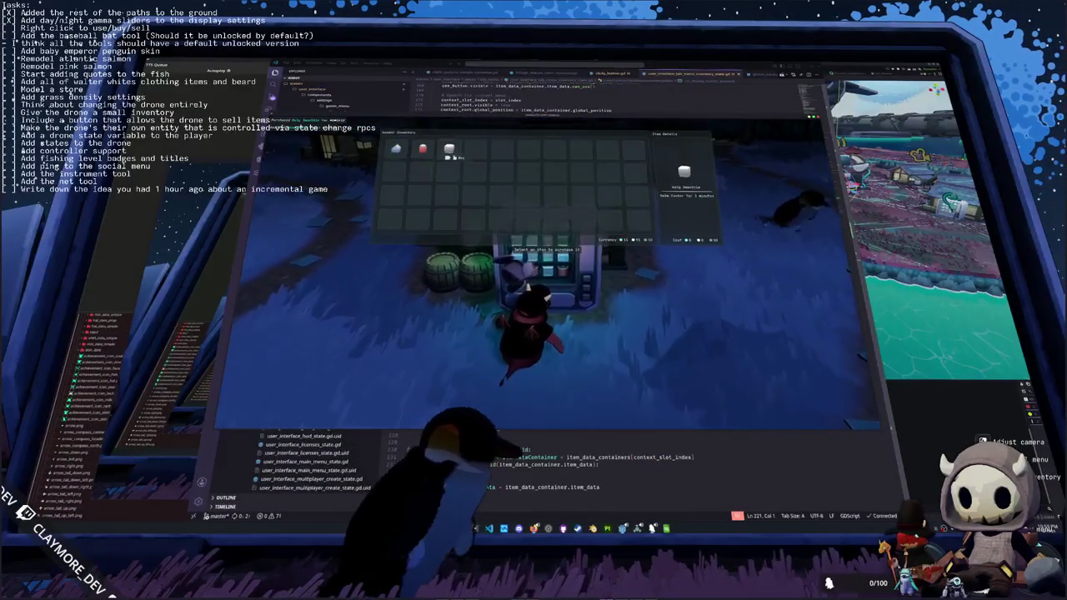
pyautogui.press('Escape')
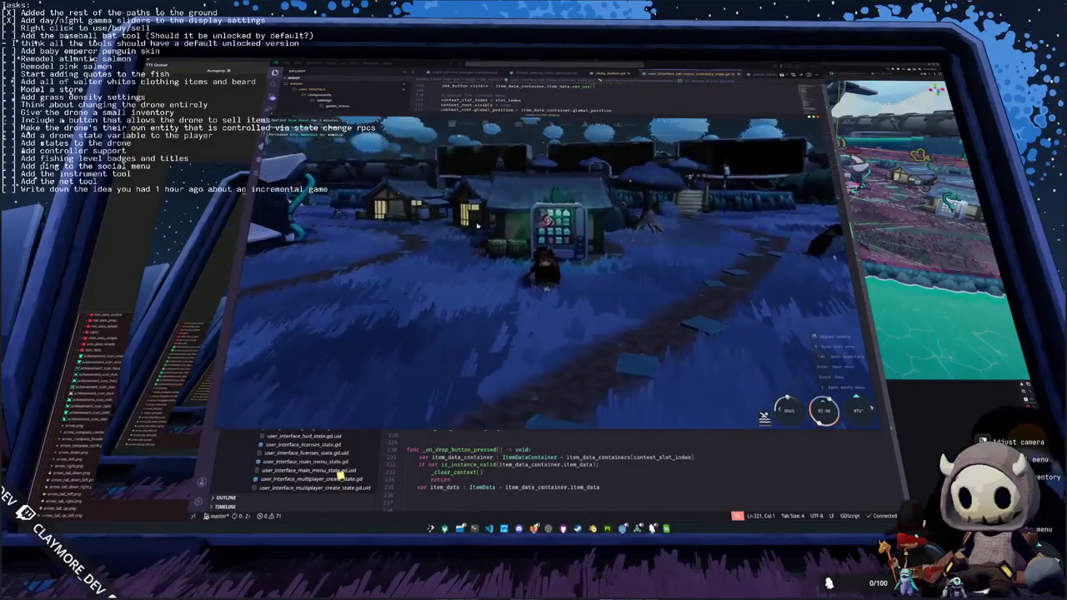
pyautogui.press('Tab')
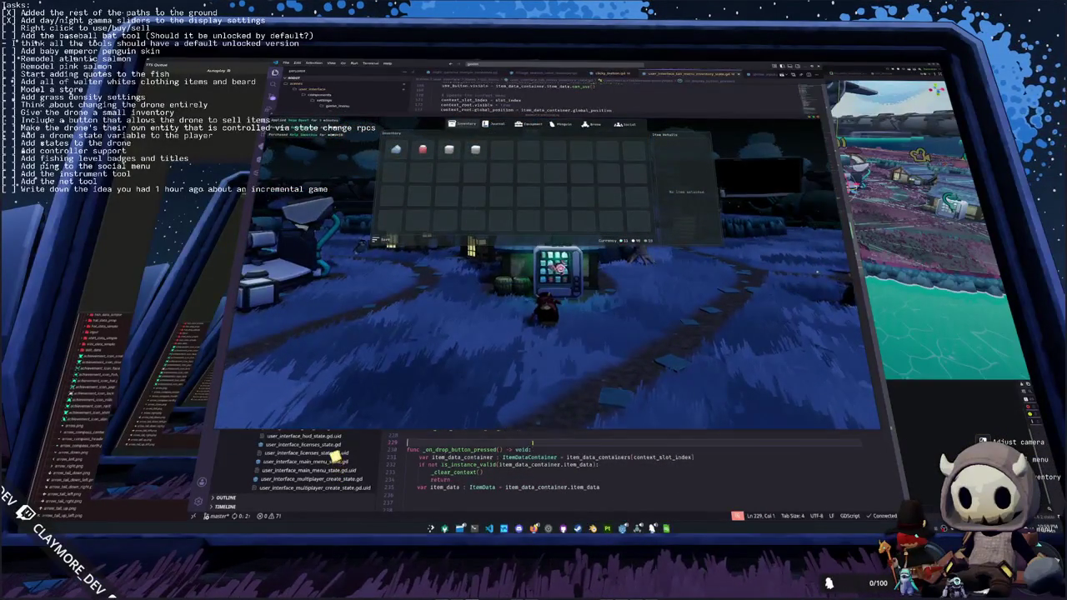
# - Copy the get_viewport().gui_release_focus() line into _on_item_data_container_mouse_exited at line 115
pyautogui.click(333, 455)
pyautogui.scroll(9, 542, 292)
pyautogui.scroll(9, 426, 270)
pyautogui.click(427, 267)
pyautogui.press('Up')
pyautogui.press('Up')
pyautogui.press('Up')
pyautogui.hotkey('shift', 'Up')
pyautogui.hotkey('ctrl', 'c')
pyautogui.press('Down')
pyautogui.press('Down')
pyautogui.press('Down')
pyautogui.hotkey('ctrl', 'v')
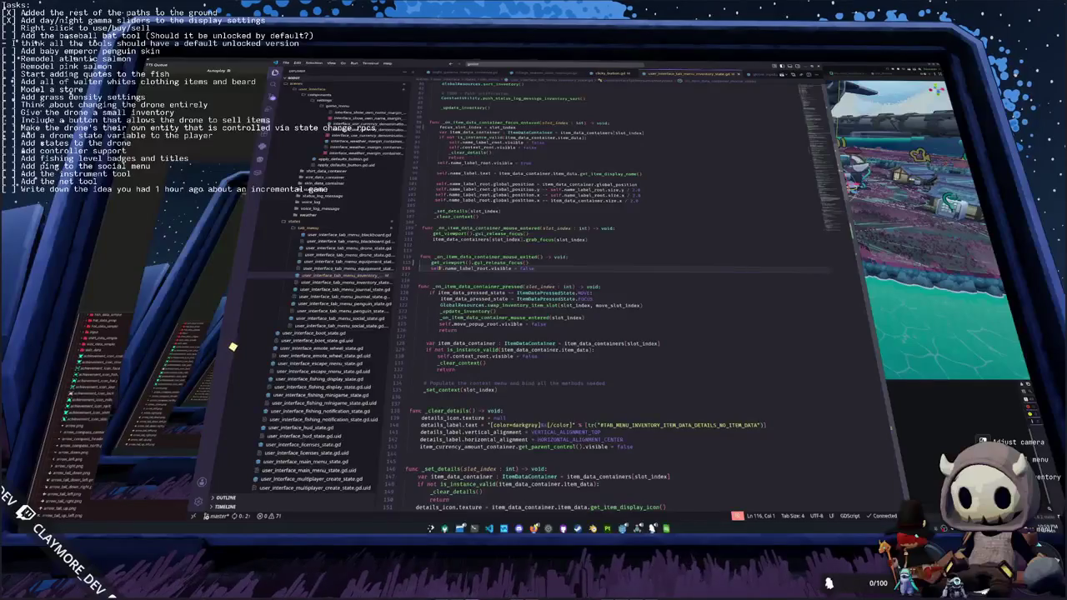
# - Inspect the fourth and first slots, move the first item two rows down, and close the game
pyautogui.click(475, 150)
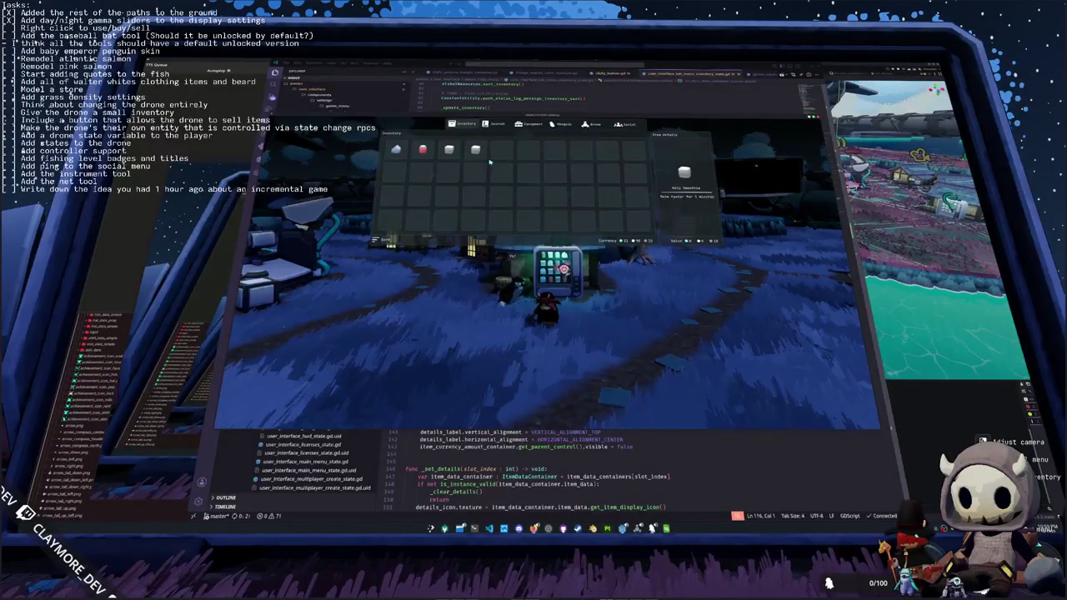
pyautogui.click(399, 152)
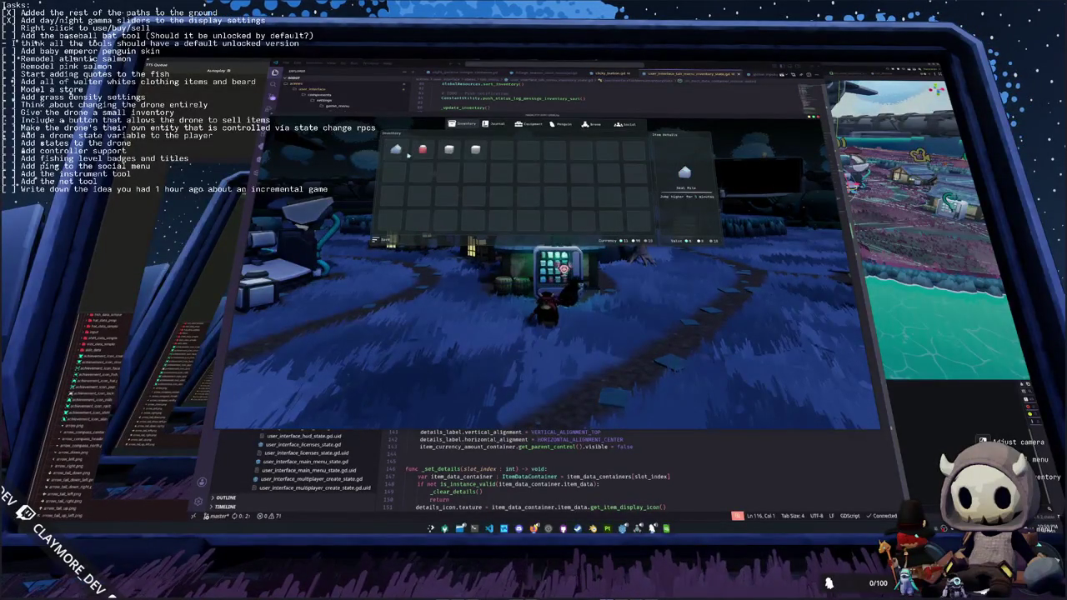
pyautogui.moveTo(407, 154); pyautogui.dragTo(403, 199)
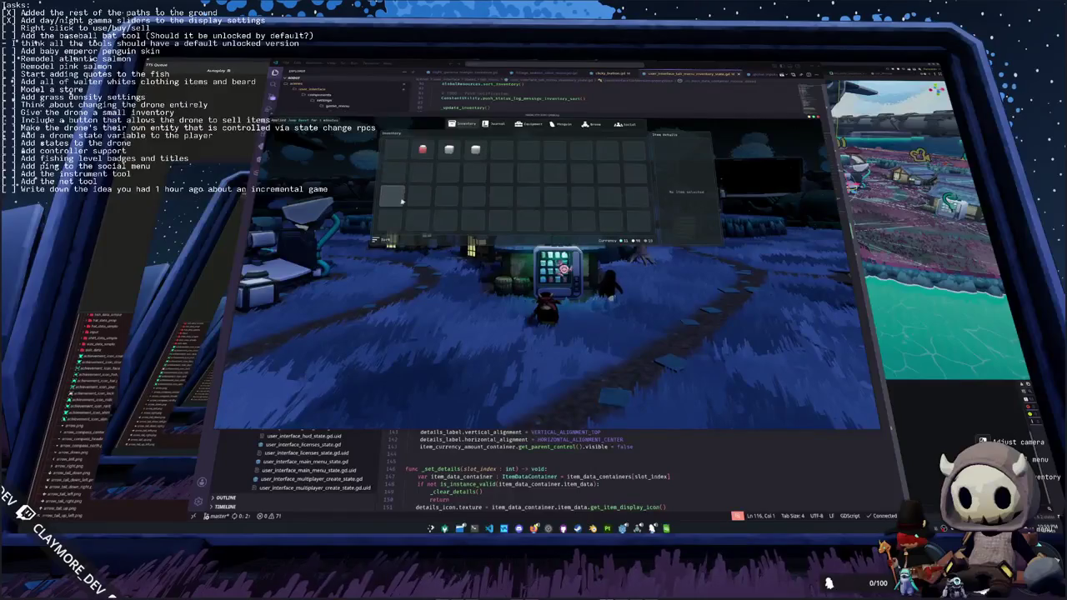
pyautogui.press('Tab')
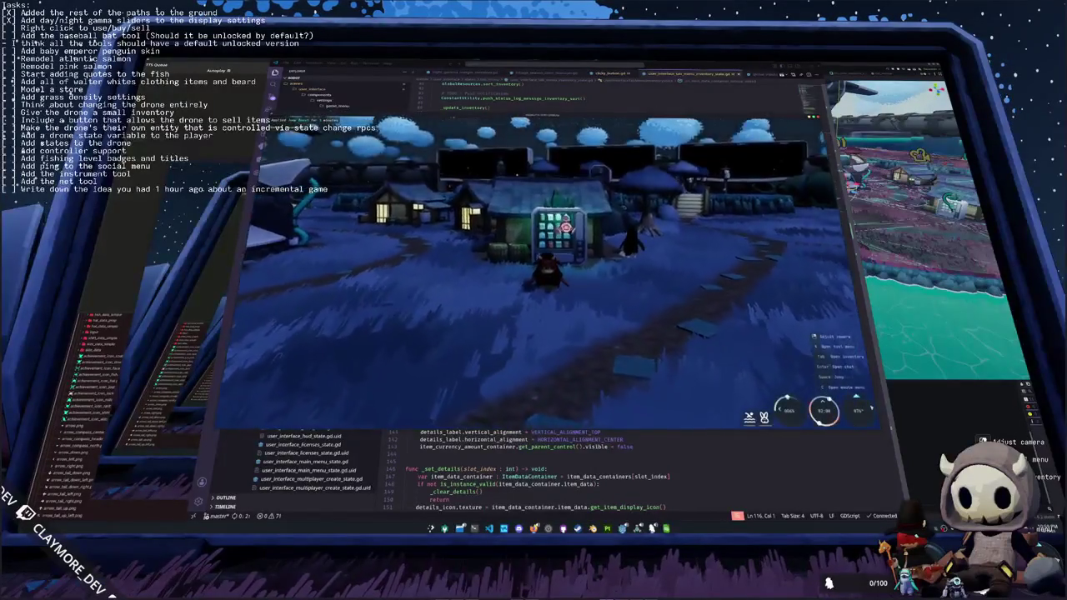
pyautogui.press('F8')
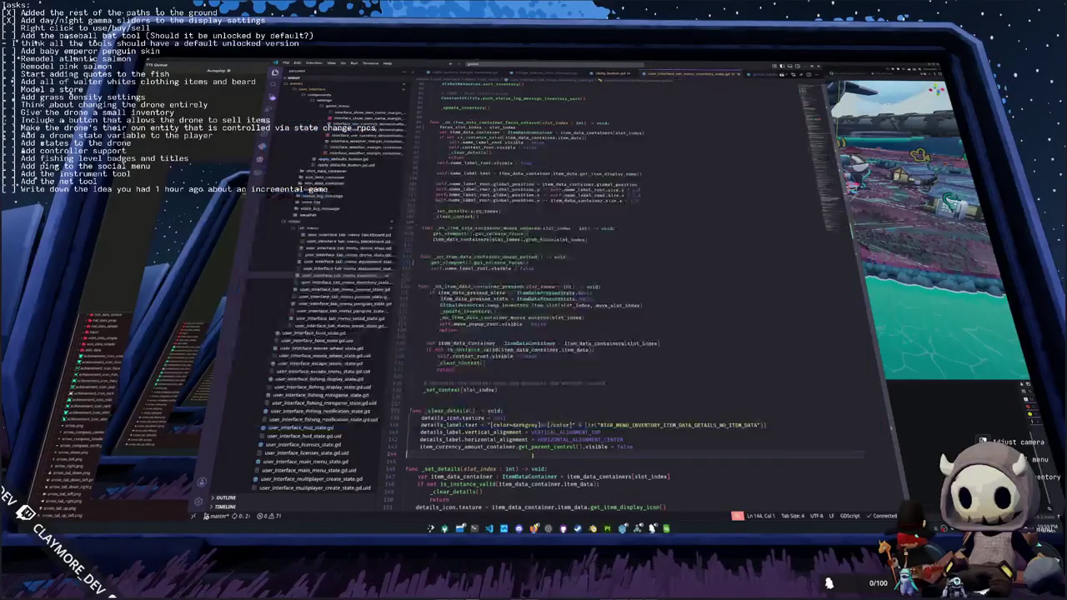
# - Scroll through the inventory script, selecting and then deselecting the focus-entered handler body
pyautogui.scroll(-3, 583, 292)
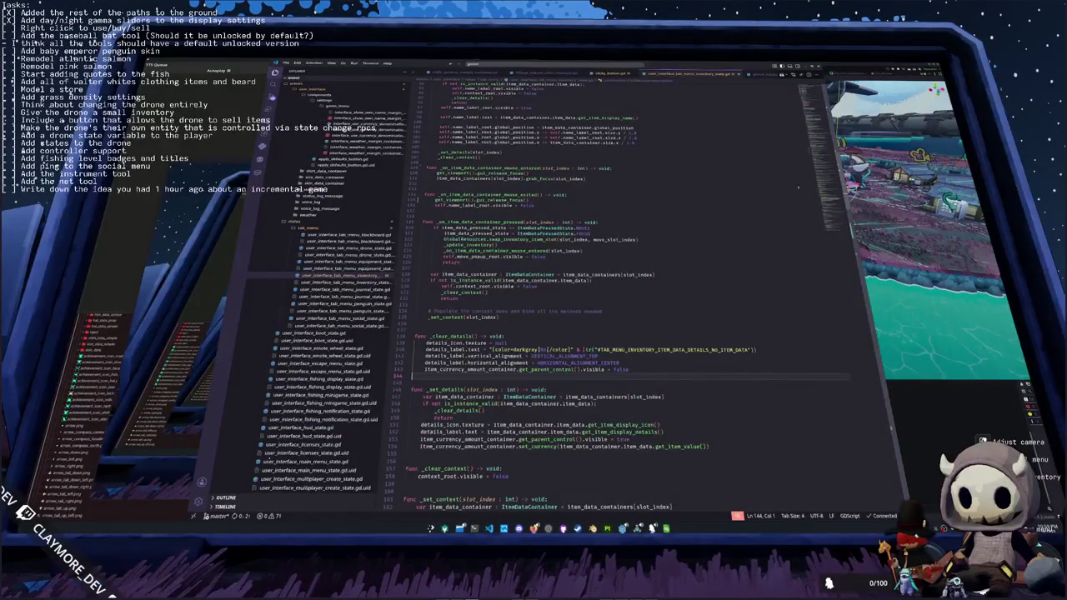
pyautogui.scroll(1, 584, 333)
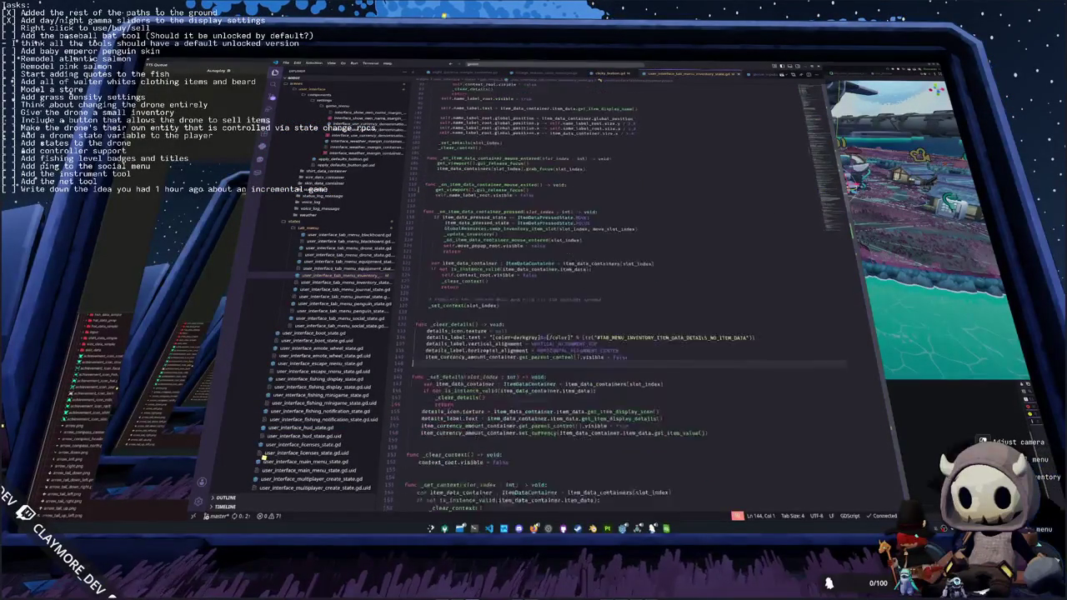
pyautogui.scroll(7, 584, 334)
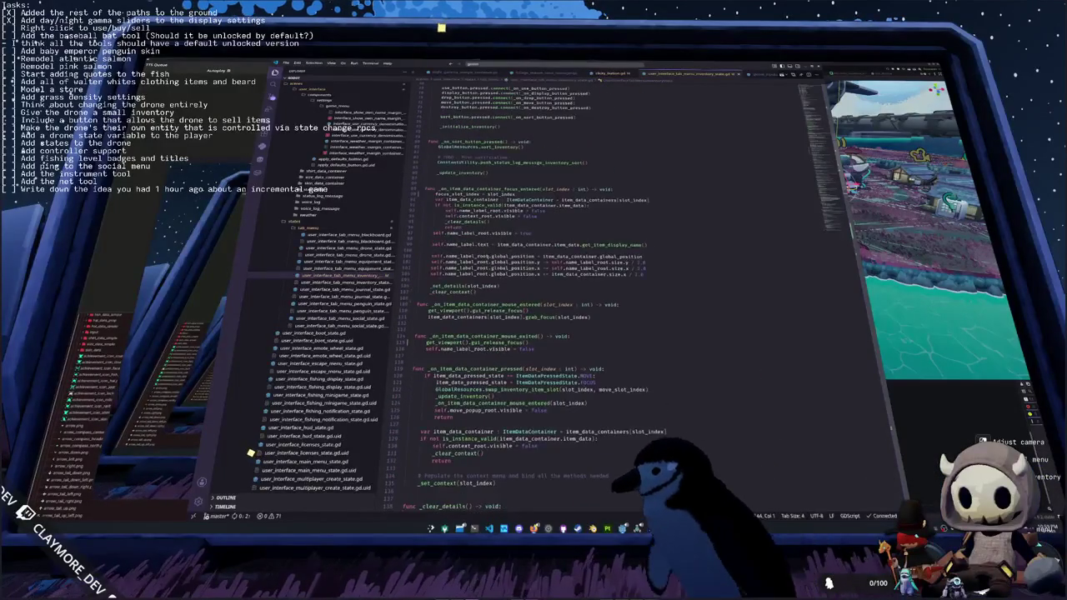
pyautogui.moveTo(484, 293)
pyautogui.mouseDown()
pyautogui.moveTo(429, 250)
pyautogui.moveTo(427, 193)
pyautogui.mouseUp()
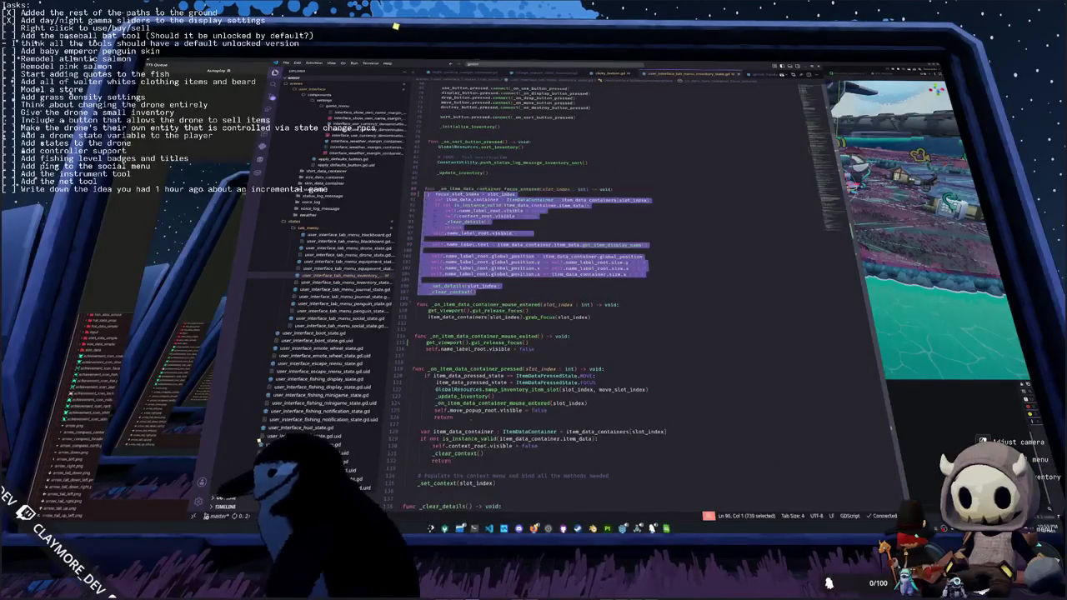
pyautogui.click(421, 181)
pyautogui.scroll(-5, 584, 334)
pyautogui.scroll(-3, 471, 420)
# - Switch to the Godot editor and open the Steam library from the tray icon
pyautogui.hotkey('alt', 'Tab')
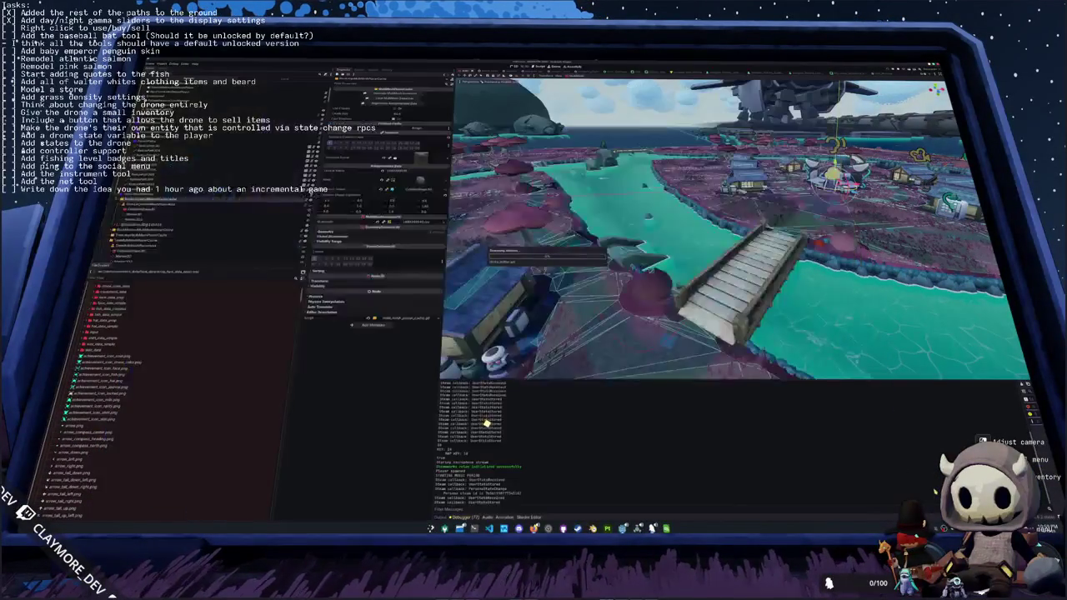
pyautogui.rightClick(1032, 415)
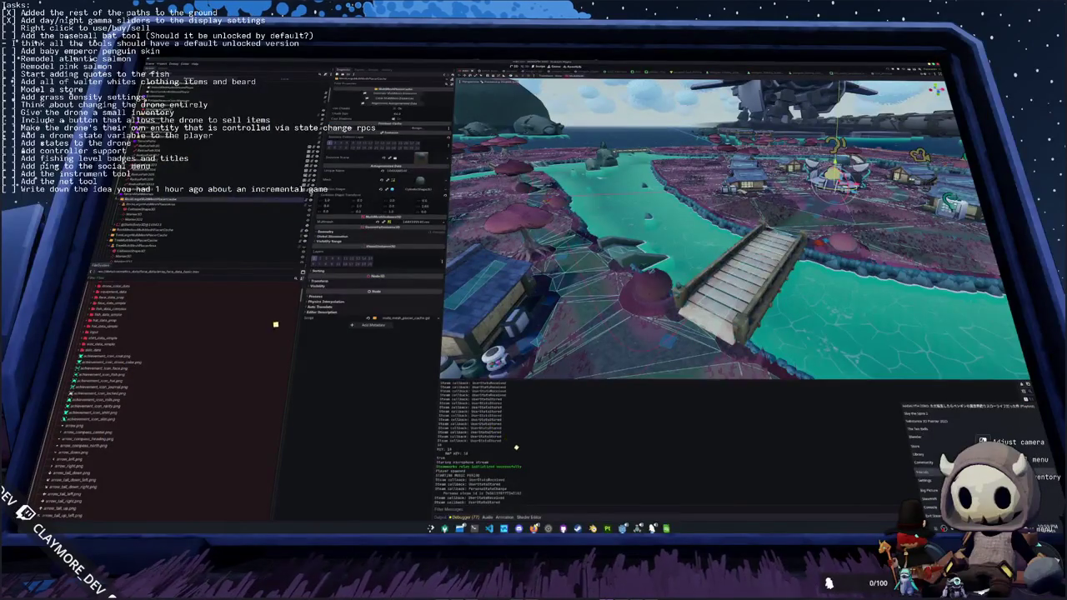
pyautogui.click(920, 455)
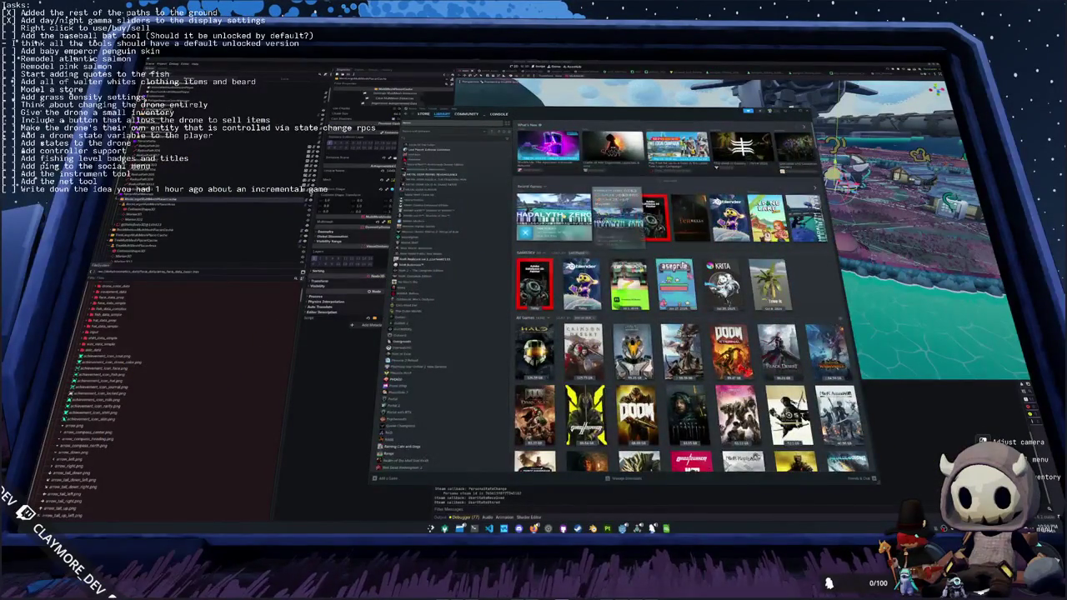
# - View HADALYTH ZERO's achievements with global percentages, then close the overlay and Steam
pyautogui.click(553, 218)
pyautogui.click(832, 332)
pyautogui.scroll(-10, 667, 292)
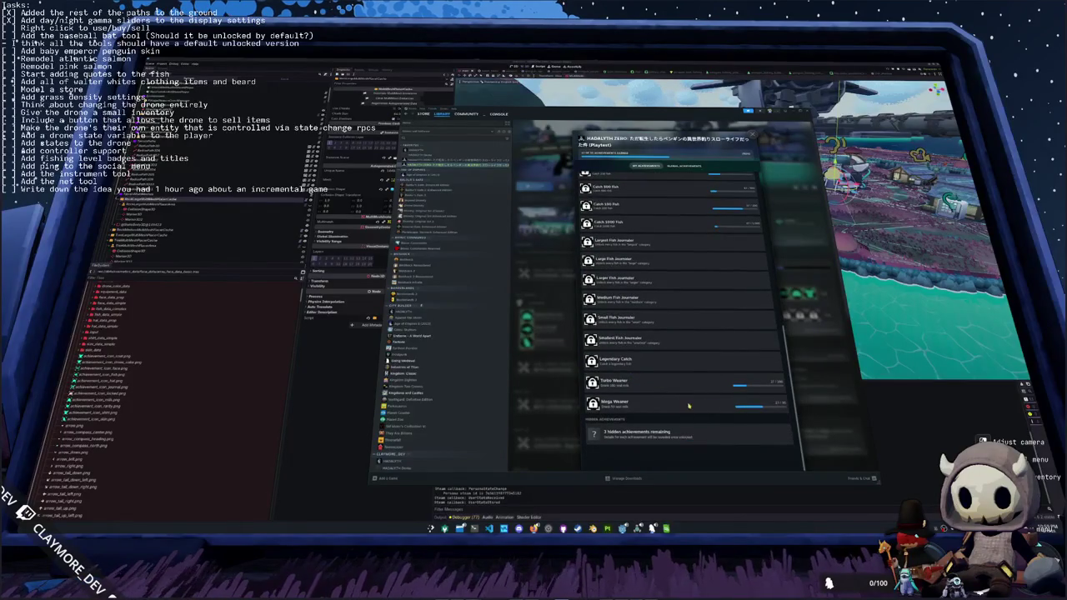
pyautogui.click(683, 166)
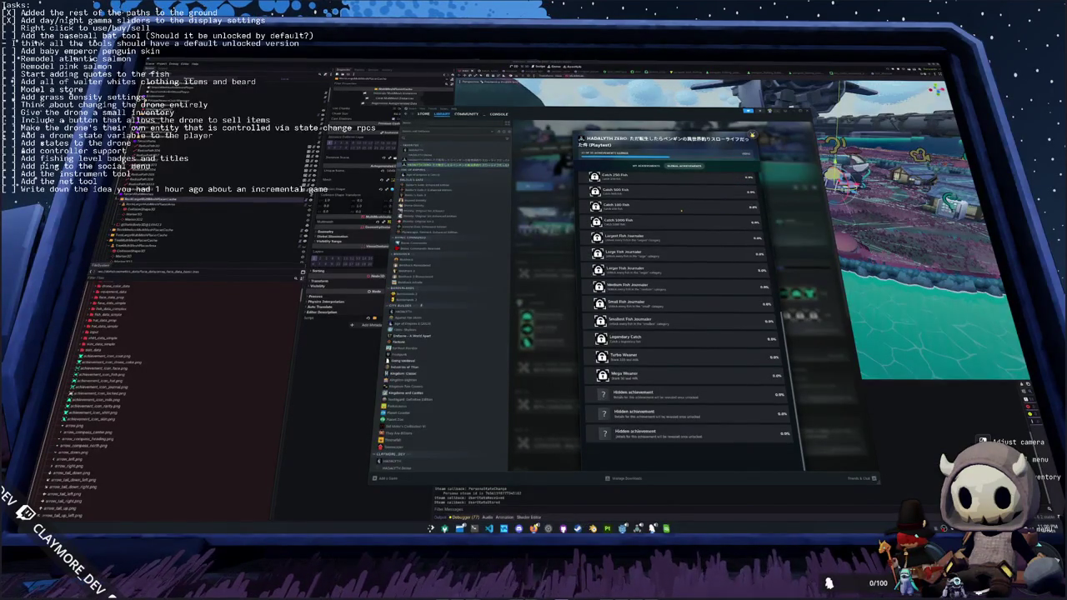
pyautogui.click(752, 135)
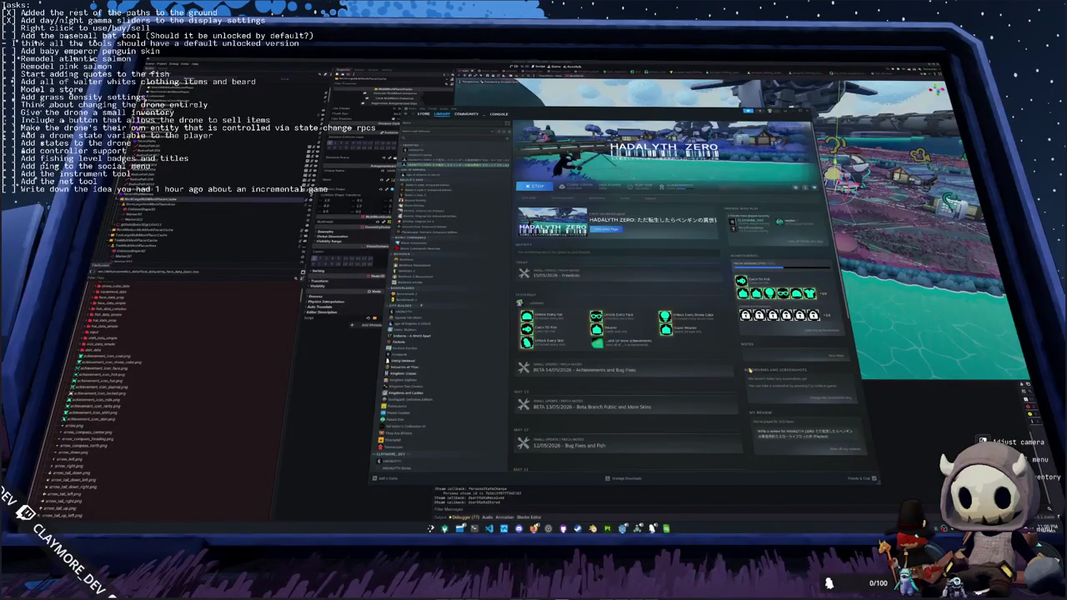
pyautogui.click(928, 450)
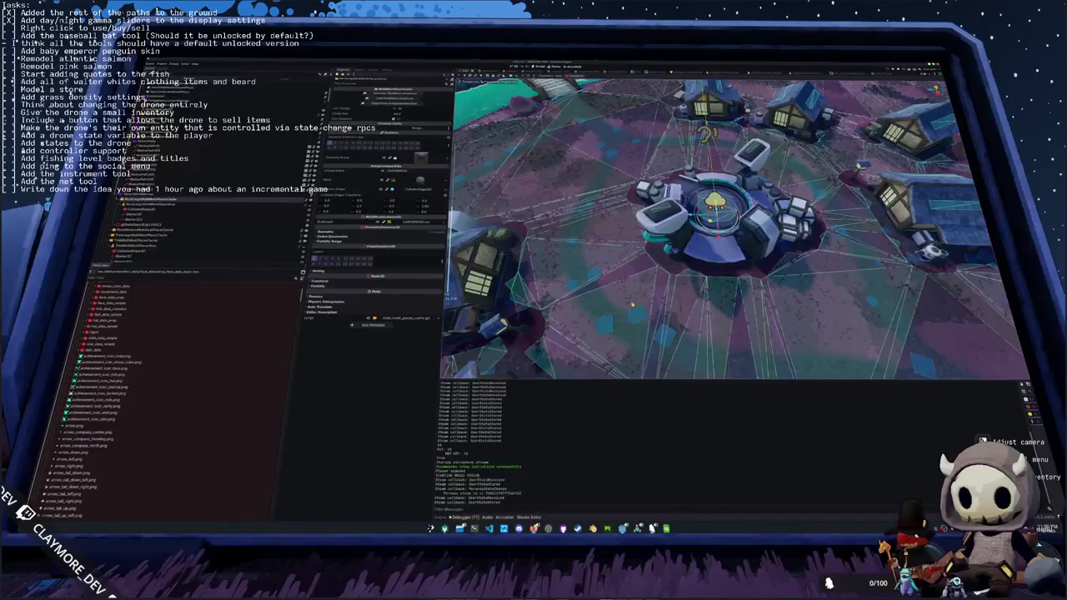
# - Open and close the launcher, select a mesh node in the Scene dock, and bring up OBS
pyautogui.press('super')
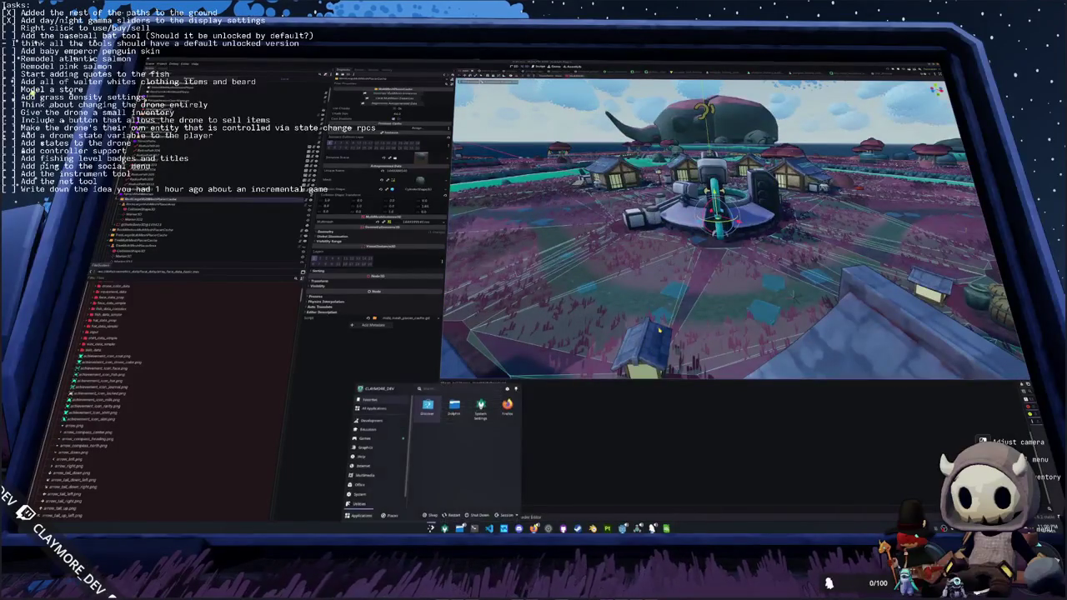
pyautogui.press('Escape')
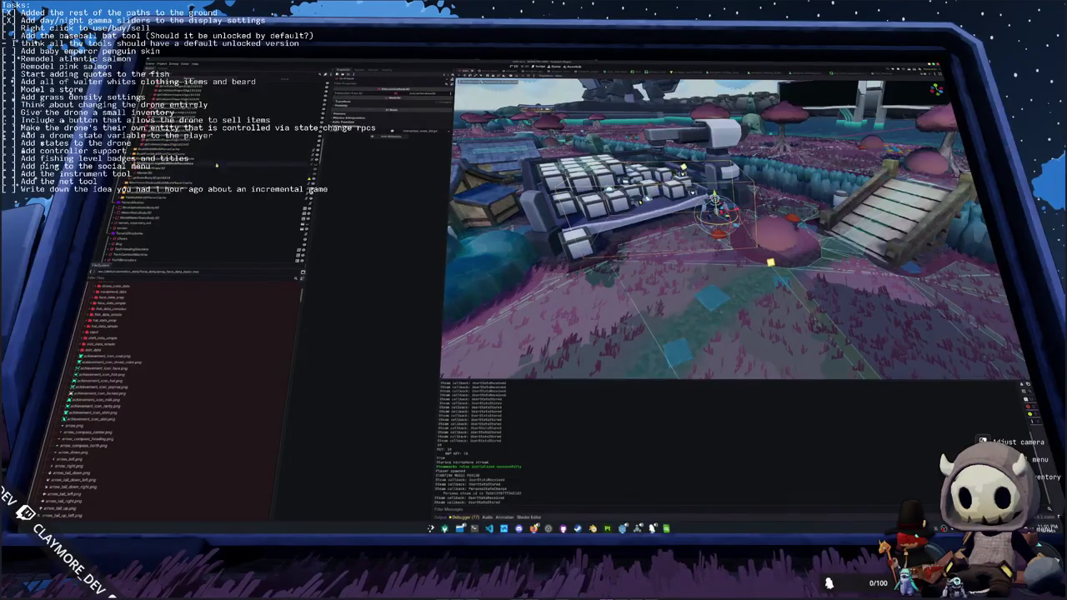
pyautogui.click(305, 160)
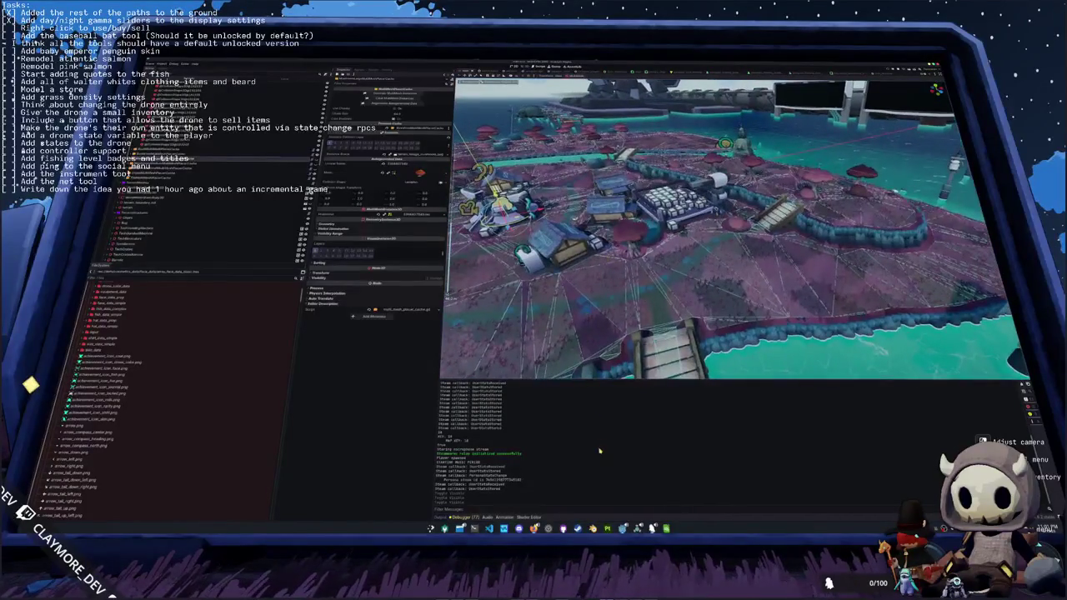
pyautogui.hotkey('alt', 'Tab')
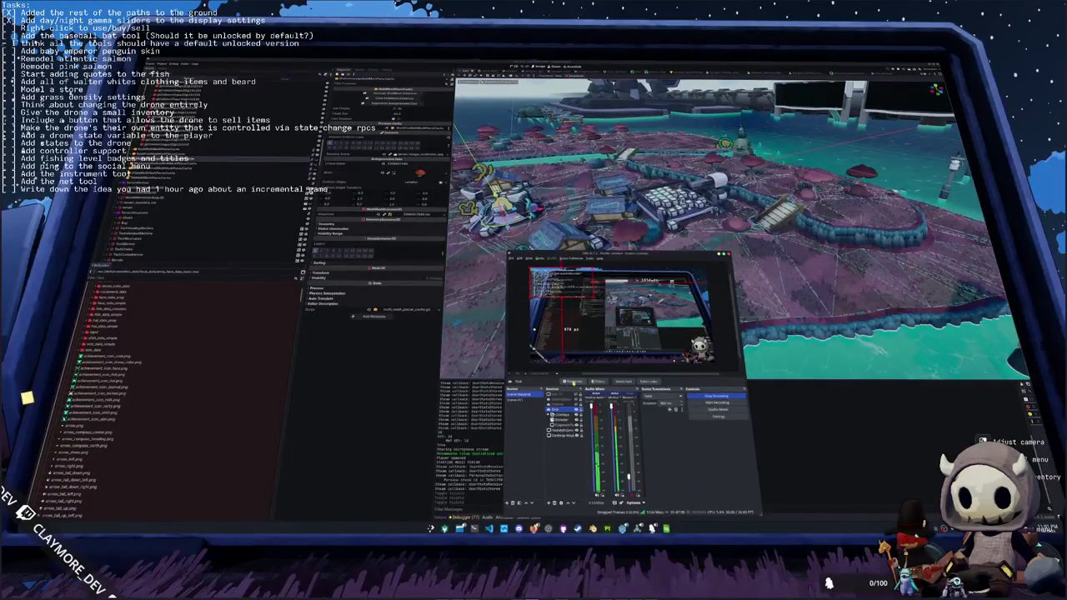
# - Add an 'Add a fern' task below the penguin item in the Todo text source, then return to VS Code
pyautogui.click(573, 382)
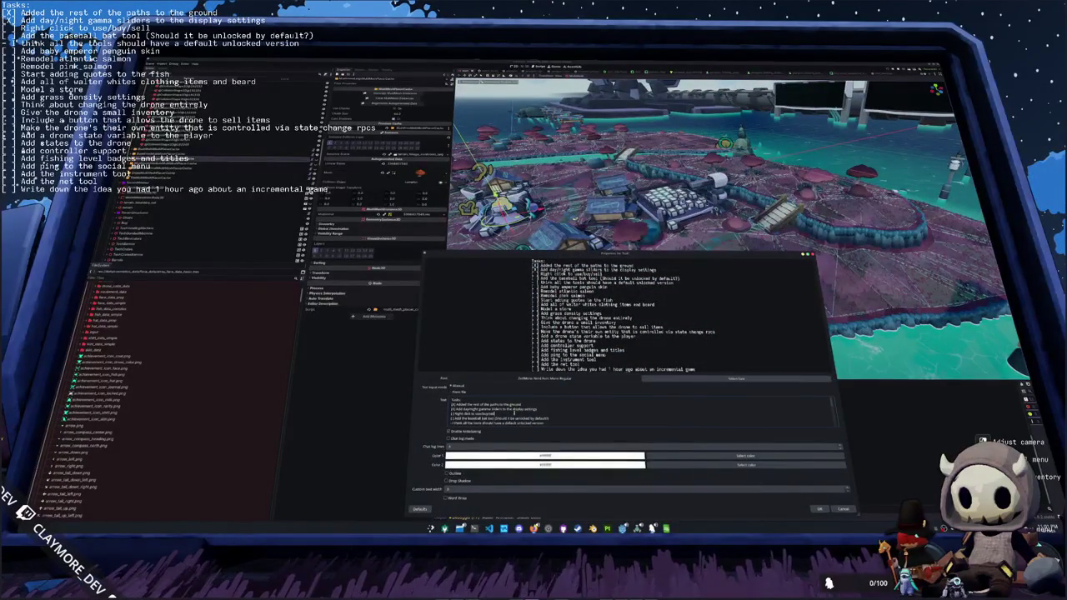
pyautogui.scroll(-1, 538, 413)
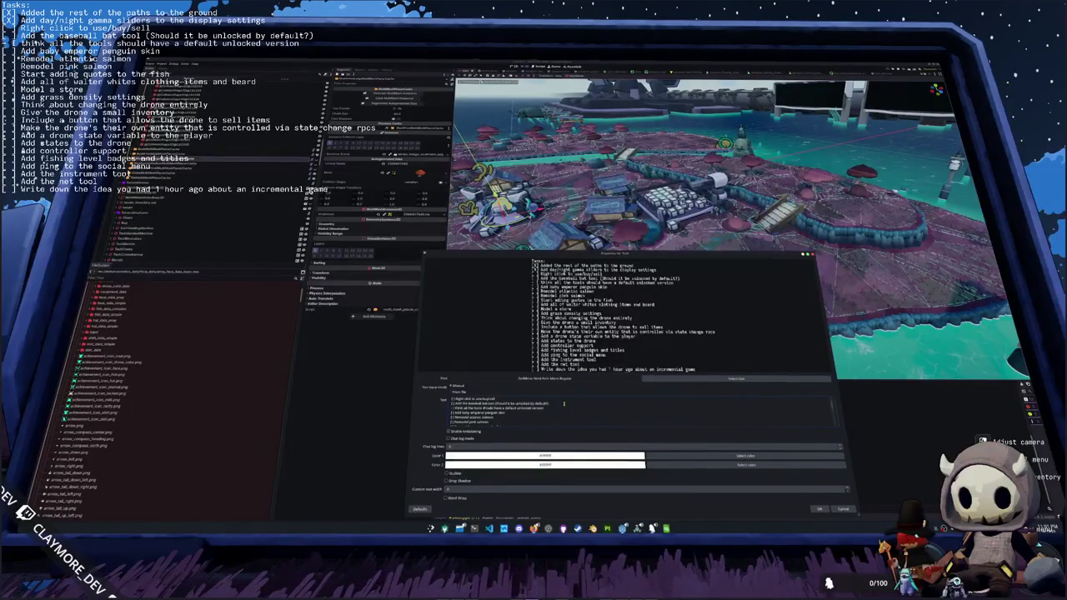
pyautogui.press('Return')
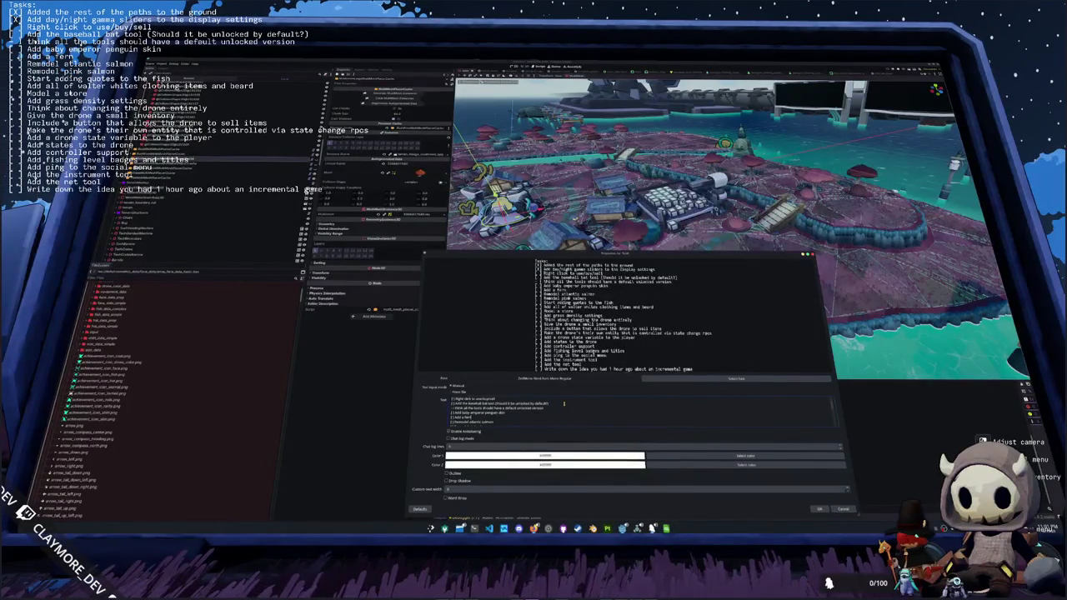
pyautogui.click(821, 509)
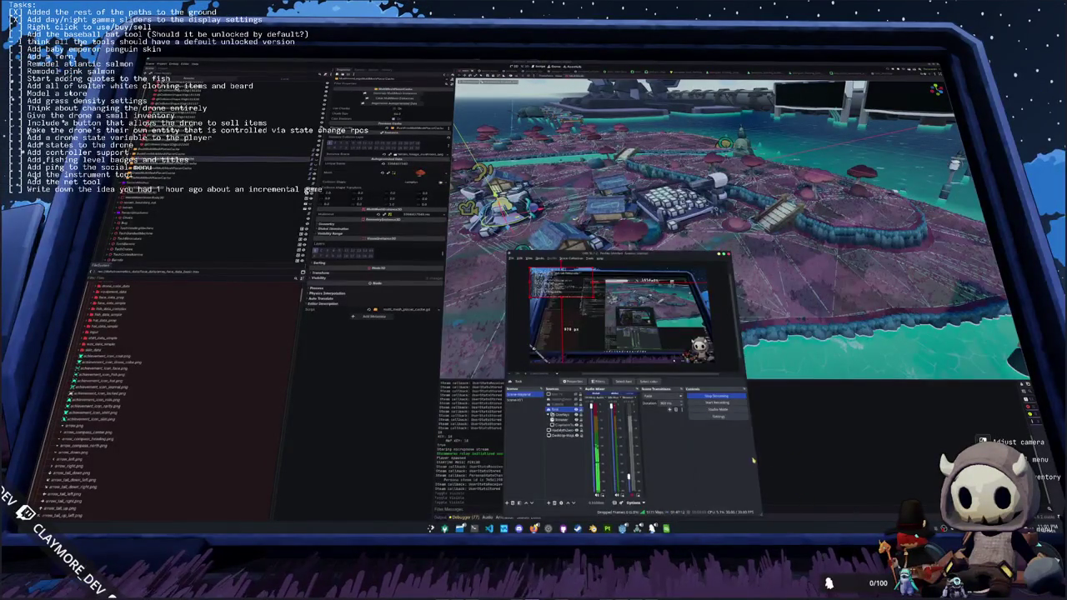
pyautogui.hotkey('alt', 'Tab')
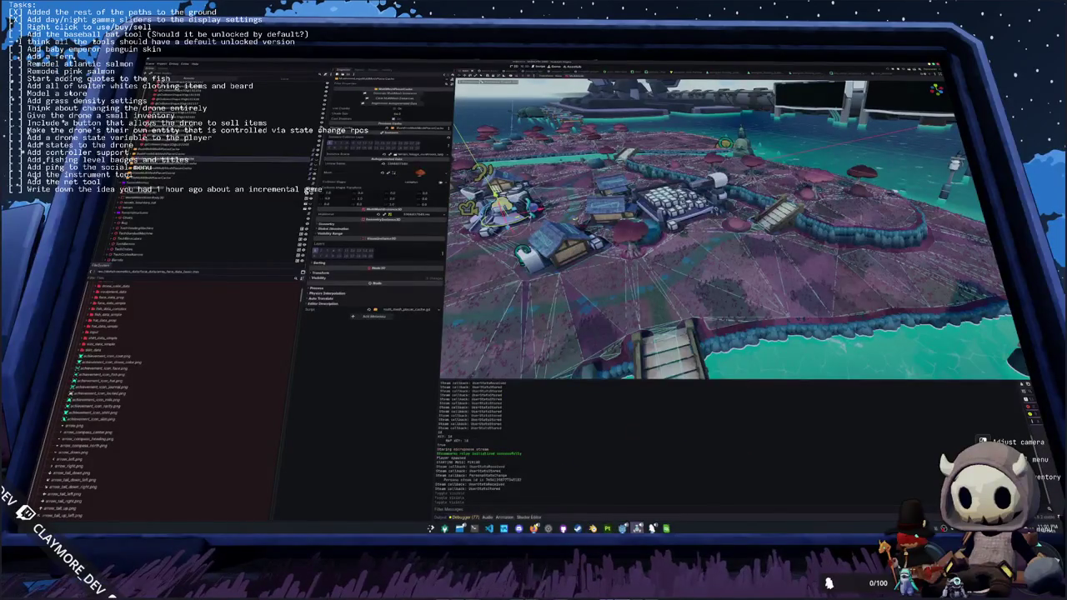
pyautogui.hotkey('alt', 'Tab')
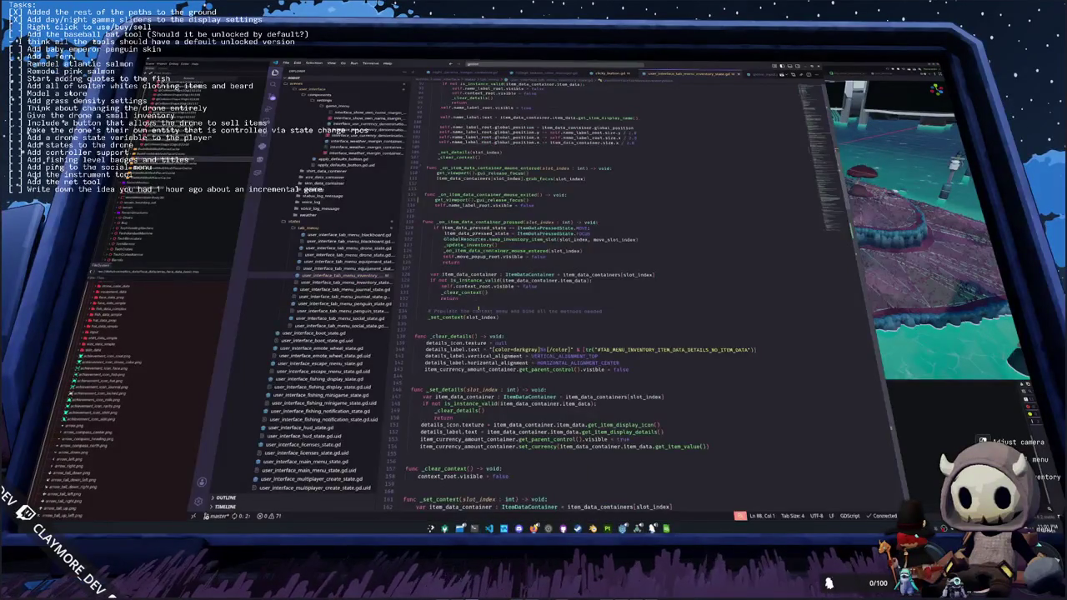
# - Select the whole _try_quick_use function, then open user_interface_vendor_state.gd
pyautogui.scroll(8, 575, 292)
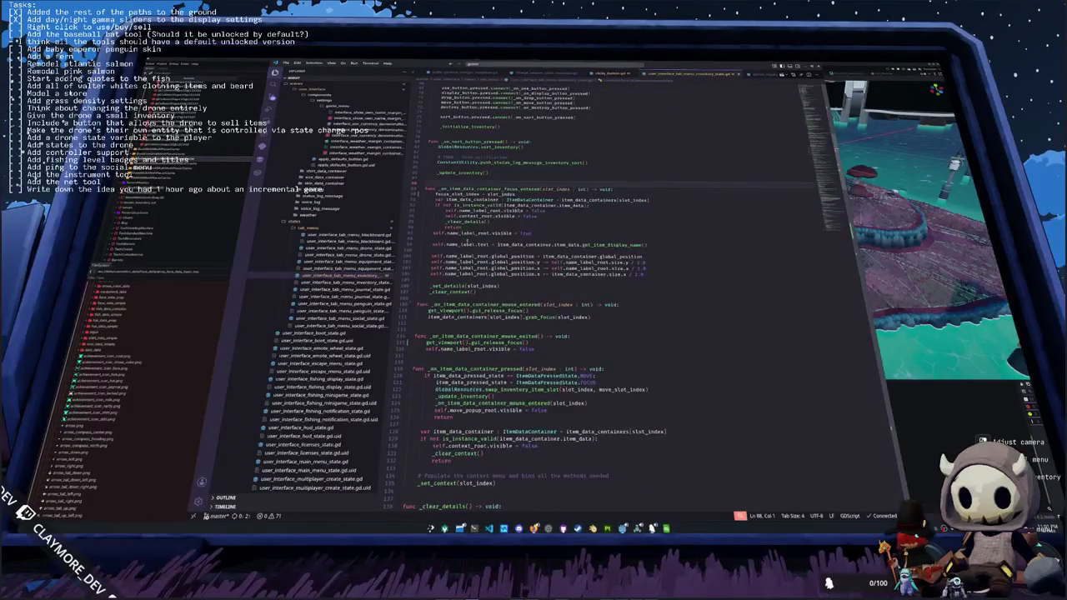
pyautogui.scroll(-1, 575, 300)
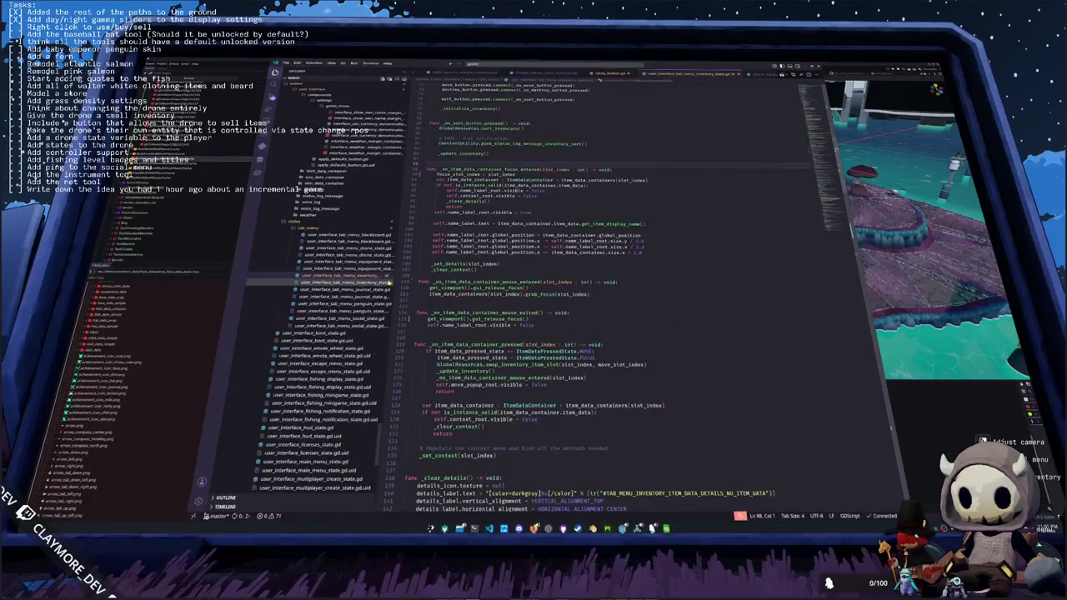
pyautogui.moveTo(392, 283); pyautogui.dragTo(421, 283)
pyautogui.scroll(-3, 482, 294)
pyautogui.scroll(-6, 481, 293)
pyautogui.scroll(-9, 576, 292)
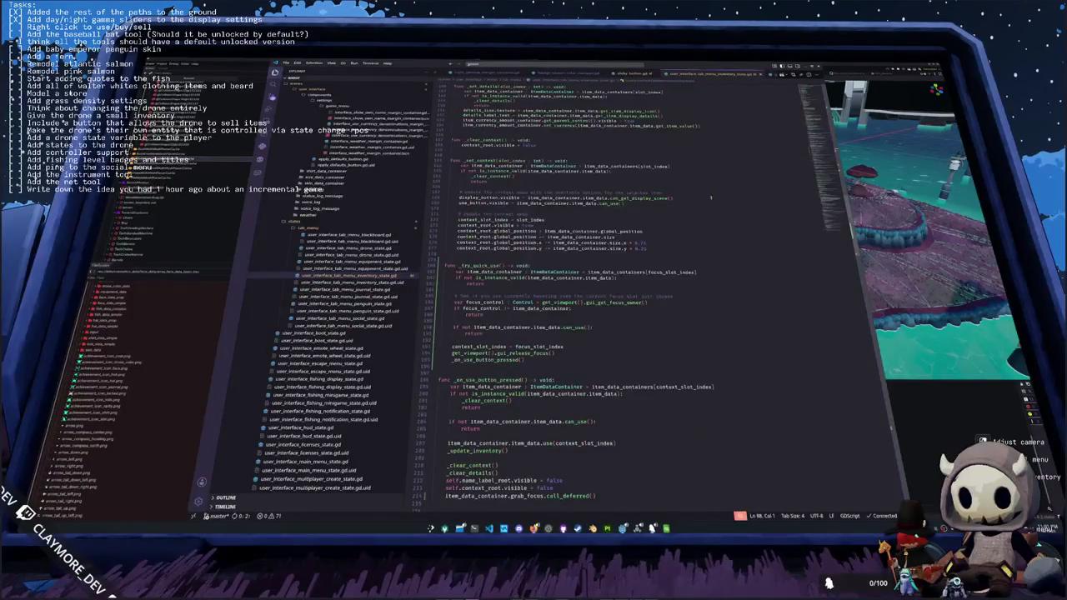
pyautogui.moveTo(460, 359)
pyautogui.mouseDown()
pyautogui.moveTo(446, 345)
pyautogui.moveTo(442, 265)
pyautogui.mouseUp()
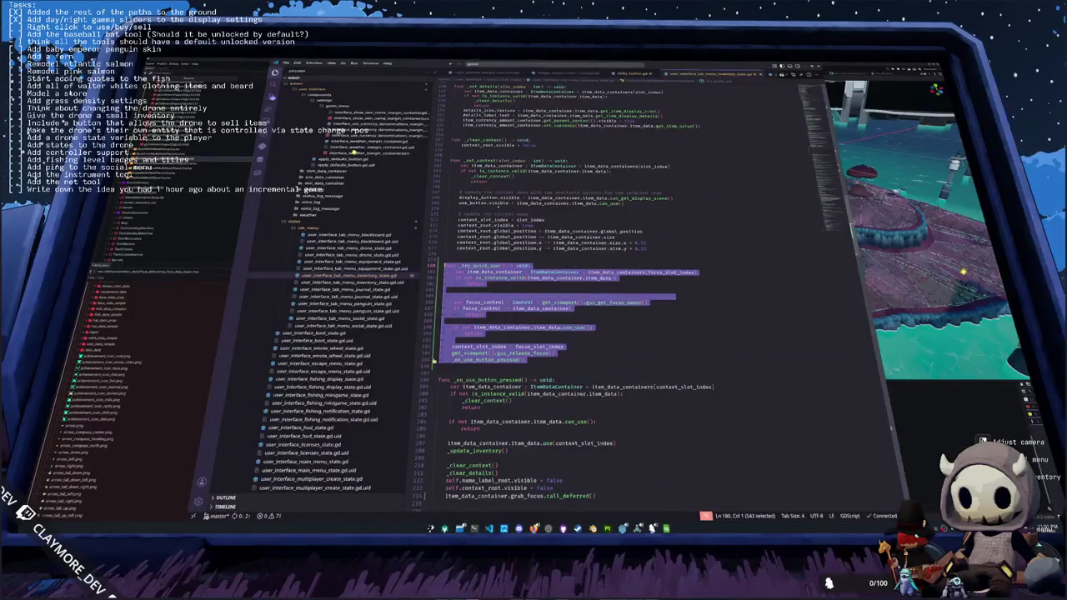
pyautogui.scroll(-5, 358, 325)
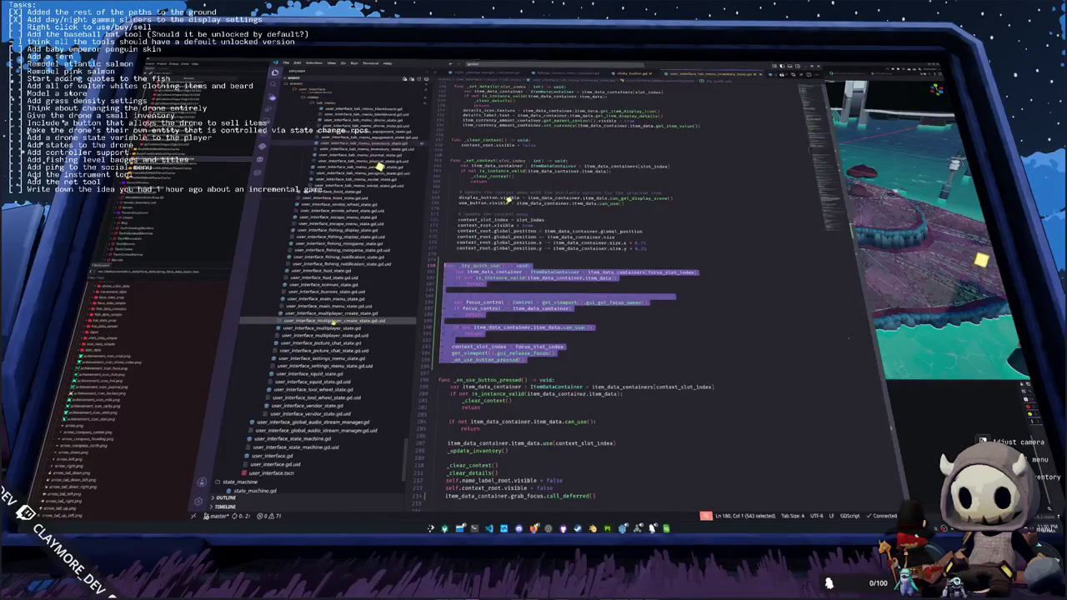
pyautogui.click(302, 406)
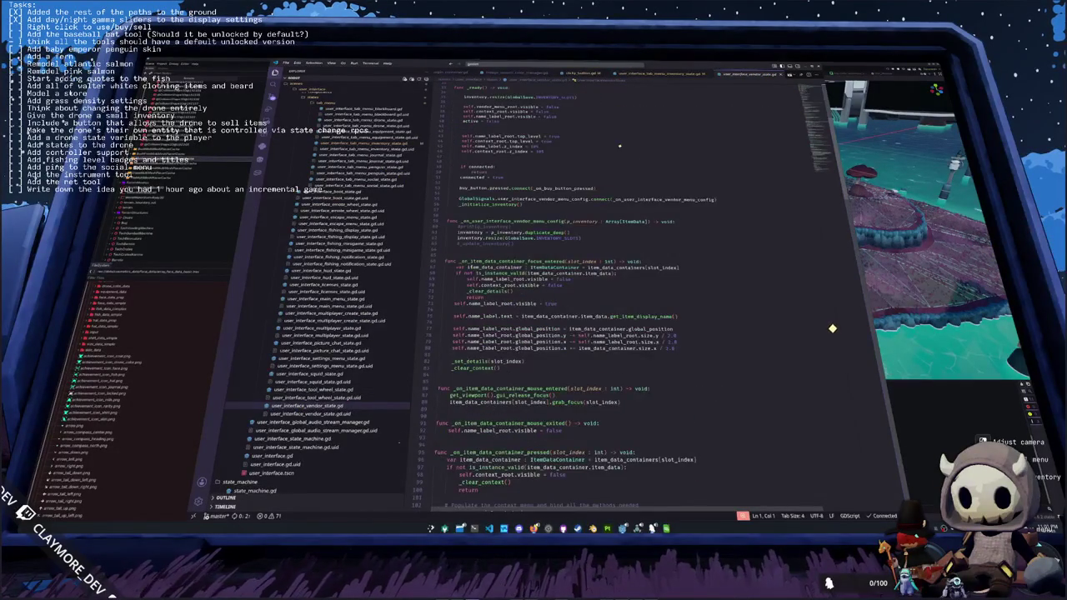
# - Paste the copied _try_quick_use function above _on_buy_button_pressed
pyautogui.scroll(-3, 618, 146)
pyautogui.scroll(-2, 618, 325)
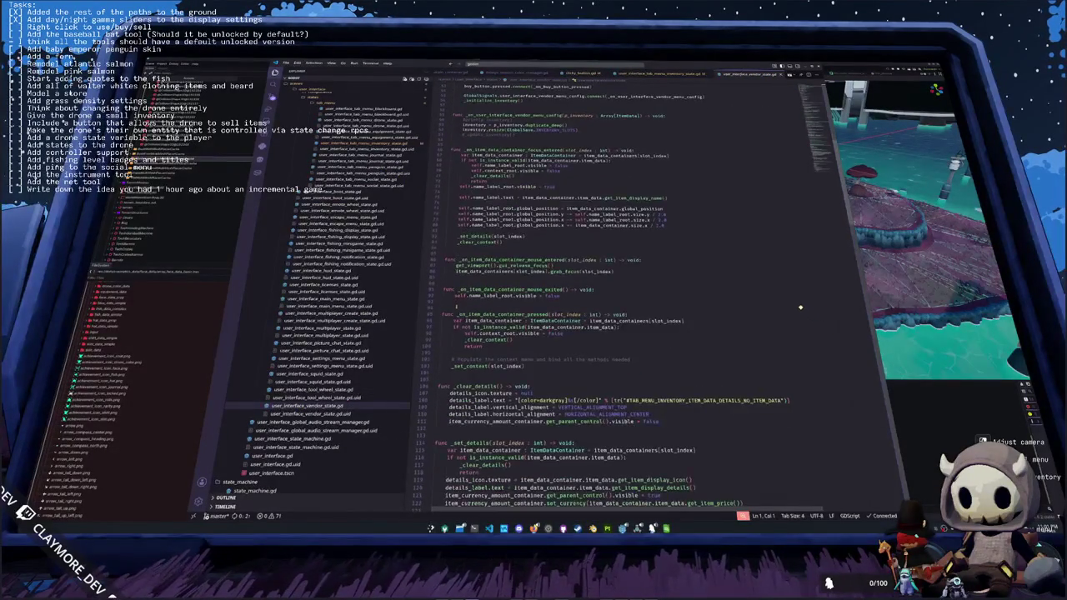
pyautogui.scroll(-2, 775, 299)
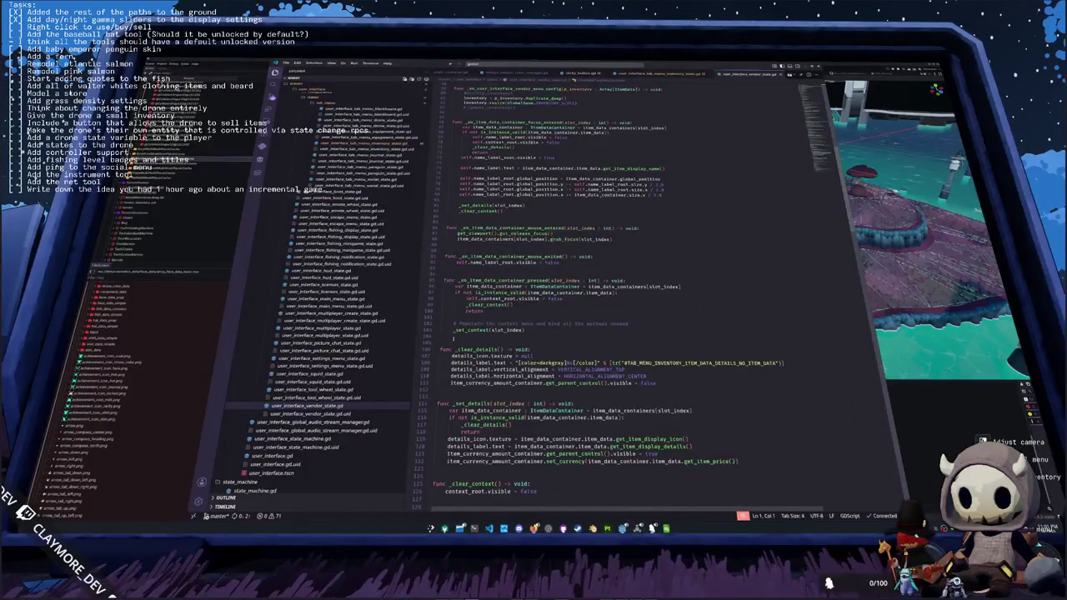
pyautogui.scroll(-4, 463, 269)
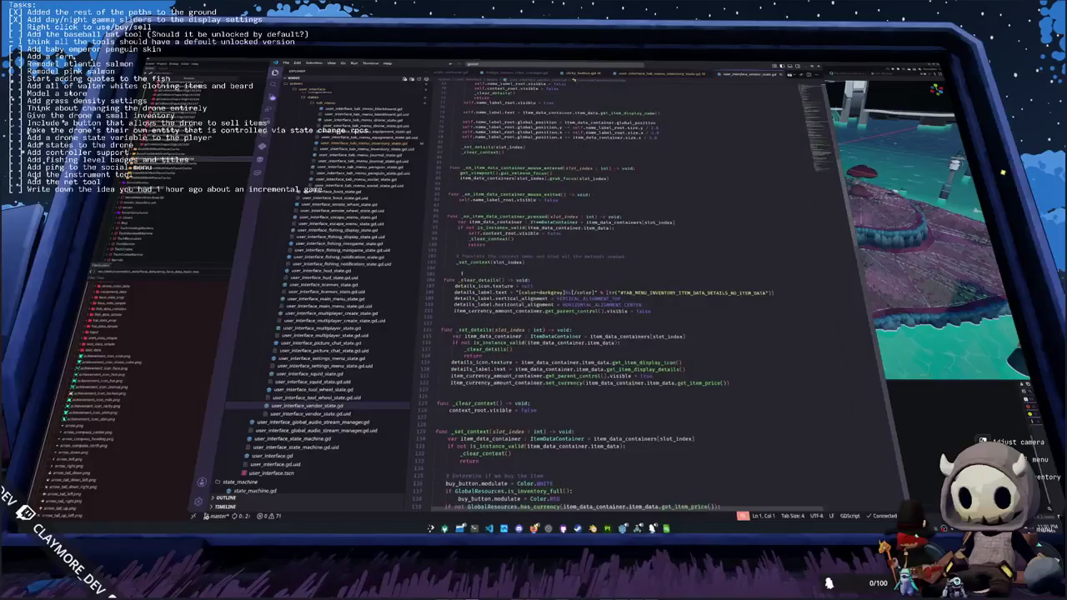
pyautogui.scroll(-5, 617, 325)
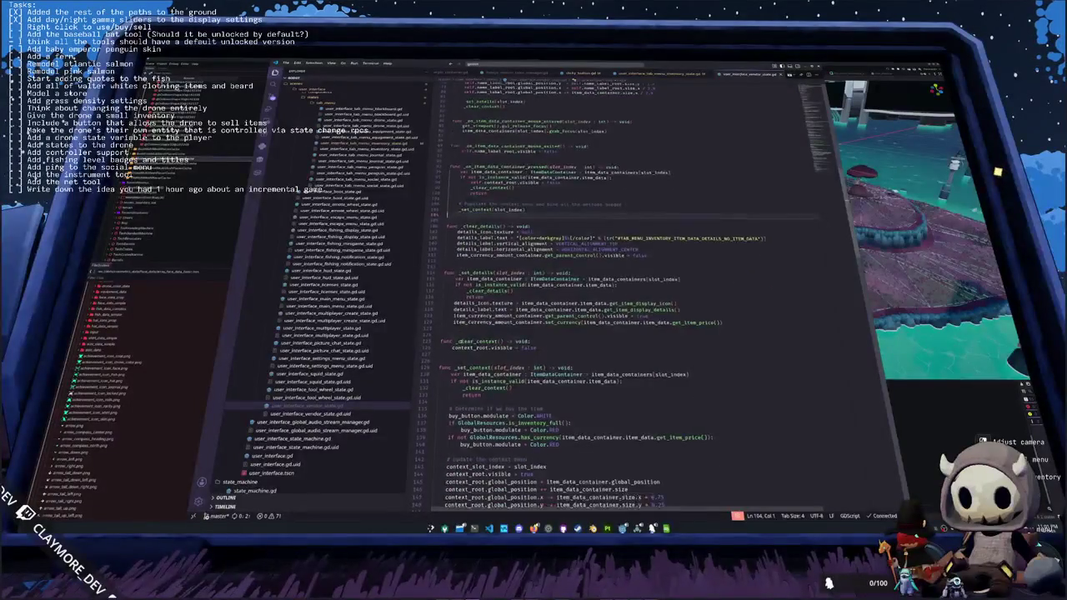
pyautogui.scroll(-5, 583, 292)
pyautogui.click(445, 322)
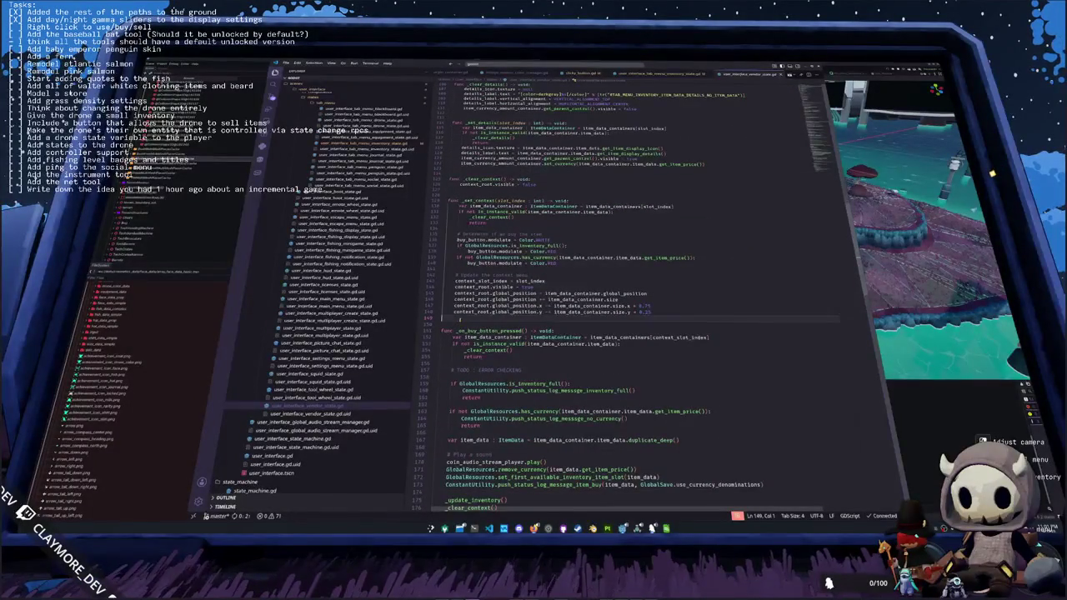
pyautogui.hotkey('ctrl', 'v')
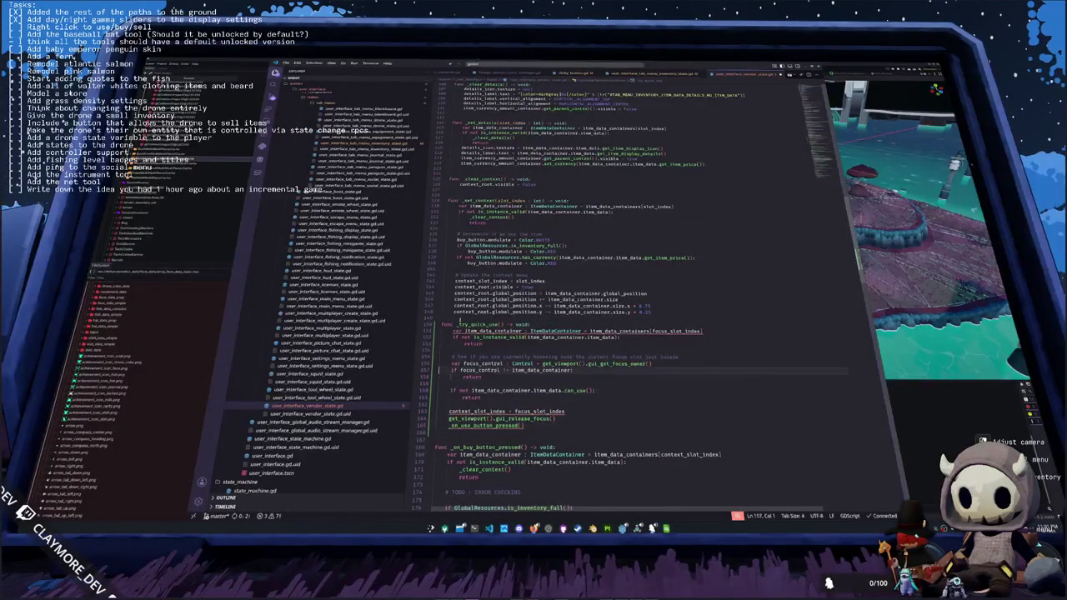
# - Make _try_quick_use call _on_buy_button_pressed() instead of the old use-button call
pyautogui.doubleClick(556, 331)
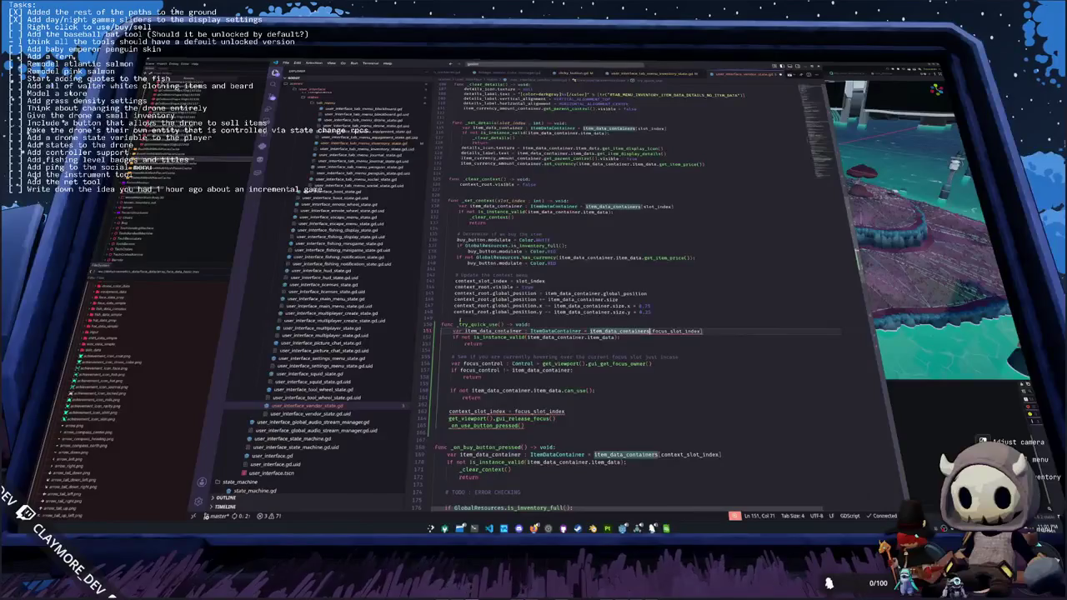
pyautogui.doubleClick(466, 336)
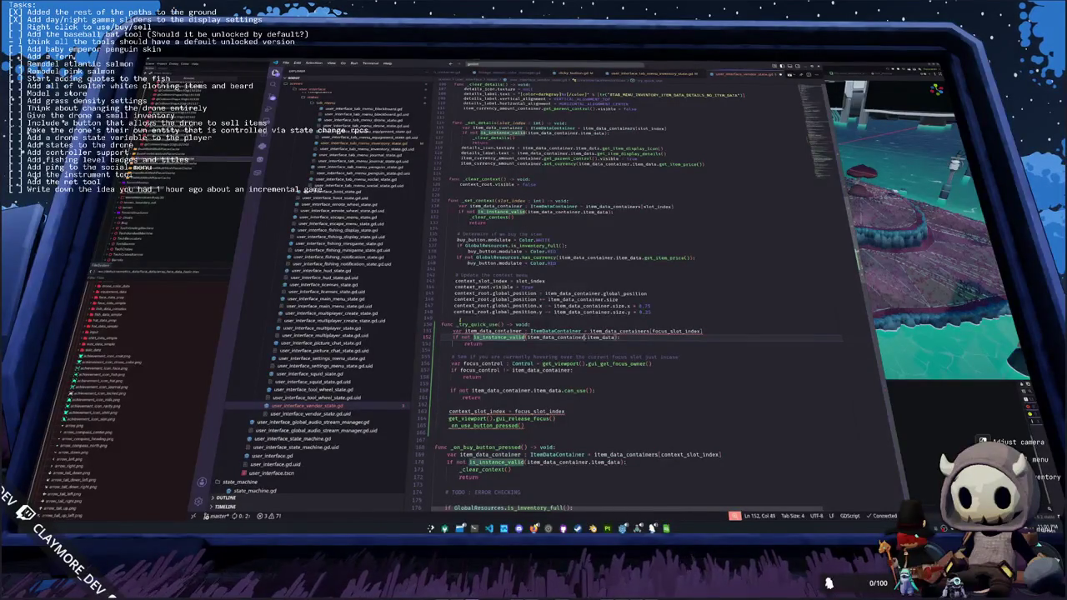
pyautogui.scroll(-1, 482, 350)
pyautogui.click(481, 350)
pyautogui.press('Down')
pyautogui.press('Down')
pyautogui.press('Down')
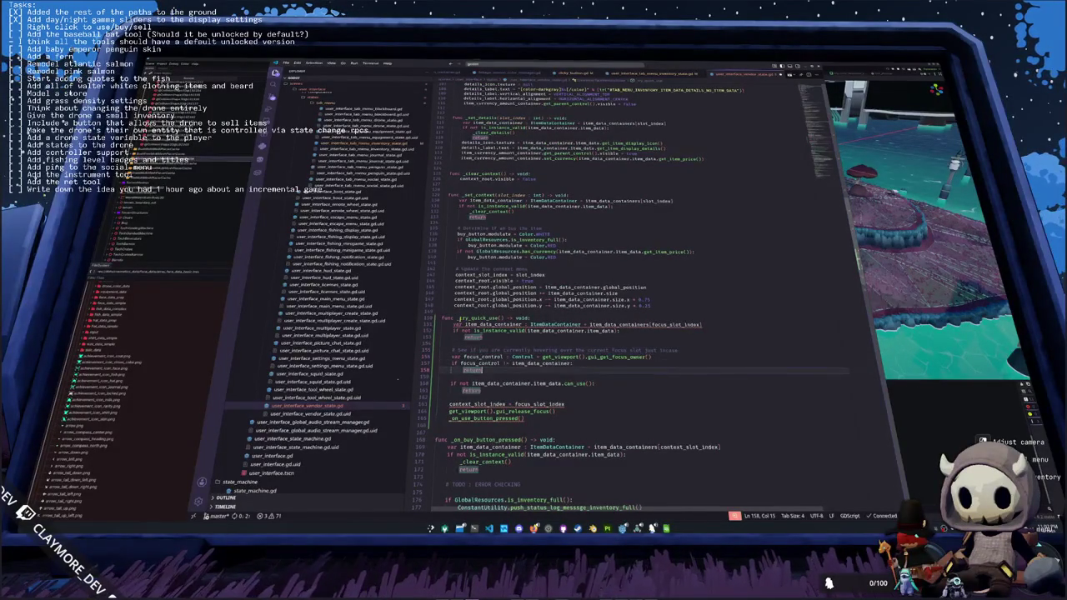
pyautogui.hotkey('ctrl', 'BackSpace')
pyautogui.write('_on_buy')
pyautogui.press('Return')
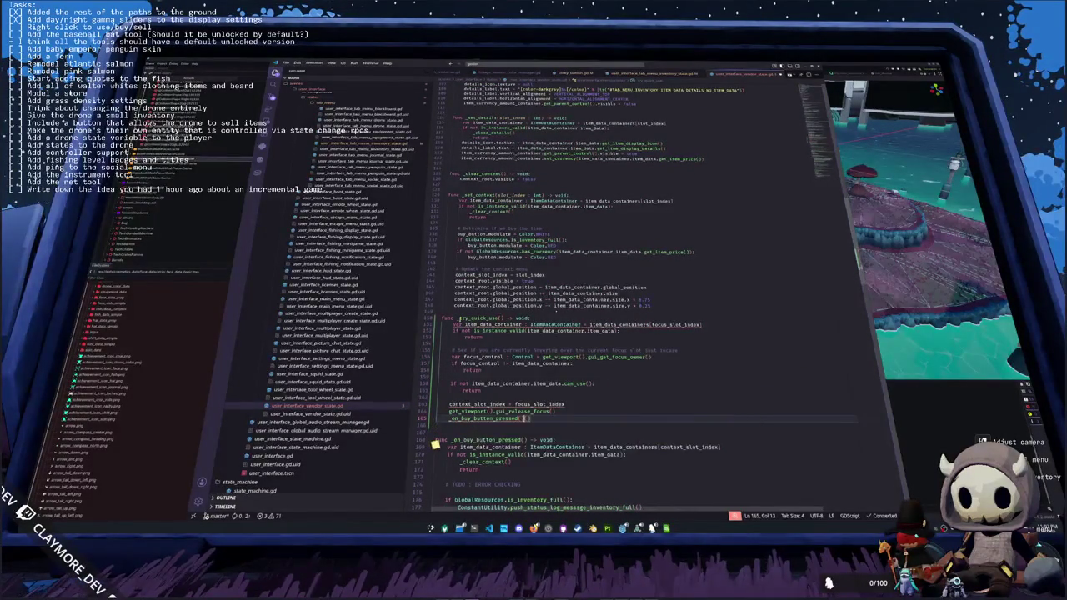
# - Declare a focus_slot_index variable among the top-of-file variables, matching its use in the buy handler
pyautogui.press('Down')
pyautogui.press('Down')
pyautogui.press('Down')
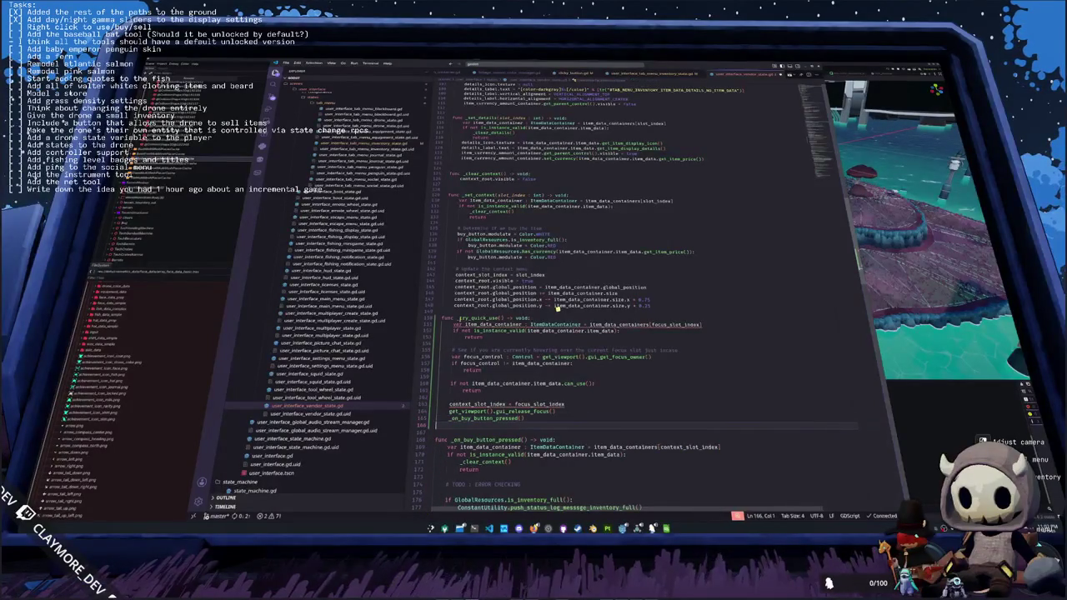
pyautogui.scroll(-3, 561, 310)
pyautogui.press('Down')
pyautogui.press('Down')
pyautogui.press('Down')
pyautogui.click(585, 329)
pyautogui.press('Left')
pyautogui.hotkey('ctrl', 'd')
pyautogui.hotkey('ctrl', 'shift', 'Right')
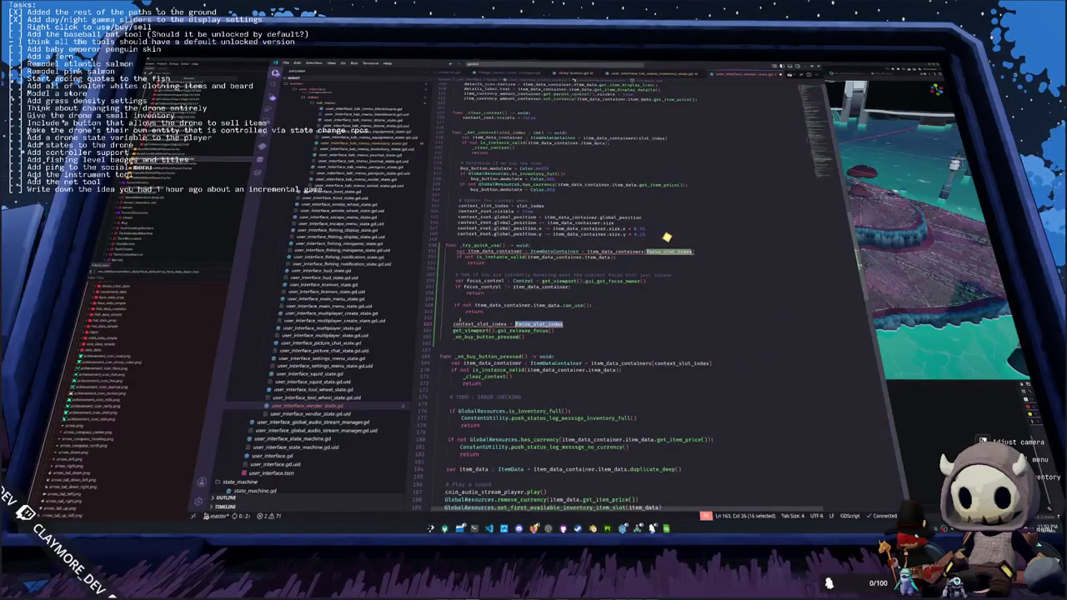
pyautogui.scroll(20, 673, 240)
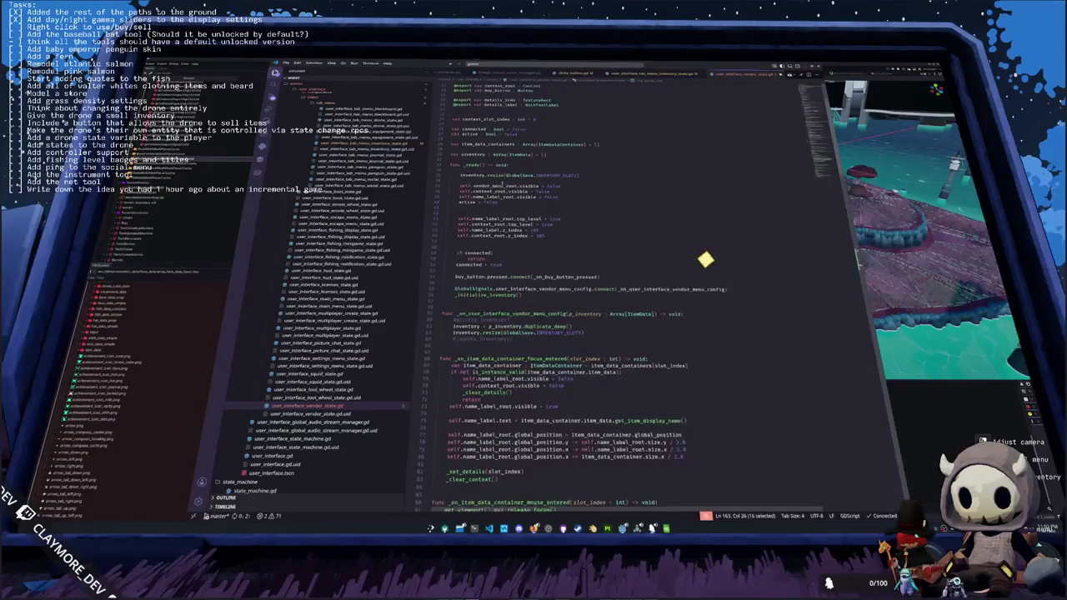
pyautogui.click(768, 180)
pyautogui.press('Up')
pyautogui.press('Up')
pyautogui.press('Up')
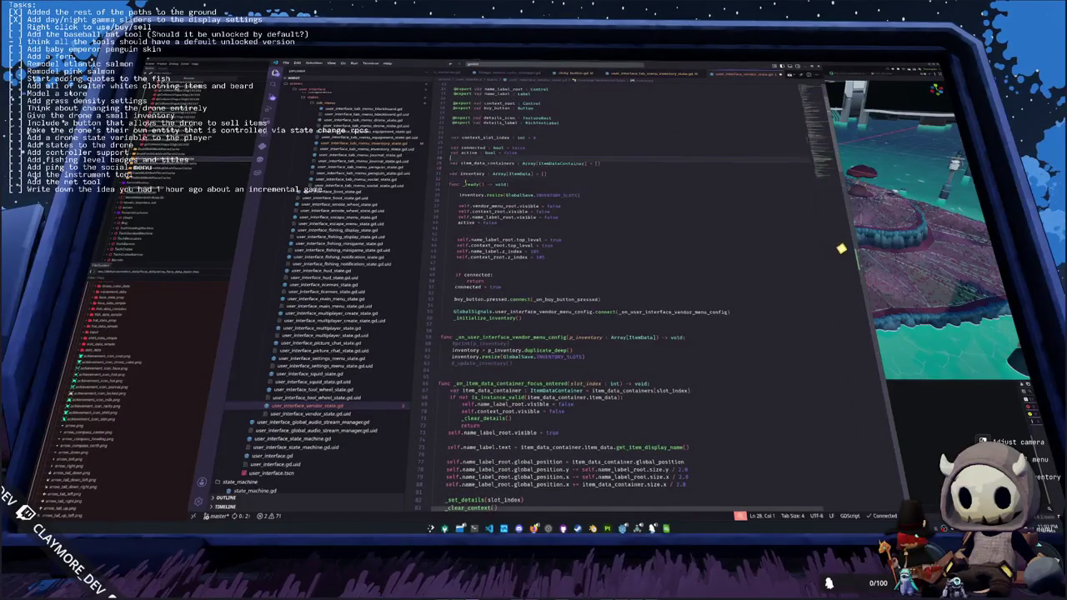
pyautogui.press('Return')
pyautogui.write('var focus_slot_index : int')
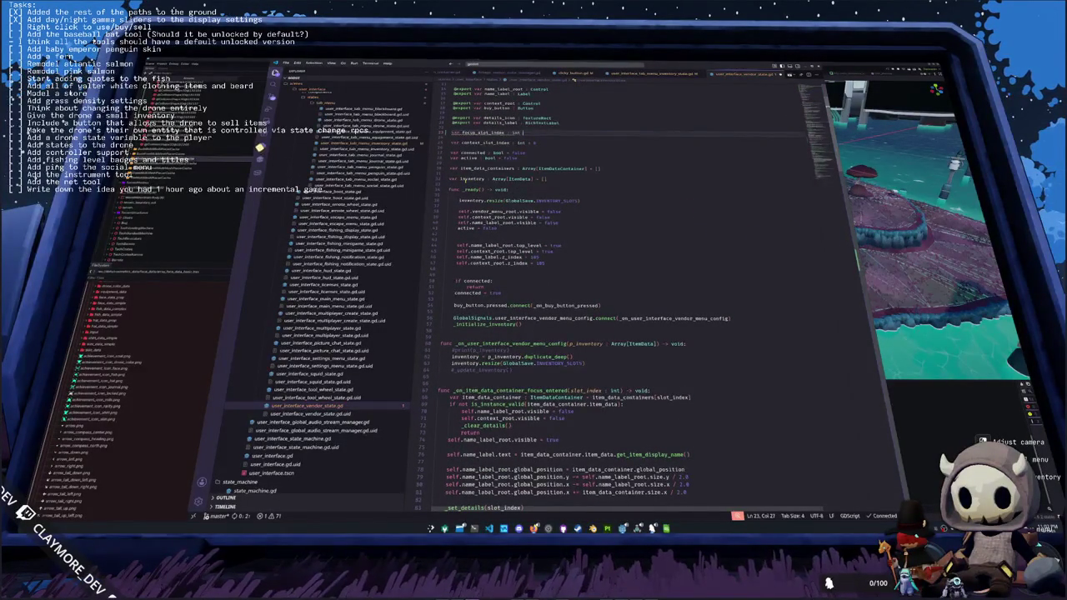
# - Add get_viewport().gui_release_focus() above hiding the name label in the mouse-exited handler
pyautogui.press('Down')
pyautogui.press('Down')
pyautogui.press('Down')
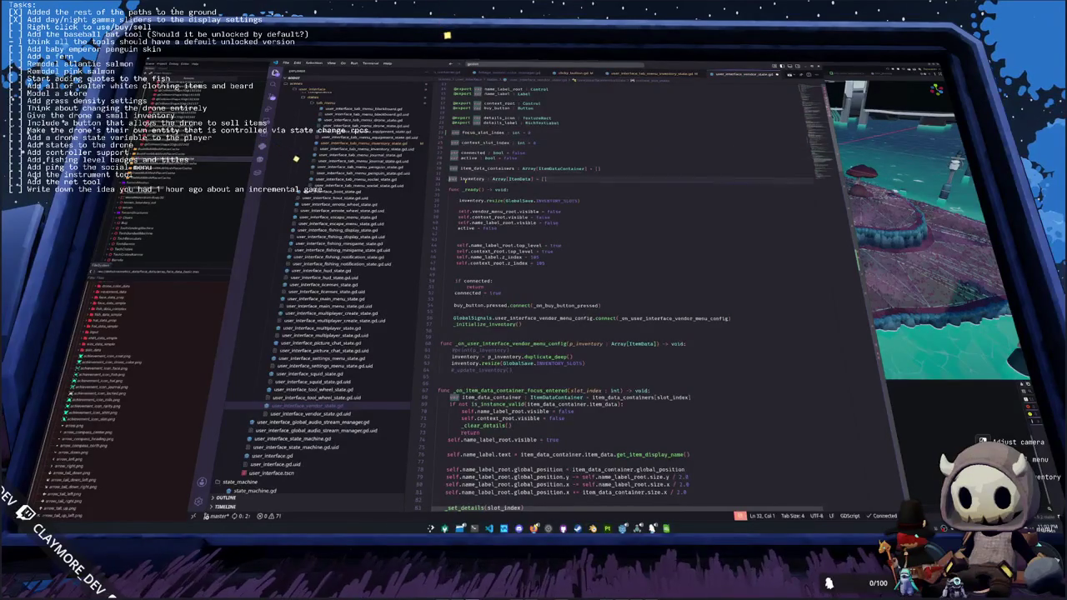
pyautogui.press('Down')
pyautogui.press('Down')
pyautogui.press('Down')
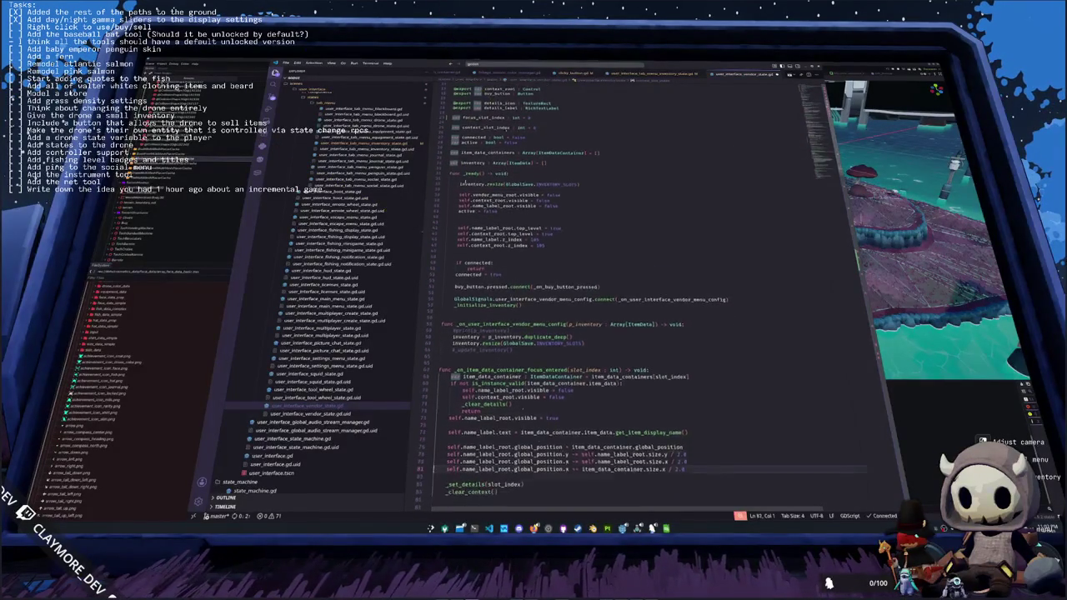
pyautogui.press('Down')
pyautogui.press('Down')
pyautogui.press('Down')
pyautogui.press('Up')
pyautogui.press('Up')
pyautogui.press('Up')
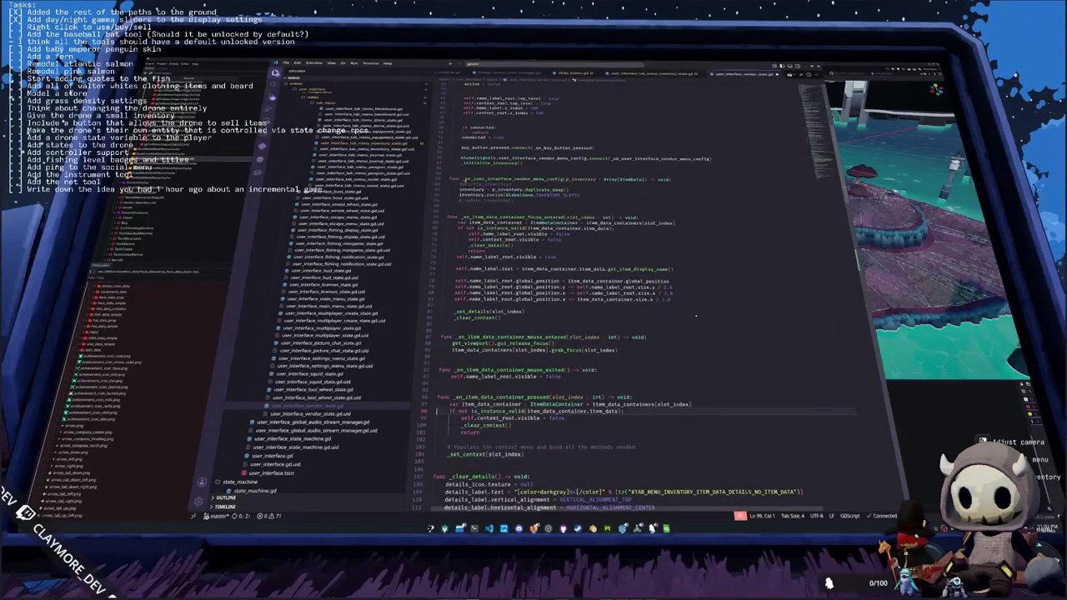
pyautogui.press('Up')
pyautogui.press('Return')
pyautogui.press('Up')
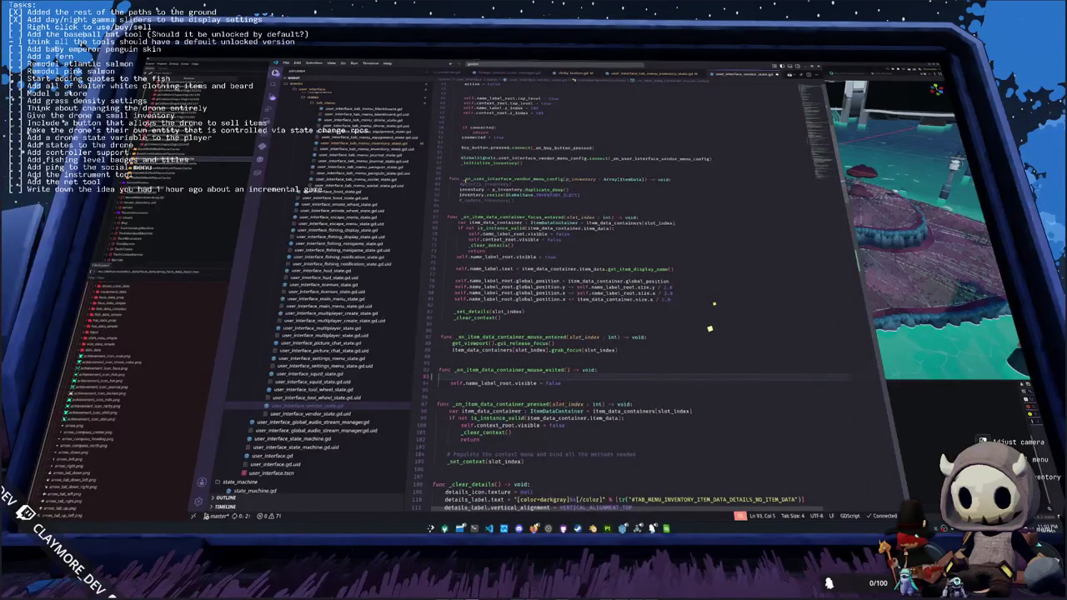
pyautogui.write('get_vi')
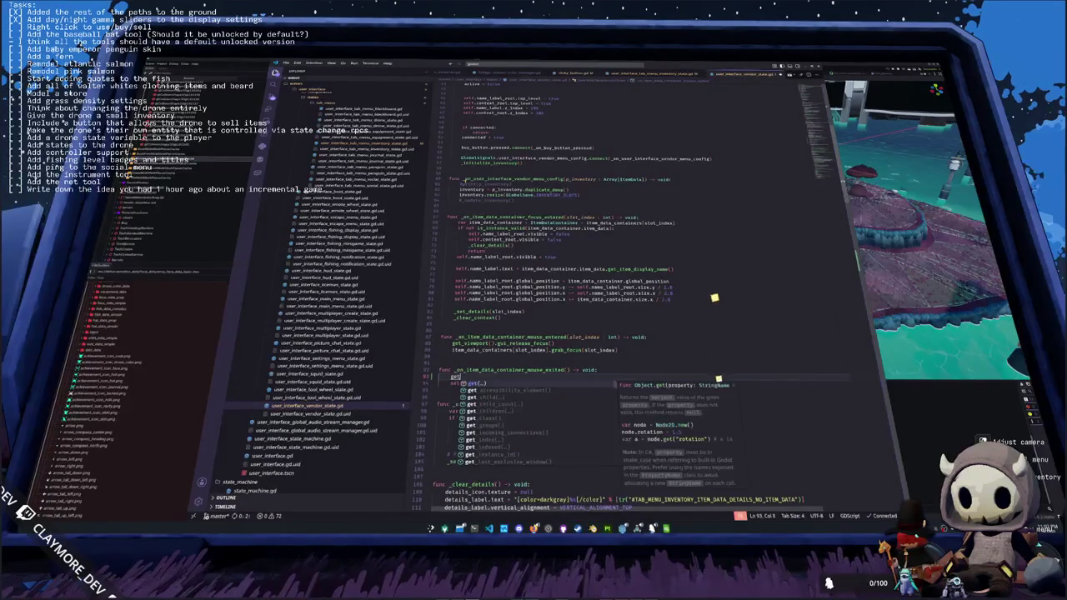
pyautogui.press('Return')
pyautogui.write('.release')
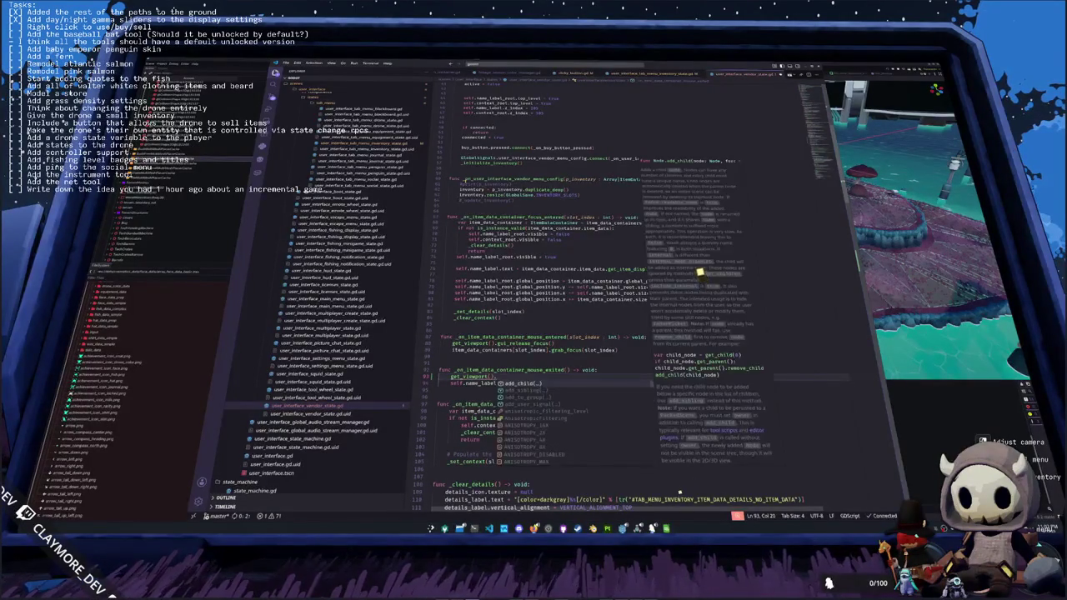
pyautogui.press('Return')
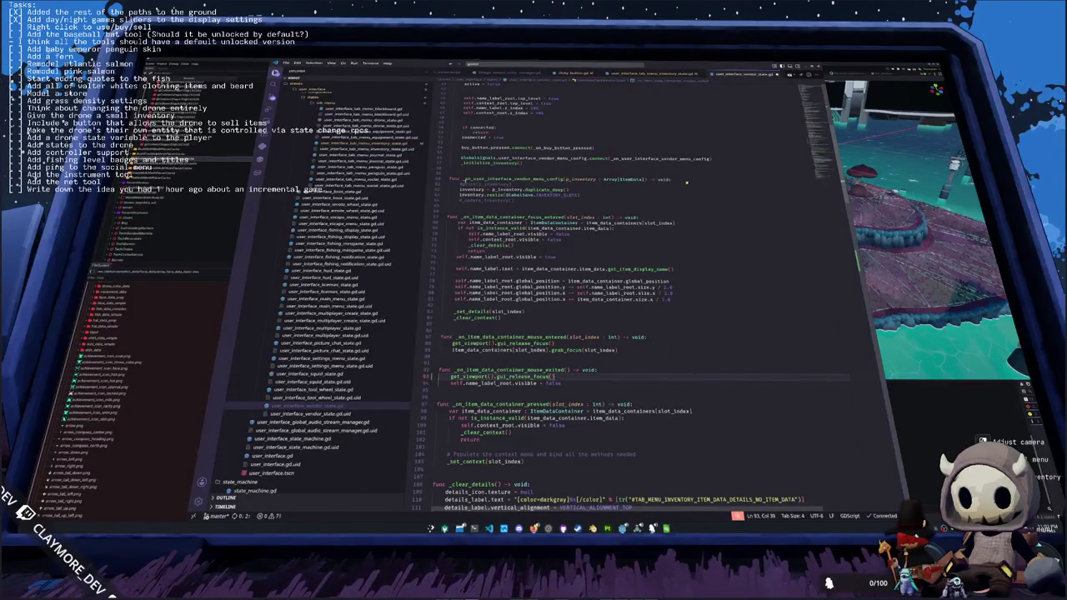
pyautogui.press('Right')
# - Scroll down past _try_quick_use to the end of the file
pyautogui.scroll(-10, 654, 459)
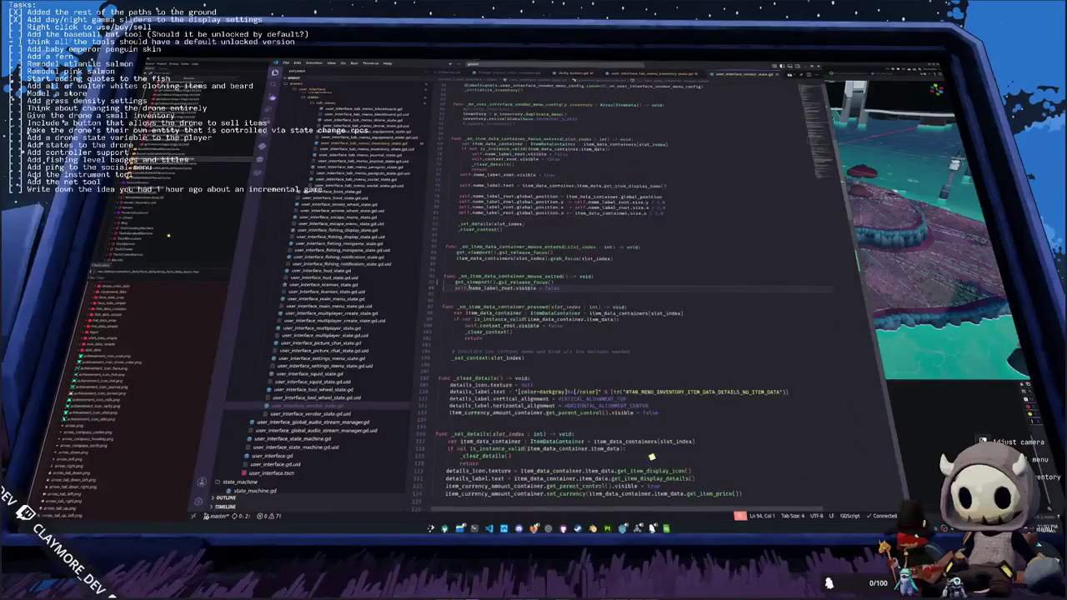
pyautogui.scroll(-7, 600, 333)
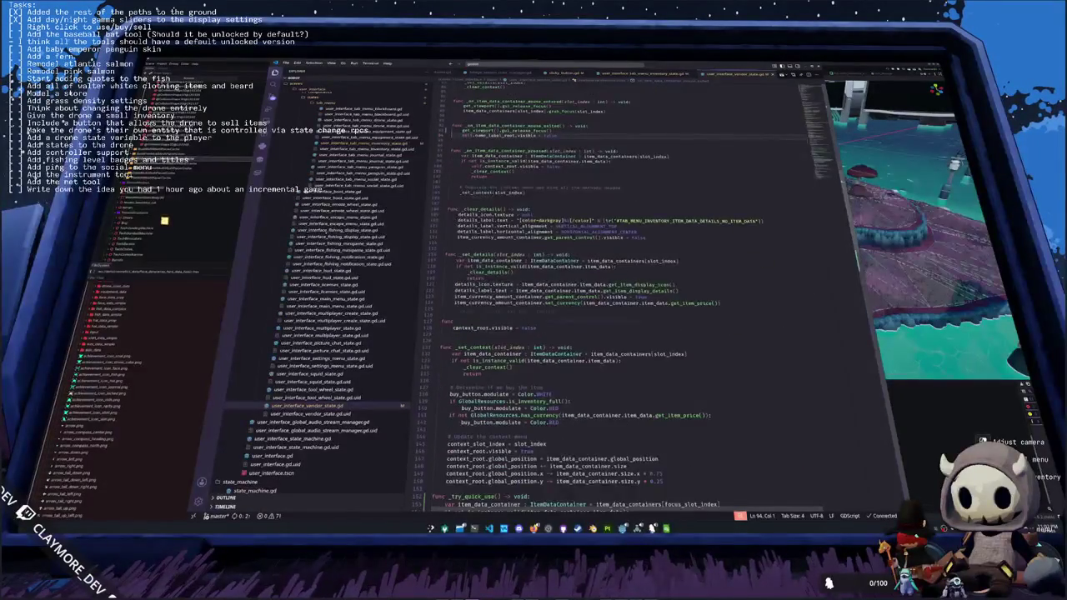
pyautogui.scroll(-2, 453, 320)
pyautogui.click(453, 324)
pyautogui.scroll(-2, 453, 321)
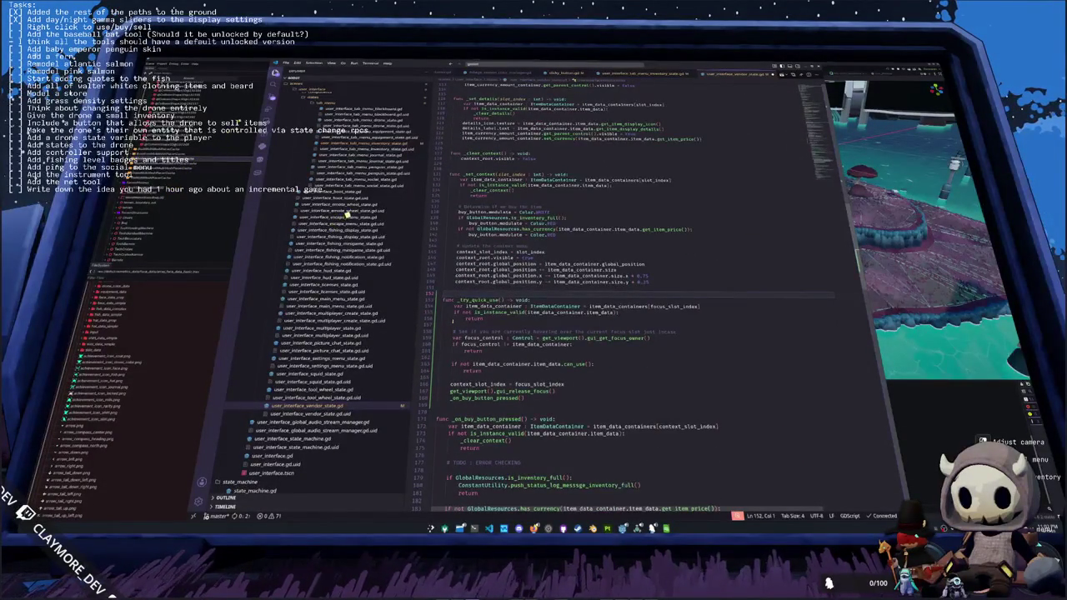
pyautogui.scroll(-7, 452, 320)
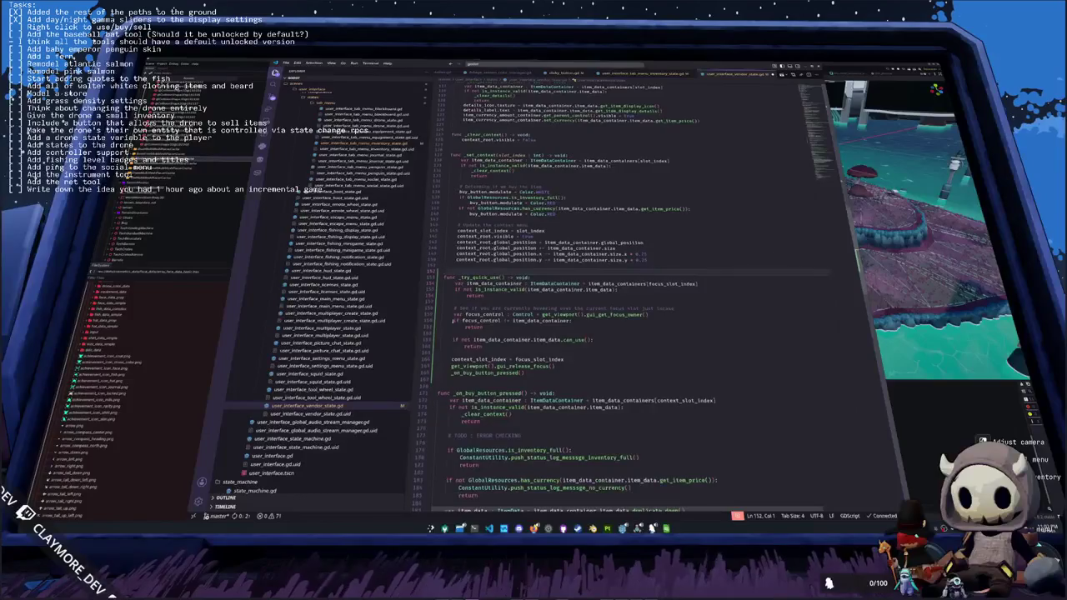
pyautogui.scroll(-15, 663, 271)
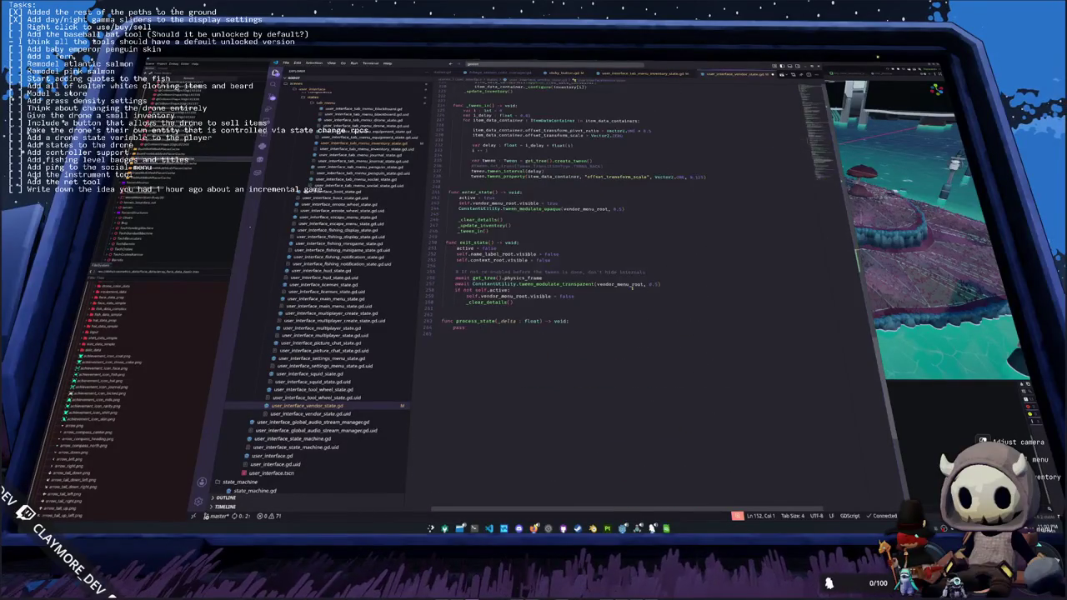
# - Replace pass with a GlobalInput.is_action_just_pressed("interface_quick_use") check calling _try_quick_use()
pyautogui.press('BackSpace')
pyautogui.press('BackSpace')
pyautogui.press('BackSpace')
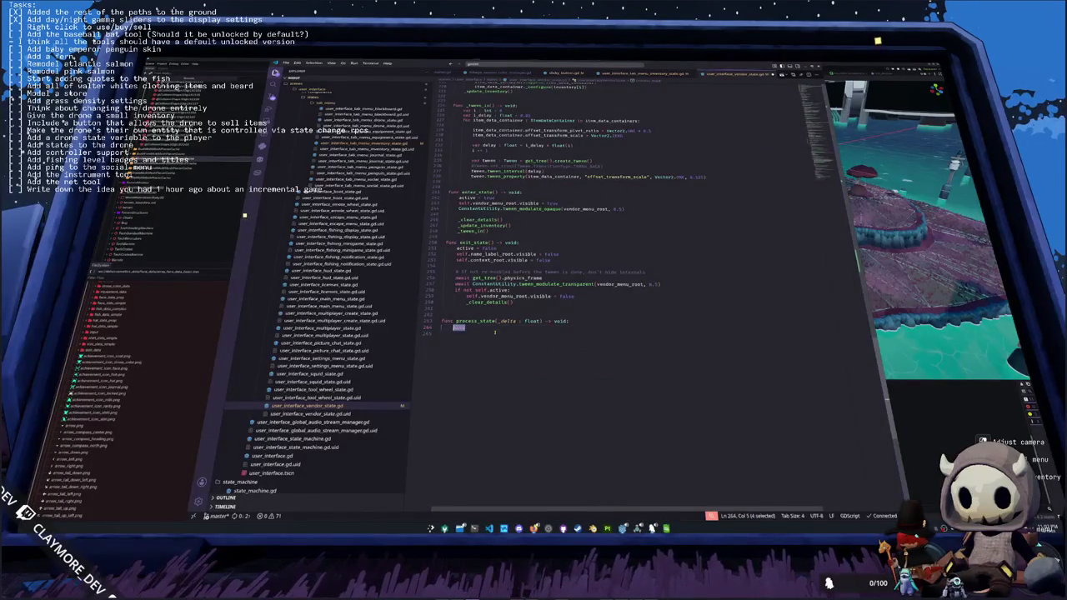
pyautogui.press('Return')
pyautogui.write('Gl')
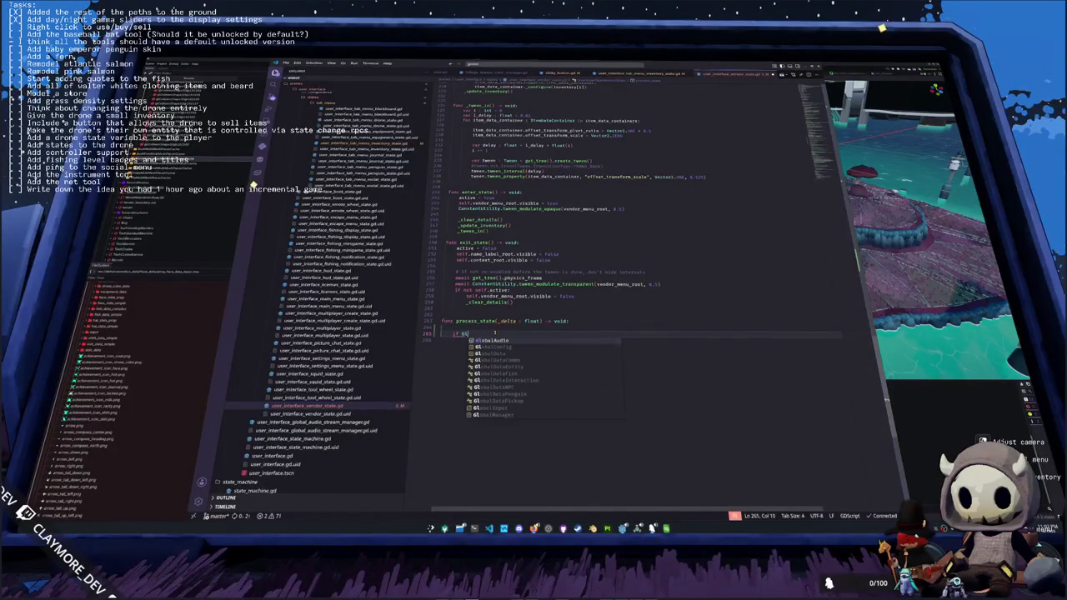
pyautogui.write('obalInput')
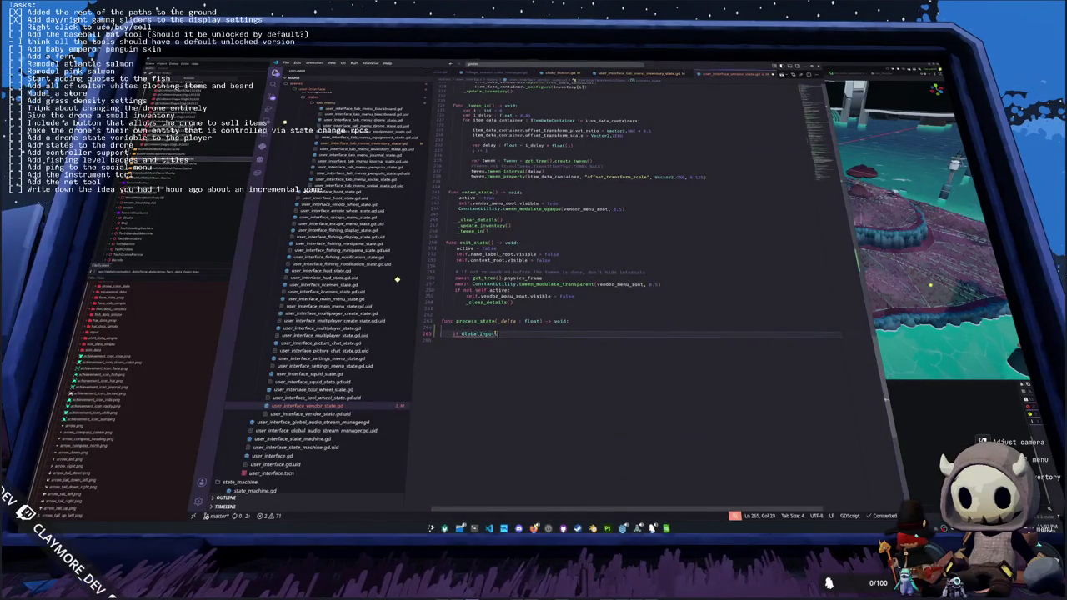
pyautogui.write('.is_action_just_')
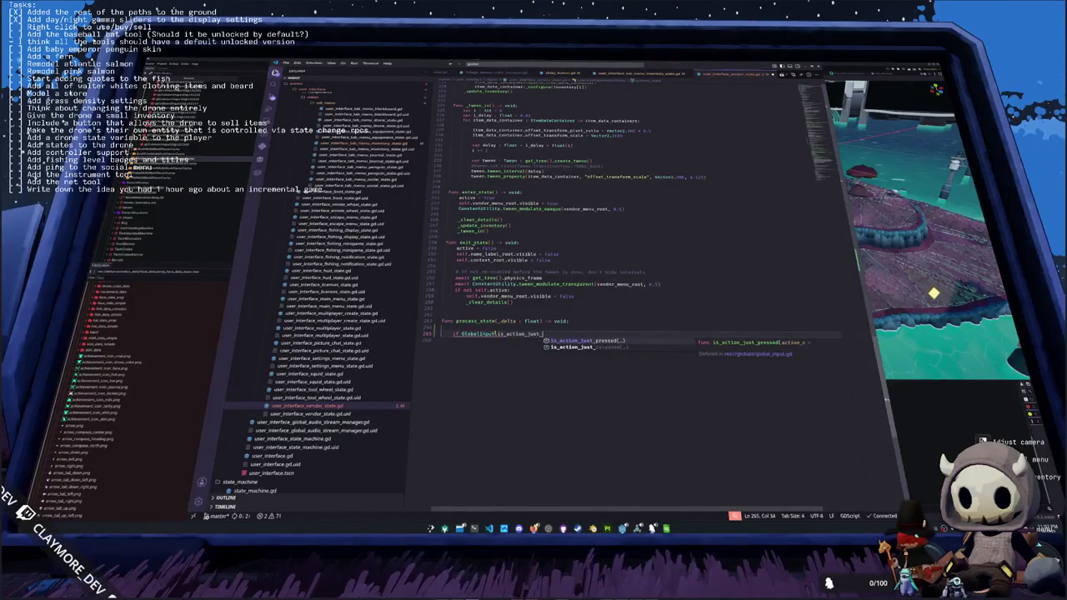
pyautogui.write('pressed("interfa')
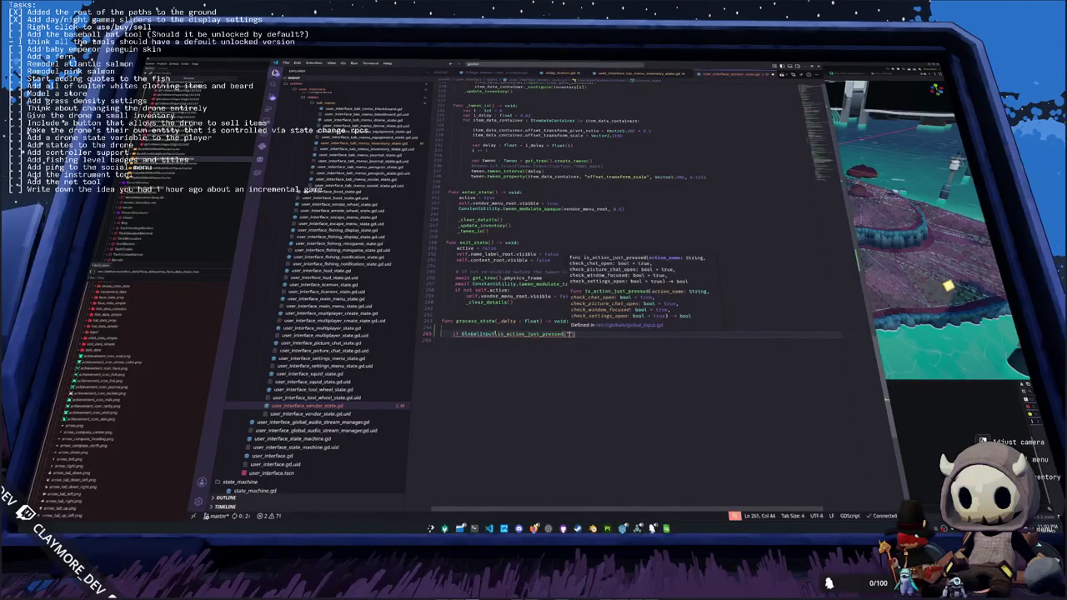
pyautogui.write('ce_quick')
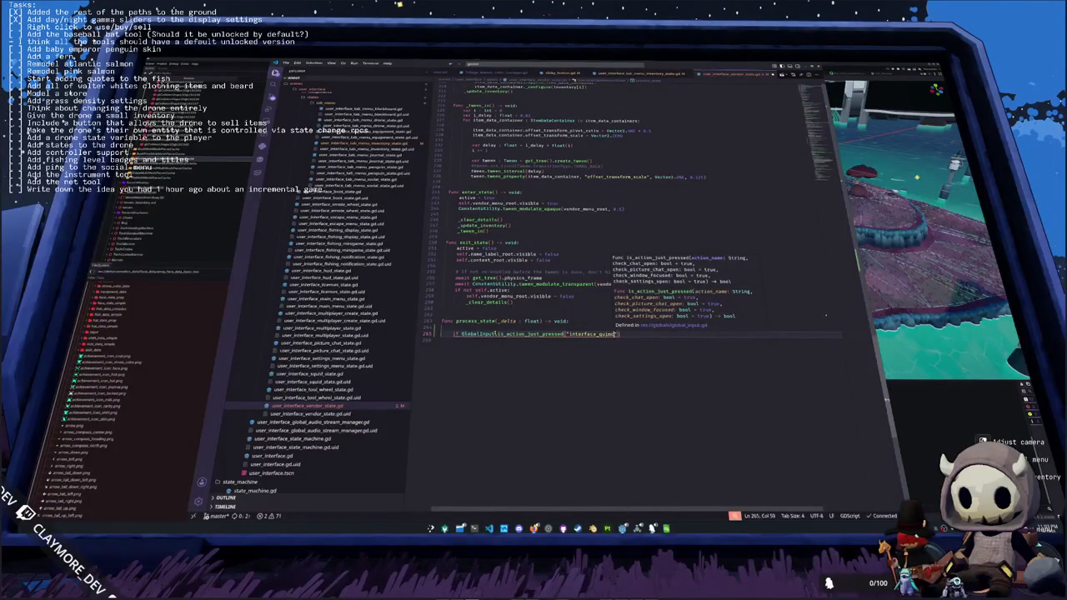
pyautogui.write('_use"):')
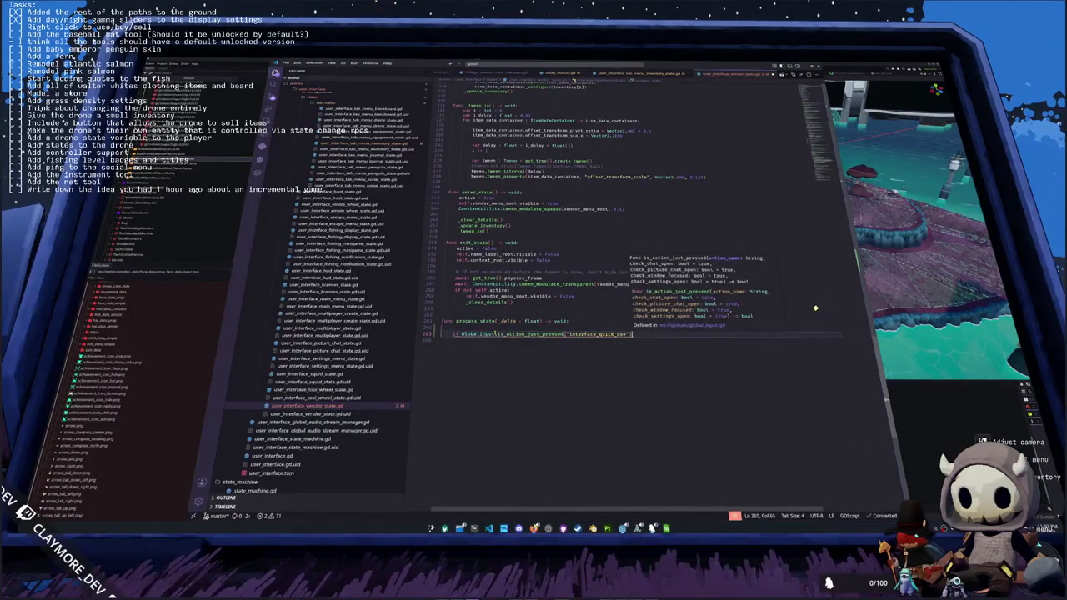
pyautogui.press('Return')
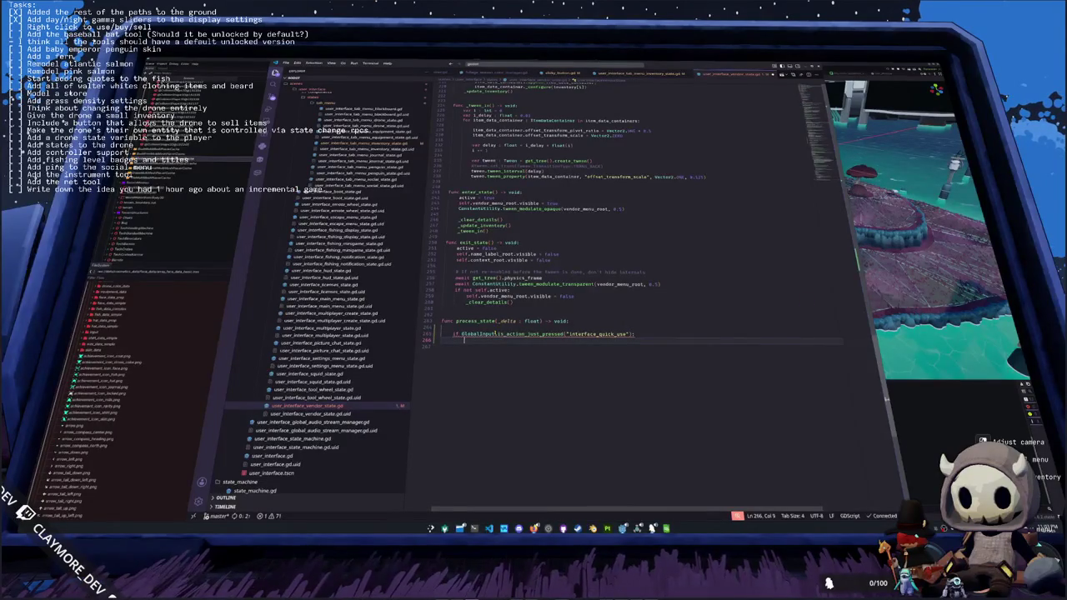
pyautogui.write('_try_quick_use()')
pyautogui.press('Return')
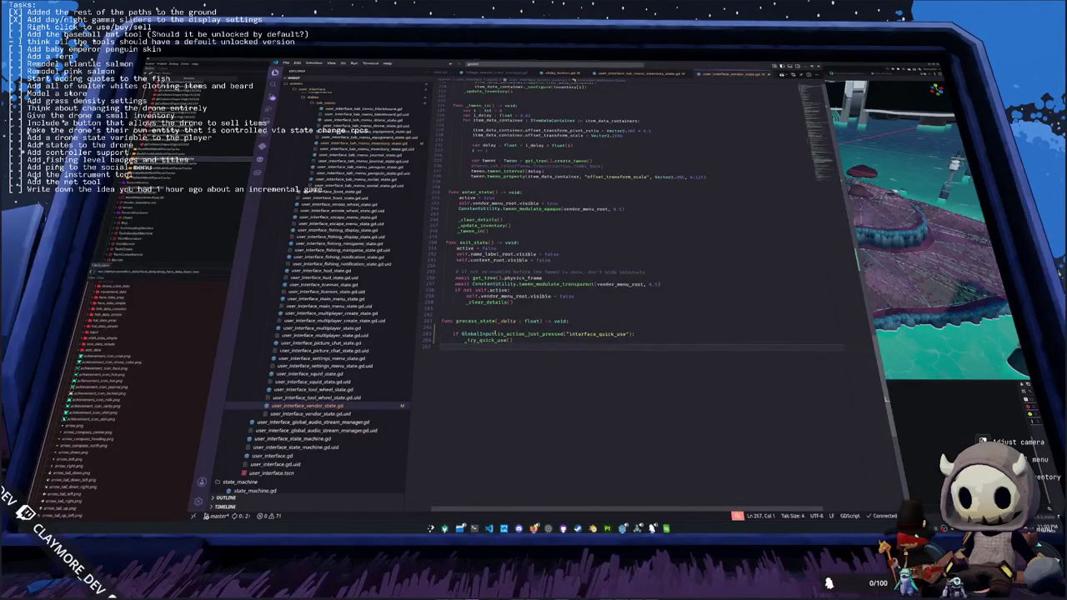
# - Run the game, open the vending machine menu, stop the game and review the debugger errors
pyautogui.click(622, 528)
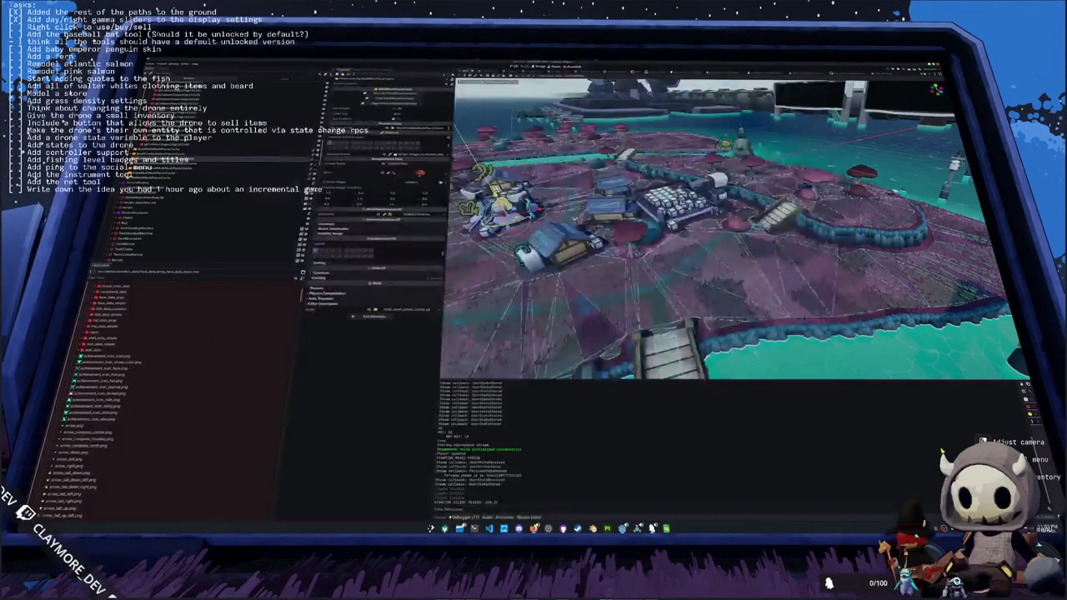
pyautogui.click(661, 489)
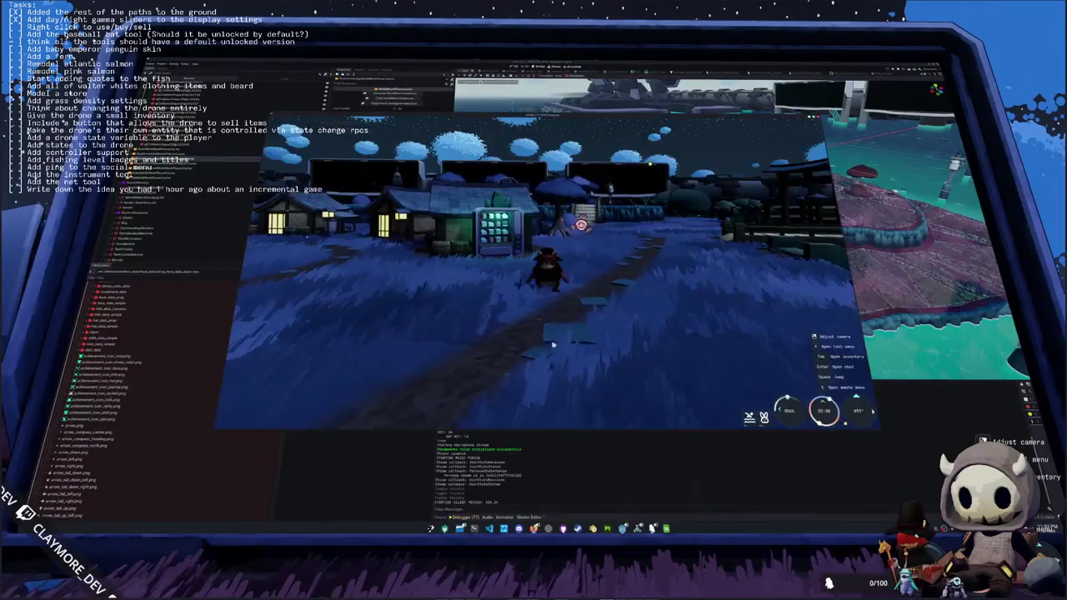
pyautogui.press('w')
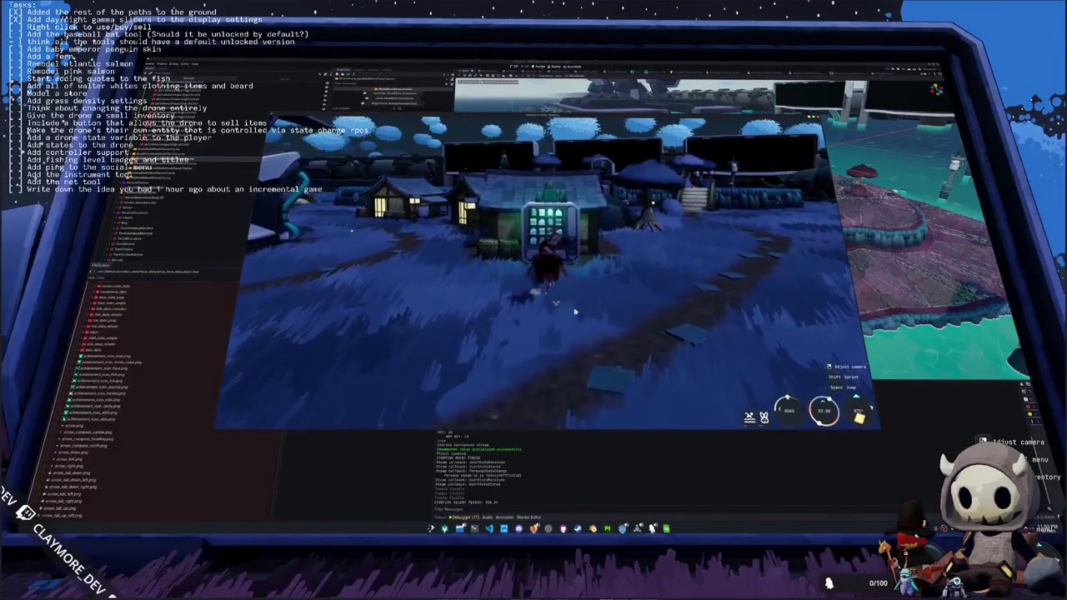
pyautogui.press('e')
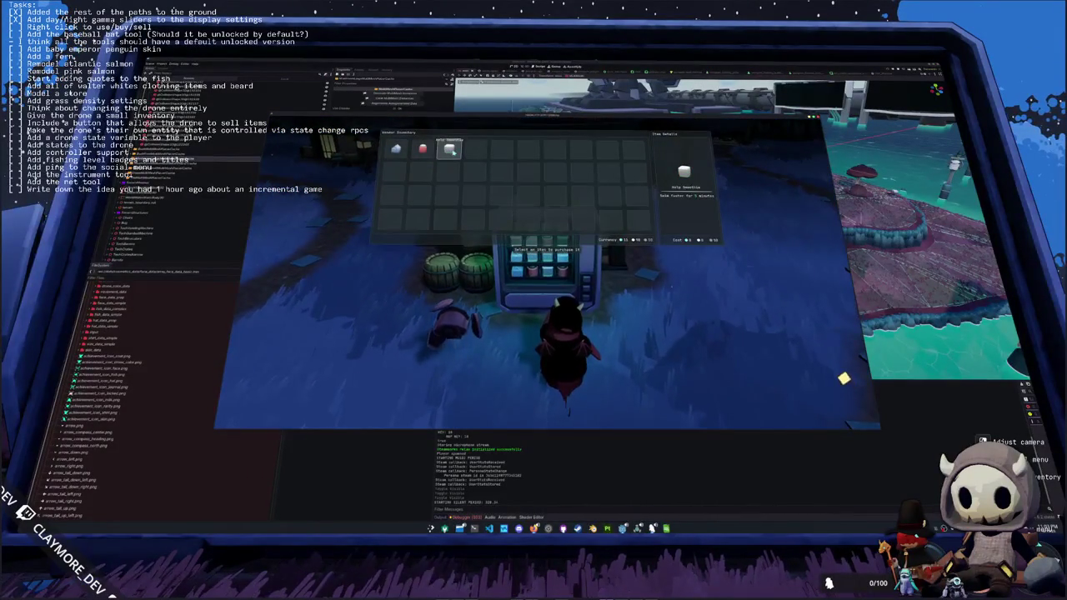
pyautogui.press('F8')
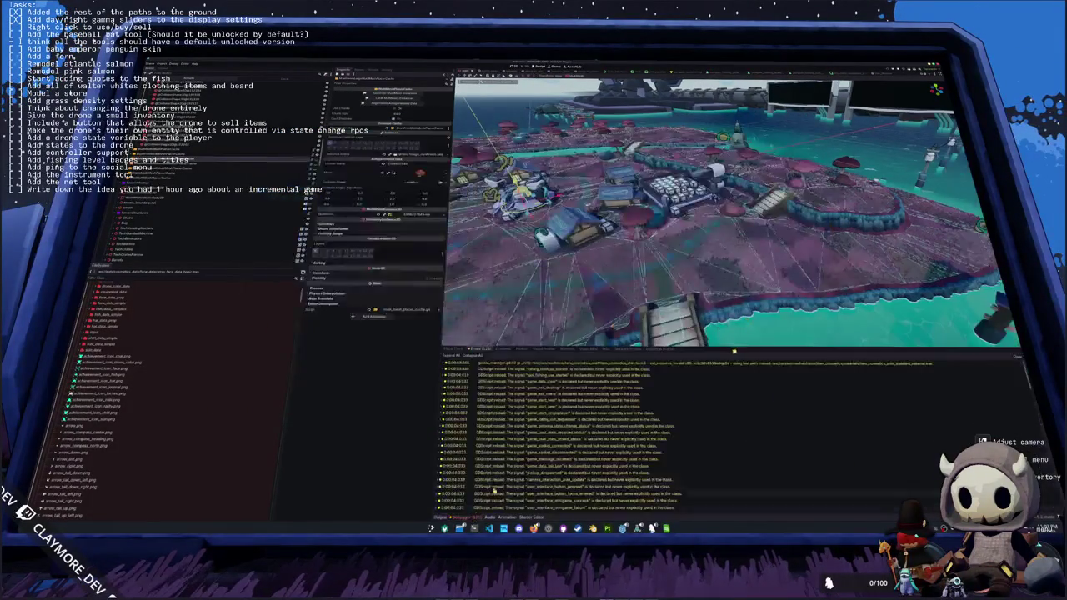
pyautogui.scroll(-10, 518, 435)
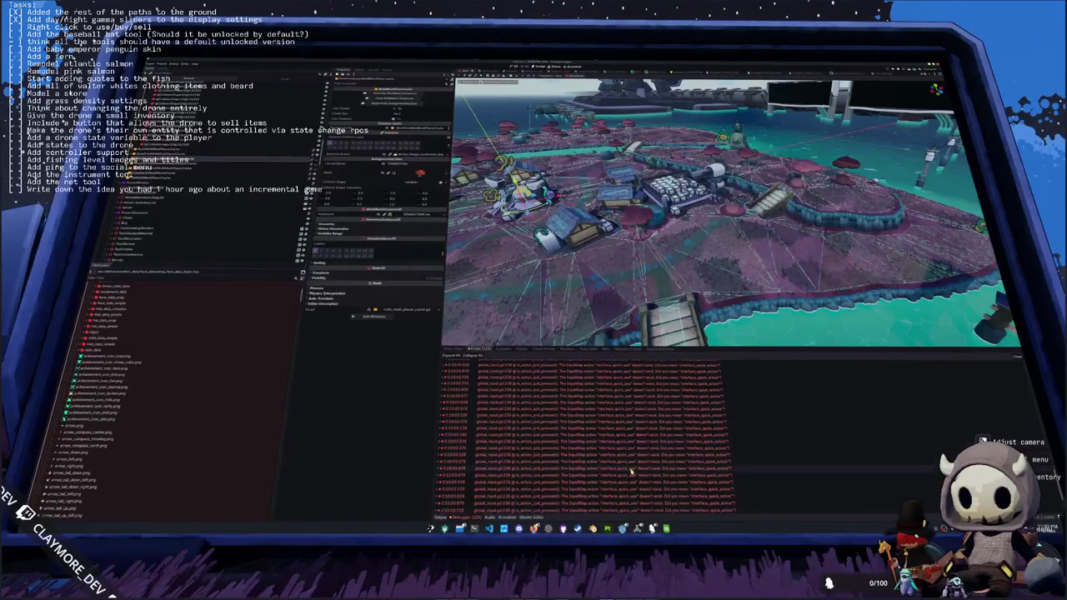
pyautogui.moveTo(629, 483)
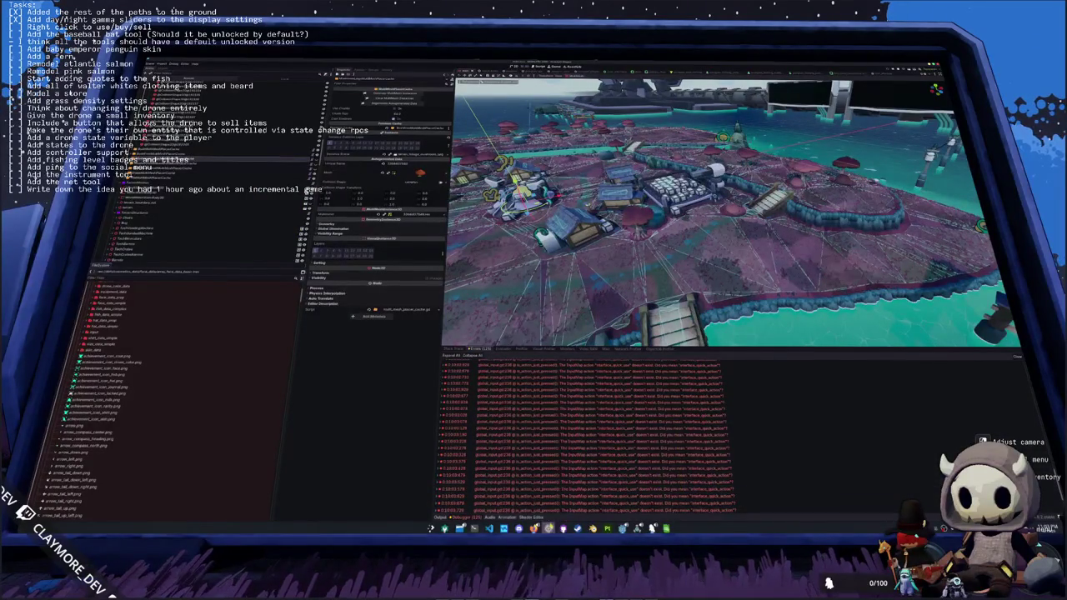
pyautogui.click(489, 528)
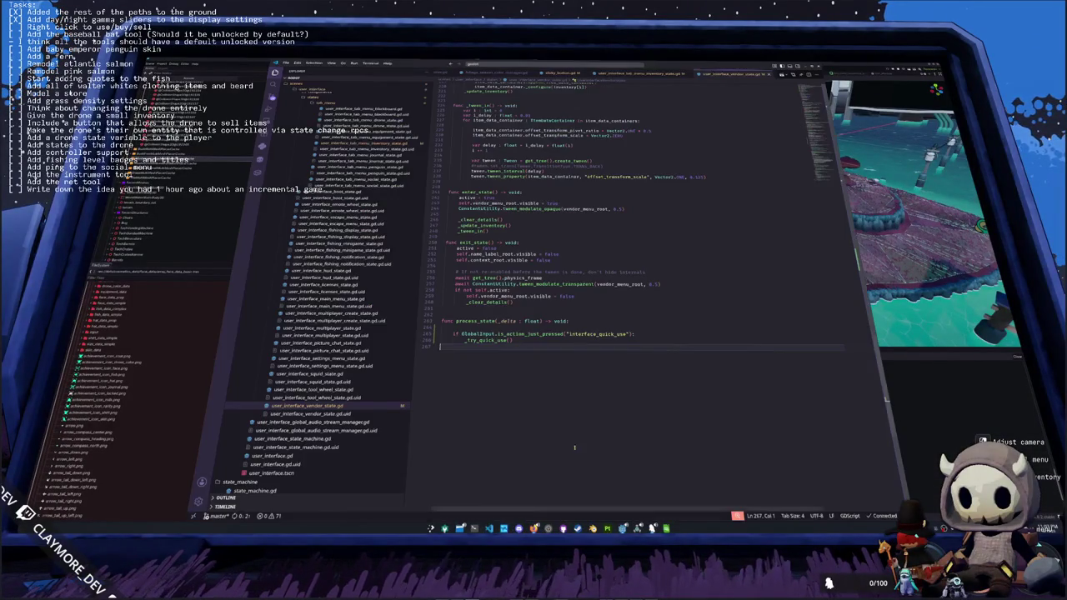
# - Rename the checked action from interface_quick_use to interface_quick_action and save the script
pyautogui.doubleClick(596, 333)
pyautogui.write('interfa')
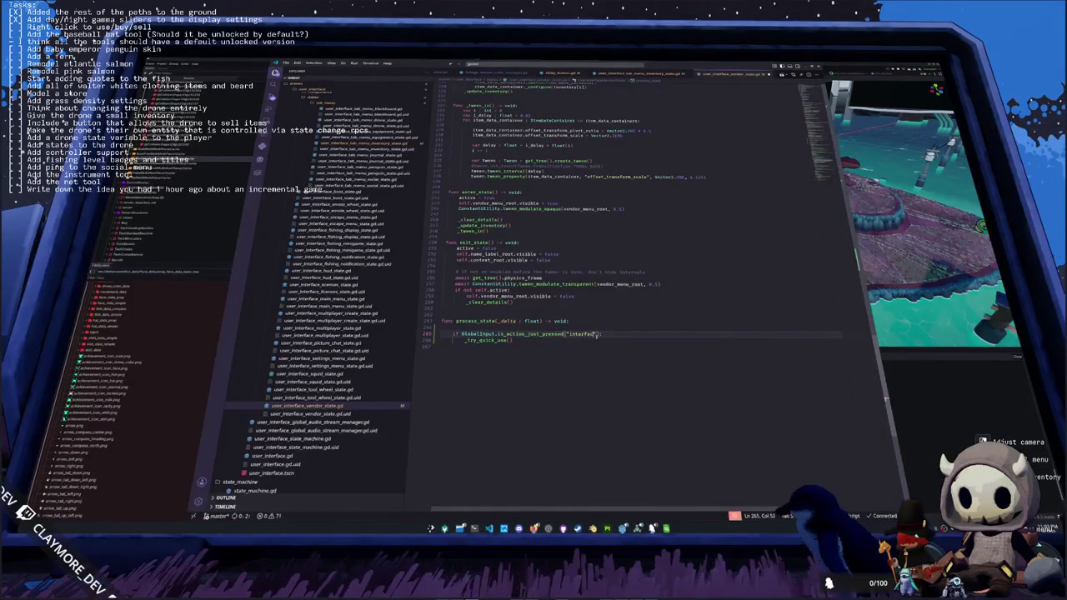
pyautogui.write('ce_quick_action')
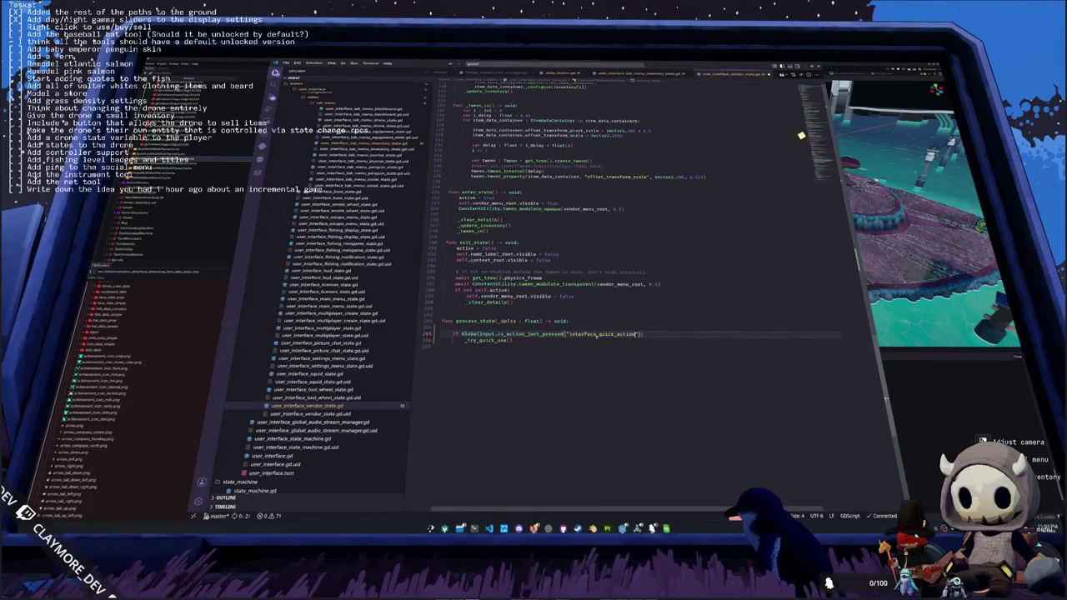
pyautogui.hotkey('ctrl', 's')
pyautogui.hotkey('alt', 'Tab')
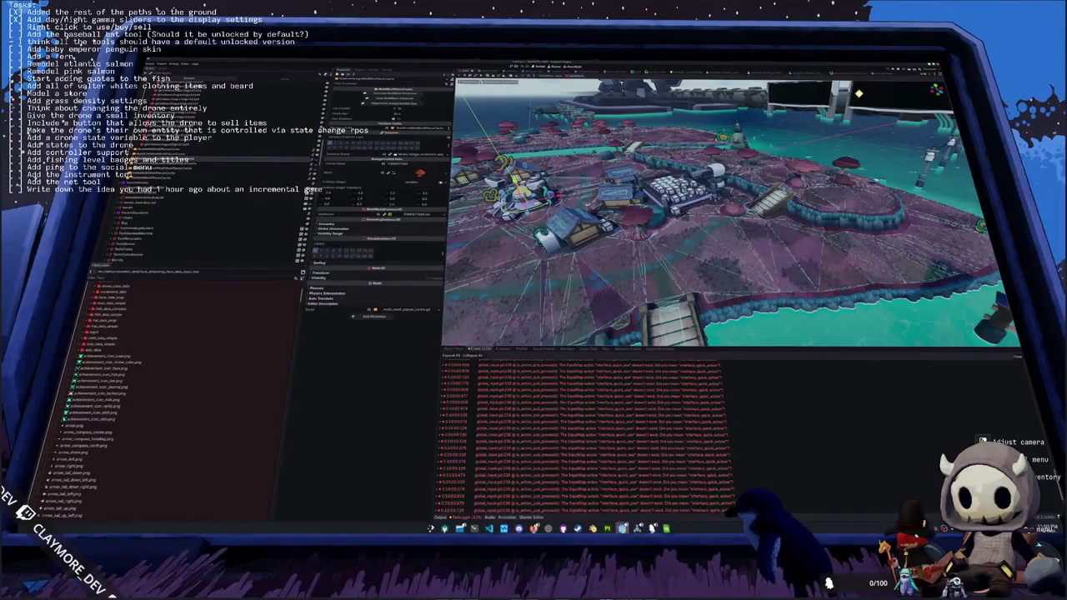
# - Try the Kelp Smoothie vendor slot in game, stop, relaunch with F5, and jump to _try_quick_use
pyautogui.click(622, 528)
pyautogui.click(625, 480)
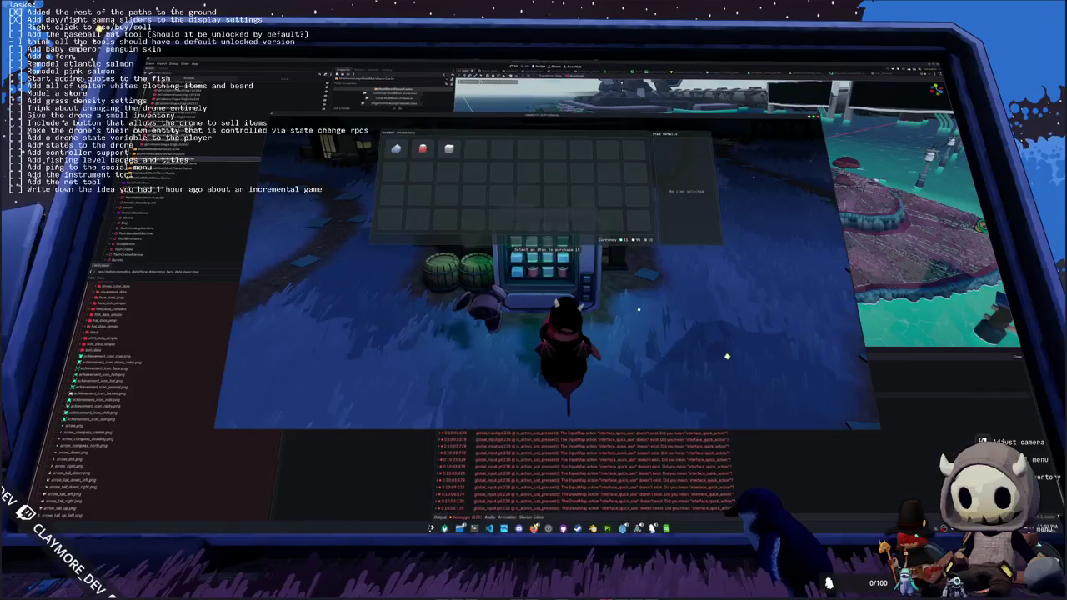
pyautogui.hotkey('alt', 'Tab')
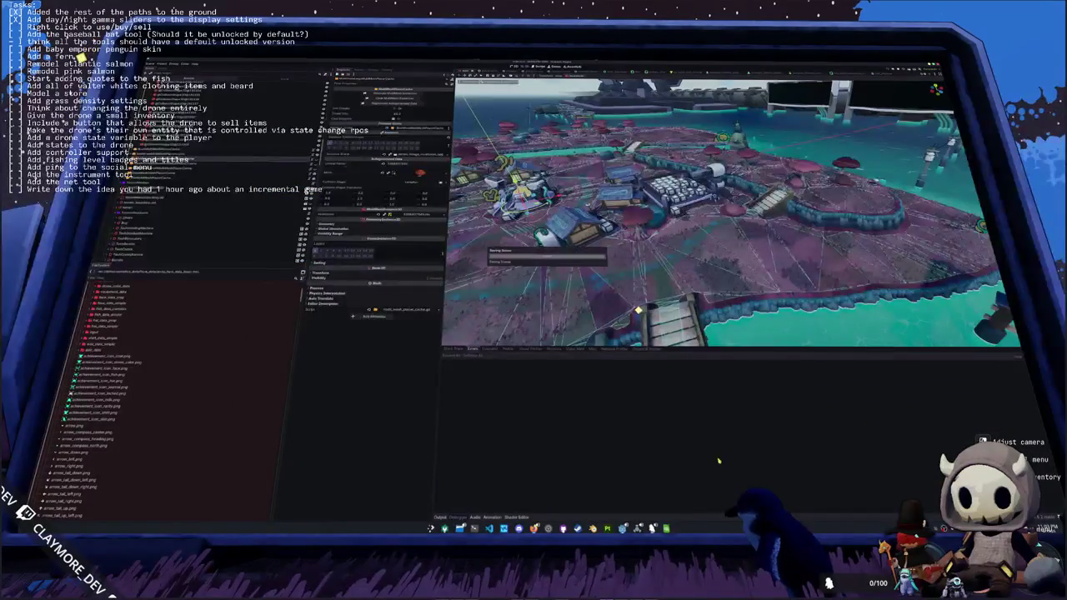
pyautogui.hotkey('alt', 'Tab')
pyautogui.click(449, 148)
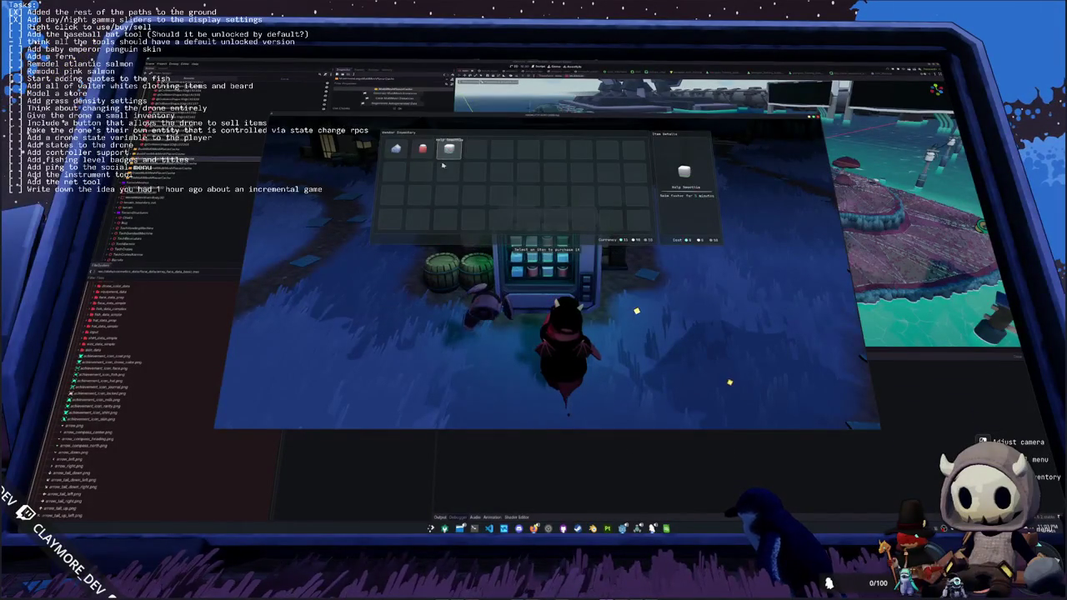
pyautogui.press('F8')
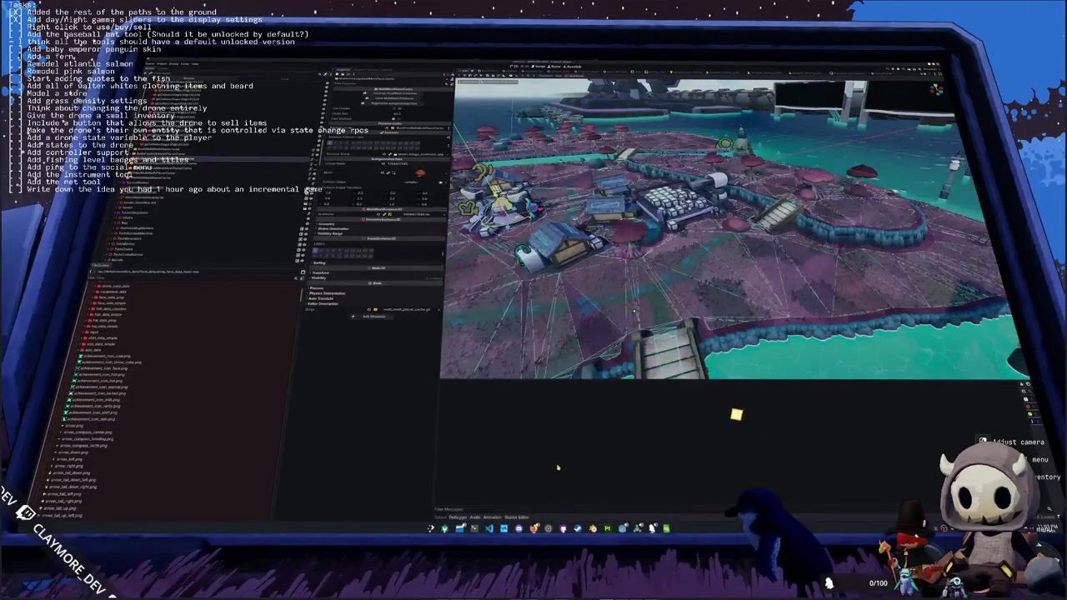
pyautogui.press('F5')
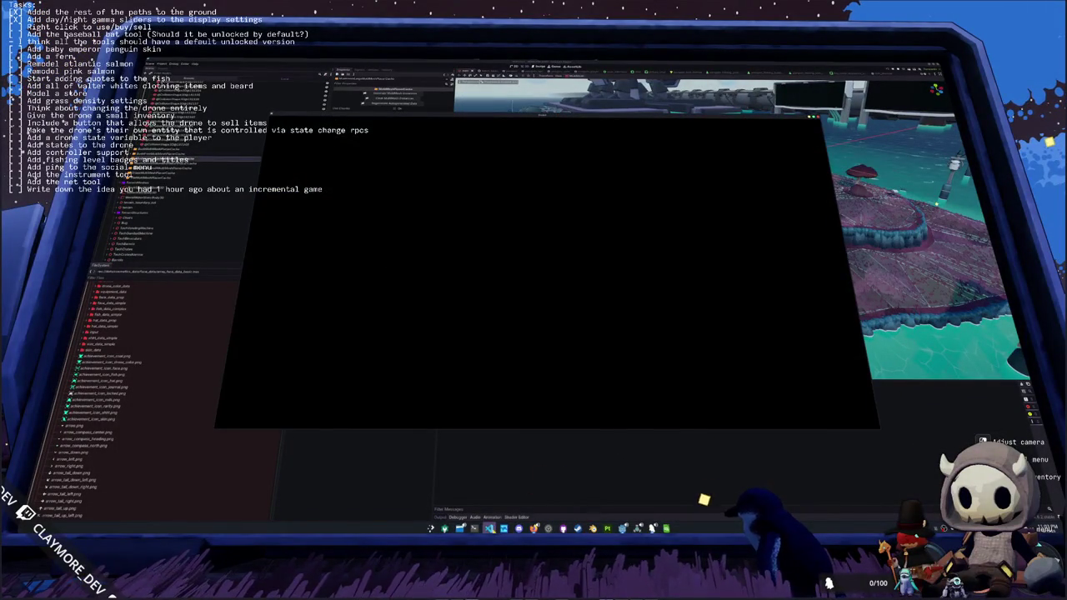
pyautogui.press('F12')
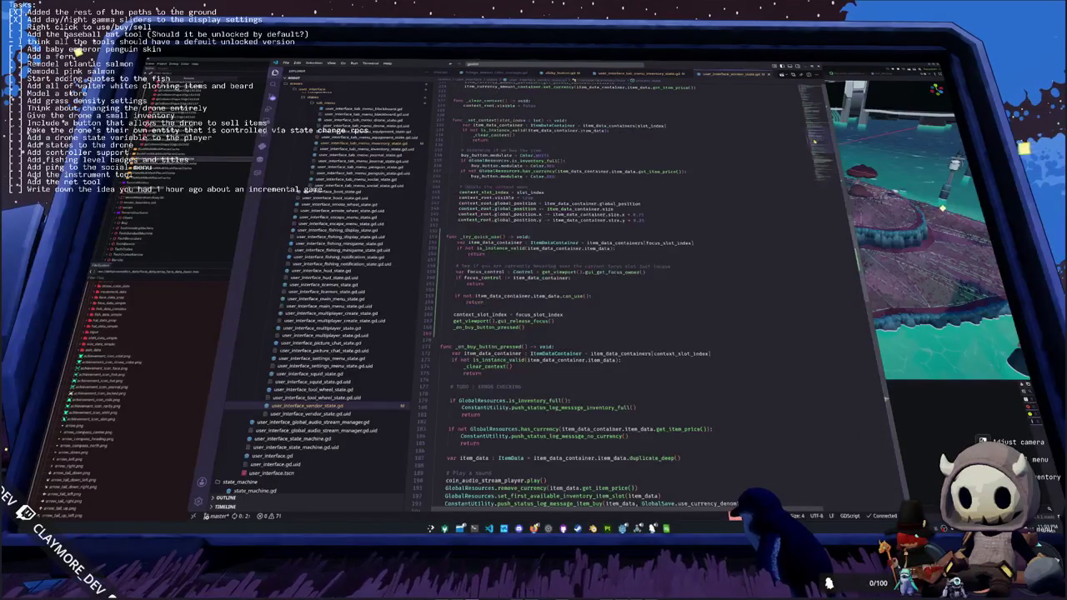
# - Change line 200 to item_data_container.grab_focus.call_deferred() and rerun the game with F5
pyautogui.scroll(-1, 576, 291)
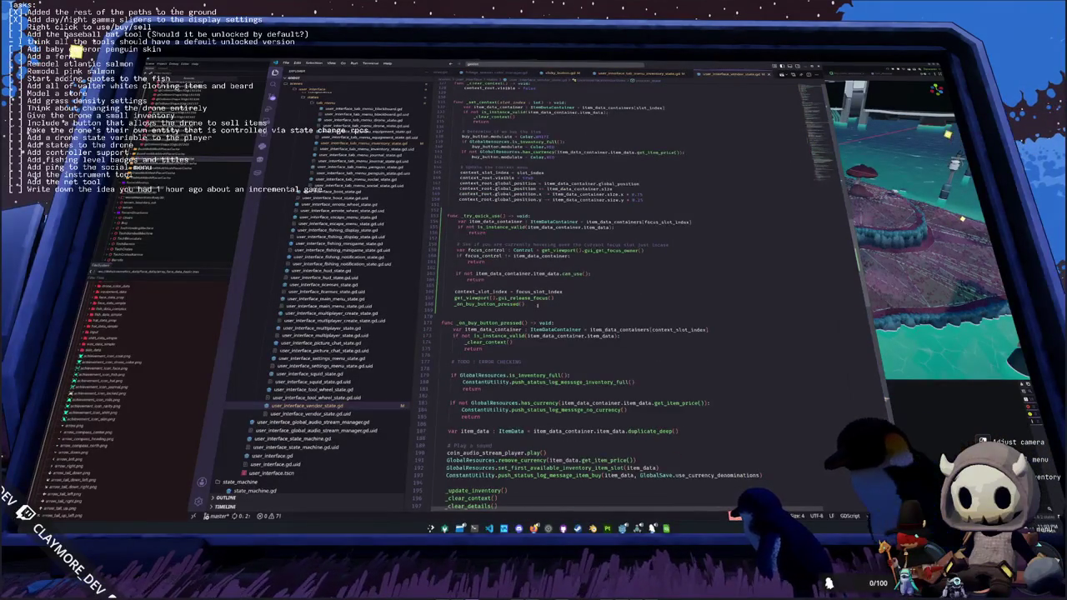
pyautogui.click(524, 305)
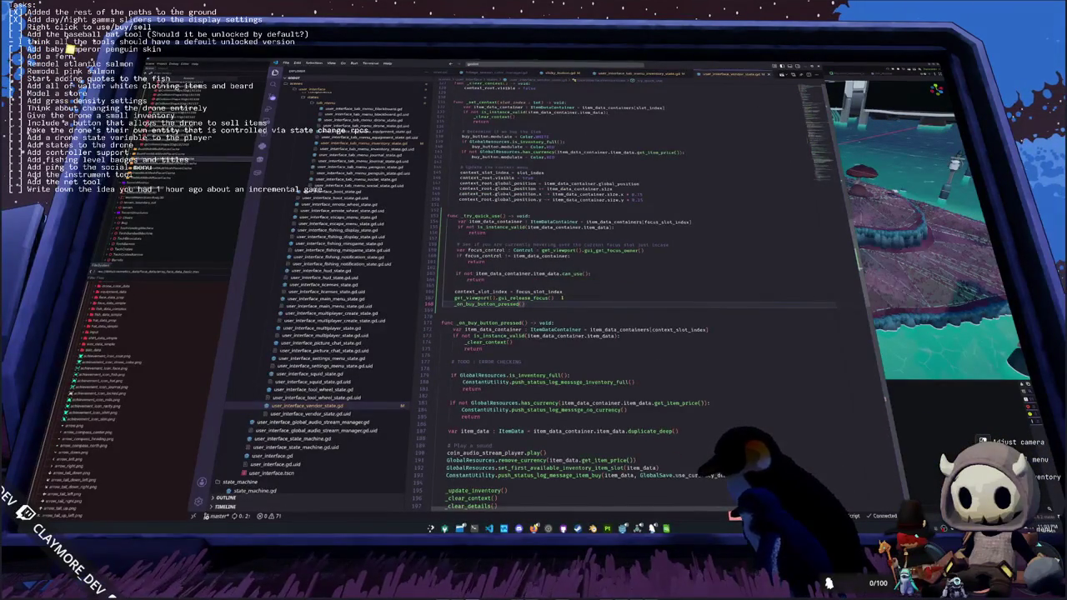
pyautogui.scroll(-4, 562, 297)
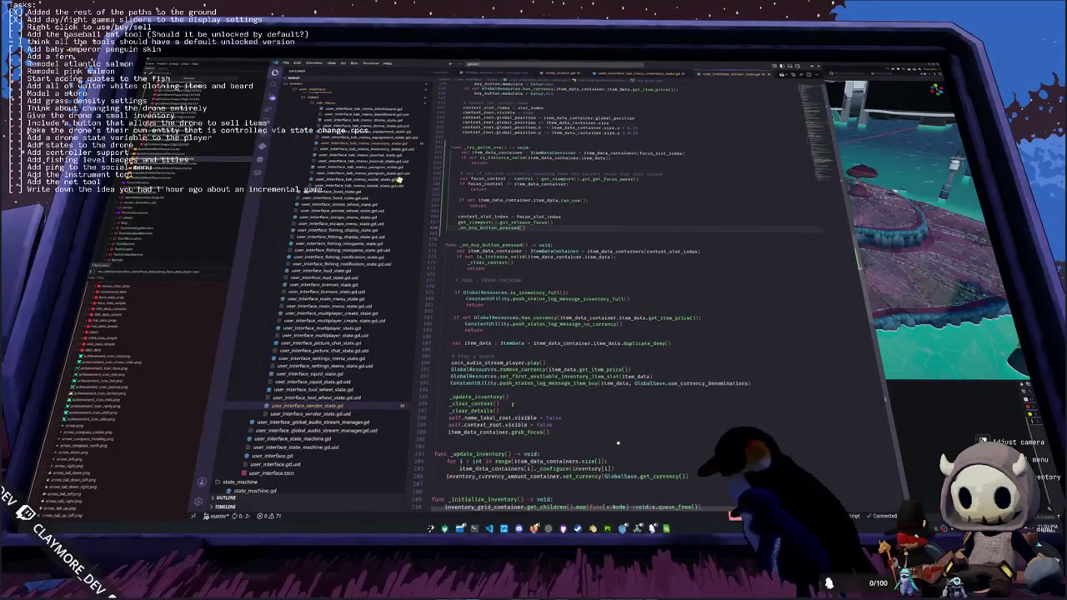
pyautogui.doubleClick(527, 432)
pyautogui.press('Right')
pyautogui.write('.ca')
pyautogui.press('Down')
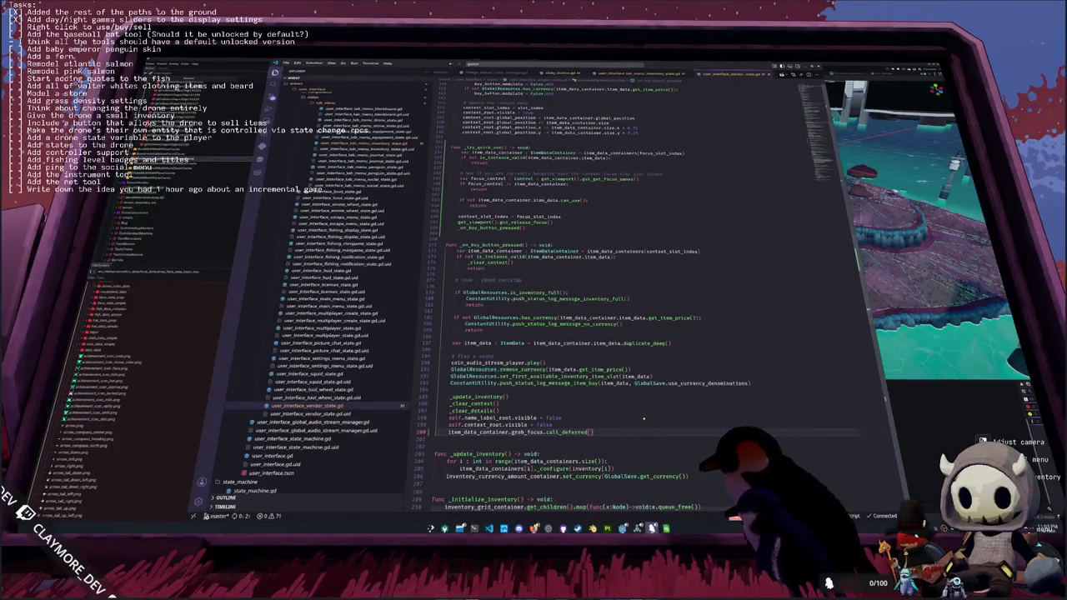
pyautogui.press('F5')
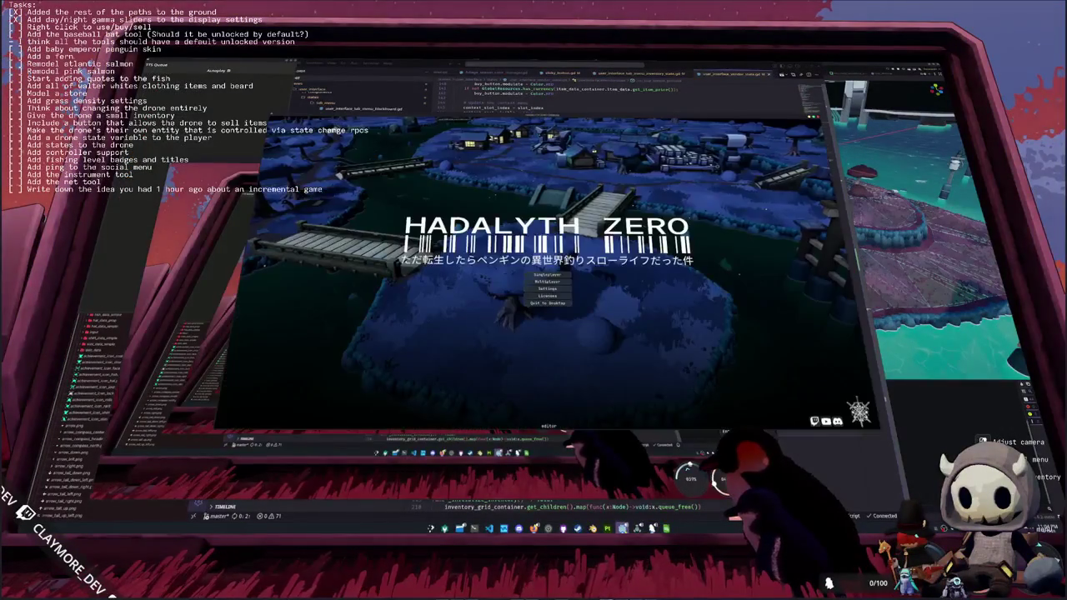
# - Enter the game via Multiplayer, walk to the vending machine and quick-buy a Gumball
pyautogui.click(546, 283)
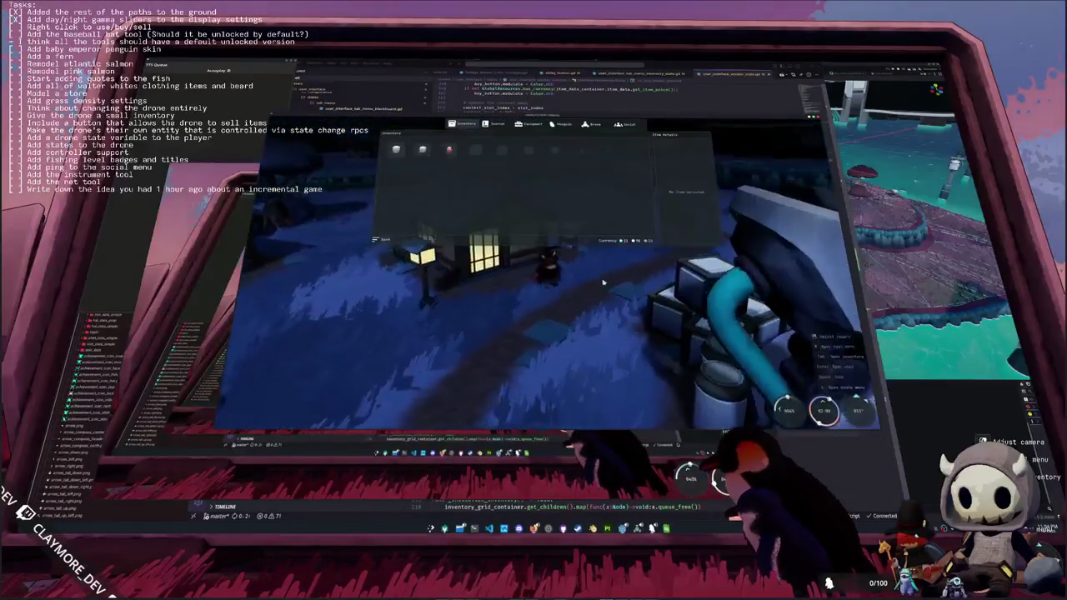
pyautogui.press('w')
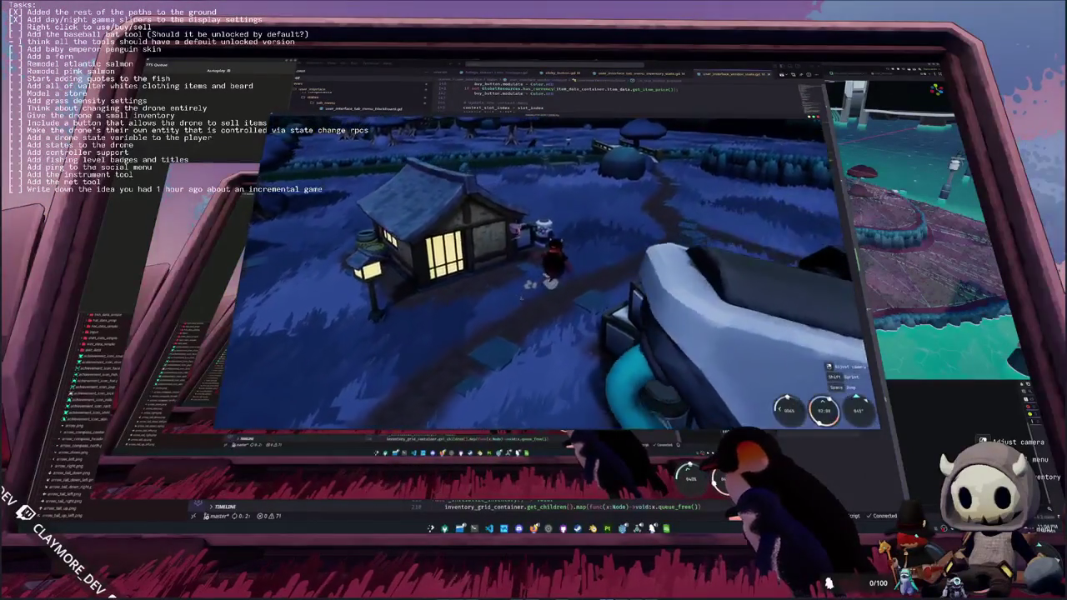
pyautogui.press('e')
pyautogui.click(399, 150)
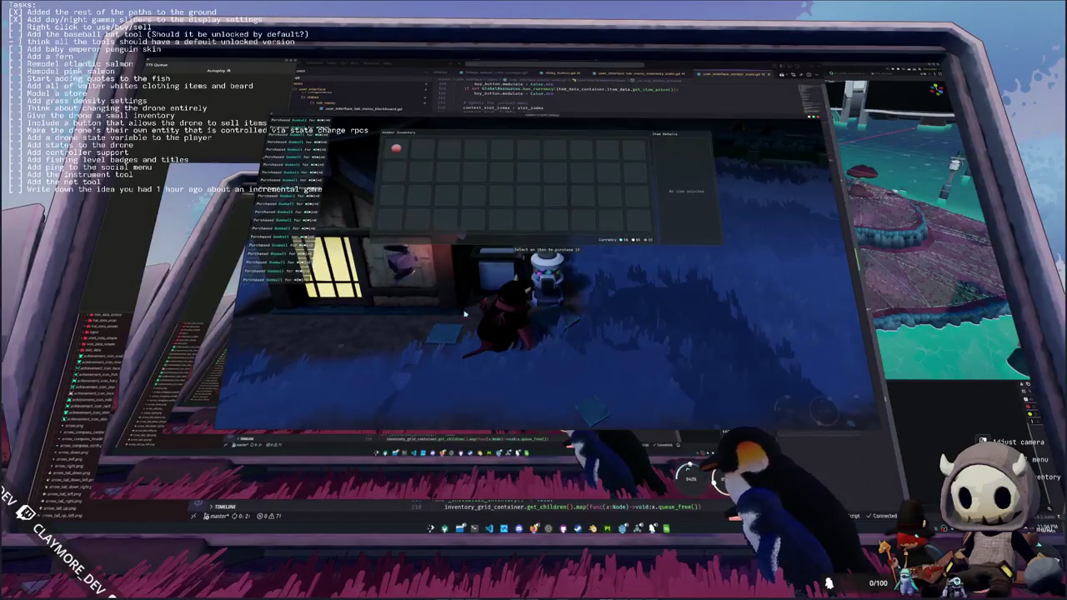
pyautogui.press('Escape')
pyautogui.press('w')
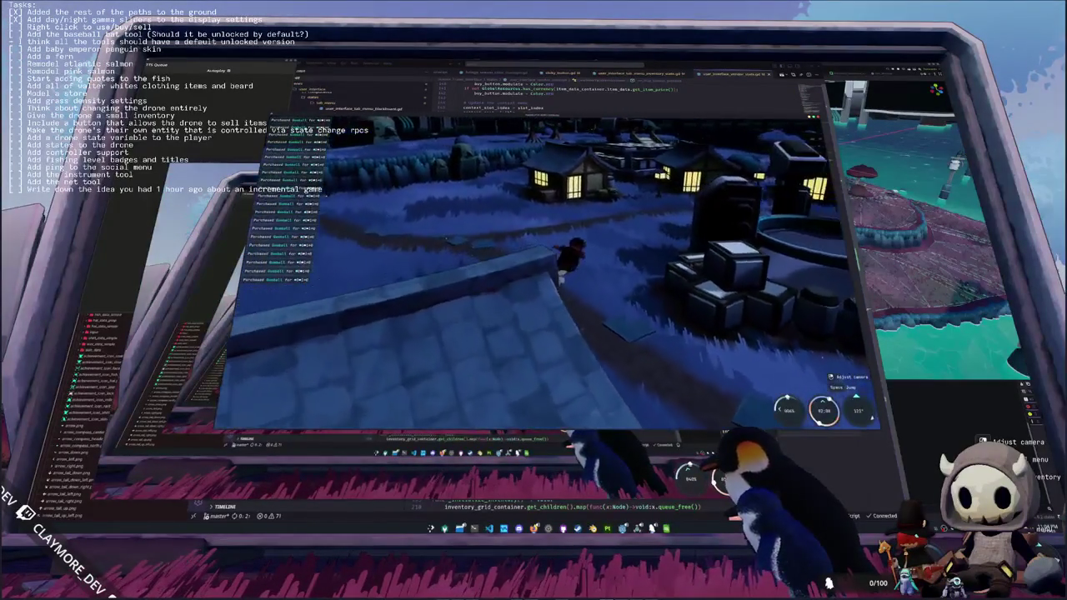
# - Open the player inventory and open all the gumballs in the second and third rows
pyautogui.press('w')
pyautogui.press('Tab')
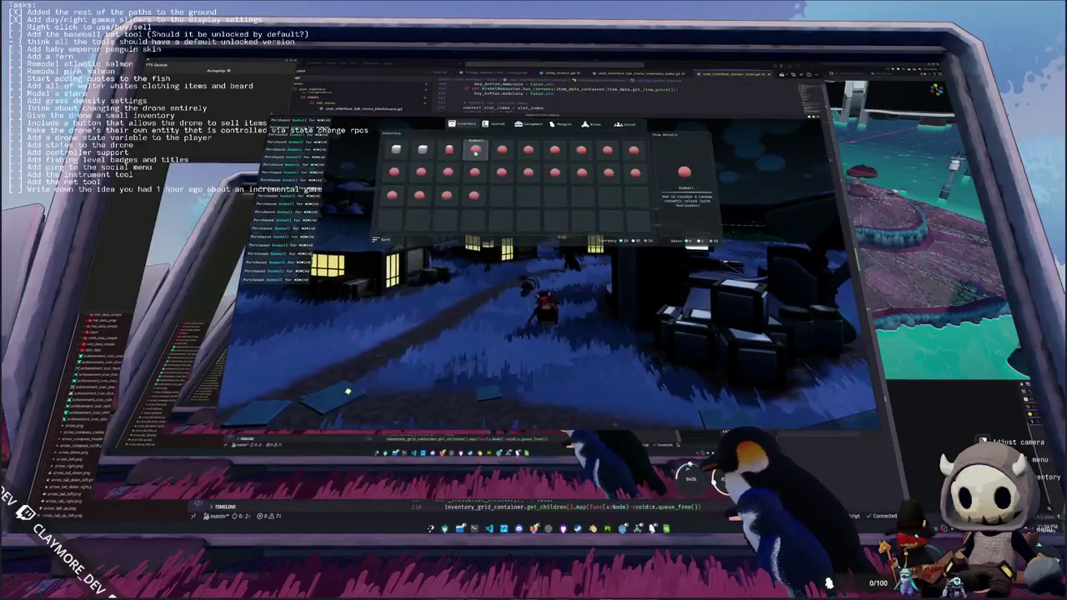
pyautogui.click(581, 152)
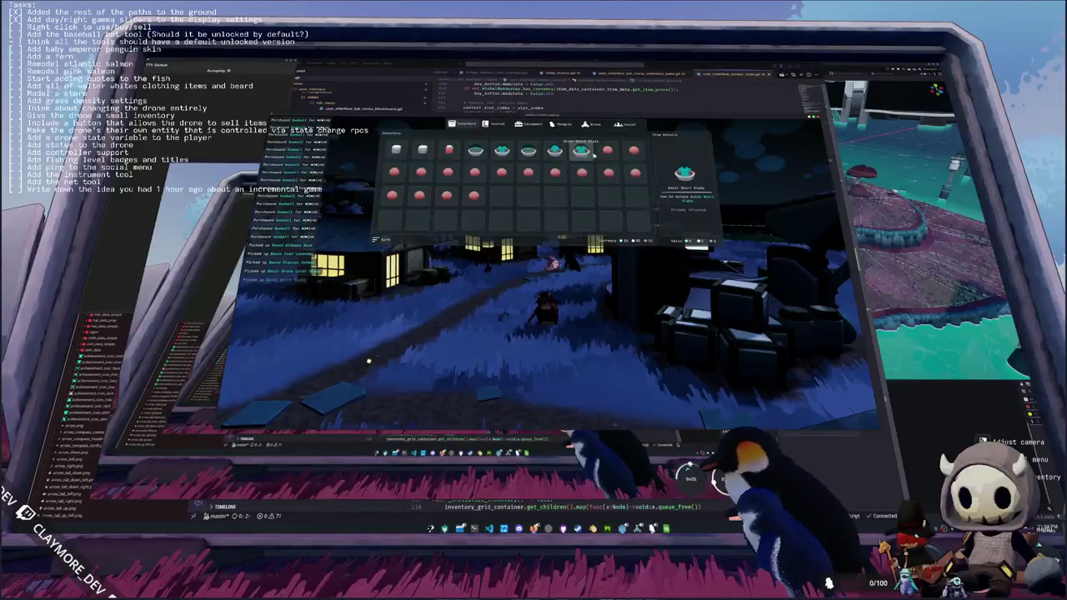
pyautogui.click(609, 172)
pyautogui.click(582, 173)
pyautogui.click(555, 173)
pyautogui.click(529, 173)
pyautogui.click(502, 173)
pyautogui.click(475, 172)
pyautogui.click(447, 173)
pyautogui.click(421, 172)
pyautogui.click(394, 173)
pyautogui.click(419, 195)
pyautogui.click(447, 196)
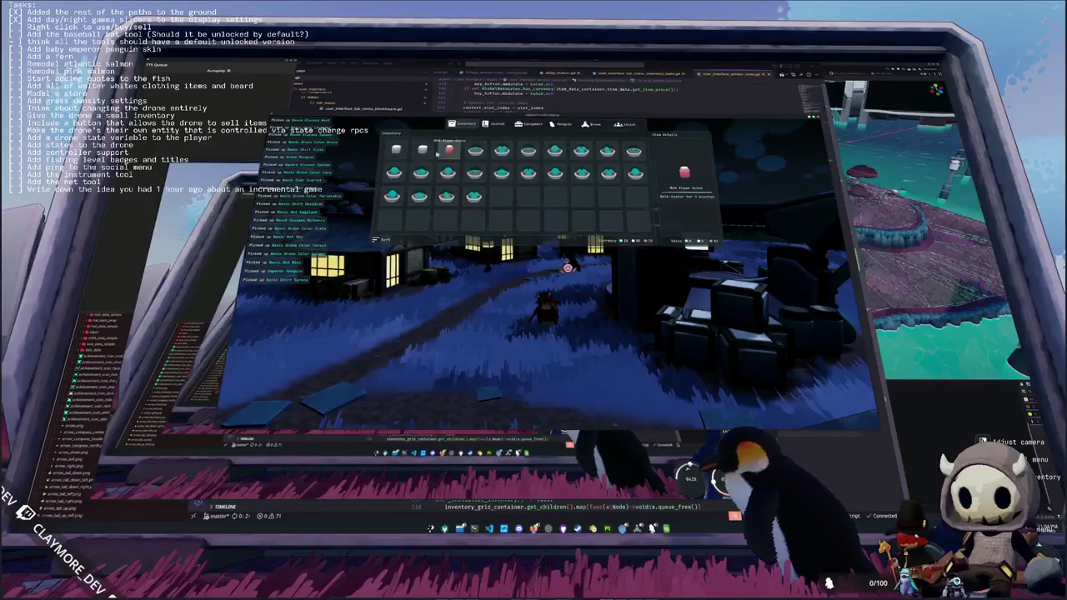
# - Use up the three items in the inventory's top row and close the inventory
pyautogui.click(396, 149)
pyautogui.click(449, 149)
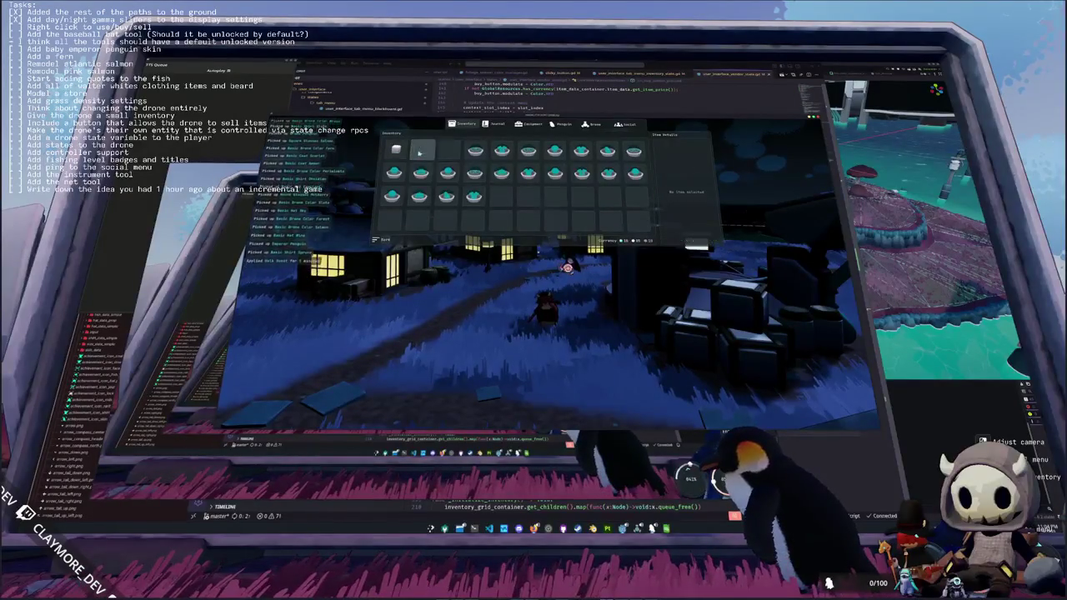
pyautogui.click(423, 150)
pyautogui.press('Tab')
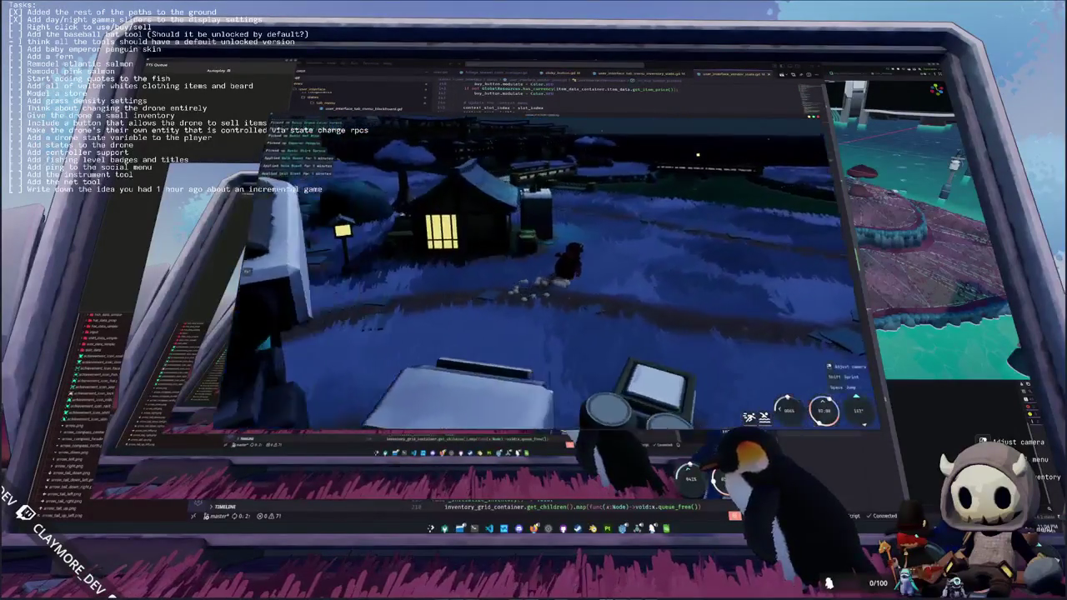
# - Reopen the vending machine, view the red item and Seal Milk details, then leave the game
pyautogui.press('e')
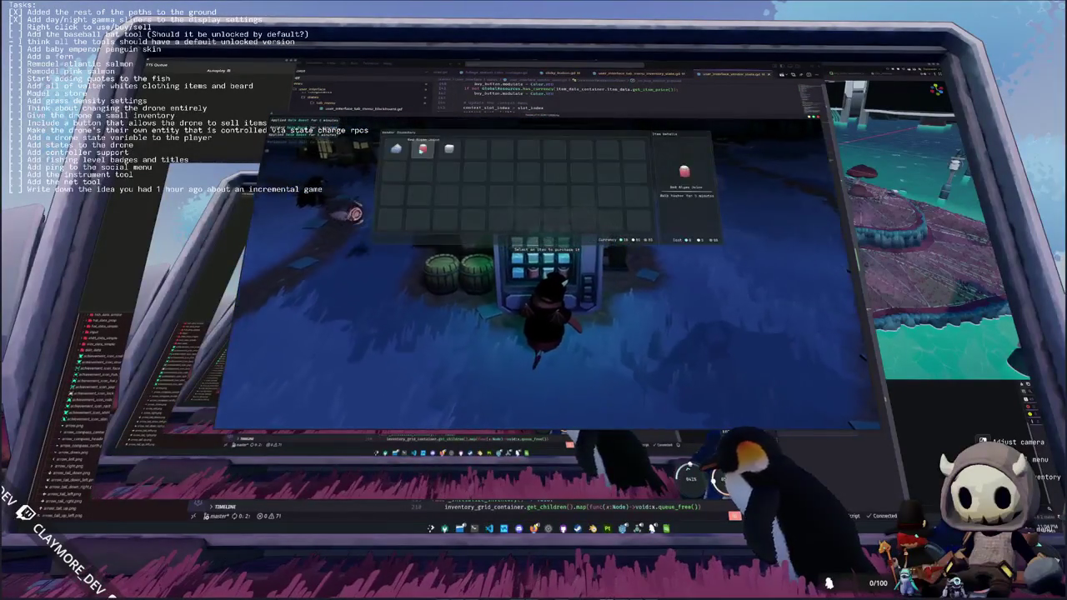
pyautogui.click(422, 150)
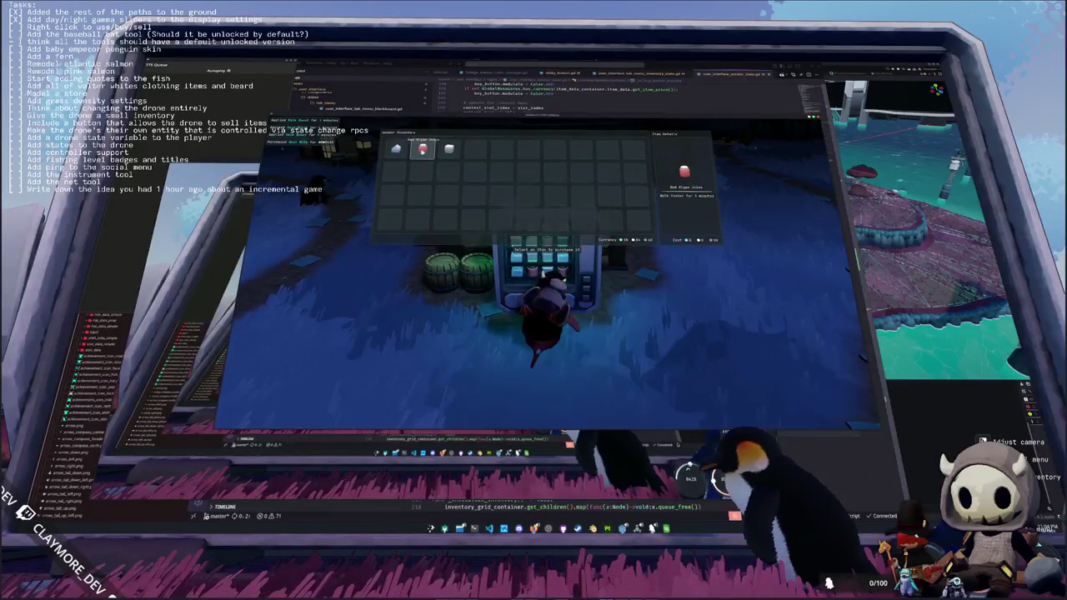
pyautogui.click(399, 150)
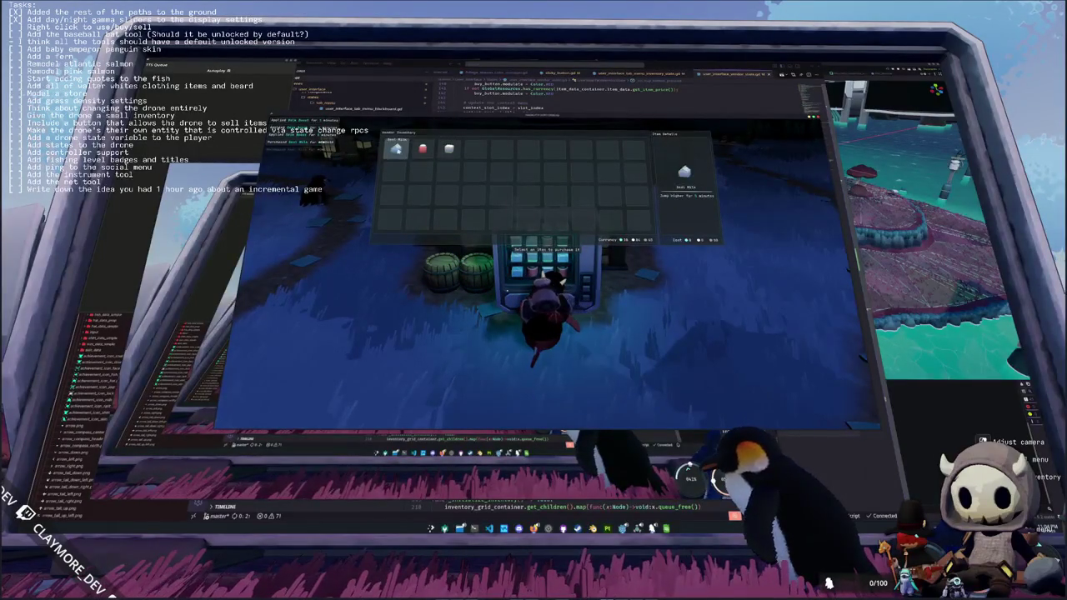
pyautogui.click(465, 406)
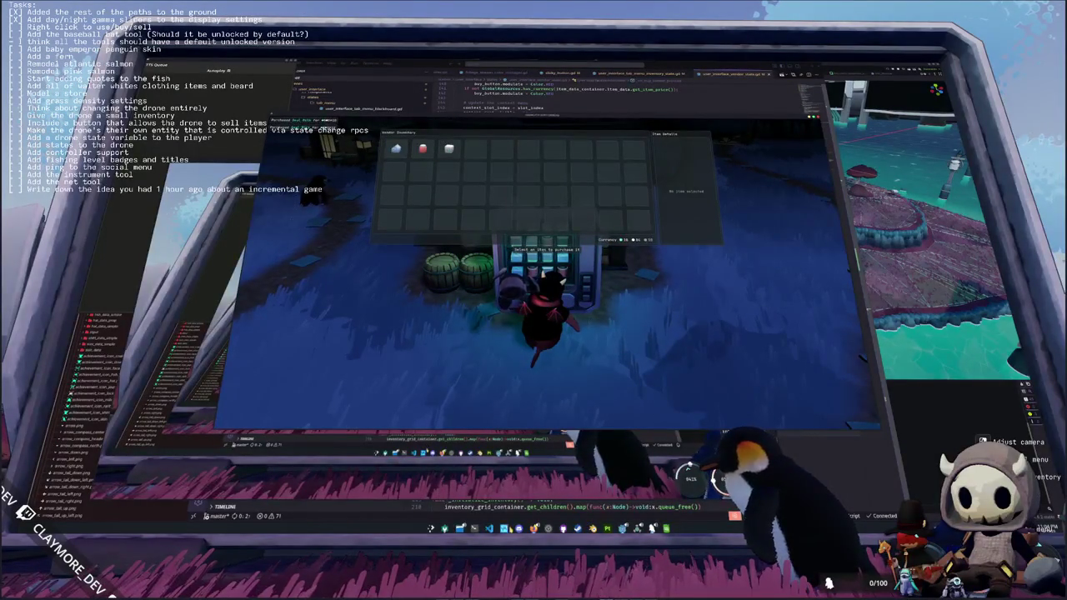
pyautogui.hotkey('alt', 'Tab')
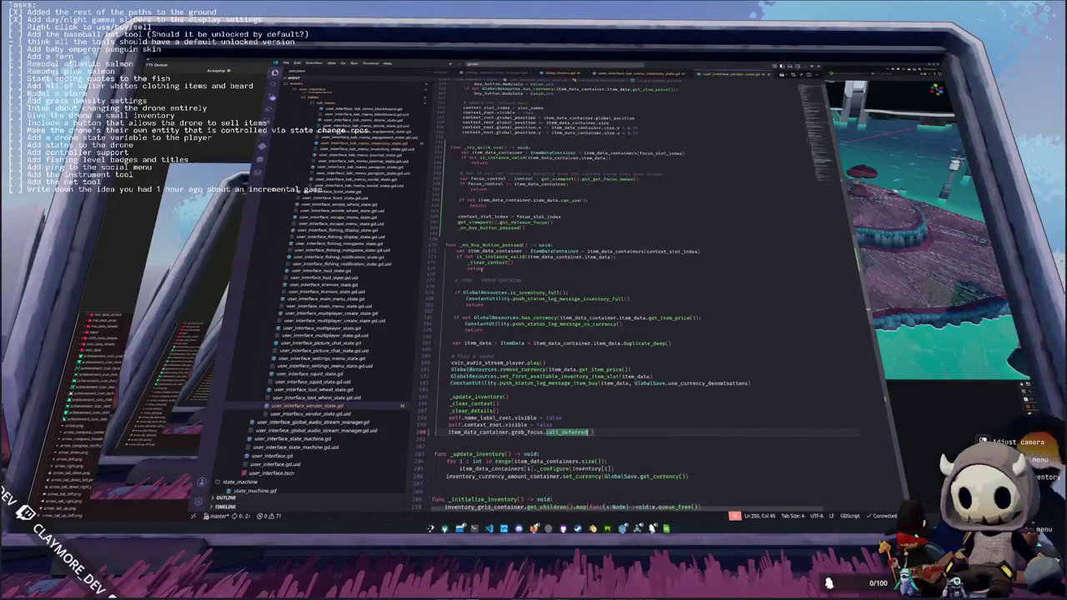
# - Add focus_slot_index = slot_index to the focus-entered handler, dropping the int annotation
pyautogui.scroll(6, 634, 291)
pyautogui.click(467, 431)
pyautogui.scroll(13, 633, 292)
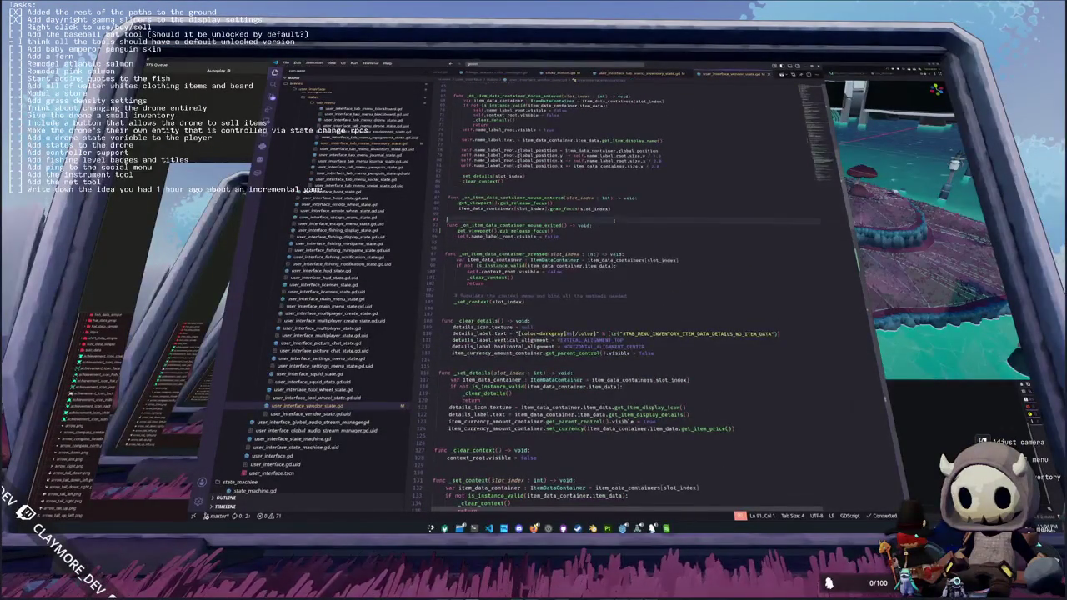
pyautogui.scroll(2, 613, 221)
pyautogui.click(638, 124)
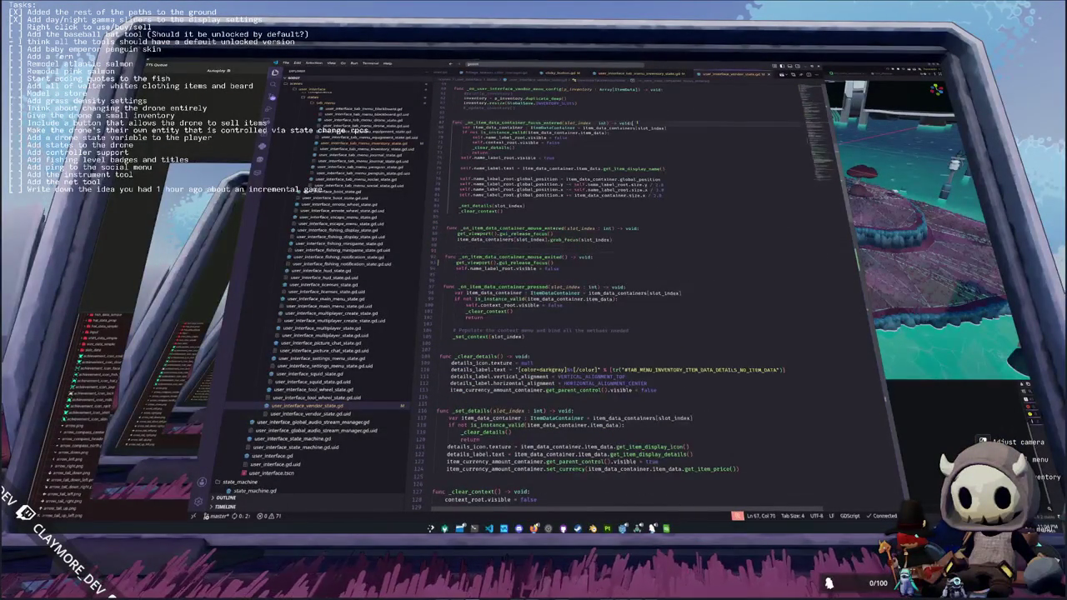
pyautogui.press('Return')
pyautogui.write('focus_slot_index')
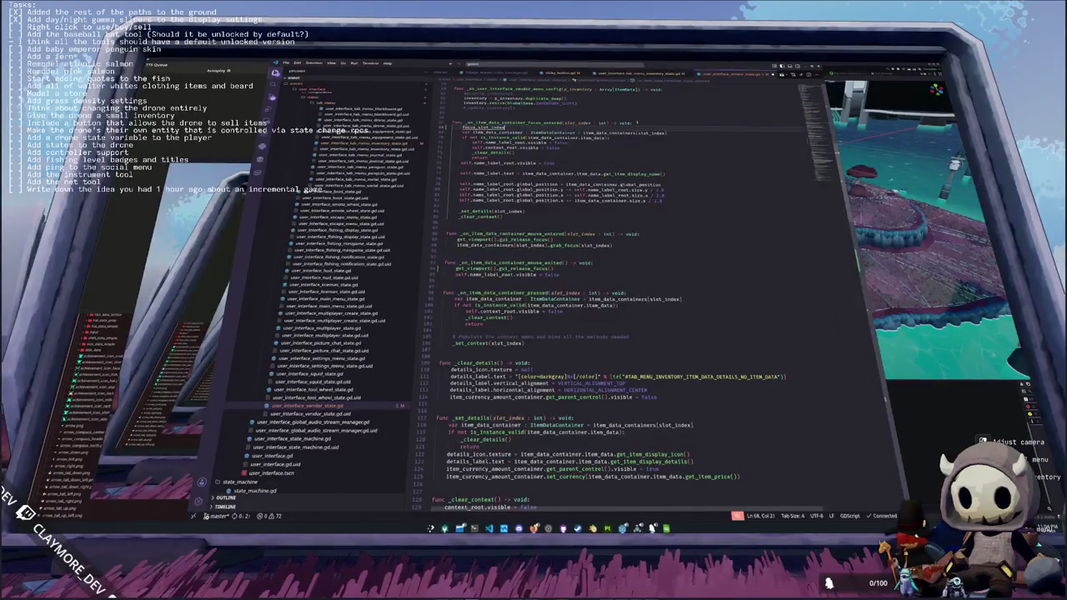
pyautogui.write(' : int = ')
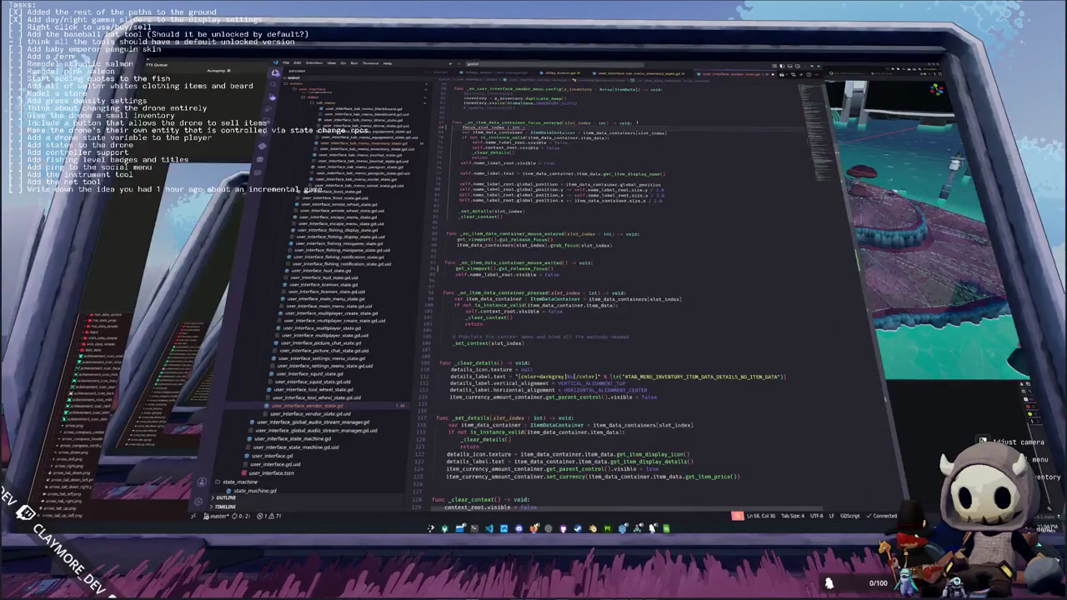
pyautogui.write('slot_index')
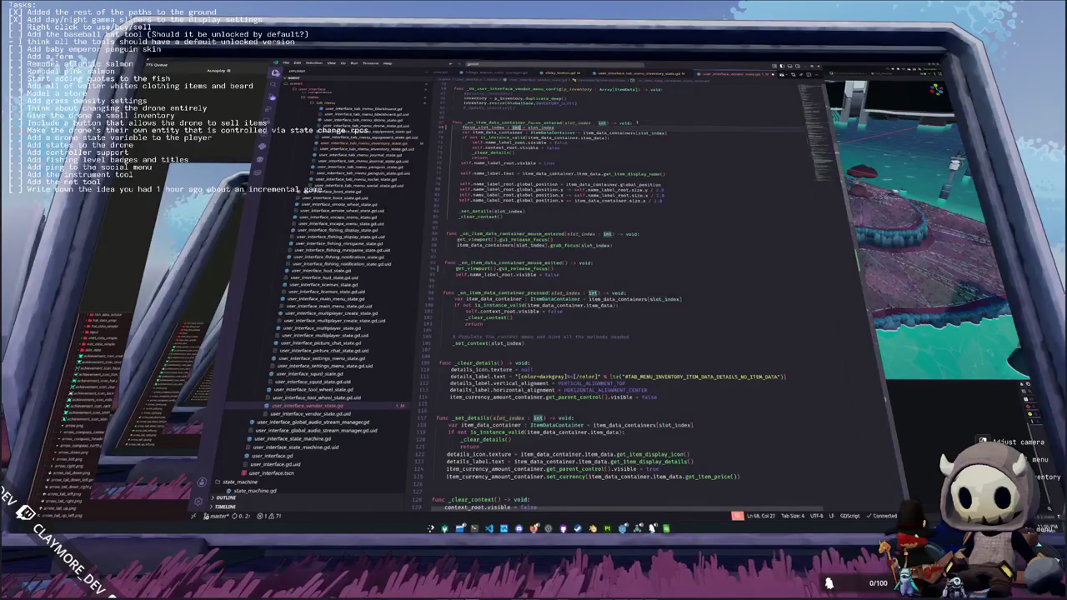
pyautogui.press('Delete')
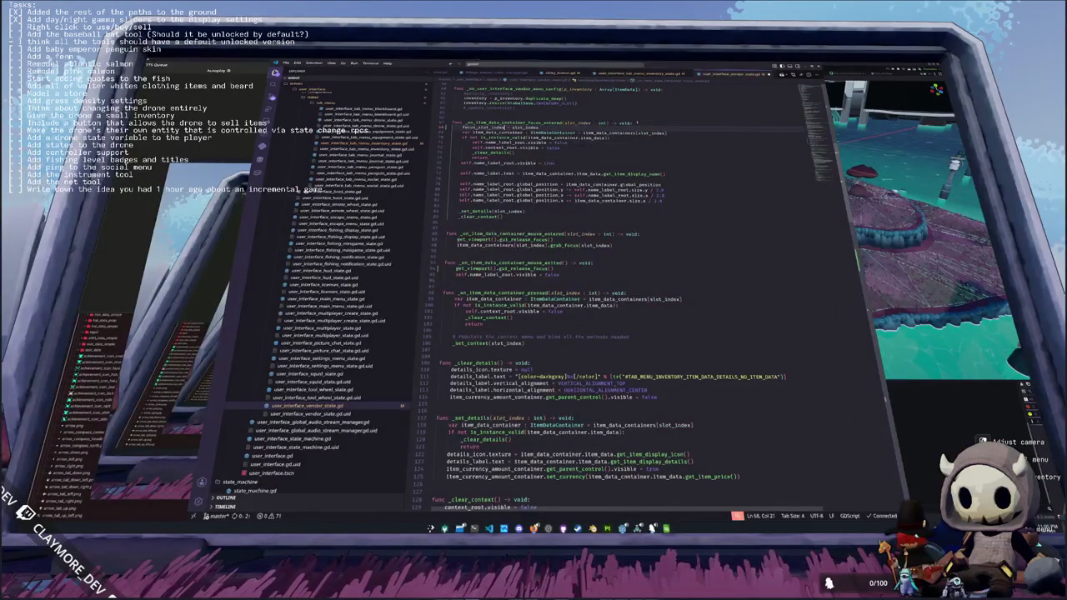
pyautogui.hotkey('alt', 'Tab')
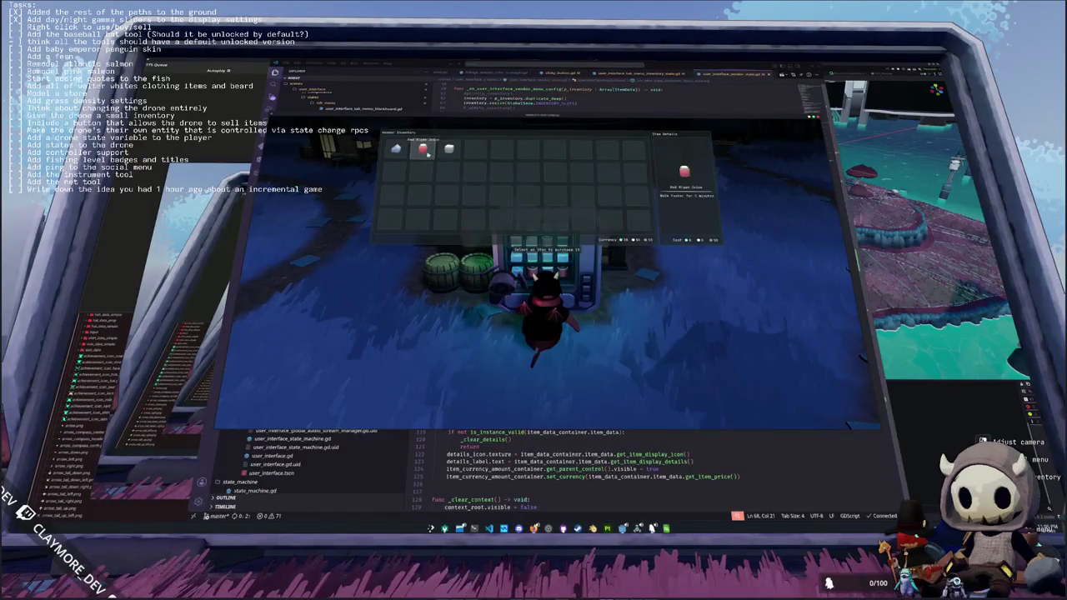
# - Quick-buy several items from the vending machine slots, then close the vendor inventory
pyautogui.click(425, 153)
pyautogui.click(425, 152)
pyautogui.click(423, 150)
pyautogui.click(449, 150)
pyautogui.press('Escape')
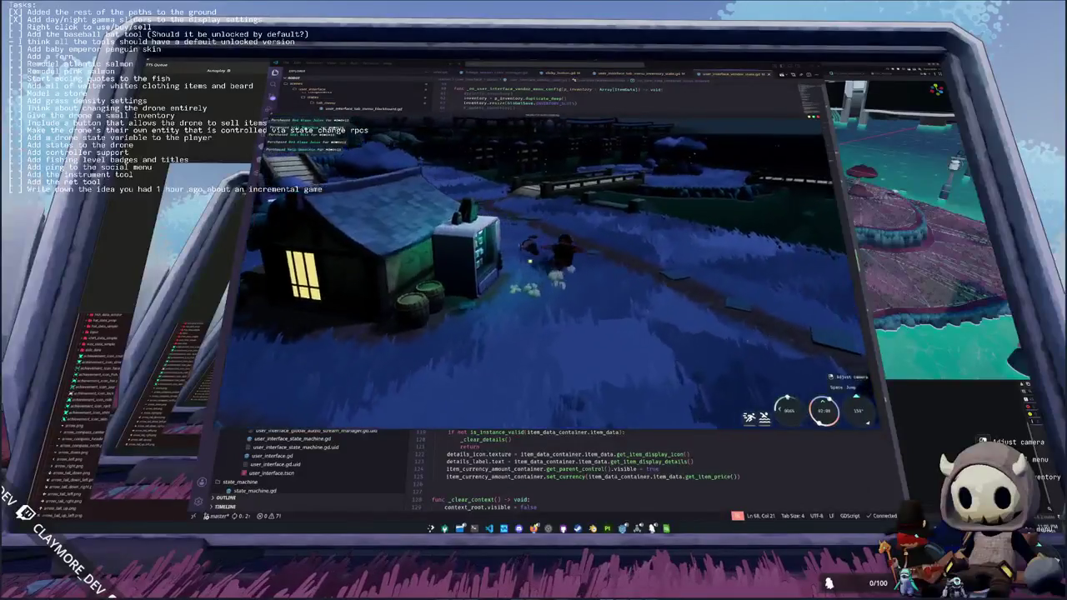
# - Walk to the drone and check its sell panel and the player inventory
pyautogui.press('w')
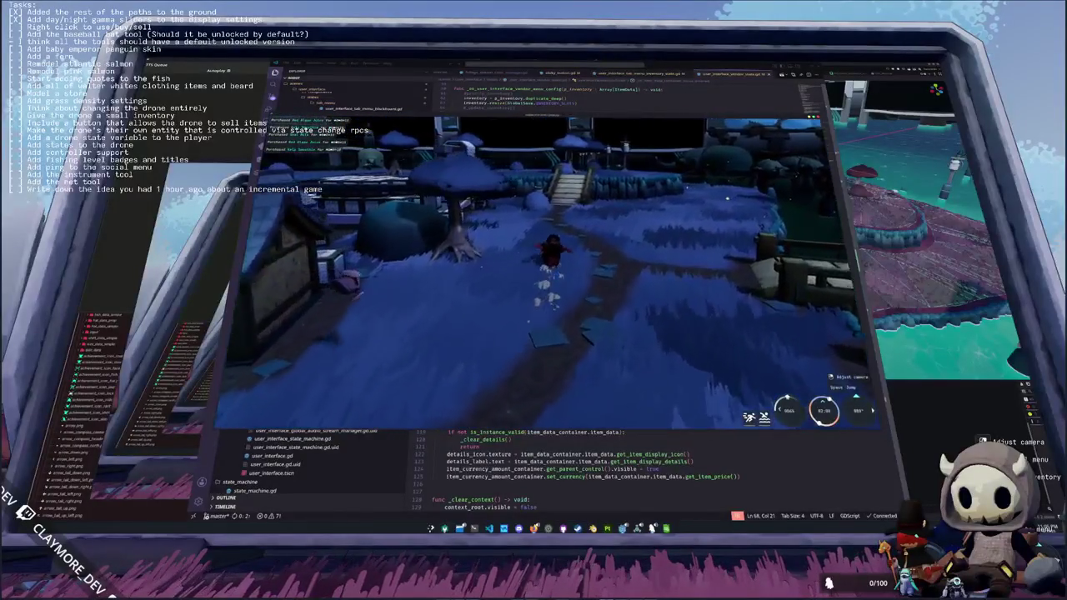
pyautogui.press('w')
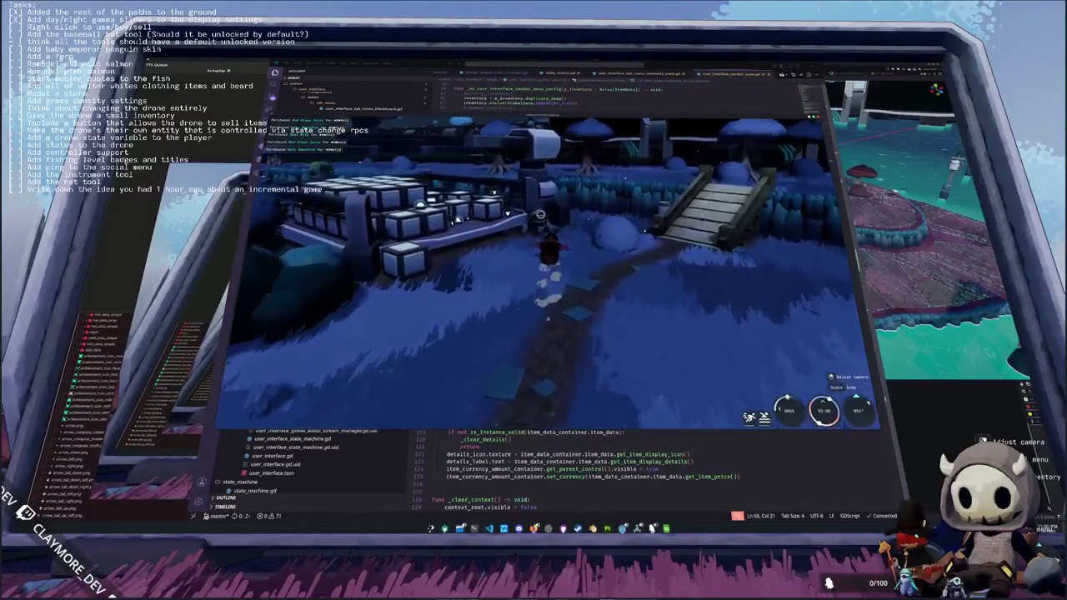
pyautogui.press('w')
pyautogui.press('e')
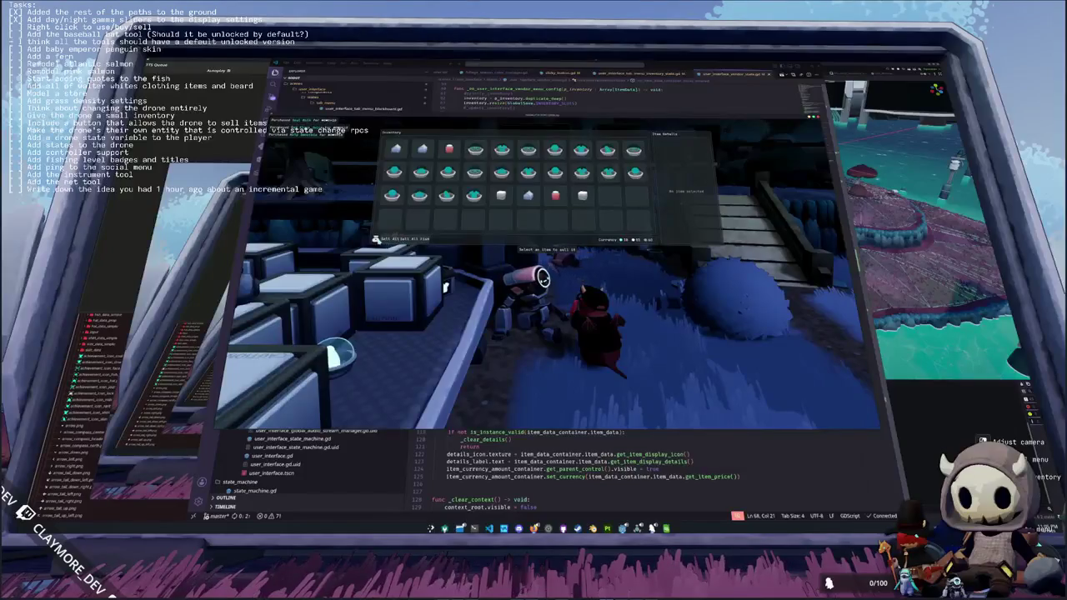
pyautogui.press('Escape')
pyautogui.press('Tab')
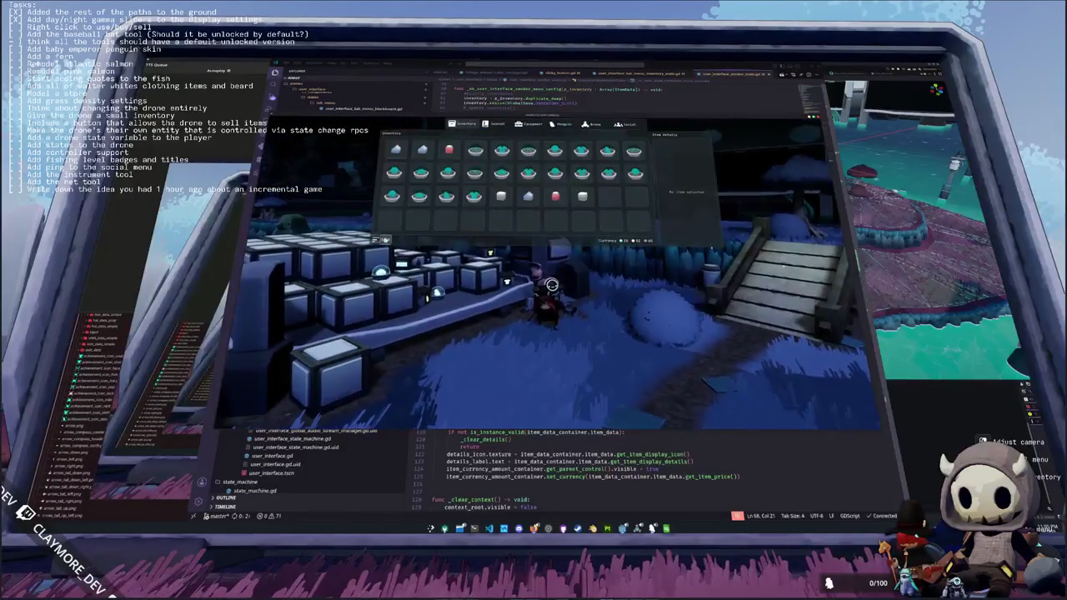
pyautogui.press('Tab')
pyautogui.press('e')
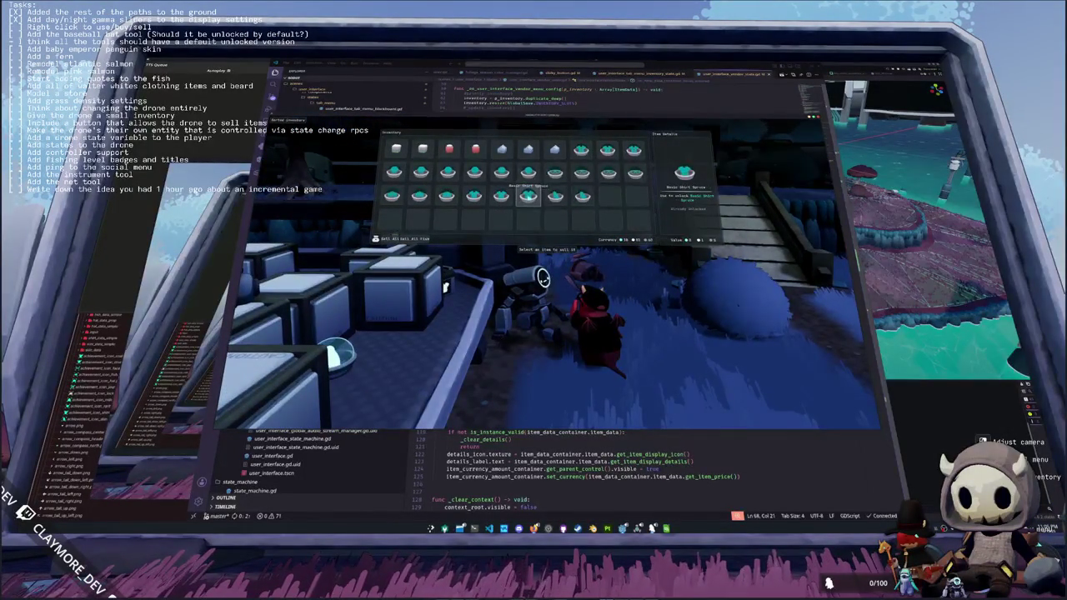
pyautogui.press('Escape')
# - In the player inventory, check the item options on several bought items
pyautogui.press('Tab')
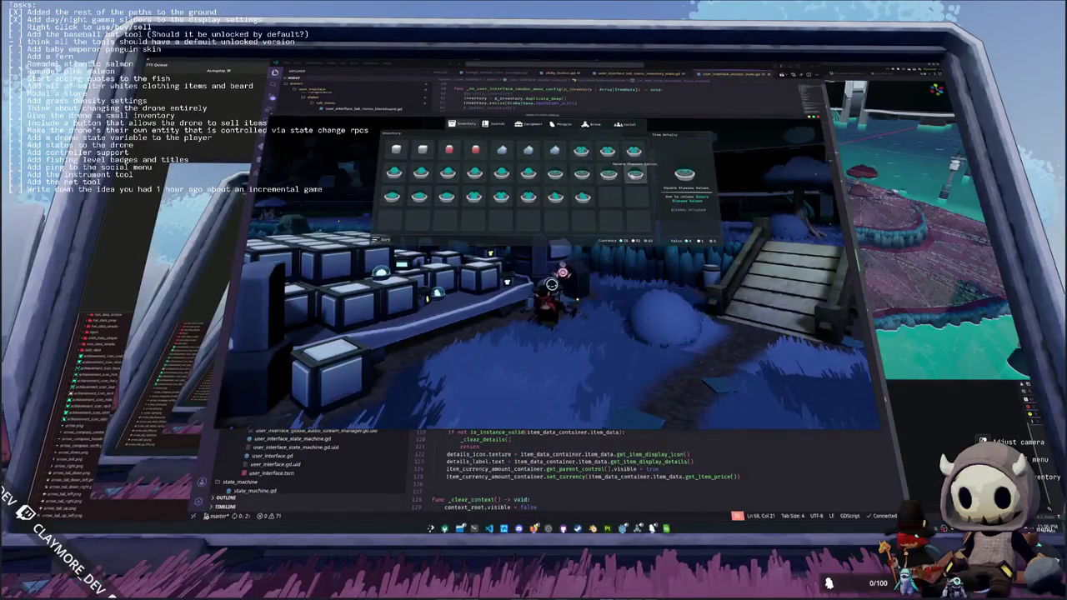
pyautogui.click(608, 150)
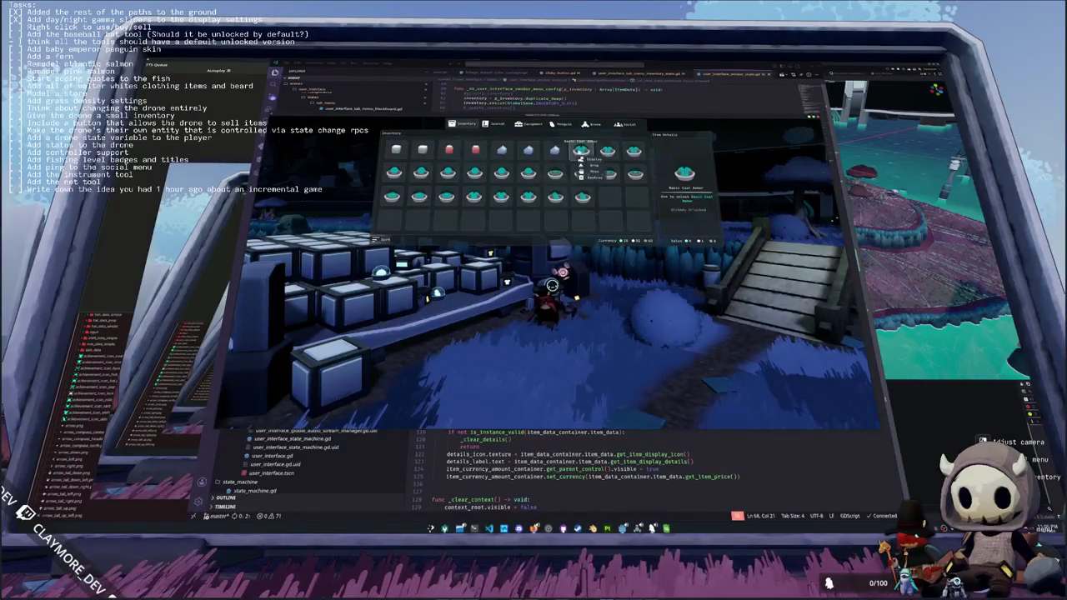
pyautogui.click(555, 174)
pyautogui.click(527, 174)
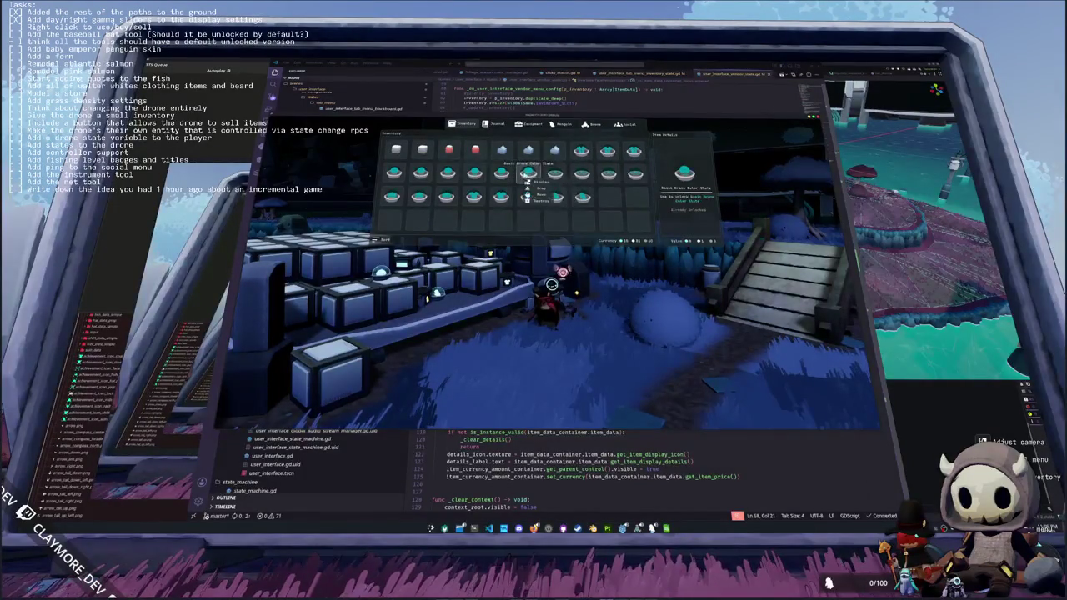
pyautogui.click(421, 174)
pyautogui.click(390, 176)
pyautogui.press('Tab')
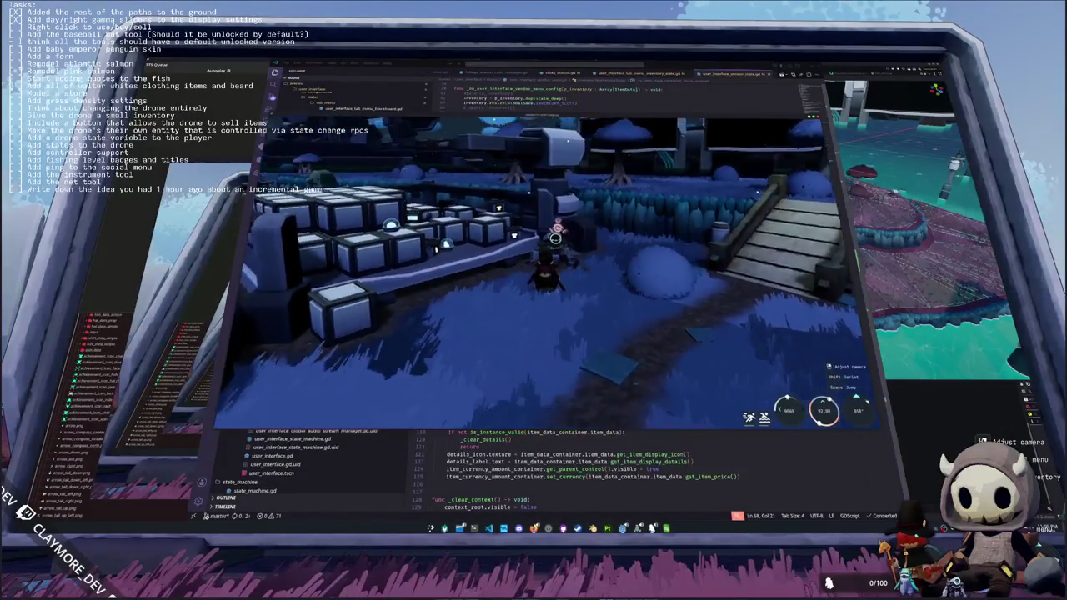
# - Walk the character back along the village path to the vending machine
pyautogui.press('w')
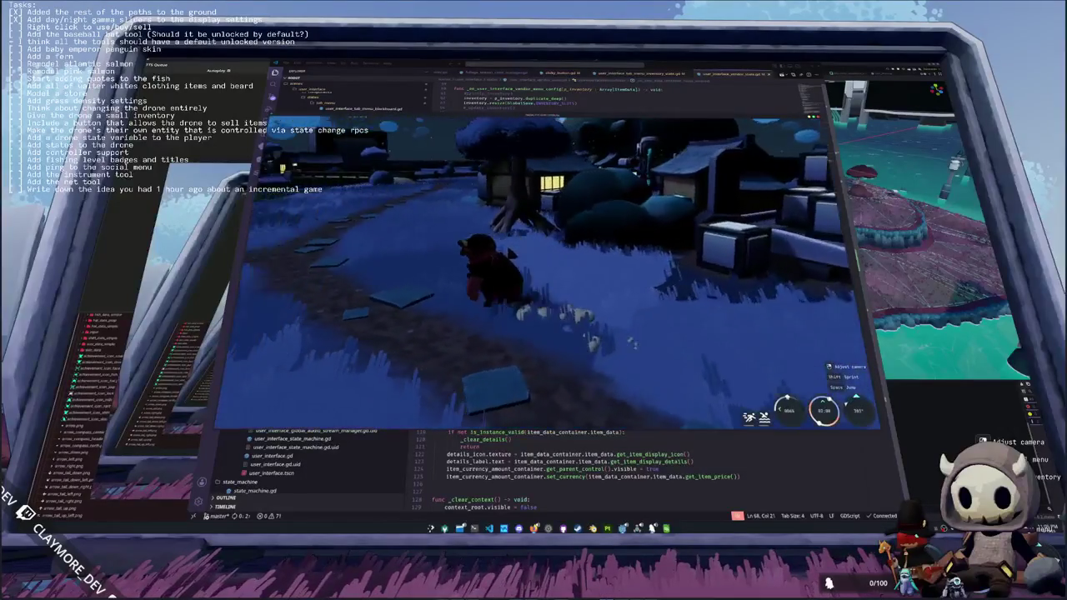
pyautogui.press('w')
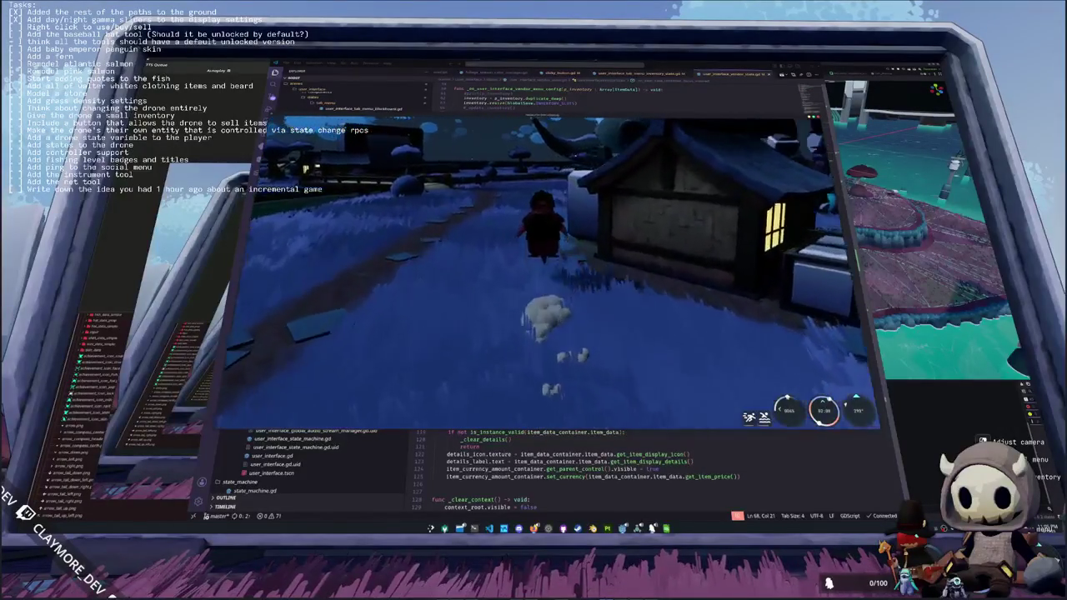
pyautogui.press('w')
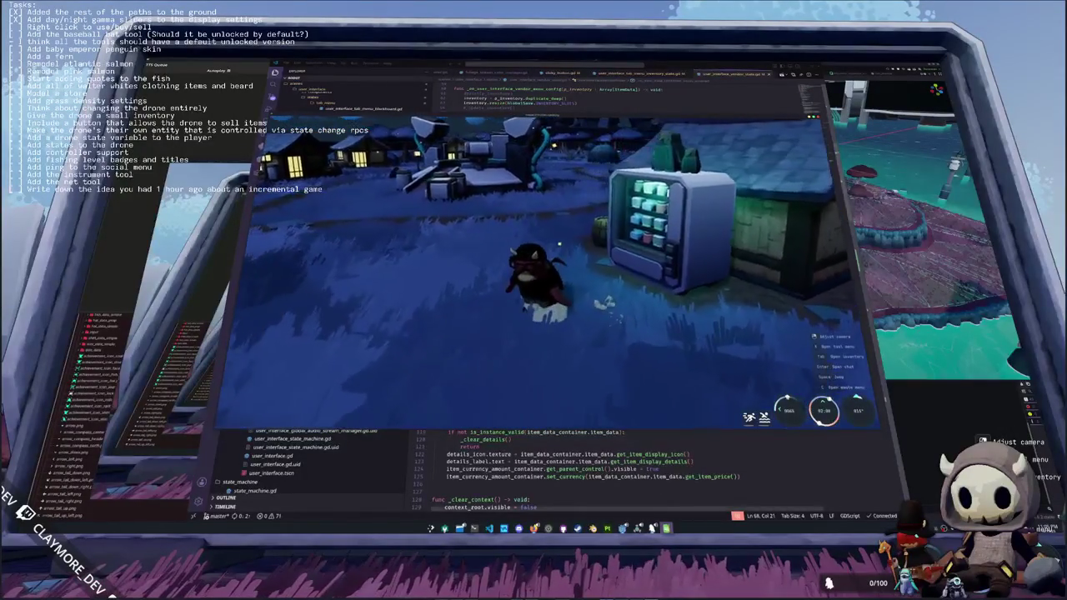
# - Bring up the translation spreadsheet, select a cell and open Find
pyautogui.hotkey('alt', 'Tab')
pyautogui.click(526, 368)
pyautogui.hotkey('ctrl', 'f')
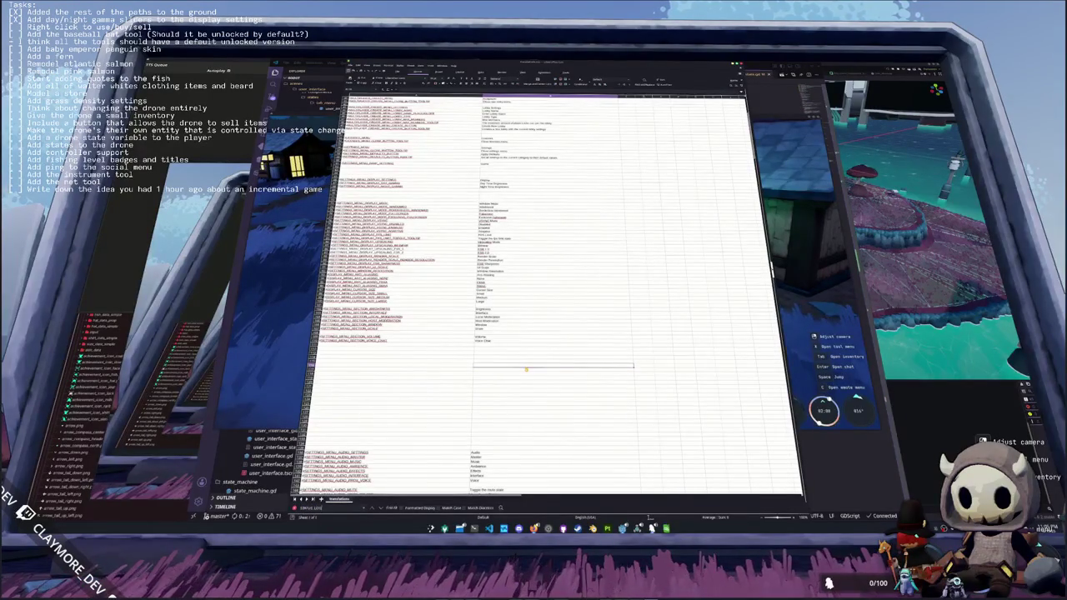
# - Scroll the translations, select a key with its English text (columns A–B), then return to the game
pyautogui.scroll(-10, 526, 368)
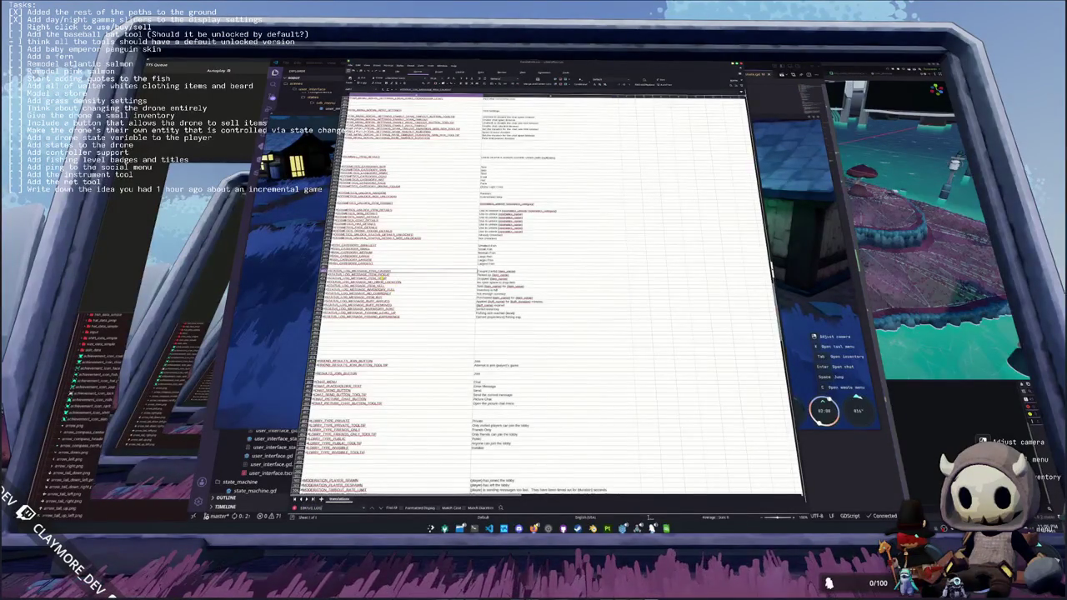
pyautogui.click(412, 282)
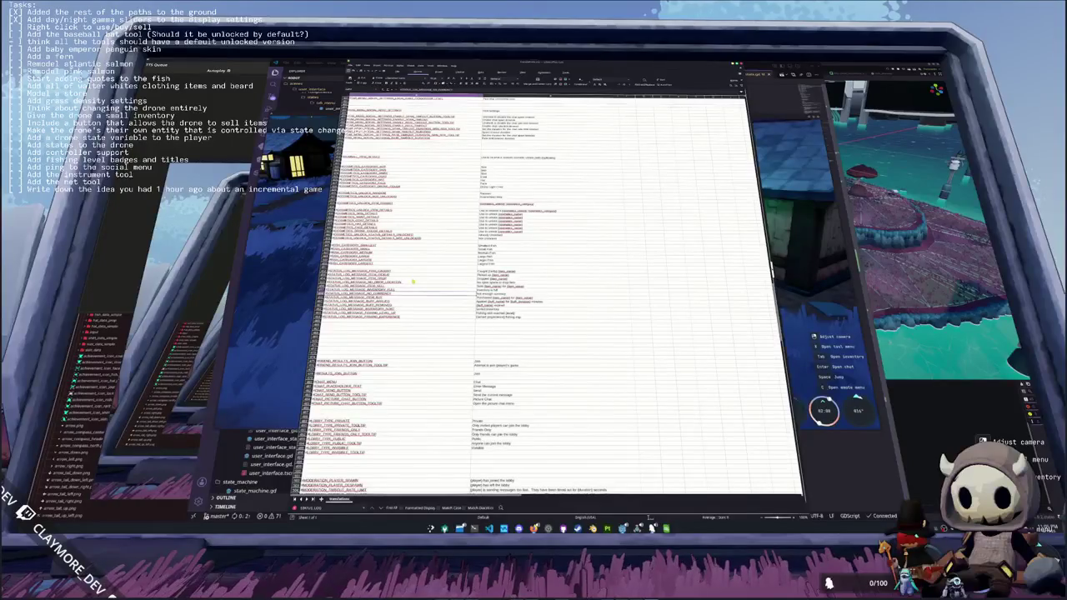
pyautogui.hotkey('shift', 'Right')
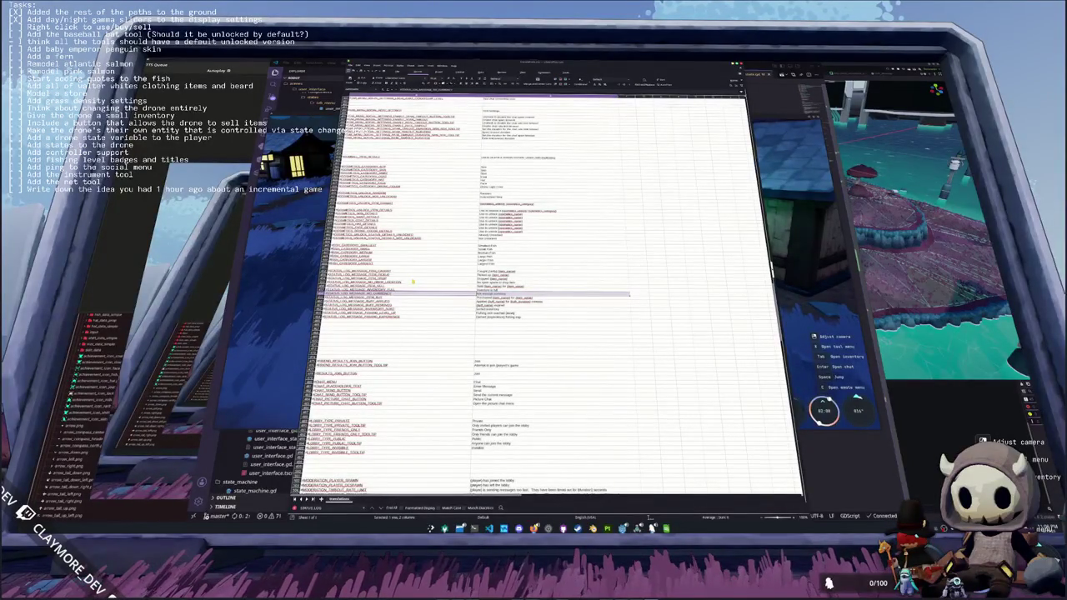
pyautogui.hotkey('alt', 'Tab')
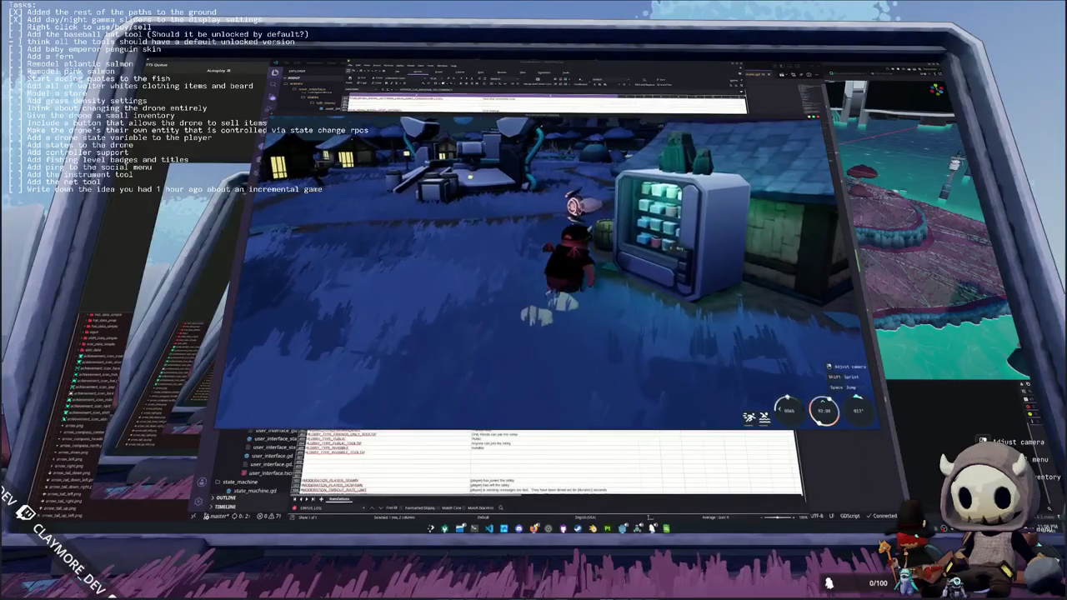
# - Quick-buy Kelp Smoothies from the vending machine until the inventory is full
pyautogui.press('e')
pyautogui.click(449, 150)
pyautogui.click(449, 150)
pyautogui.click(449, 150)
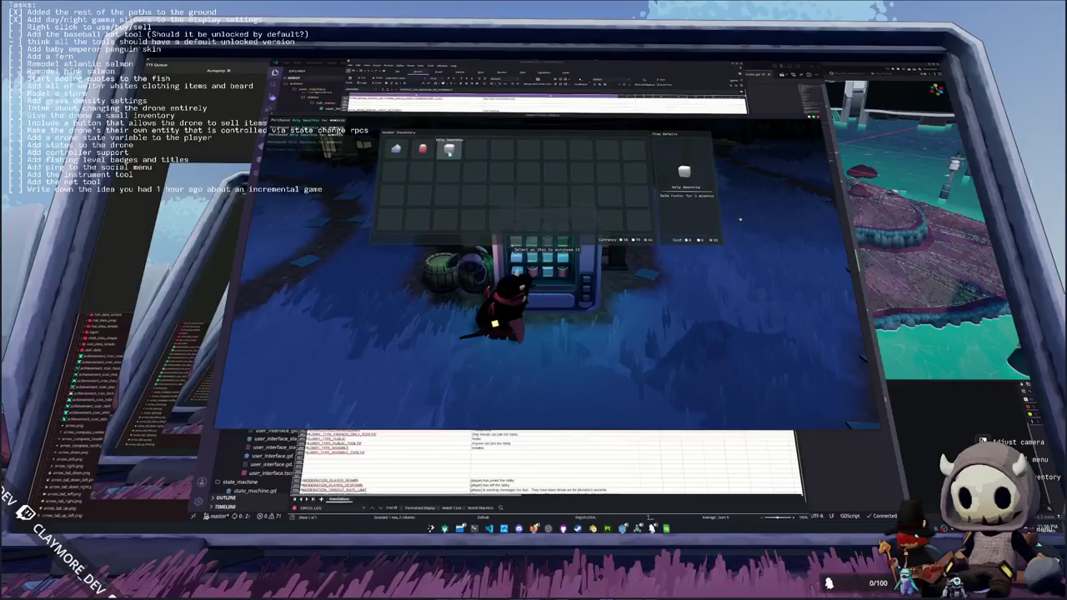
pyautogui.click(448, 151)
pyautogui.click(448, 151)
pyautogui.click(450, 151)
pyautogui.click(450, 152)
pyautogui.click(449, 152)
pyautogui.click(448, 152)
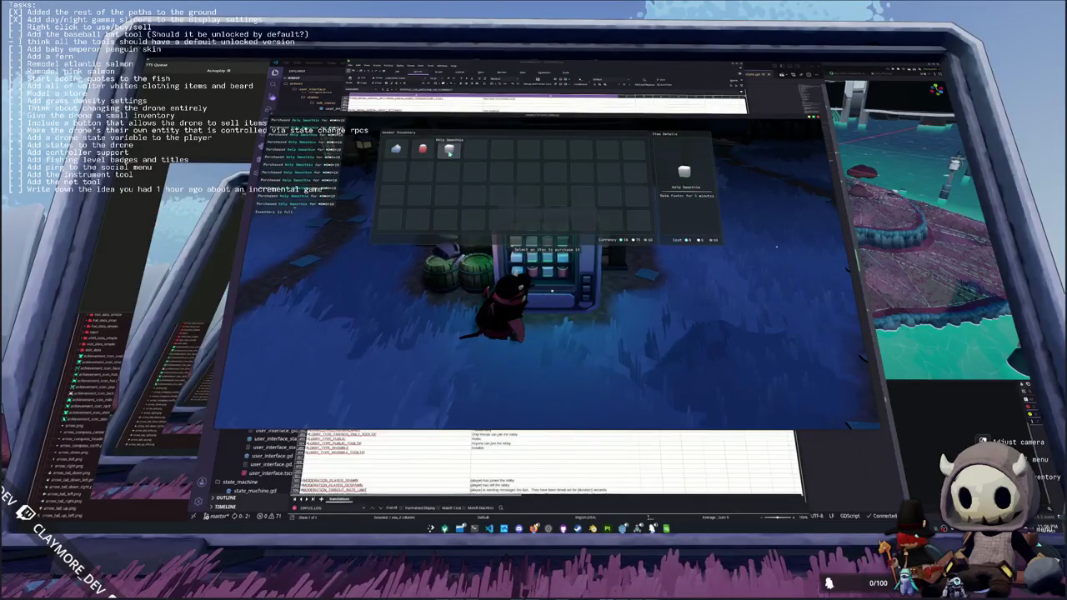
pyautogui.click(448, 152)
pyautogui.press('Escape')
# - Inspect the bought Kelp Smoothies and other items in the player inventory
pyautogui.press('Tab')
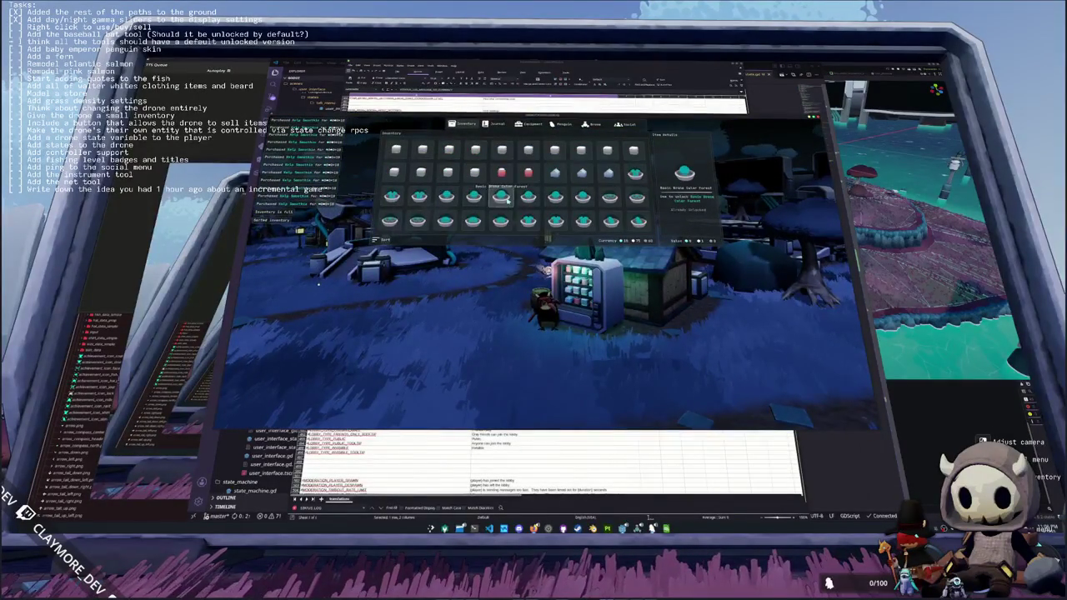
pyautogui.click(501, 196)
pyautogui.click(638, 221)
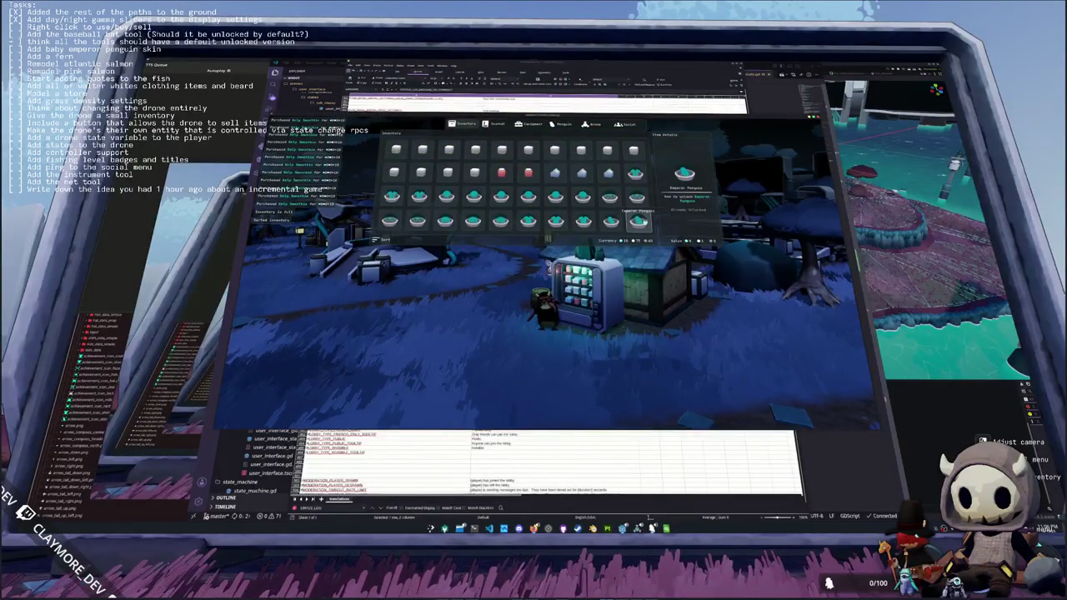
pyautogui.click(611, 221)
pyautogui.press('Tab')
# - In the translations sheet, add a row below the last entry and start its key with 'ITEM_'
pyautogui.hotkey('alt', 'Tab')
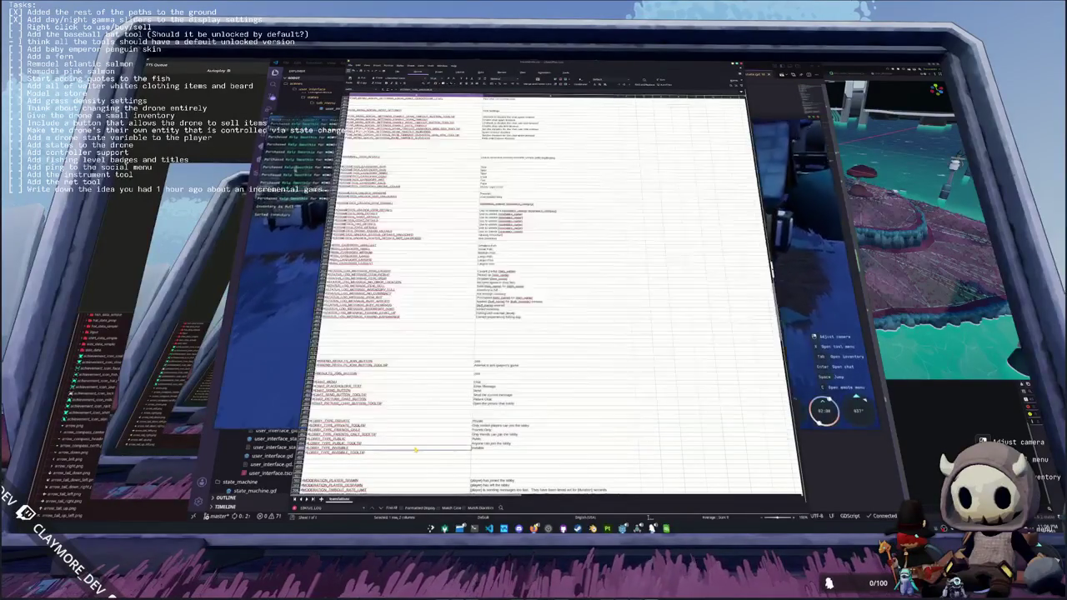
pyautogui.hotkey('ctrl', 'v')
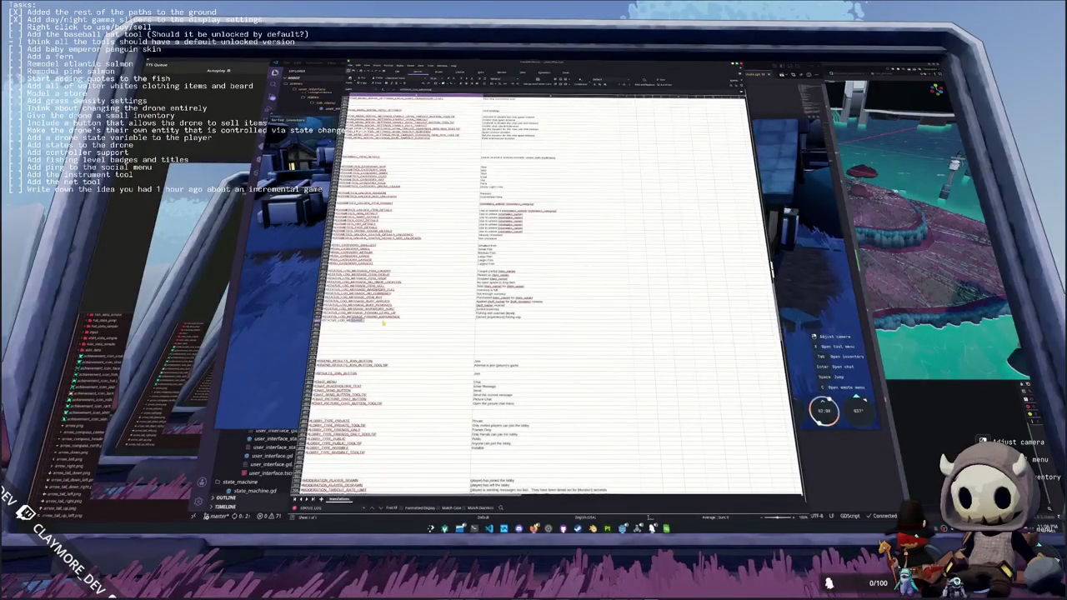
pyautogui.write('ITEM_')
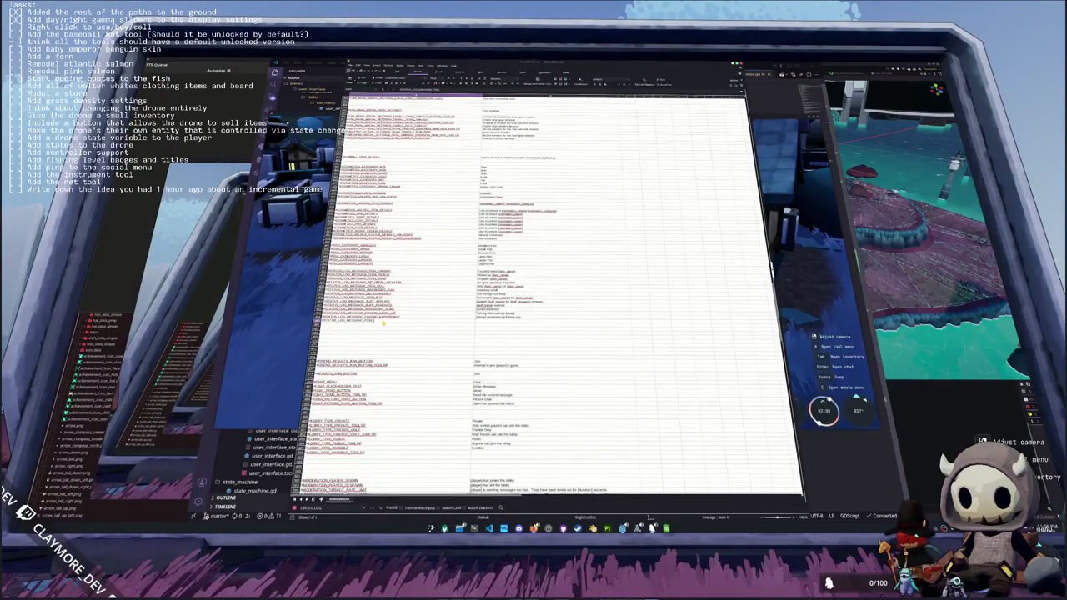
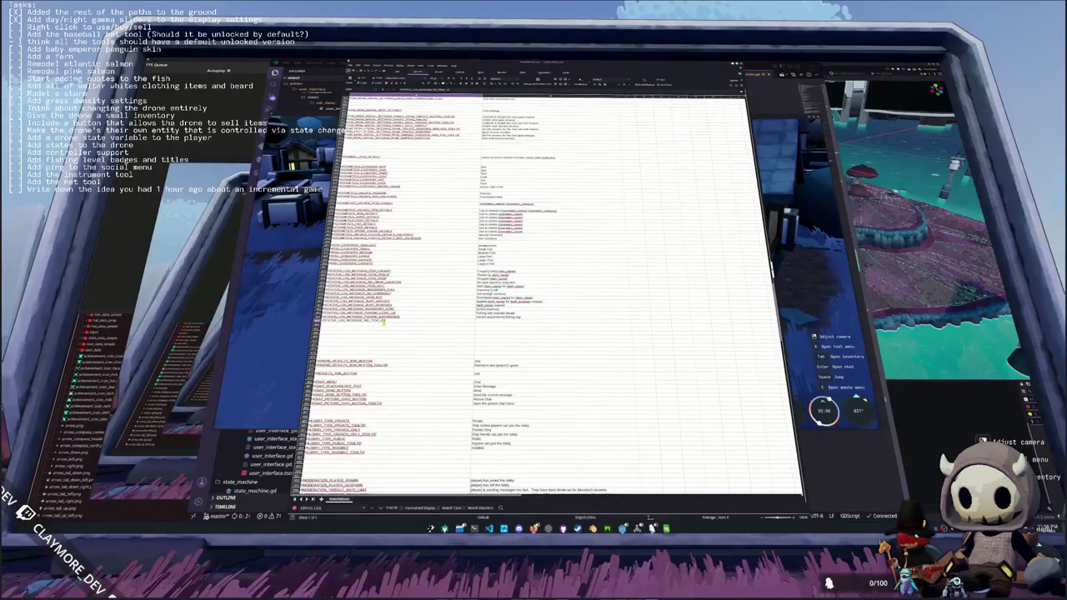
# - Enter 'Cat' as the new translation key's English message, then switch to the code editor
pyautogui.press('Tab')
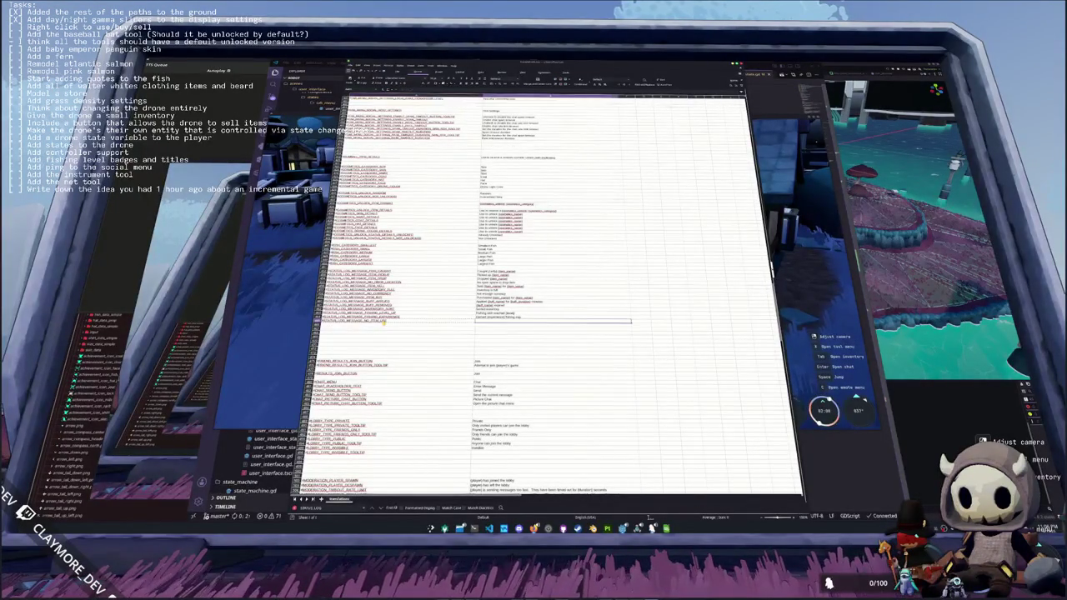
pyautogui.write('Cat')
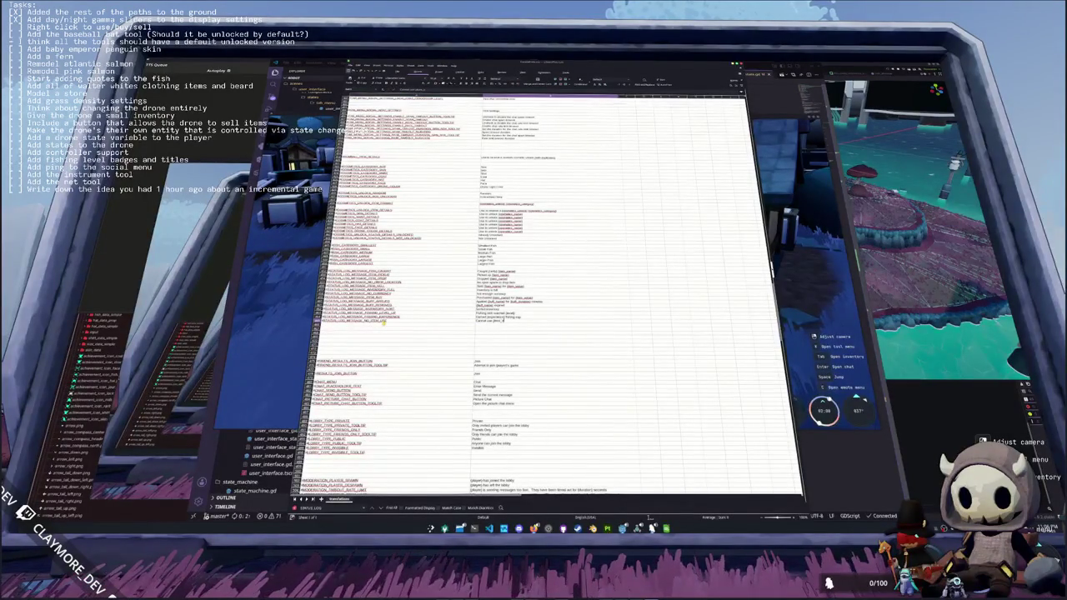
pyautogui.press('Return')
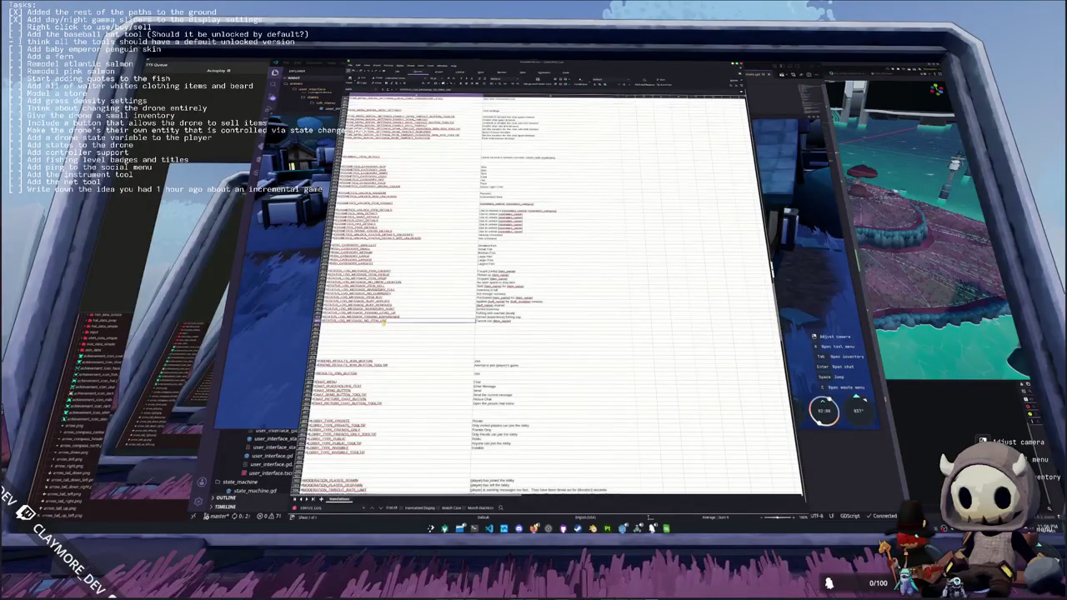
pyautogui.hotkey('alt', 'Tab')
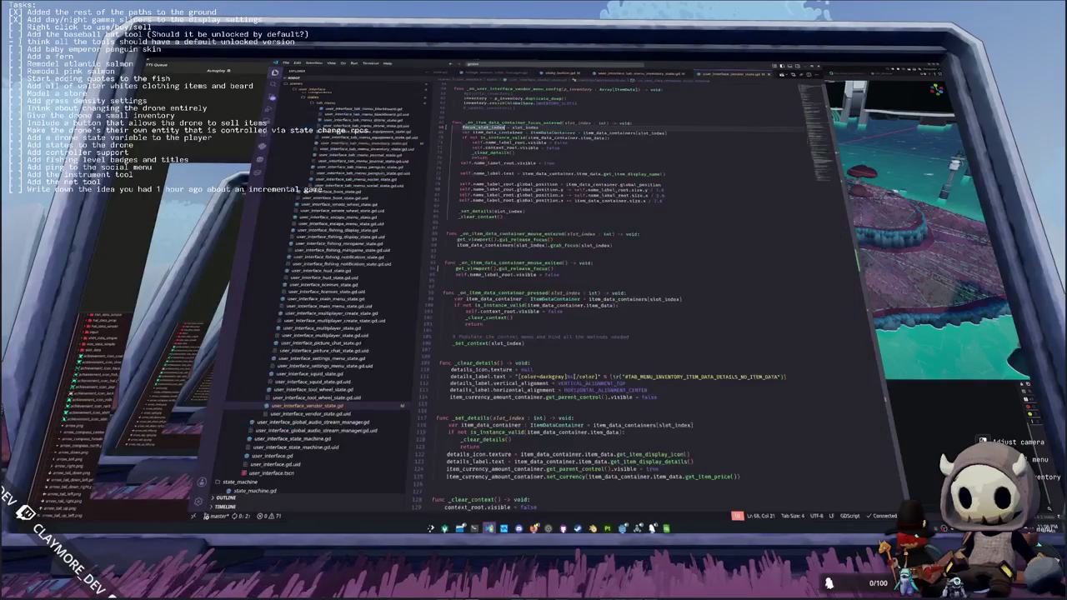
# - Open constant_utility.gd and locate the item_pickup status-log function
pyautogui.hotkey('ctrl', 'p')
pyautogui.write('constant')
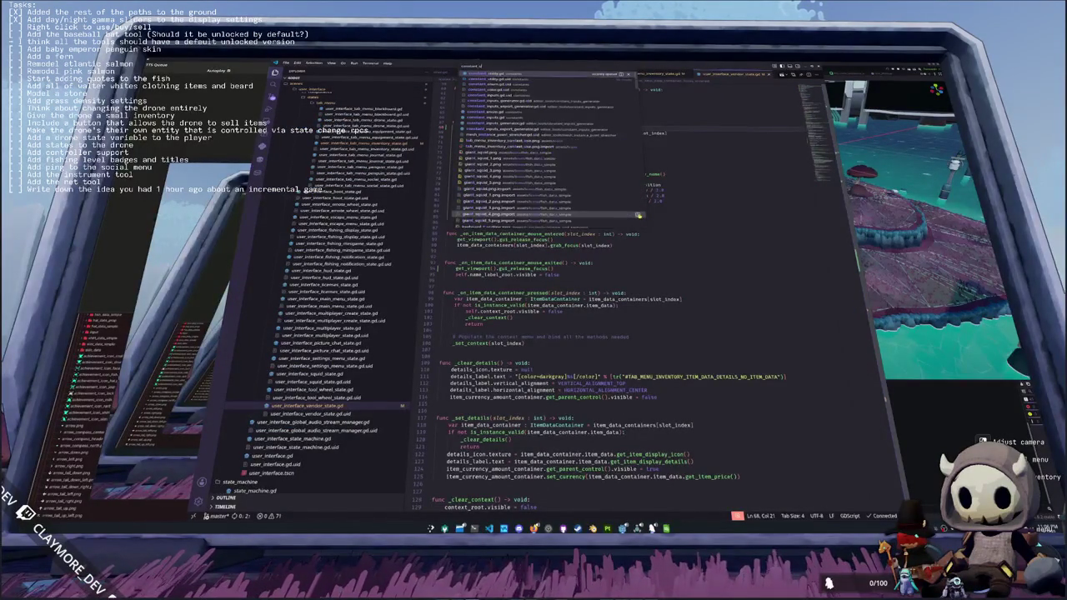
pyautogui.press('Return')
pyautogui.scroll(-20, 663, 218)
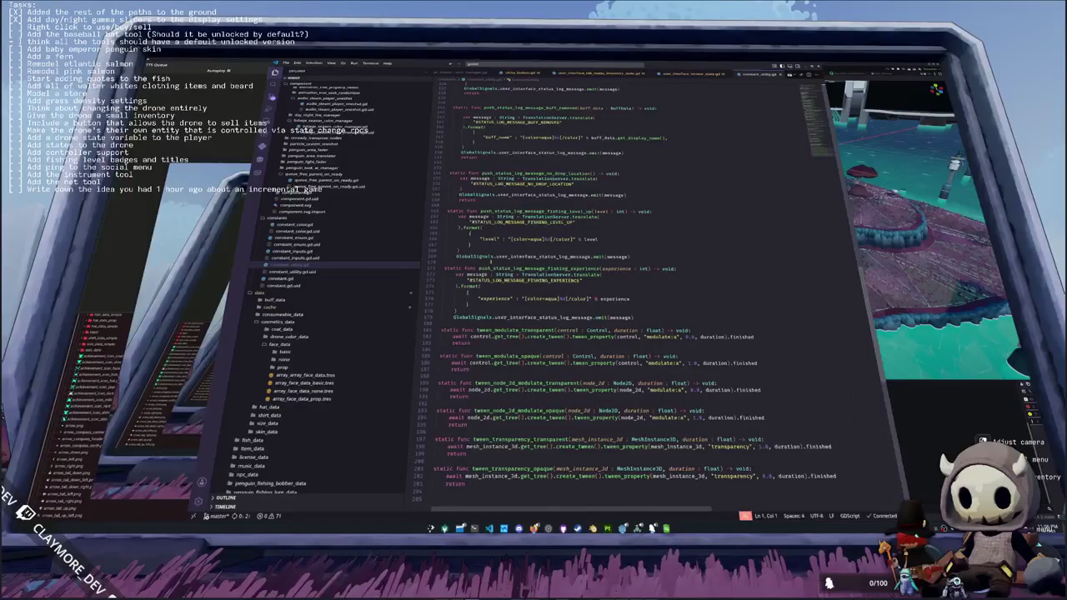
pyautogui.scroll(10, 463, 262)
pyautogui.scroll(8, 575, 291)
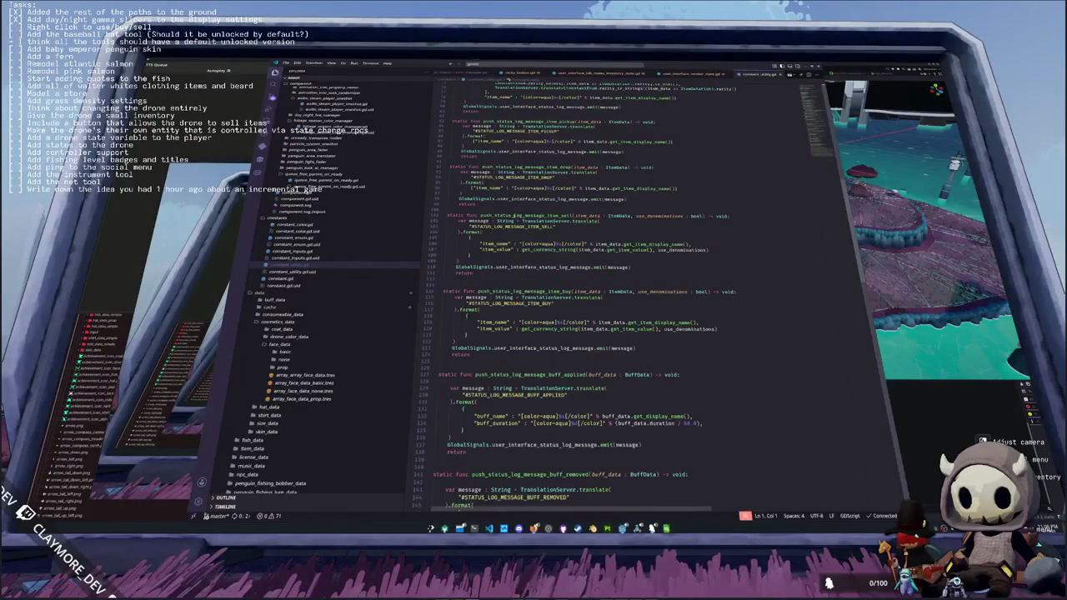
pyautogui.scroll(2, 575, 291)
pyautogui.scroll(2, 575, 292)
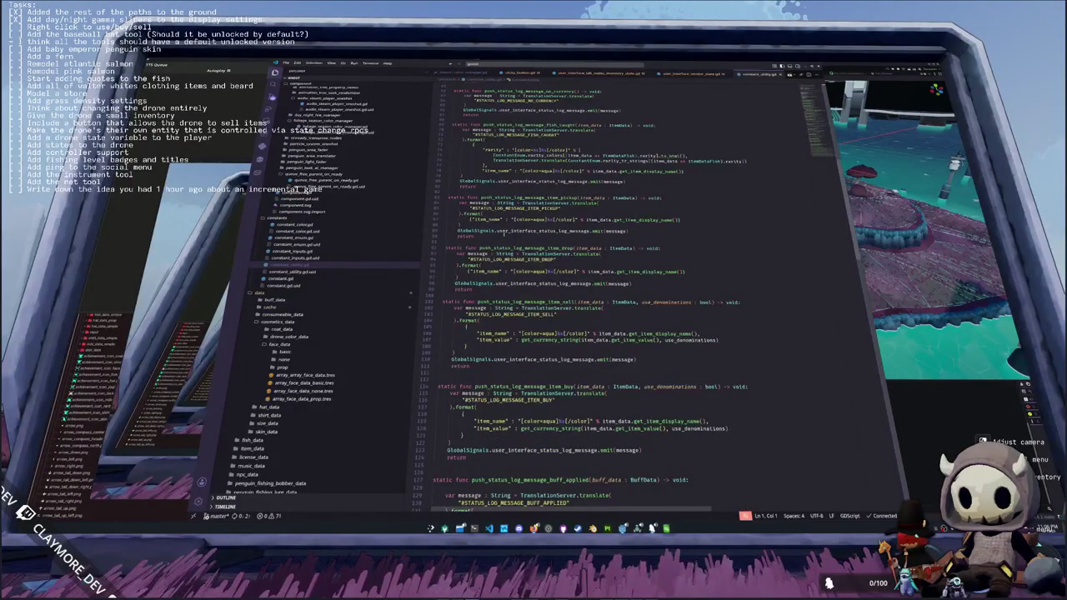
# - Duplicate the item_pickup status-log function directly below itself
pyautogui.moveTo(467, 240); pyautogui.dragTo(450, 193)
pyautogui.click(552, 192)
pyautogui.moveTo(481, 237); pyautogui.dragTo(449, 197)
pyautogui.hotkey('ctrl', 'c')
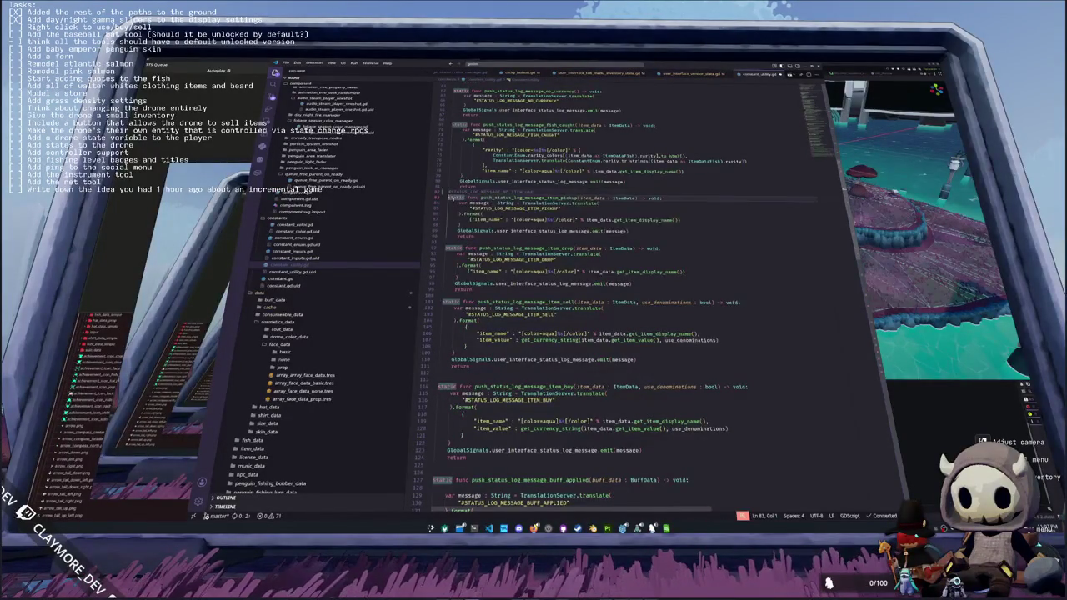
pyautogui.press('Return')
pyautogui.hotkey('ctrl', 'v')
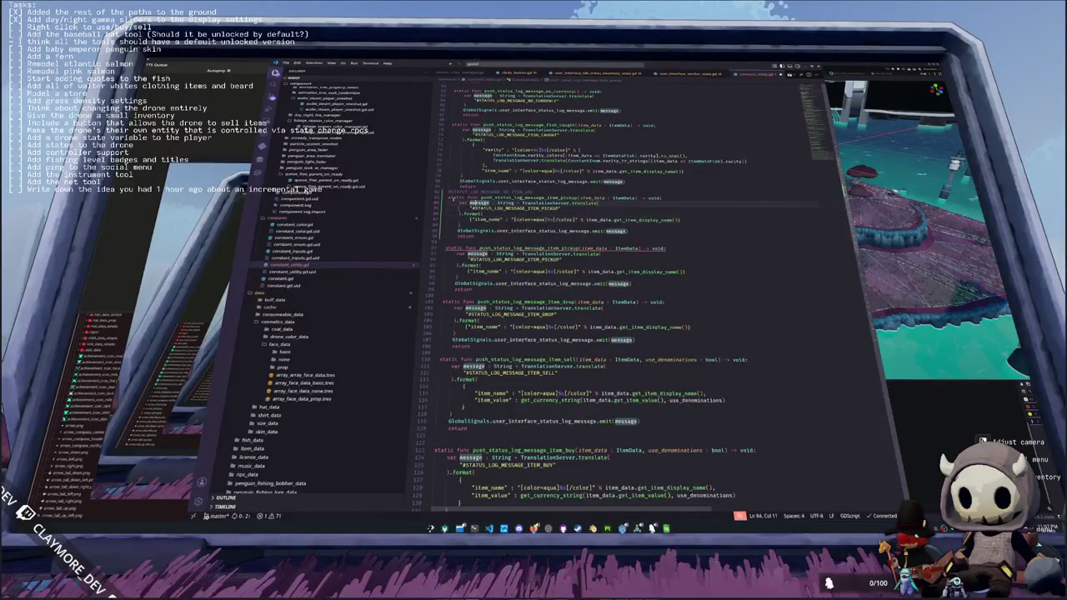
# - Rename the copy to push_status_log_message_no_item_use, using the STATUS_LOG_MESSAGE_NO_ITEM_USE key
pyautogui.click(480, 192)
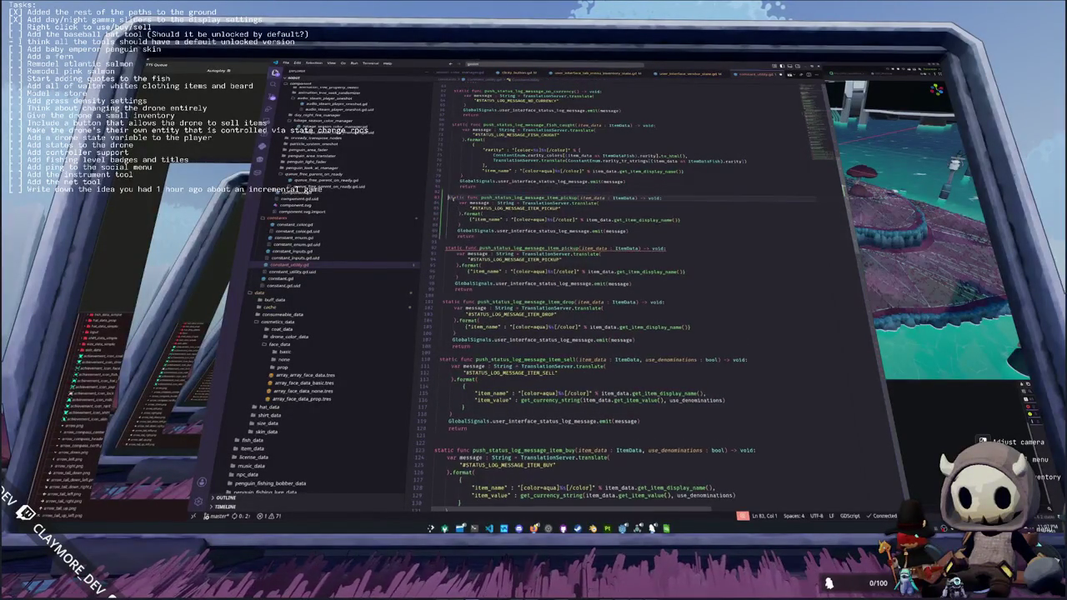
pyautogui.hotkey('ctrl', 'shift', 'Right')
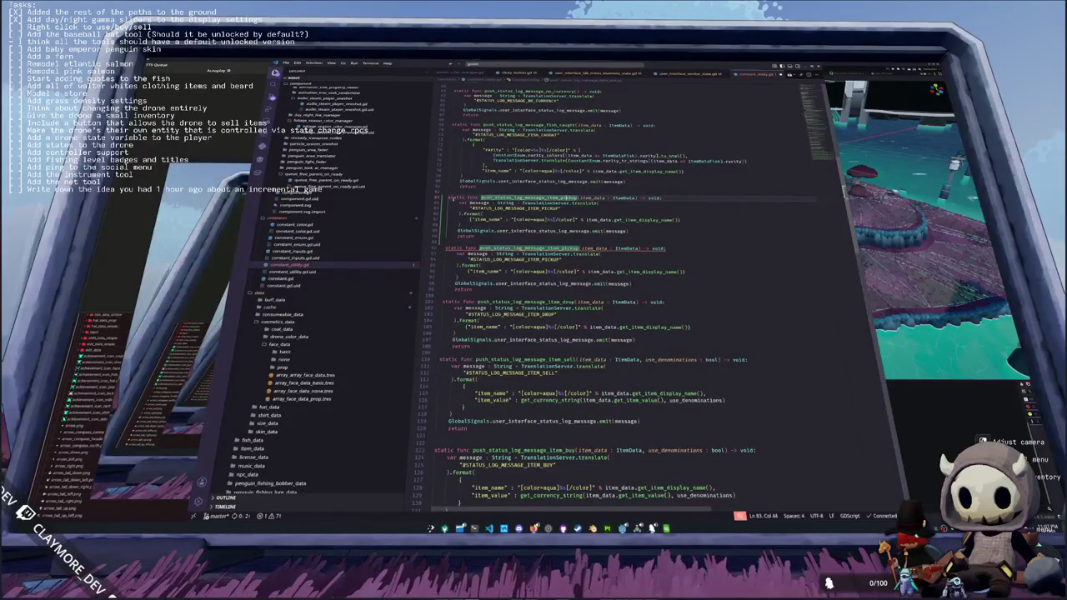
pyautogui.hotkey('ctrl', 'shift', 'Right')
pyautogui.write('no_item_con')
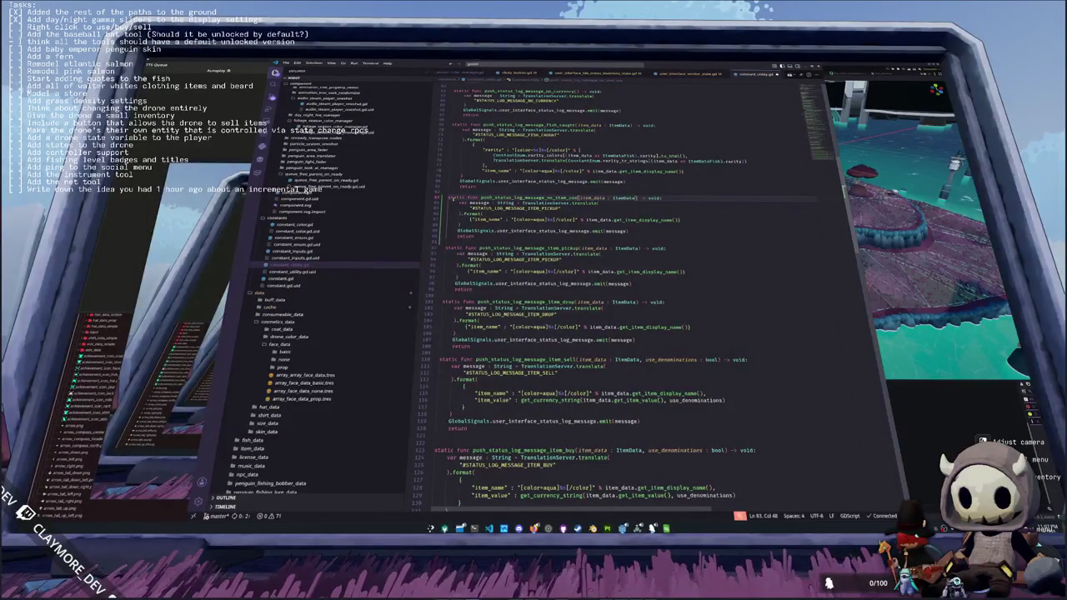
pyautogui.press('Right')
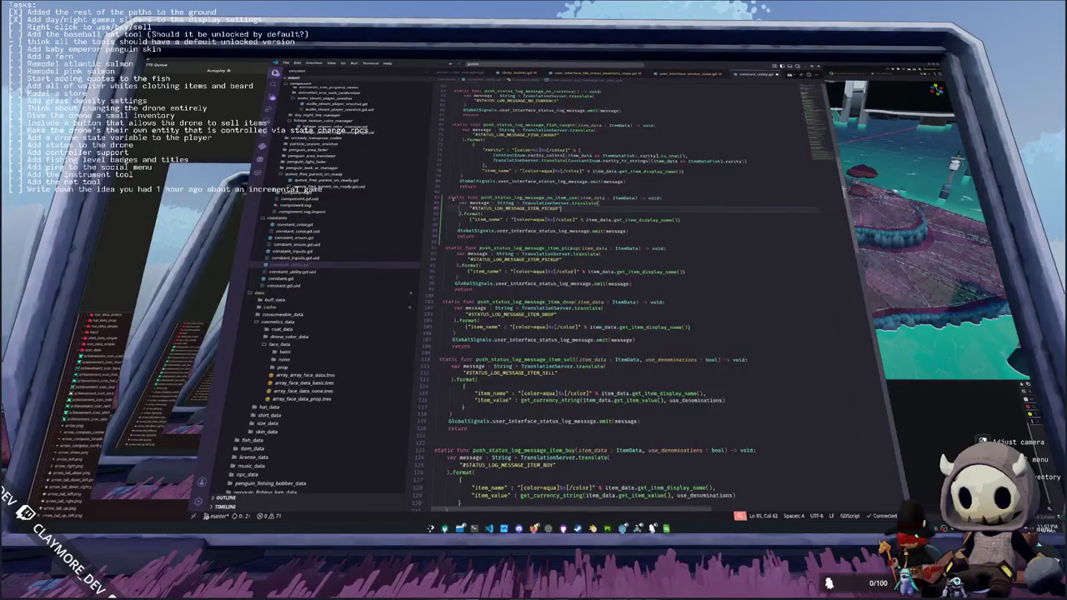
pyautogui.doubleClick(517, 208)
pyautogui.hotkey('ctrl', 'v')
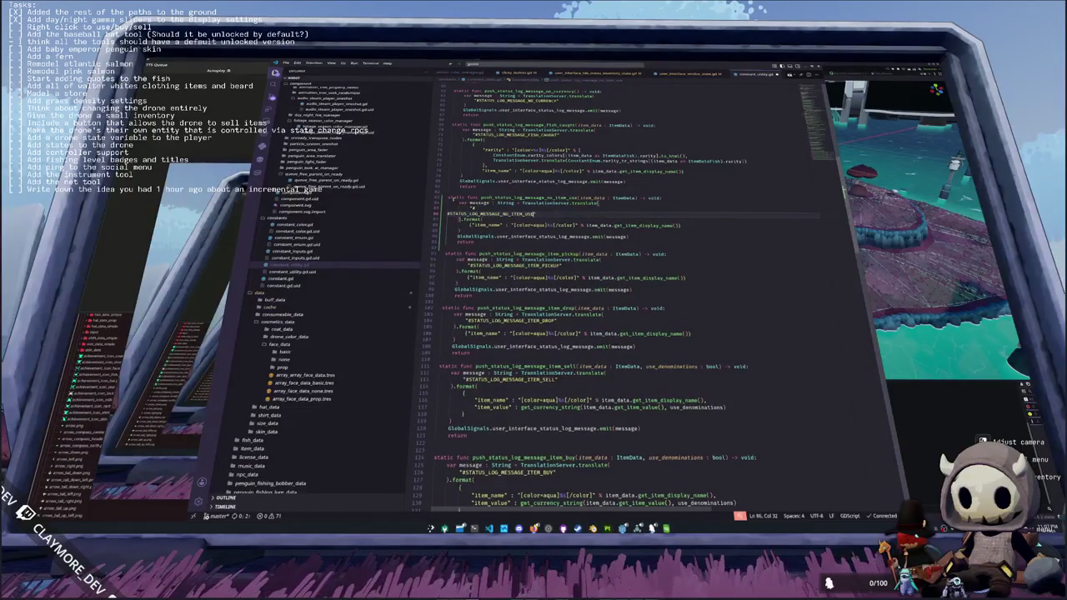
pyautogui.press('Home')
pyautogui.press('BackSpace')
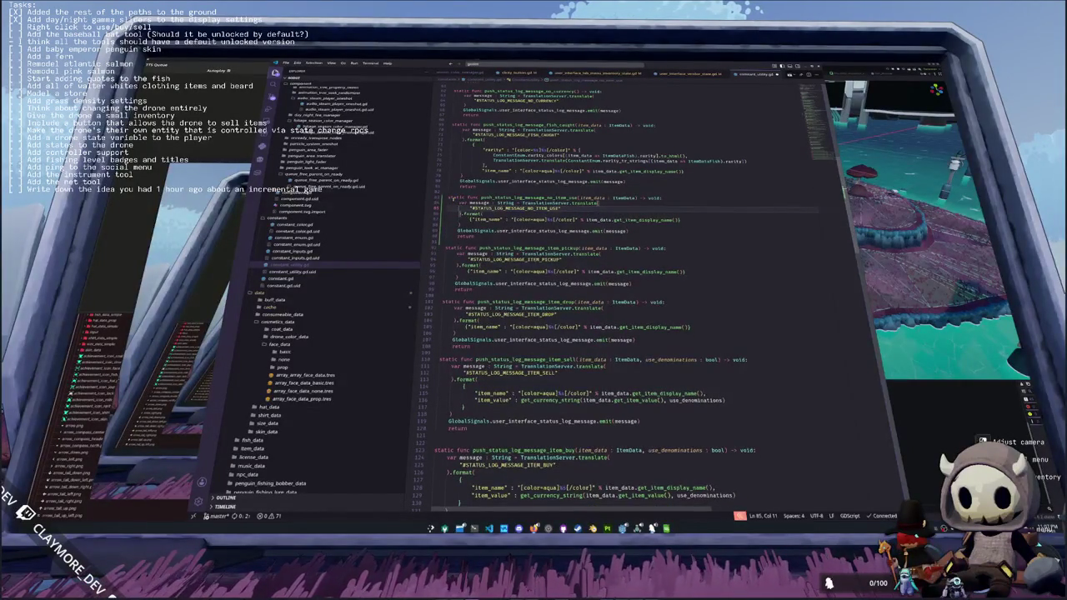
pyautogui.press('Down')
pyautogui.press('Down')
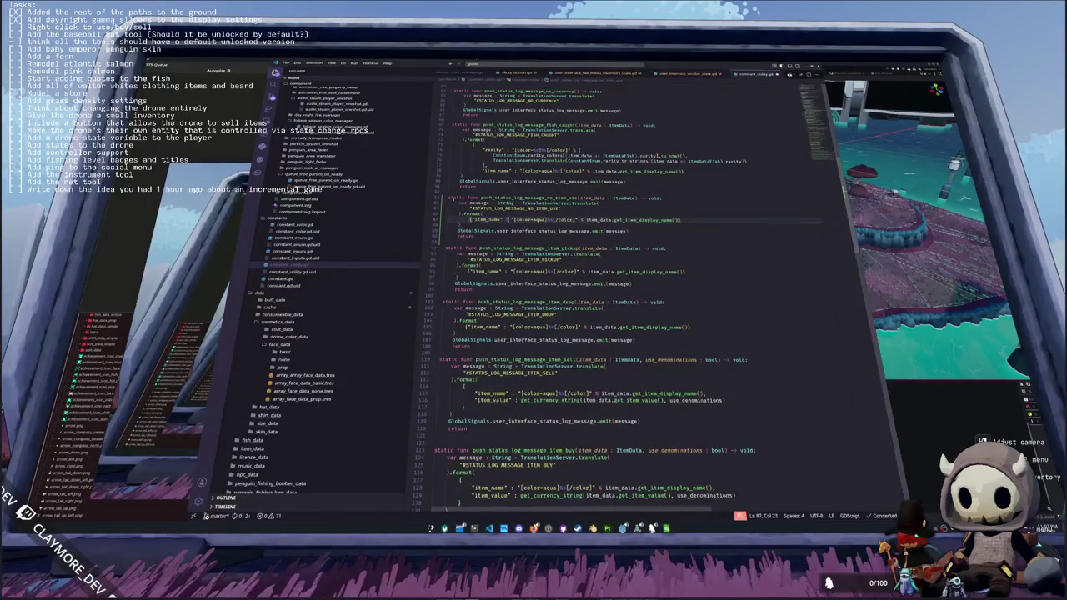
pyautogui.press('Down')
pyautogui.press('Down')
pyautogui.press('Down')
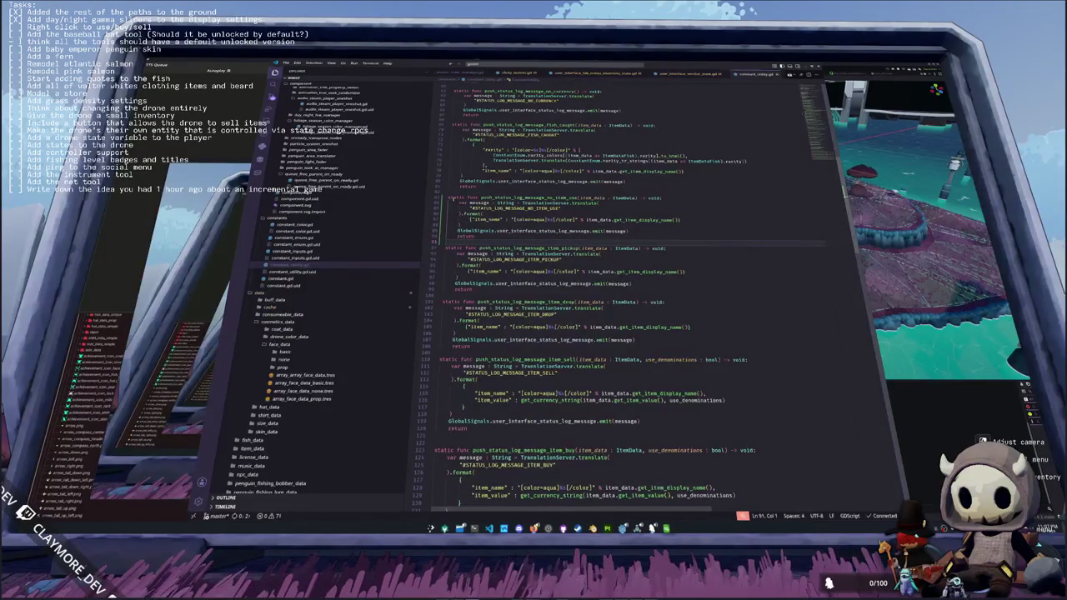
pyautogui.doubleClick(550, 197)
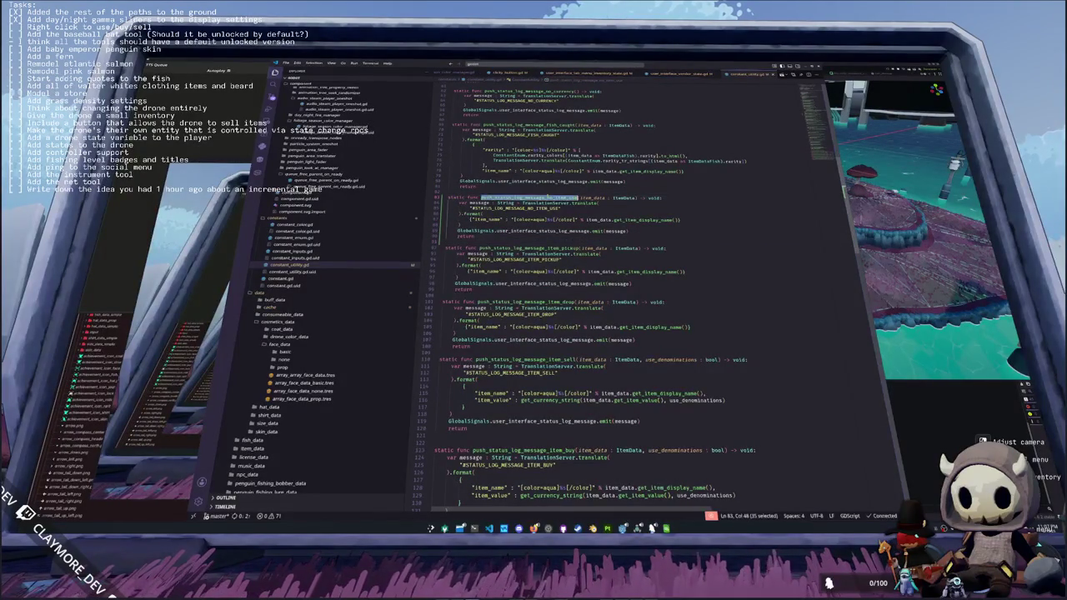
# - Open user_interface_tab_menu_inventory_state.gd at the can_use() check
pyautogui.hotkey('ctrl', 'p')
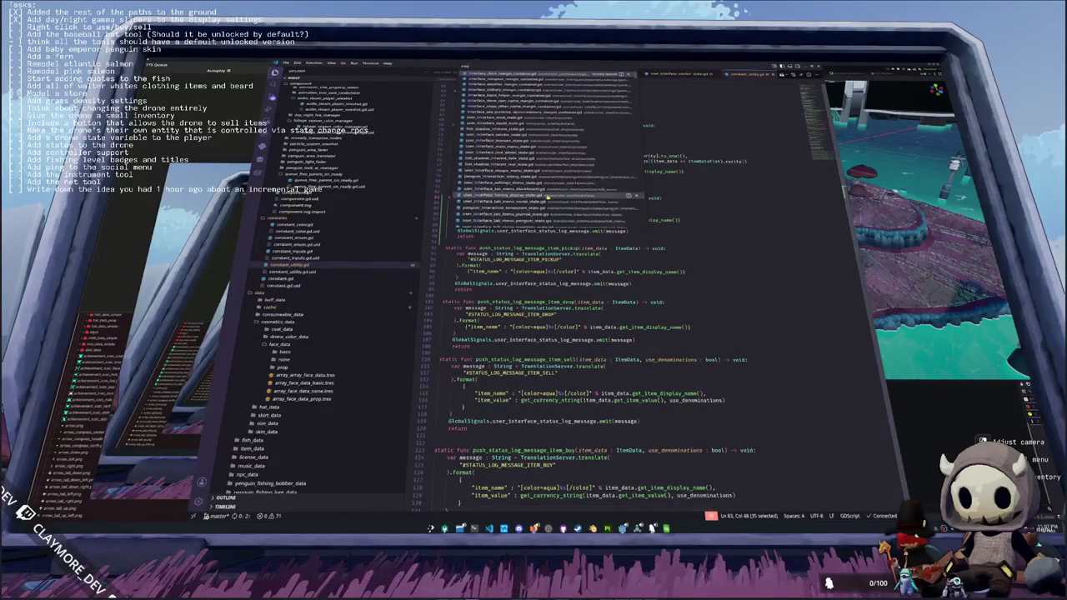
pyautogui.press('Down')
pyautogui.press('Down')
pyautogui.press('Down')
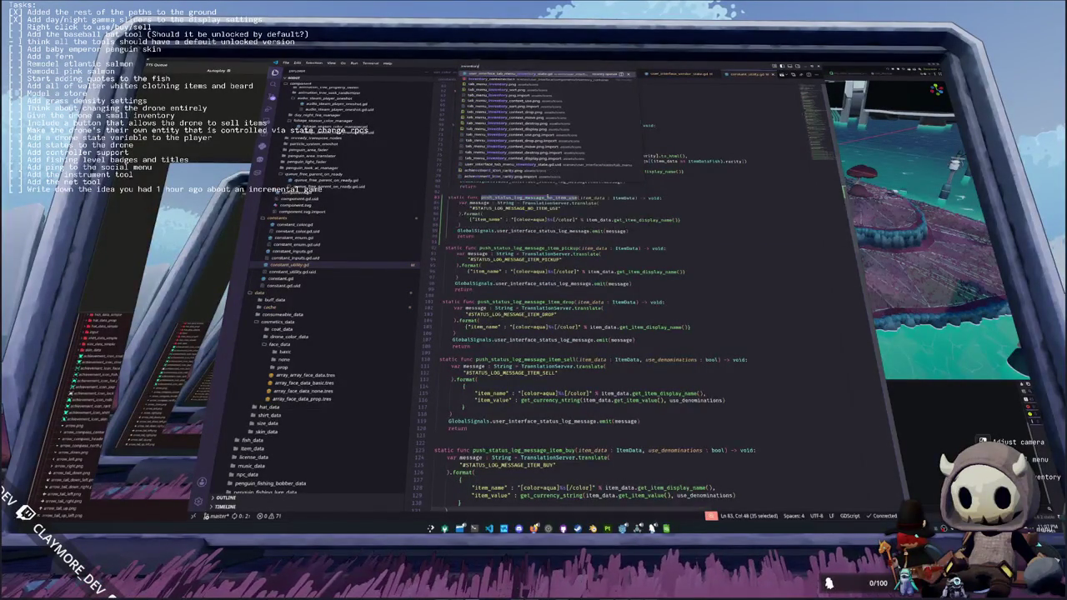
pyautogui.press('Return')
pyautogui.click(493, 261)
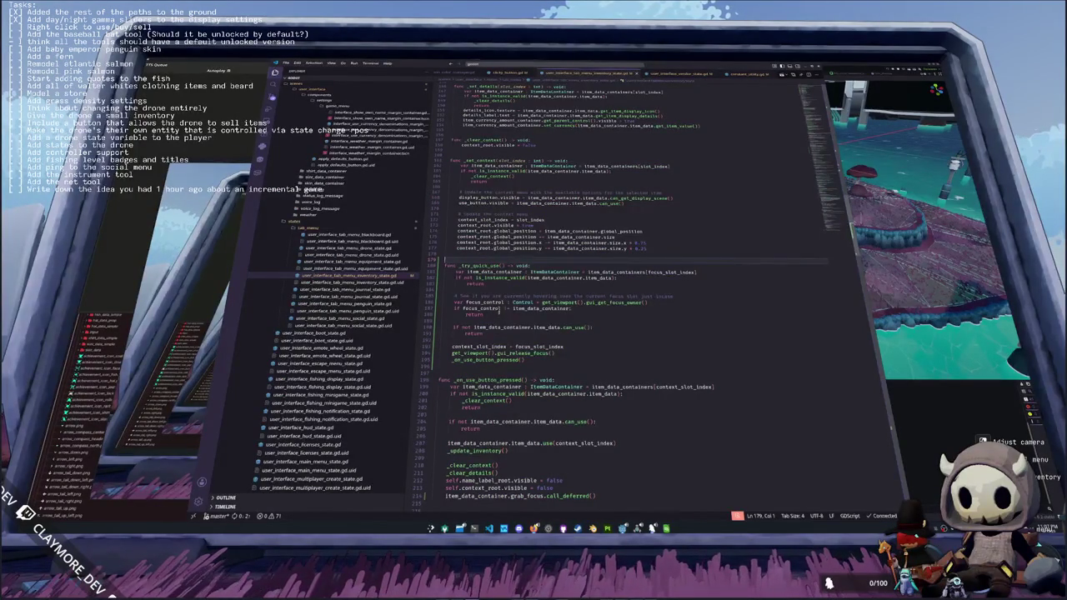
pyautogui.click(602, 328)
pyautogui.scroll(-3, 675, 293)
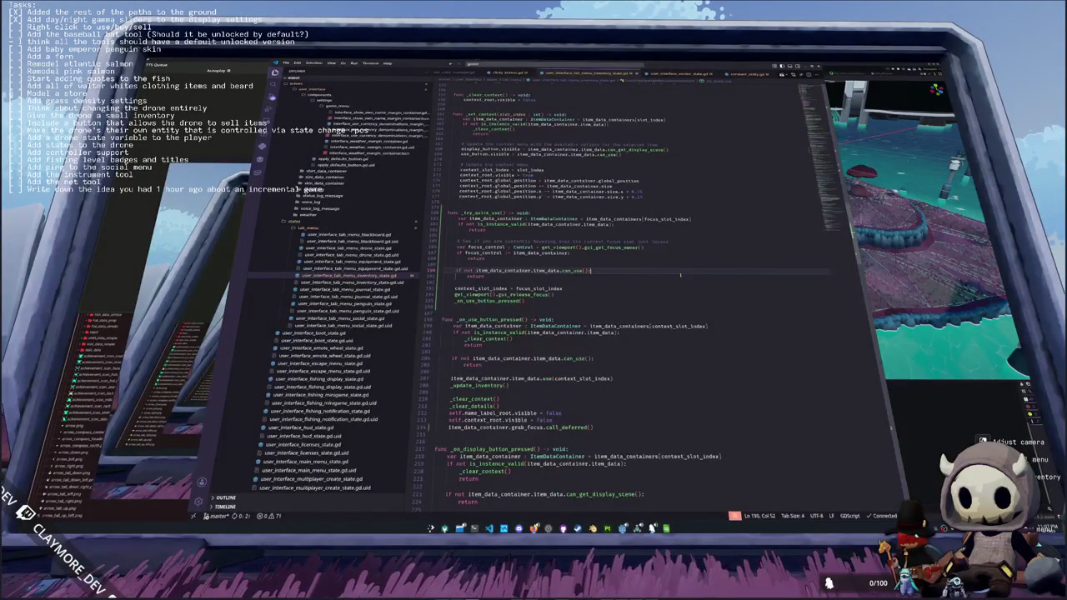
# - Insert the push_status_log_message_no_item_use call above the return in the can_use branch
pyautogui.press('Return')
pyautogui.write('push_status_log_message_no_item_use')
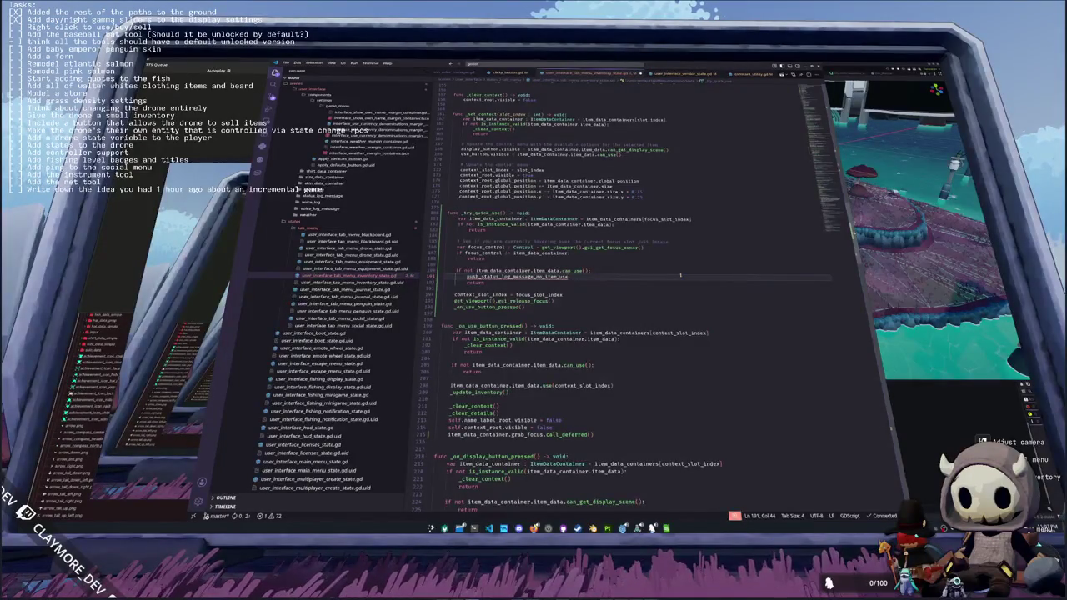
pyautogui.hotkey('shift', 'Up')
pyautogui.hotkey('shift', 'Home')
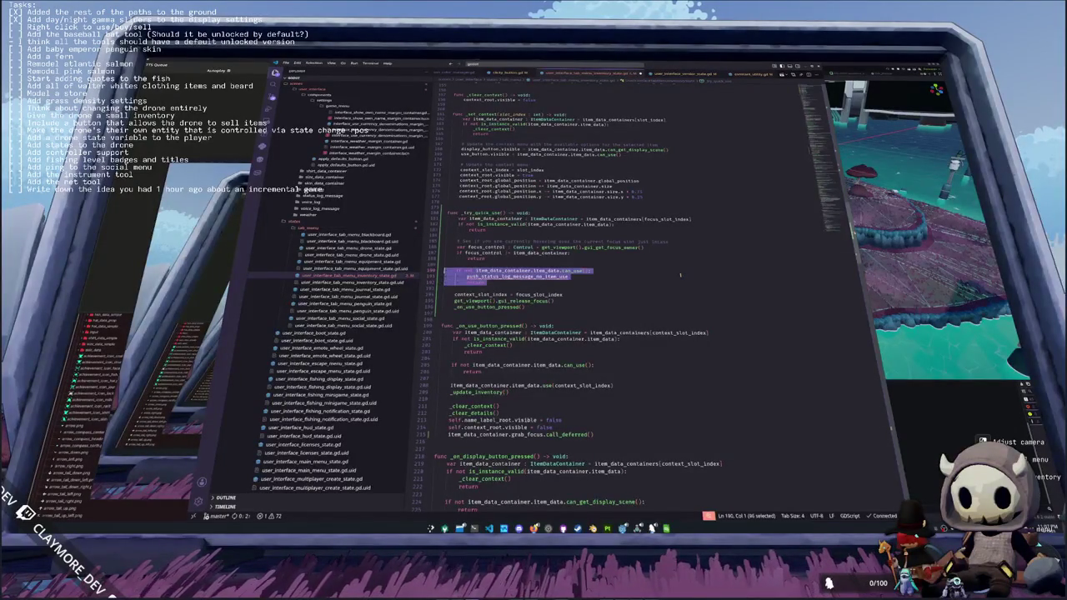
pyautogui.press('BackSpace')
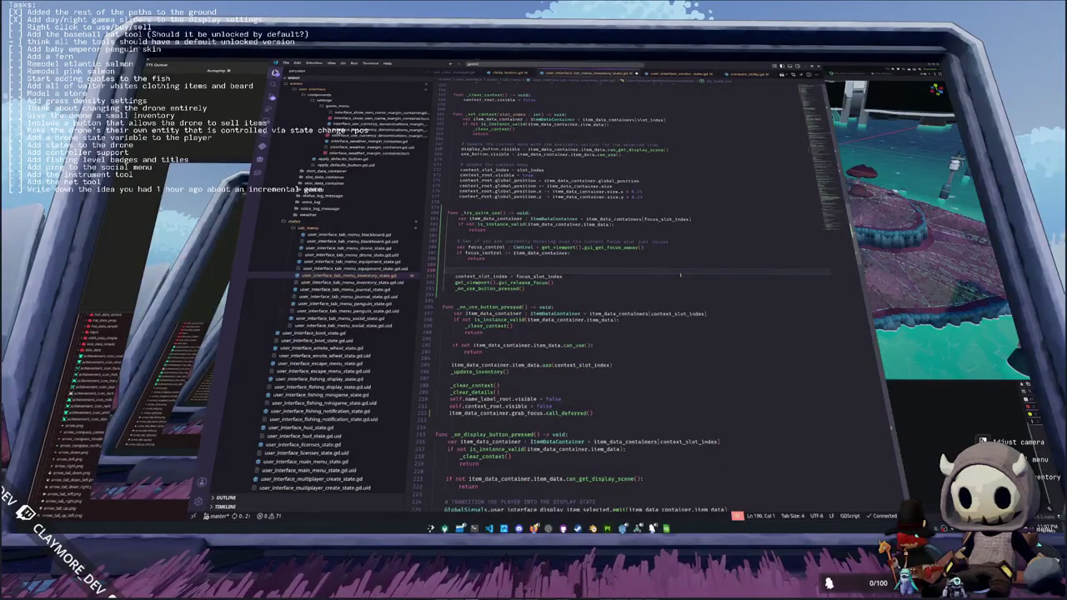
pyautogui.press('BackSpace')
pyautogui.press('Down')
pyautogui.press('Down')
pyautogui.press('Down')
pyautogui.press('Return')
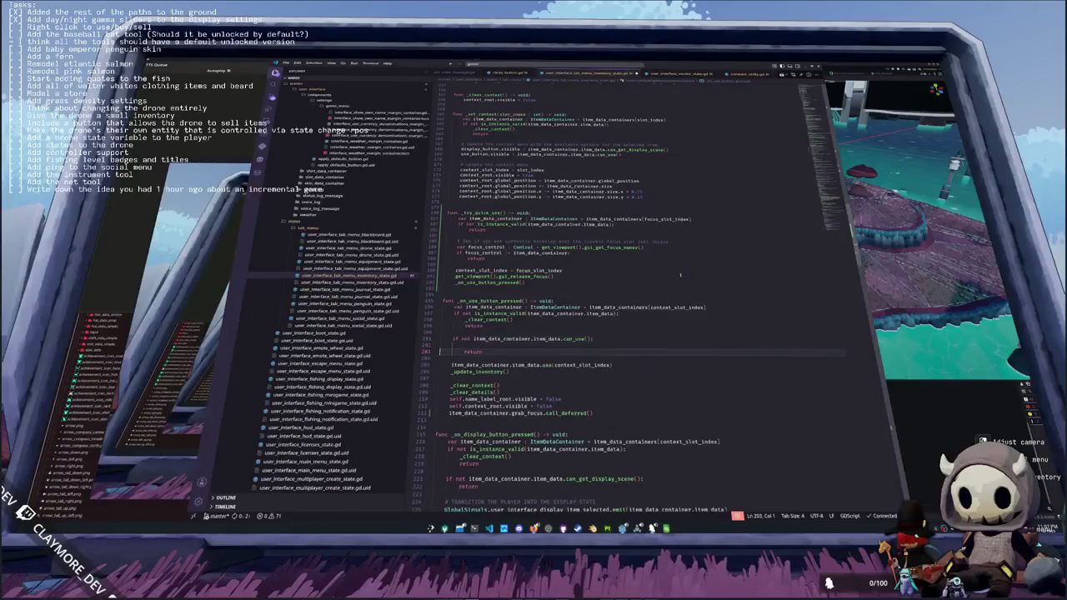
pyautogui.hotkey('ctrl', 'v')
pyautogui.press('Return')
pyautogui.hotkey('ctrl', 'shift', 'k')
pyautogui.hotkey('ctrl', 'shift', 'k')
pyautogui.press('Up')
pyautogui.press('Up')
pyautogui.press('End')
pyautogui.hotkey('shift', 'Home')
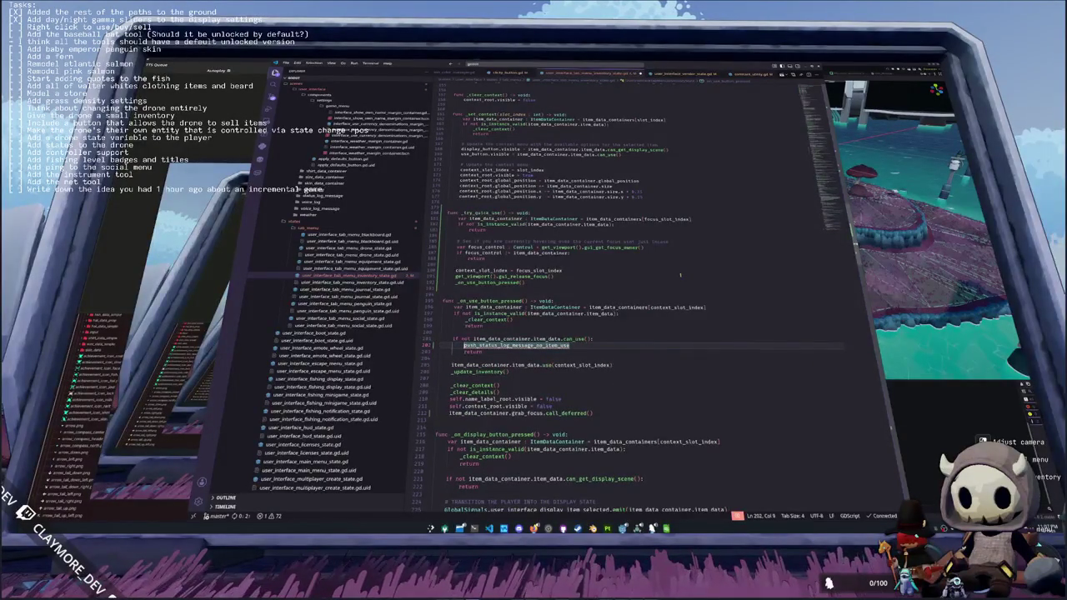
# - Make it ConstantUtility.push_status_log_message_no_item_use(item_data_container.item_data)
pyautogui.press('Left')
pyautogui.write('Global')
pyautogui.press('BackSpace')
pyautogui.press('BackSpace')
pyautogui.press('BackSpace')
pyautogui.write('ConstantUt')
pyautogui.press('Tab')
pyautogui.write('.')
pyautogui.press('End')
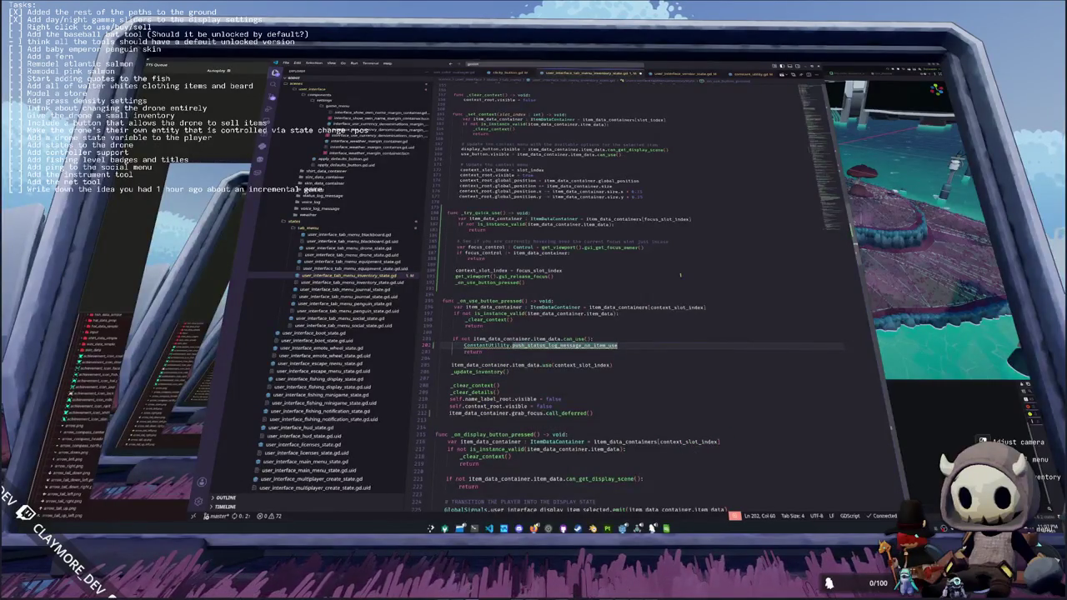
pyautogui.write('(item_data_container.item_data')
pyautogui.press('Down')
pyautogui.press('Down')
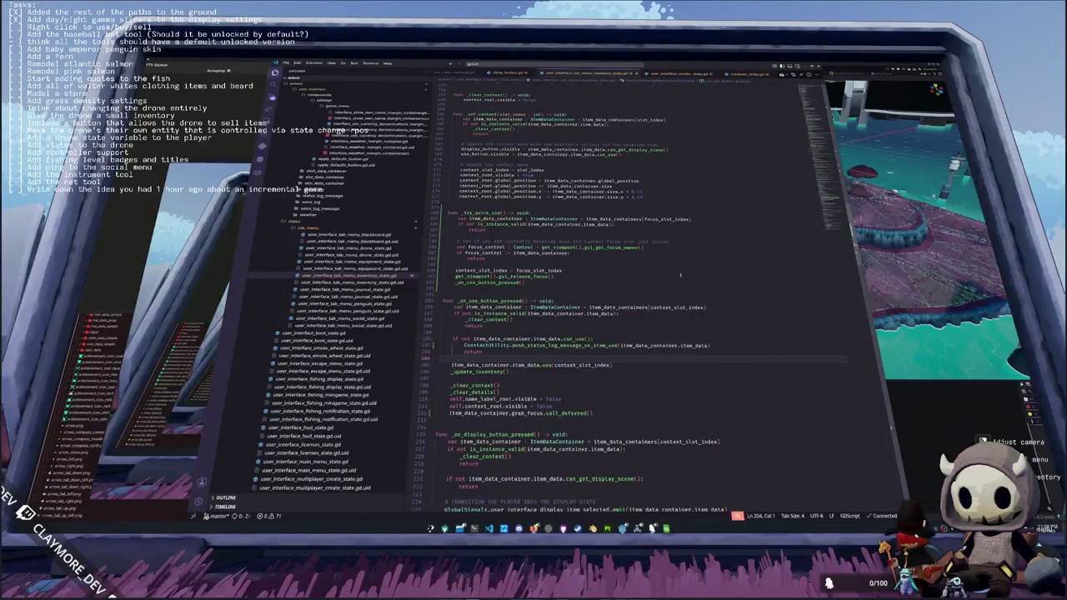
# - Select the focus_slot_index = slot_index line, then open user_interface_squid_state.gd
pyautogui.click(566, 377)
pyautogui.scroll(20, 664, 182)
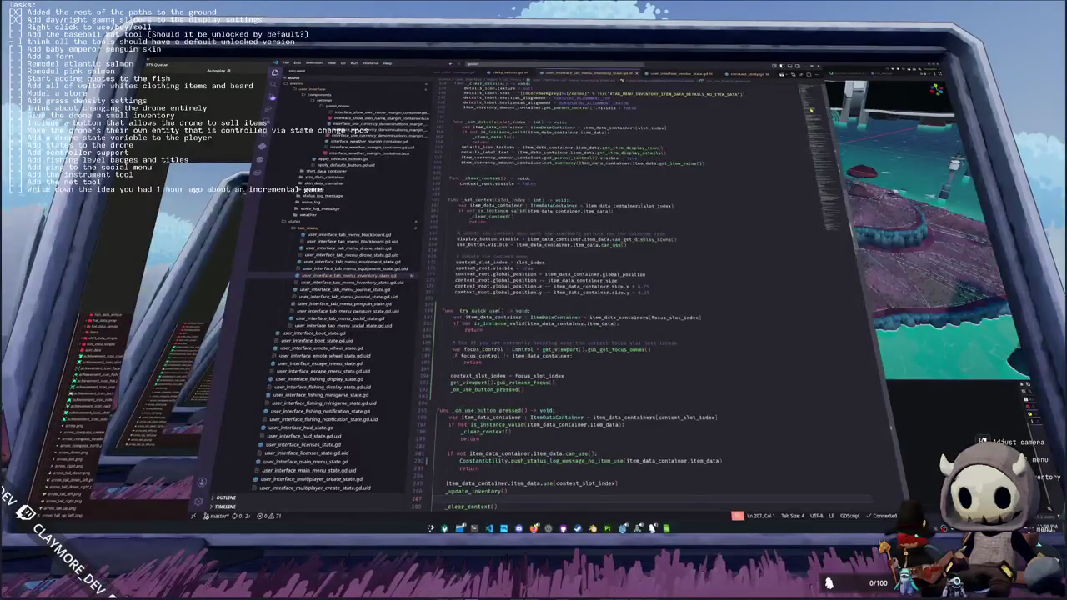
pyautogui.scroll(-2, 665, 181)
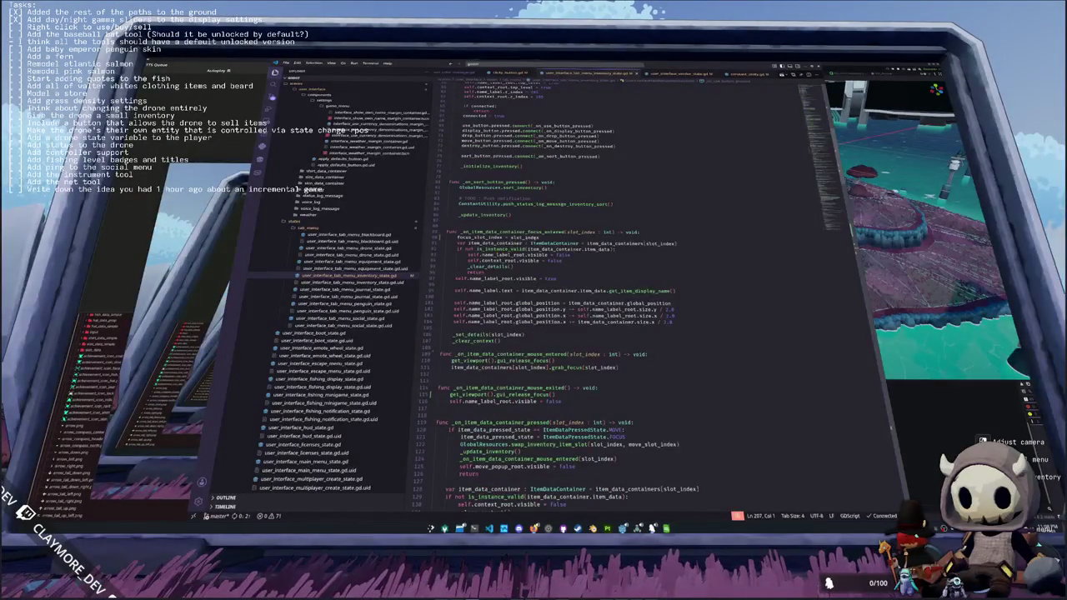
pyautogui.tripleClick(458, 238)
pyautogui.scroll(-2, 458, 246)
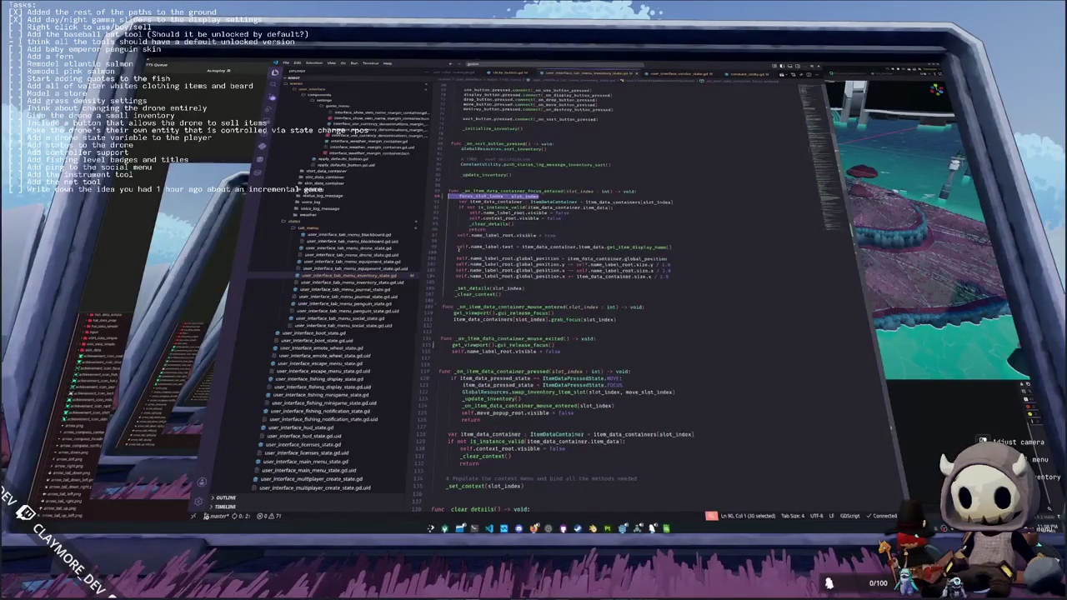
pyautogui.scroll(-2, 458, 246)
pyautogui.scroll(-5, 334, 305)
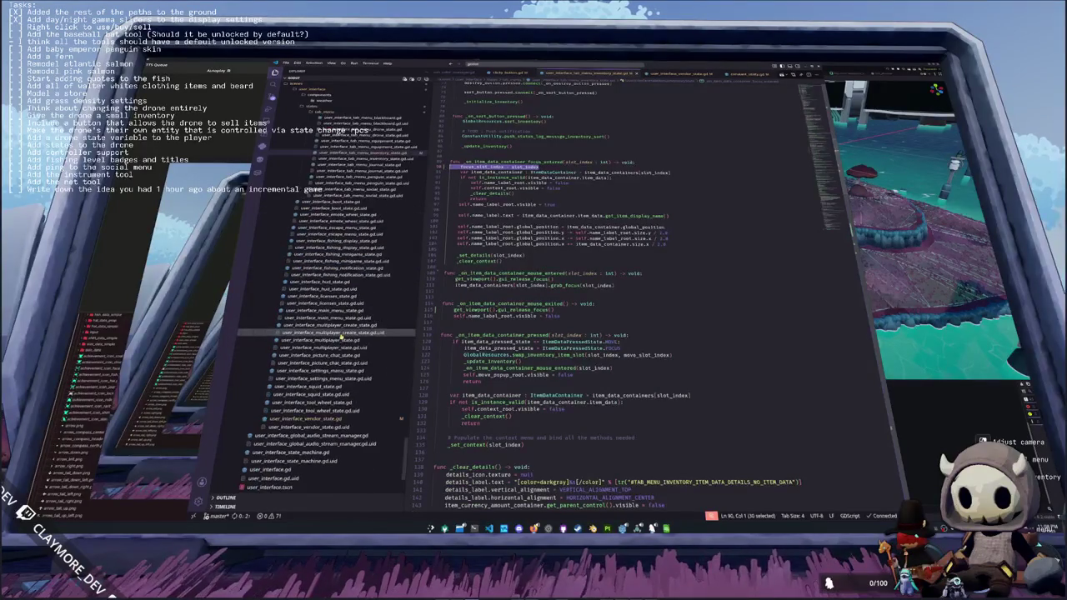
pyautogui.click(330, 386)
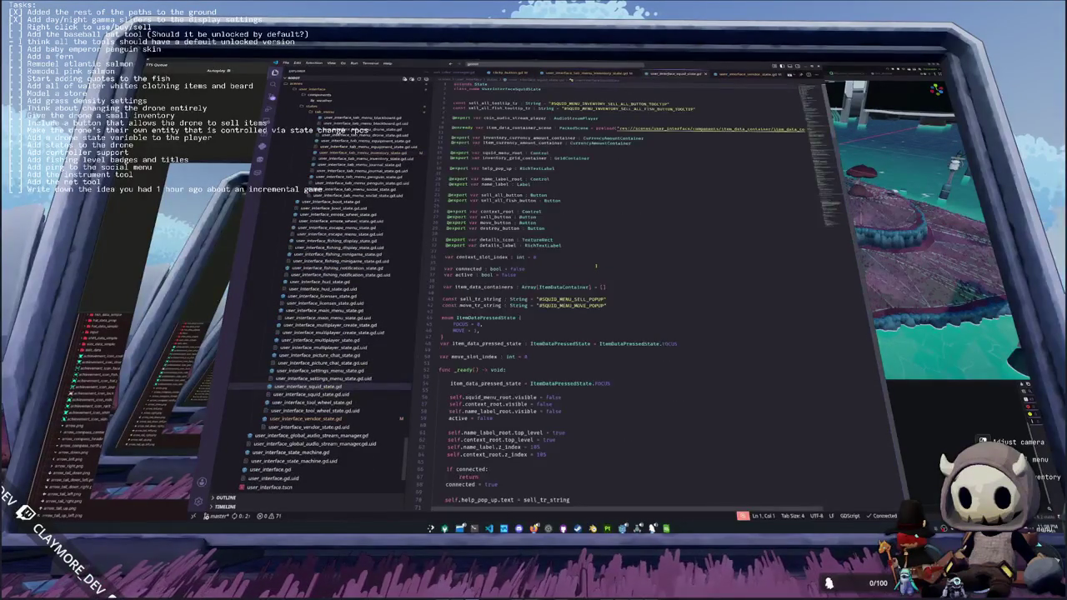
# - Declare 'var focus_slot_index : int' among the squid script's variables
pyautogui.click(488, 201)
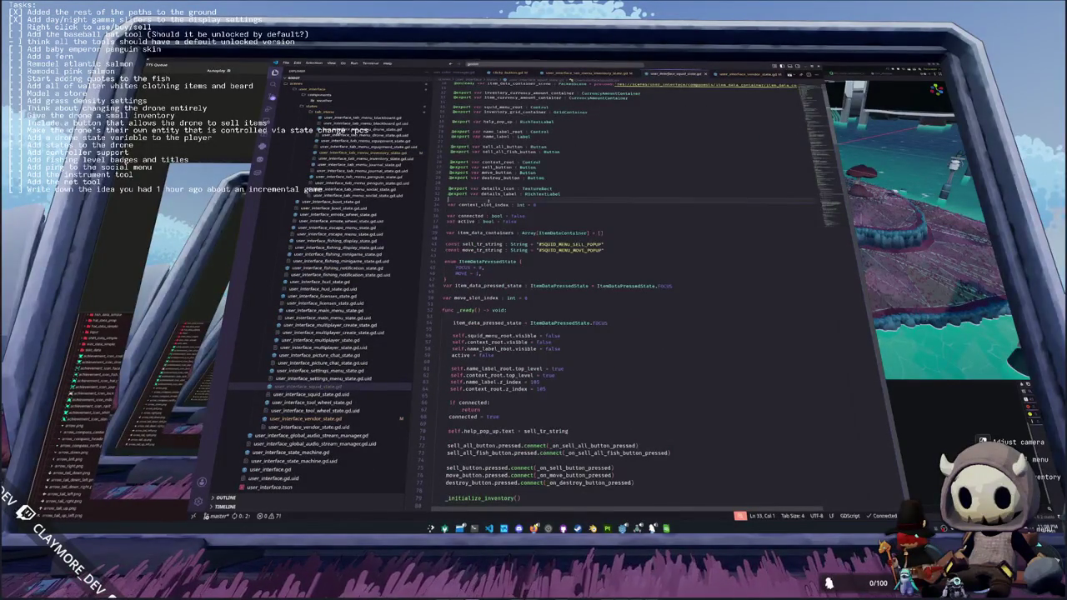
pyautogui.press('Return')
pyautogui.write('var se')
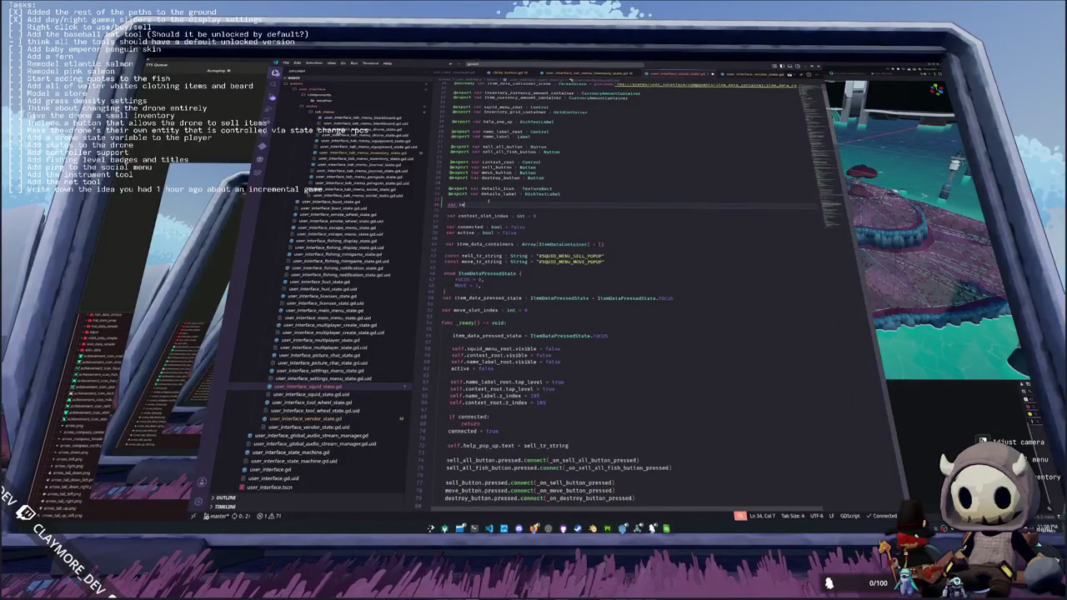
pyautogui.press('BackSpace')
pyautogui.press('BackSpace')
pyautogui.write('focus_slot_index : int')
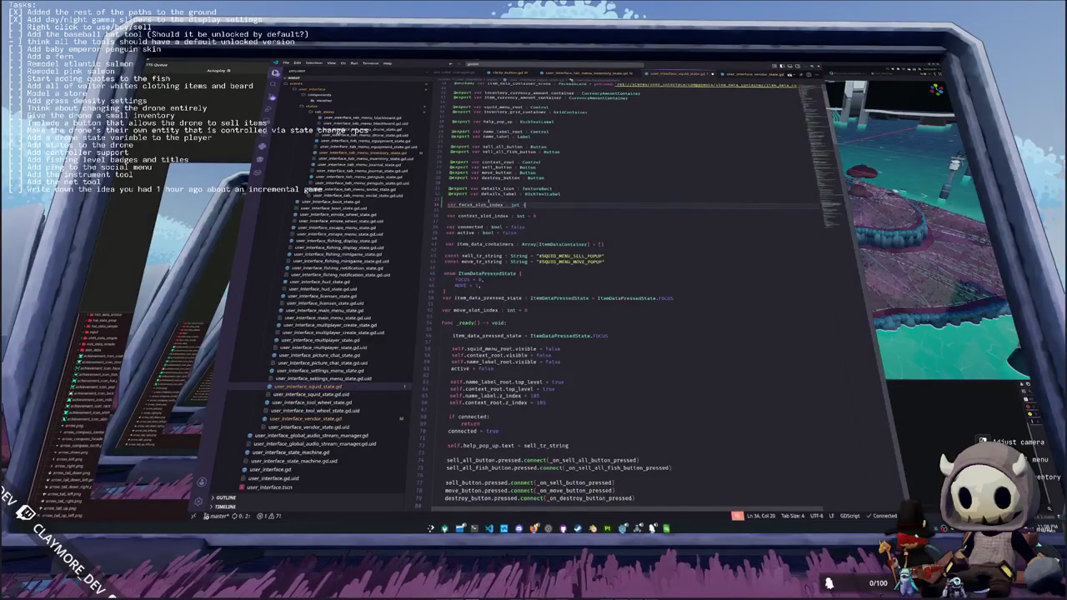
pyautogui.press('Down')
pyautogui.press('Down')
pyautogui.press('Down')
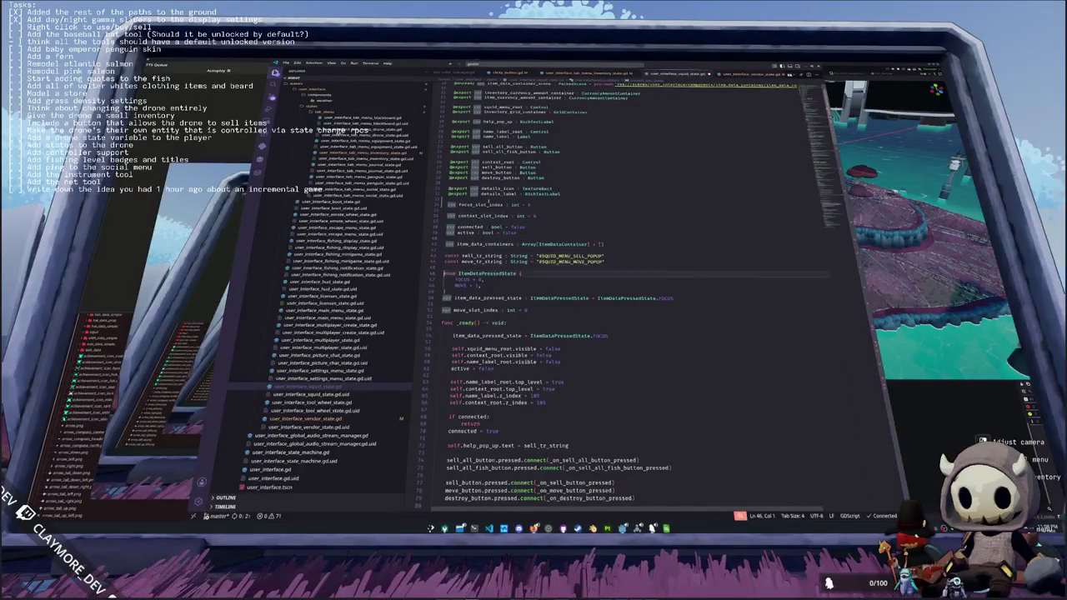
pyautogui.press('Down')
pyautogui.press('Down')
pyautogui.press('Down')
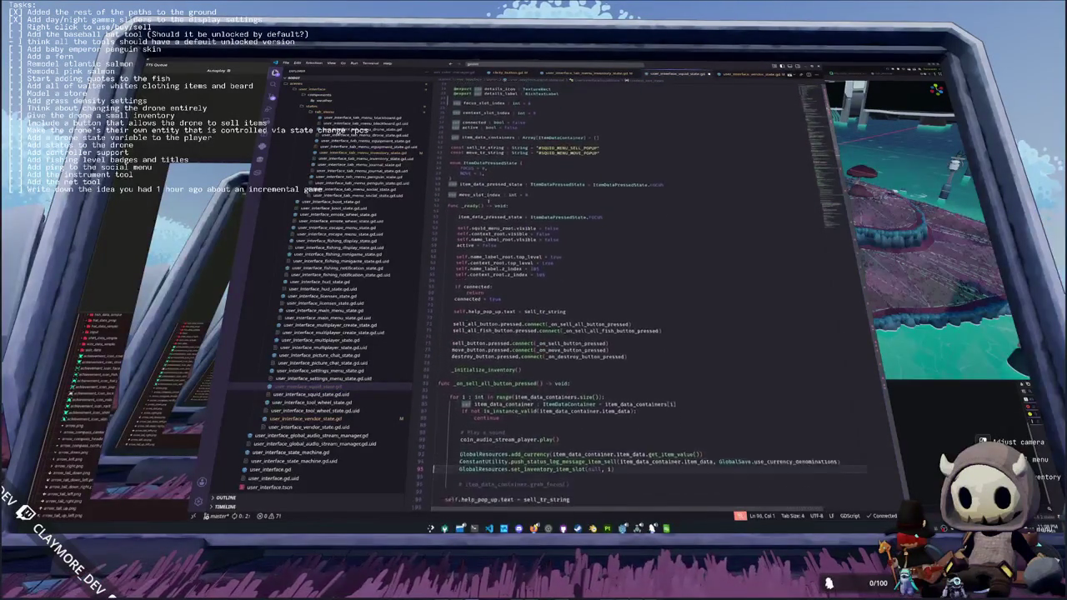
pyautogui.press('Down')
pyautogui.press('Down')
pyautogui.press('Down')
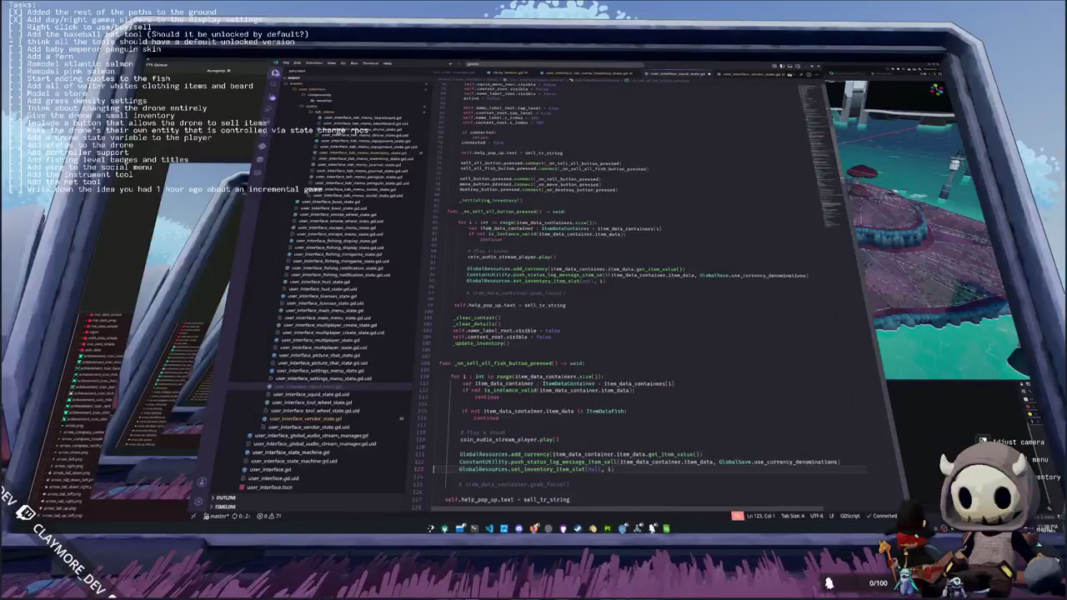
pyautogui.press('Down')
pyautogui.press('Down')
pyautogui.press('Down')
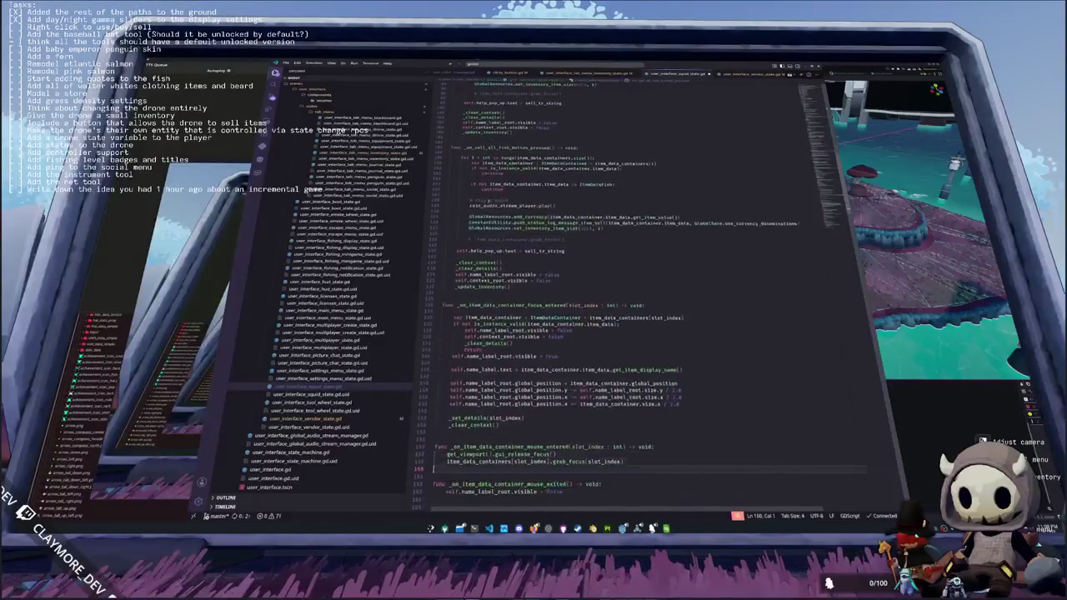
# - Set focus_slot_index = slot_index in _on_item_data_container_focus_entered
pyautogui.press('Up')
pyautogui.press('Up')
pyautogui.press('Up')
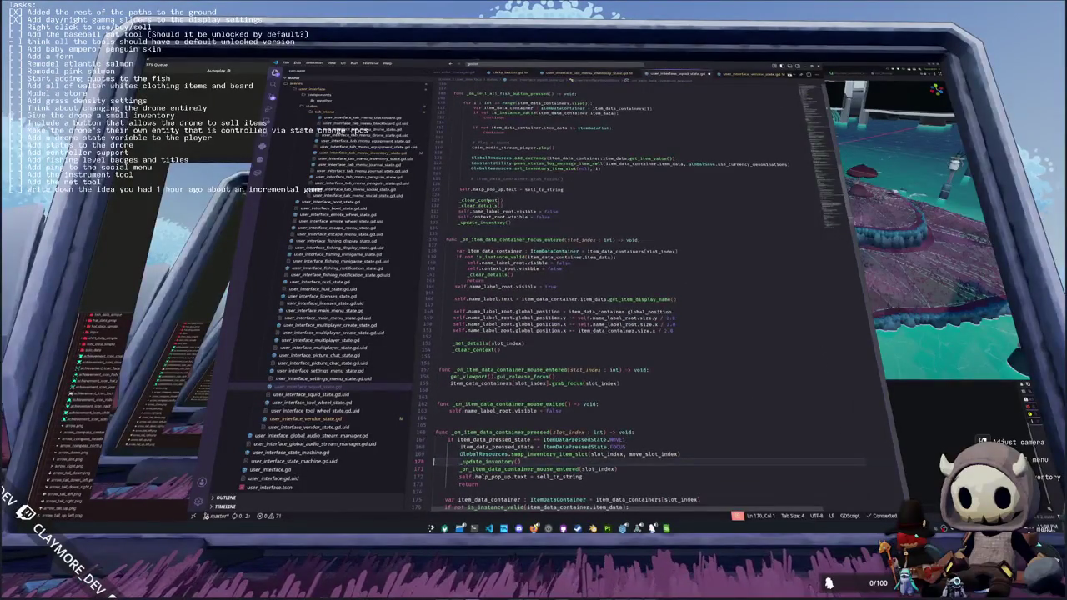
pyautogui.press('Up')
pyautogui.press('Up')
pyautogui.press('Up')
pyautogui.press('End')
pyautogui.press('Return')
pyautogui.write('foc')
pyautogui.press('Tab')
pyautogui.write('= s')
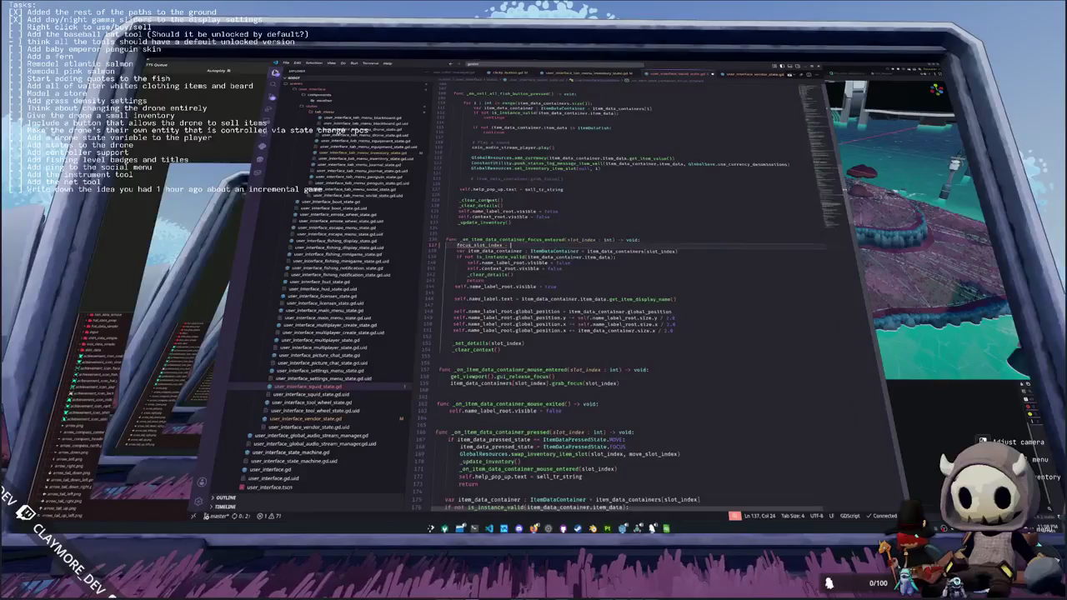
pyautogui.write('l')
pyautogui.press('Tab')
pyautogui.press('Down')
pyautogui.press('Down')
pyautogui.press('Down')
pyautogui.press('Down')
pyautogui.press('Down')
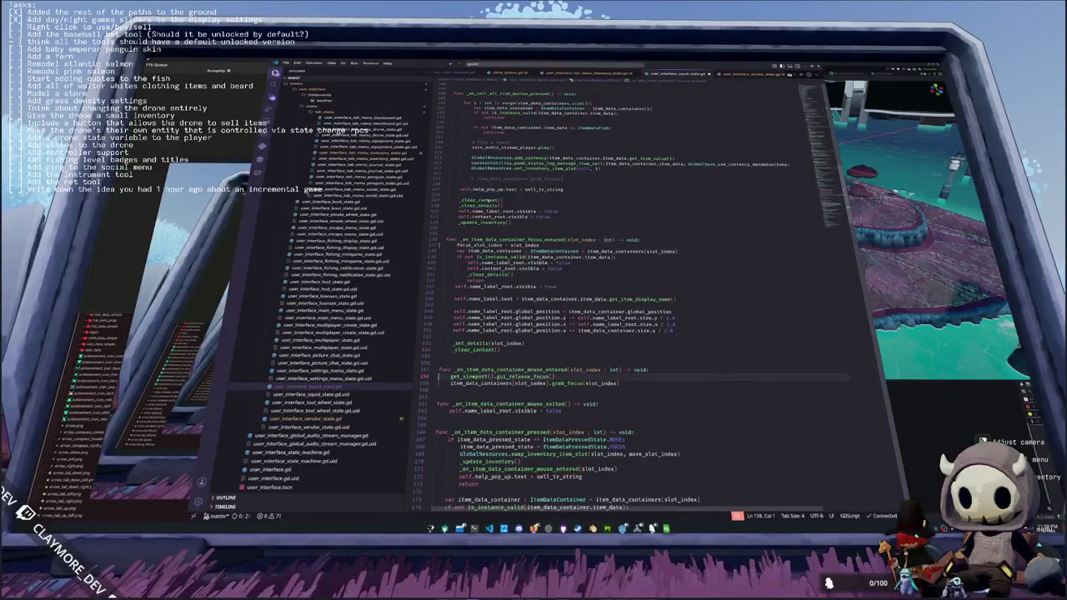
# - Add get_viewport().gui_release_focus() to the mouse-exited handler
pyautogui.press('End')
pyautogui.press('Return')
pyautogui.write('focus')
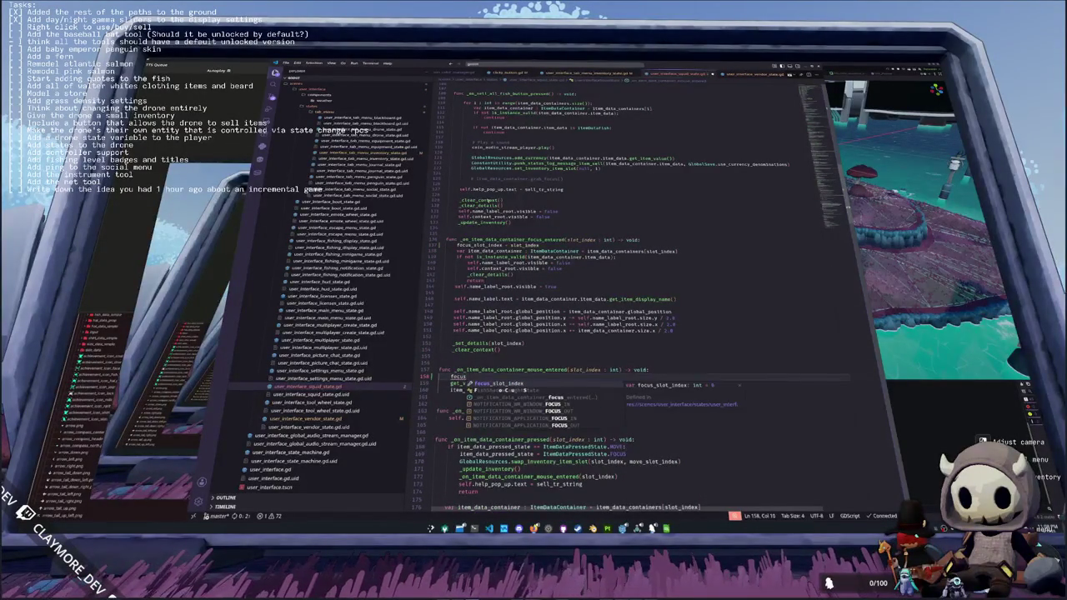
pyautogui.hotkey('ctrl', 'z')
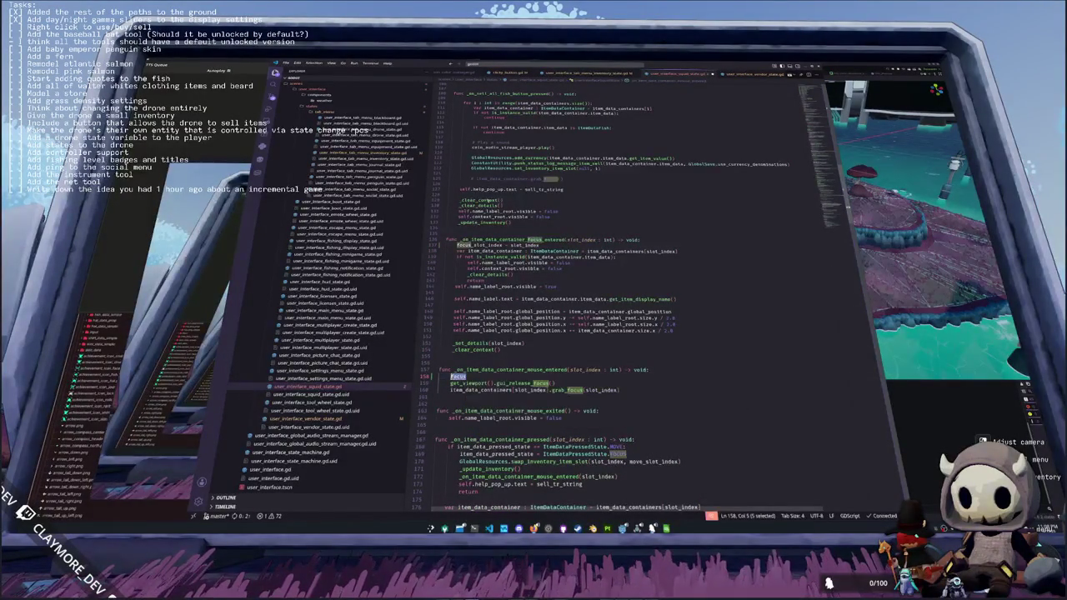
pyautogui.hotkey('ctrl', 'z')
pyautogui.press('Down')
pyautogui.press('Down')
pyautogui.press('Down')
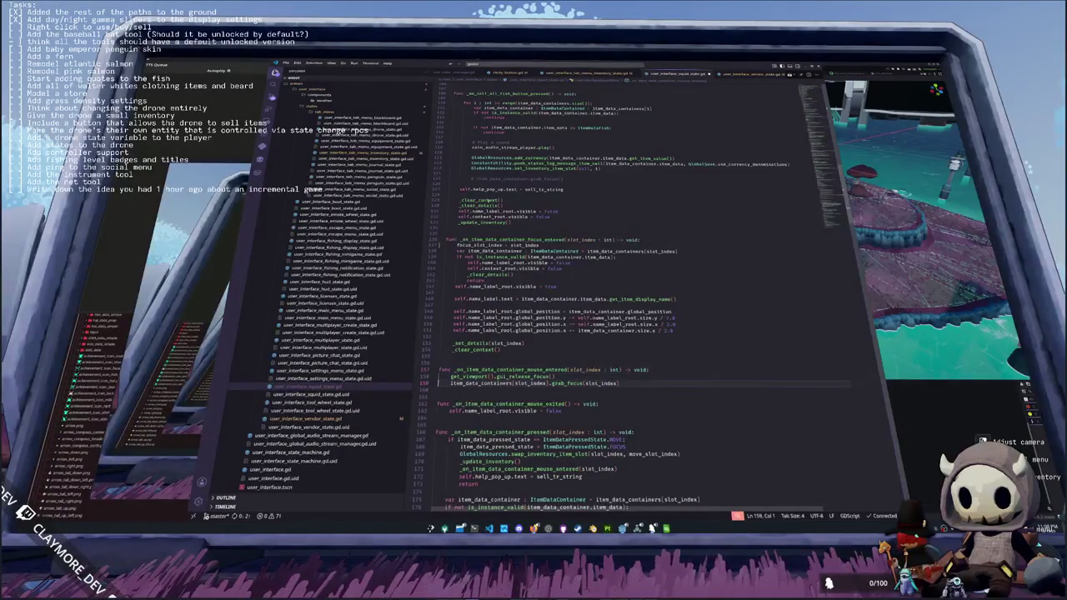
pyautogui.press('Home')
pyautogui.press('Home')
pyautogui.hotkey('ctrl', 'v')
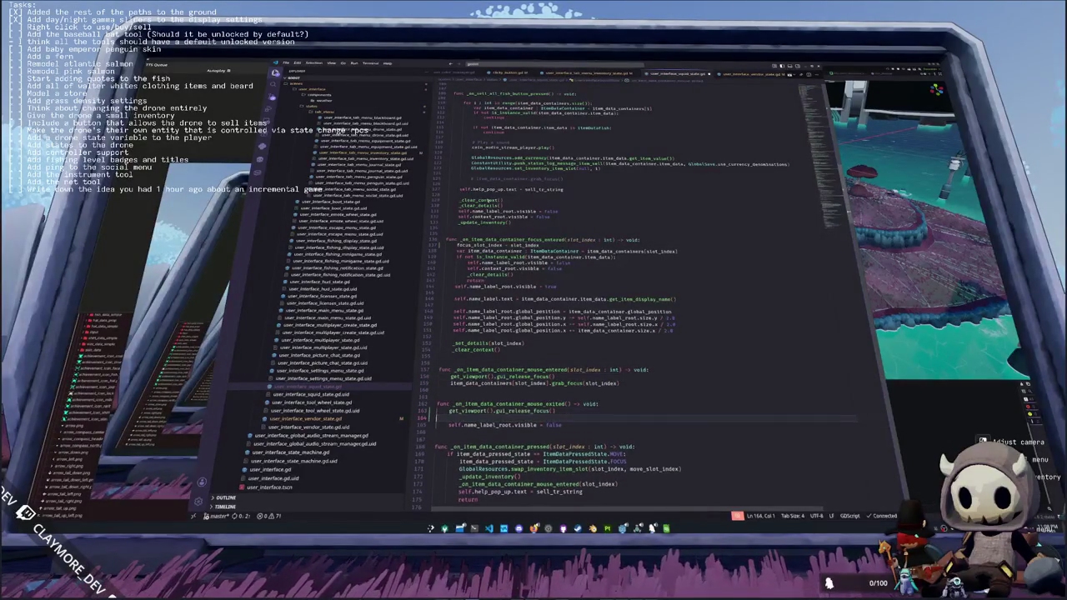
pyautogui.scroll(-9, 634, 292)
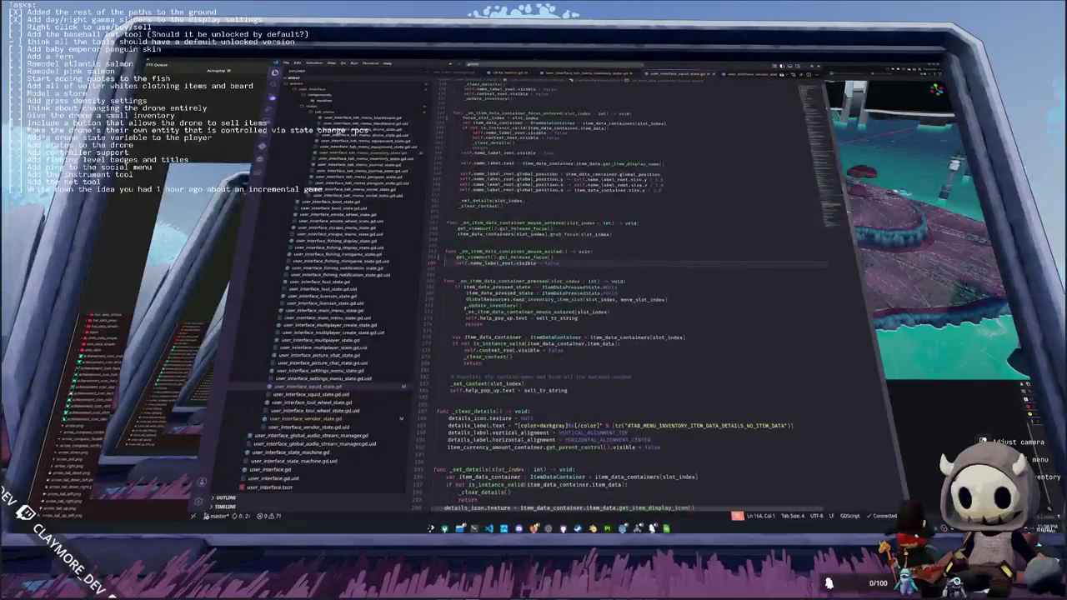
pyautogui.scroll(-13, 617, 292)
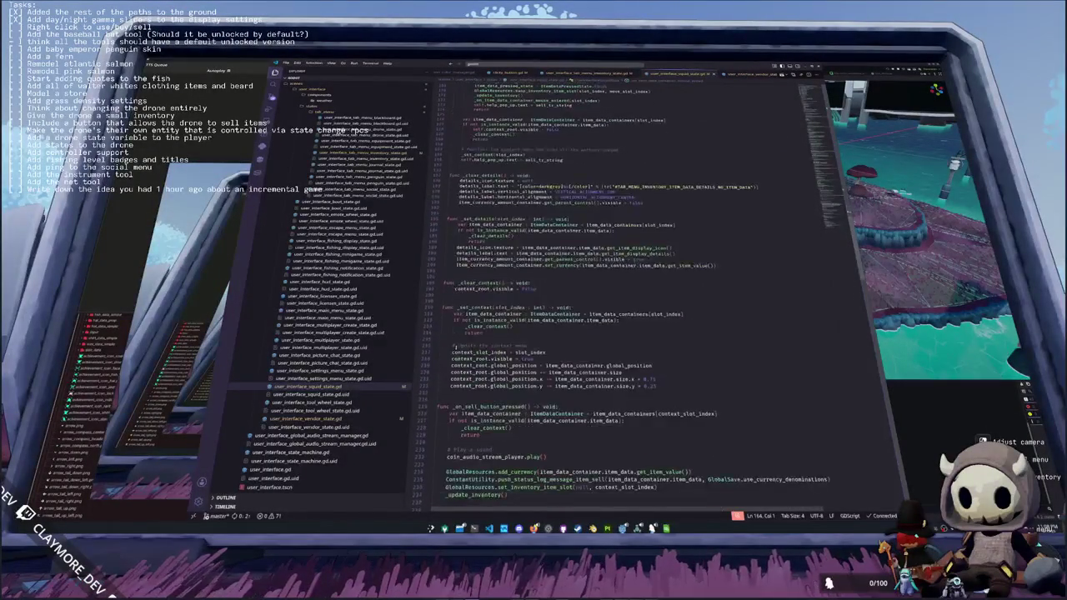
pyautogui.click(467, 274)
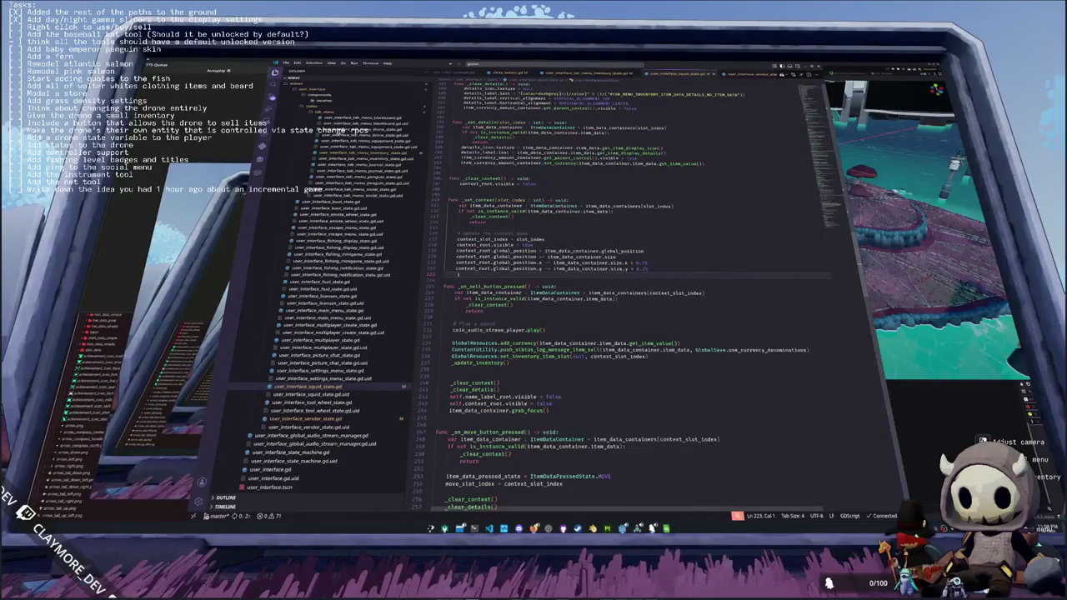
# - Copy the _try_quick_use function from user_interface_vendor_state.gd
pyautogui.press('Return')
pyautogui.write('func _')
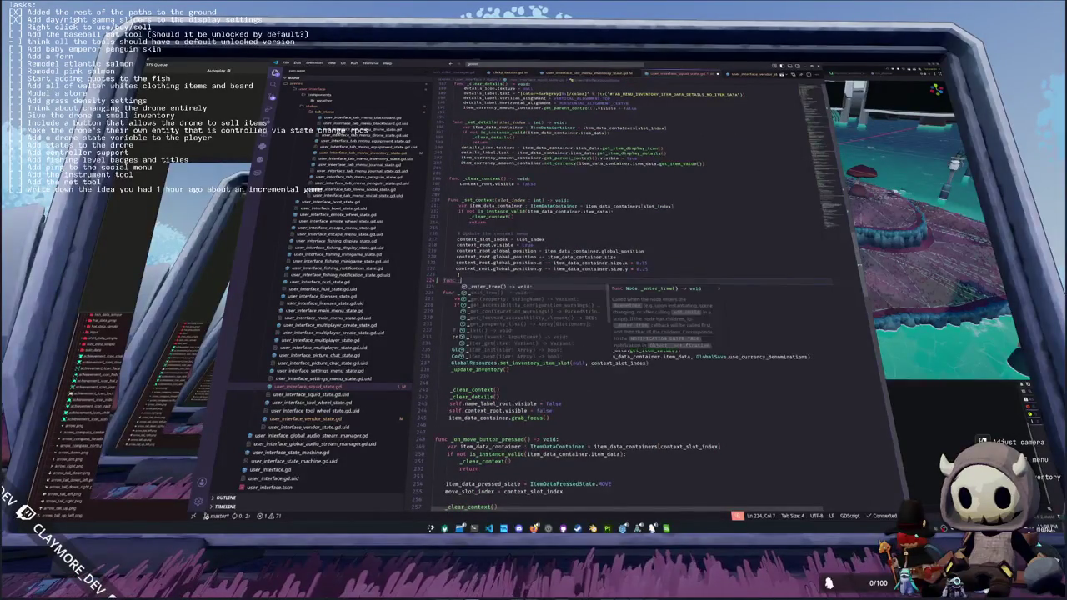
pyautogui.write('on_gu')
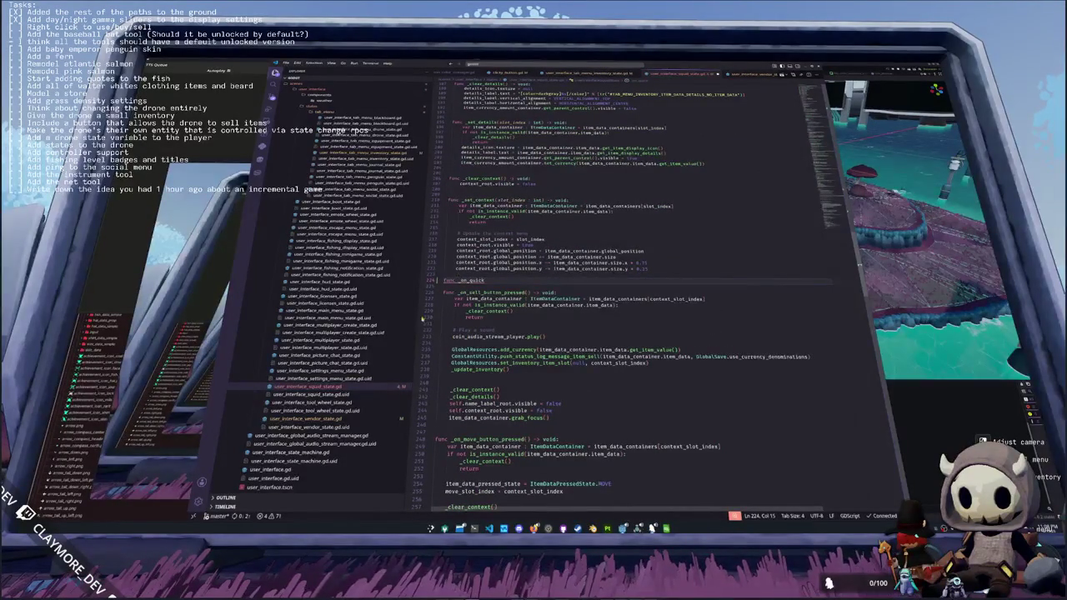
pyautogui.click(309, 419)
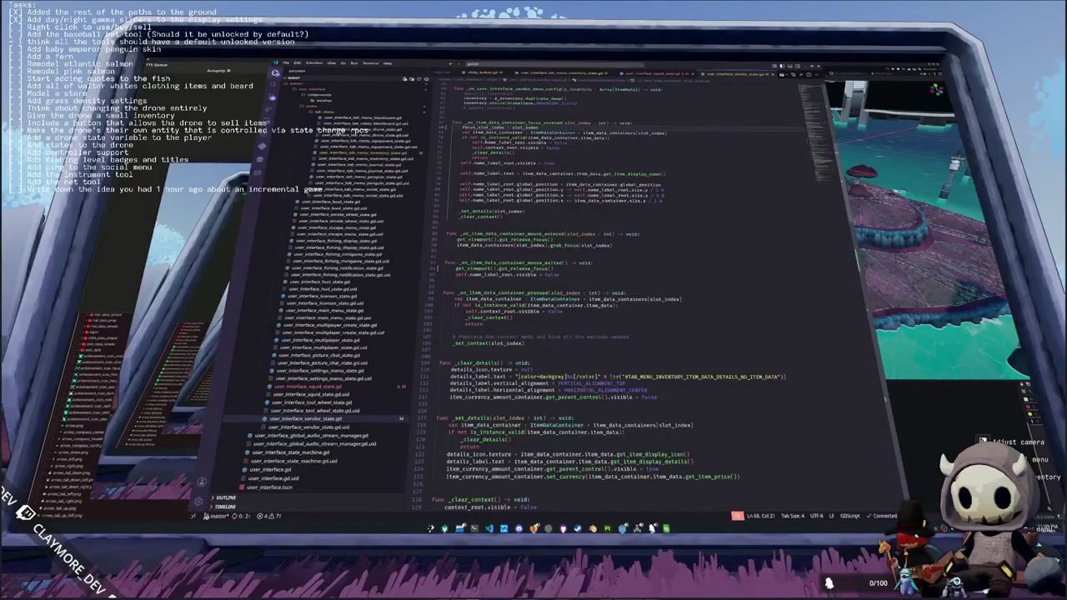
pyautogui.scroll(2, 583, 292)
pyautogui.scroll(-10, 584, 292)
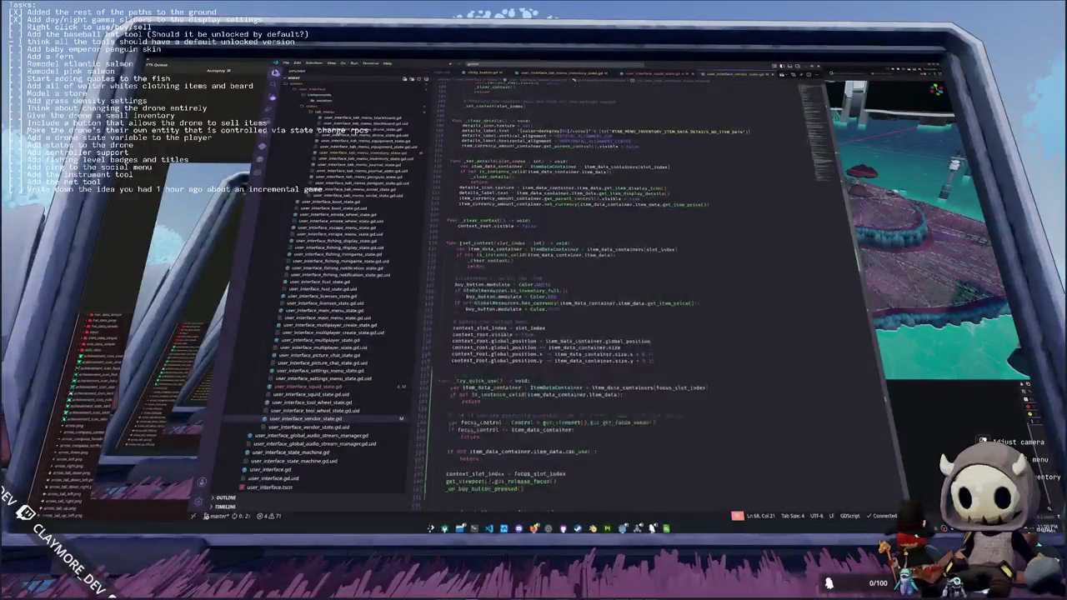
pyautogui.scroll(-5, 583, 292)
pyautogui.moveTo(444, 264)
pyautogui.mouseDown()
pyautogui.moveTo(600, 342)
pyautogui.moveTo(525, 358)
pyautogui.mouseUp()
pyautogui.click(319, 388)
# - Paste _try_quick_use into the squid script, drop the can_use check, and call _on_sell_button_pressed()
pyautogui.hotkey('shift', 'Home')
pyautogui.hotkey('ctrl', 'v')
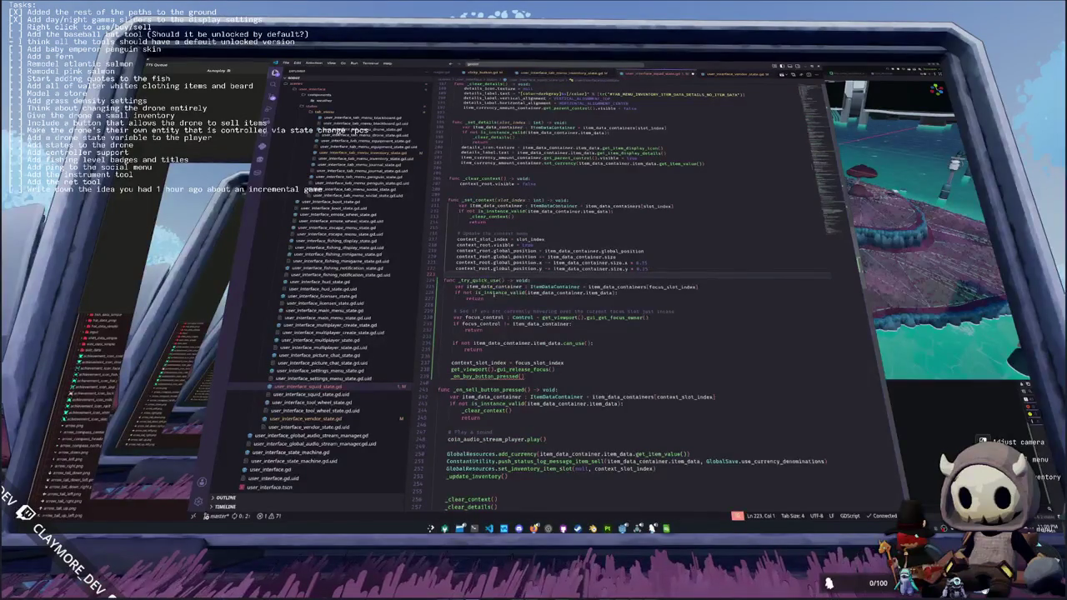
pyautogui.moveTo(528, 356); pyautogui.dragTo(462, 337)
pyautogui.press('BackSpace')
pyautogui.press('BackSpace')
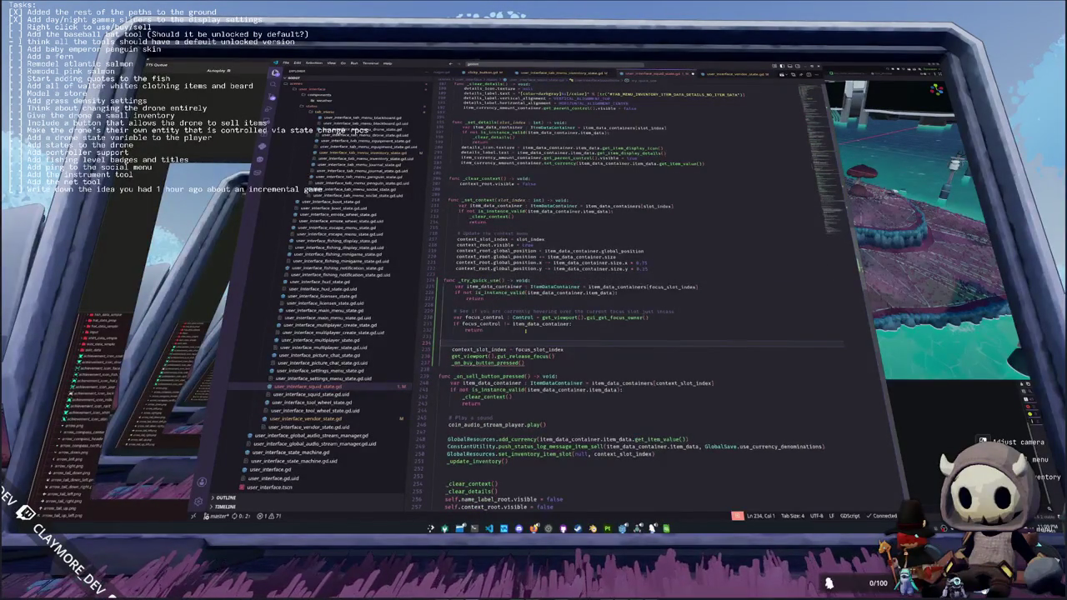
pyautogui.press('BackSpace')
pyautogui.press('Down')
pyautogui.press('Down')
pyautogui.press('Down')
pyautogui.press('End')
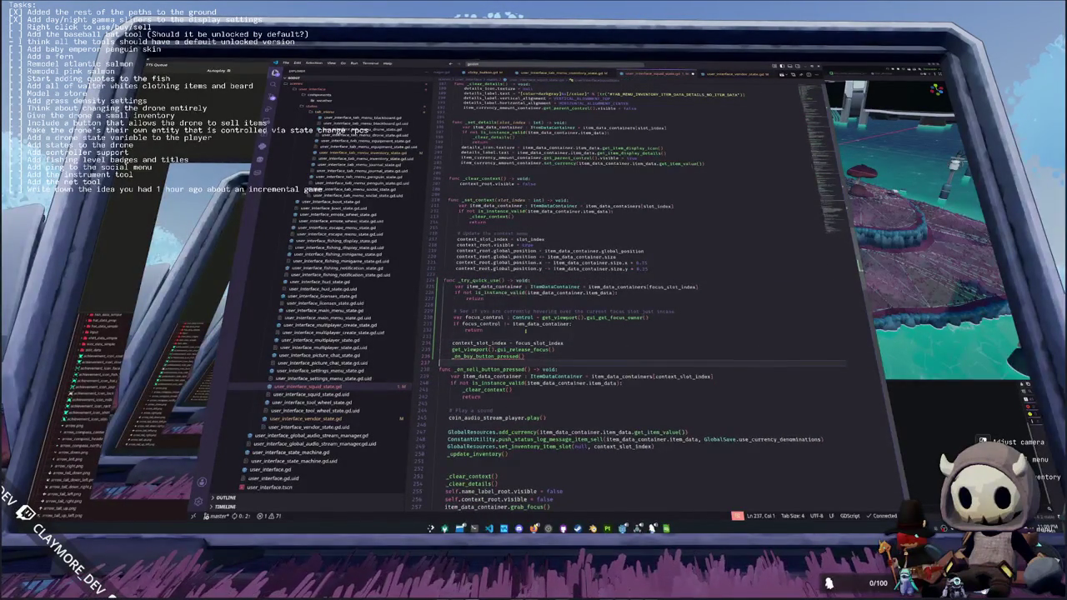
pyautogui.write('_on')
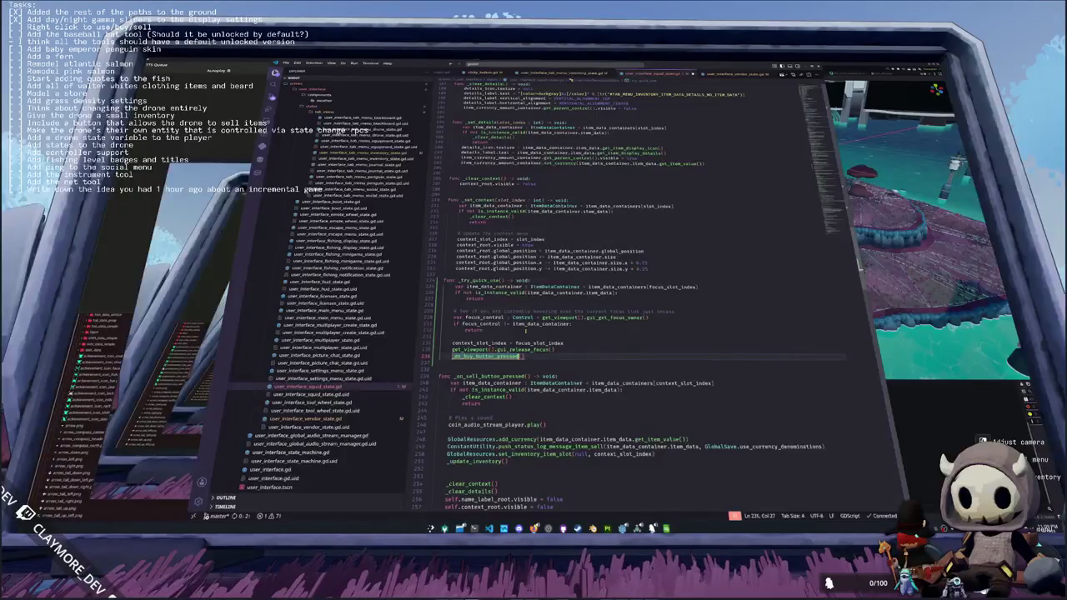
pyautogui.write('_sell_butt')
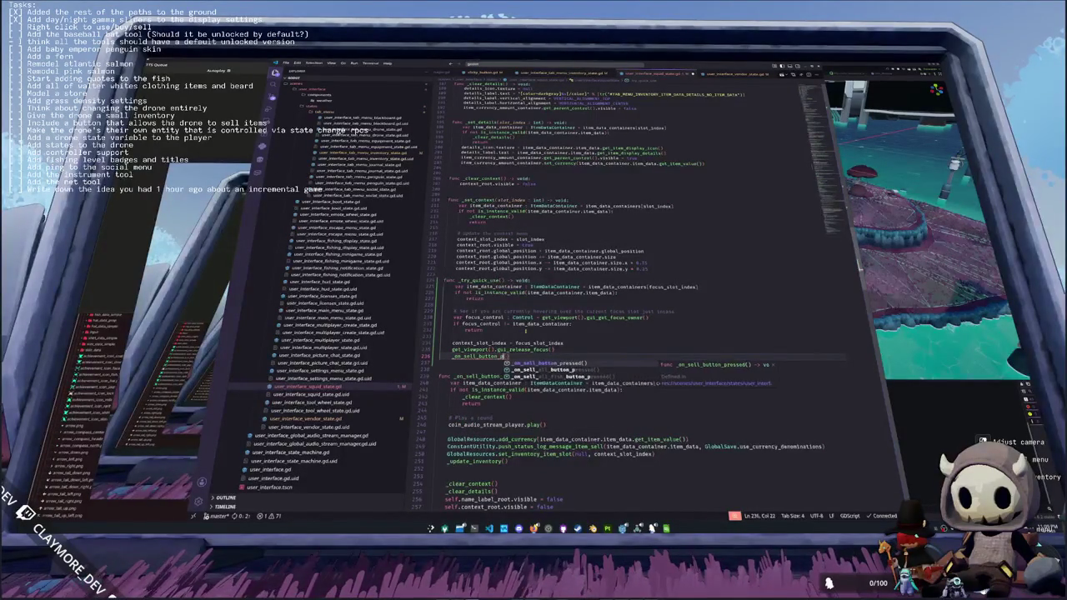
pyautogui.press('Return')
pyautogui.press('Return')
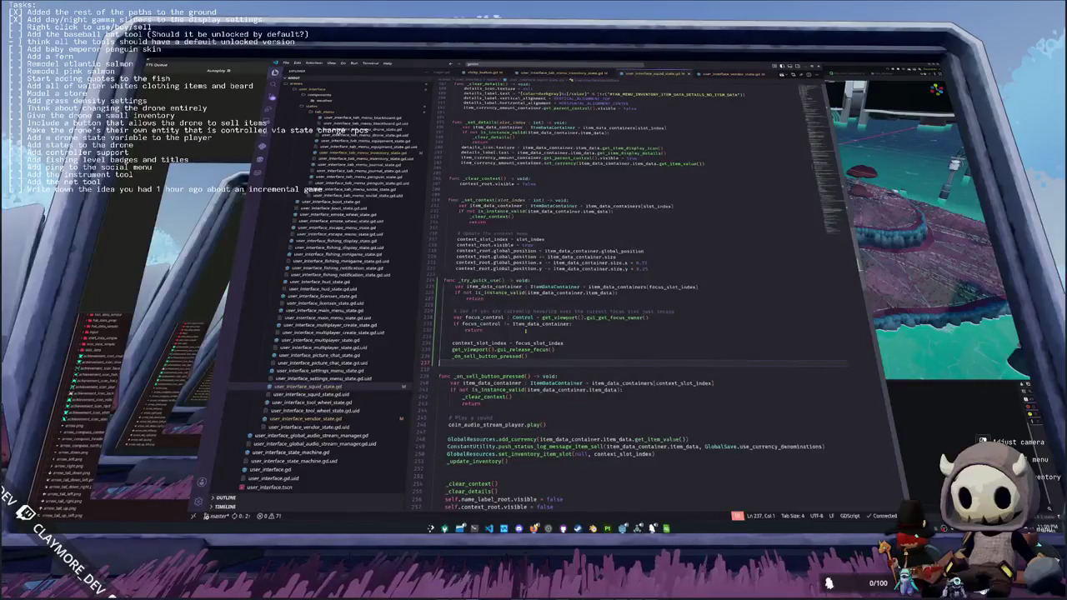
pyautogui.scroll(-2, 526, 331)
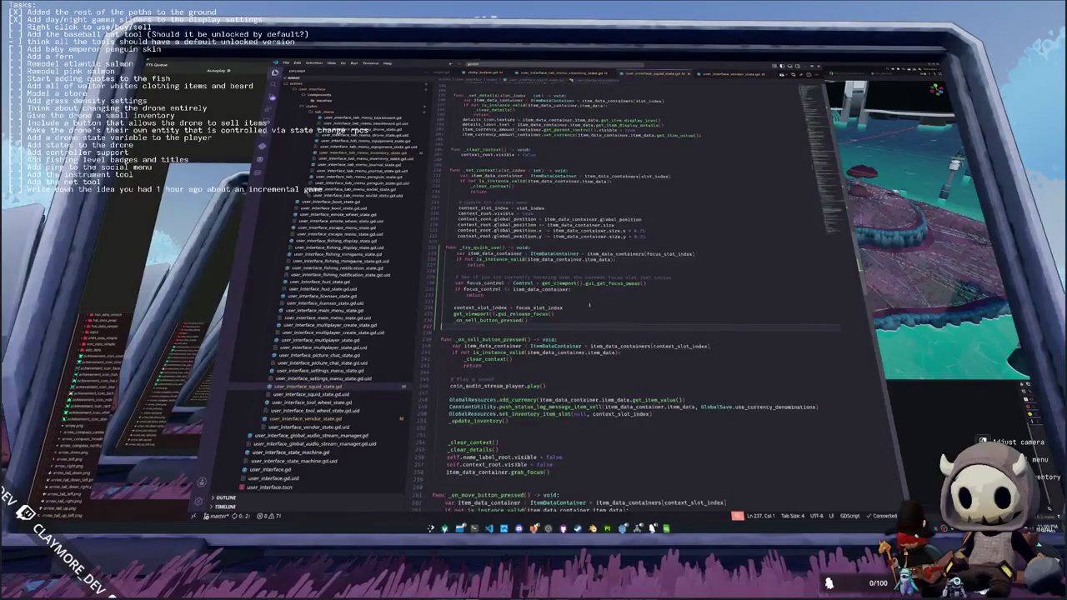
pyautogui.scroll(-8, 589, 305)
pyautogui.scroll(20, 589, 305)
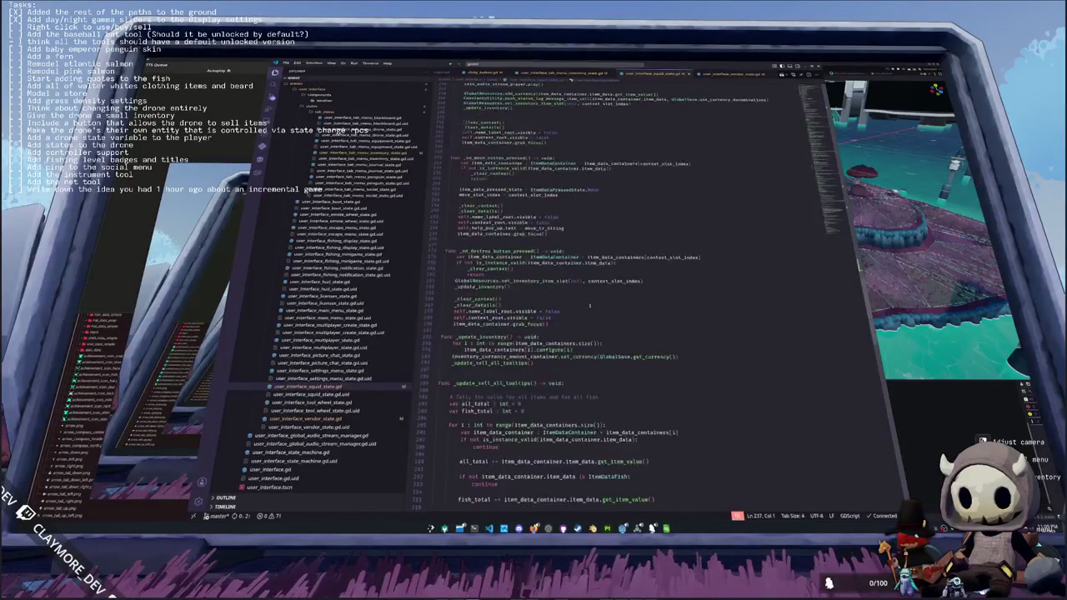
# - Replace pass with if GlobalInput.is_action_just_pressed("interface_quick_action"): _try_quick_use()
pyautogui.scroll(-18, 486, 365)
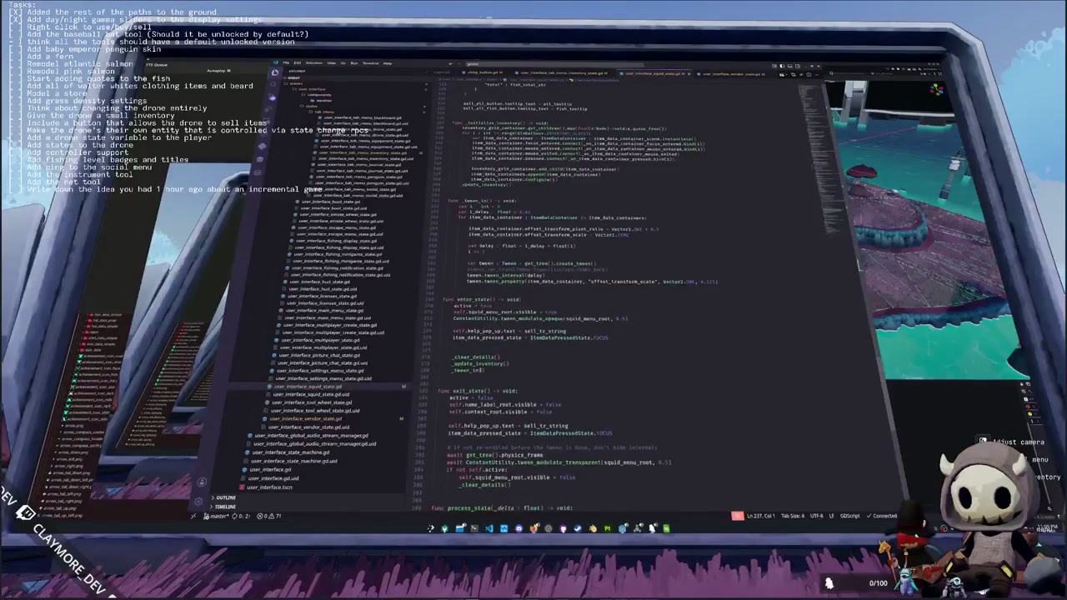
pyautogui.click(470, 382)
pyautogui.press('BackSpace')
pyautogui.press('BackSpace')
pyautogui.press('BackSpace')
pyautogui.press('Return')
pyautogui.write('$')
pyautogui.write('GlobalInput.is_')
pyautogui.write('action_just_pre')
pyautogui.write('ssed("int')
pyautogui.write('erface_quit')
pyautogui.write('k_action')
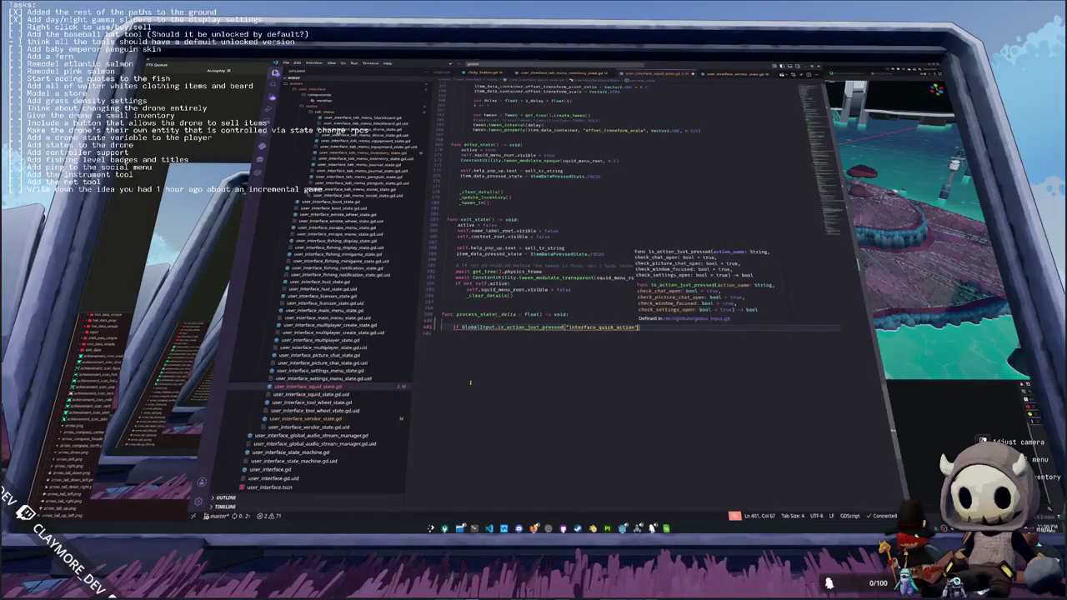
pyautogui.write('):')
pyautogui.press('Return')
pyautogui.write('_try_q')
pyautogui.press('Return')
pyautogui.press('Return')
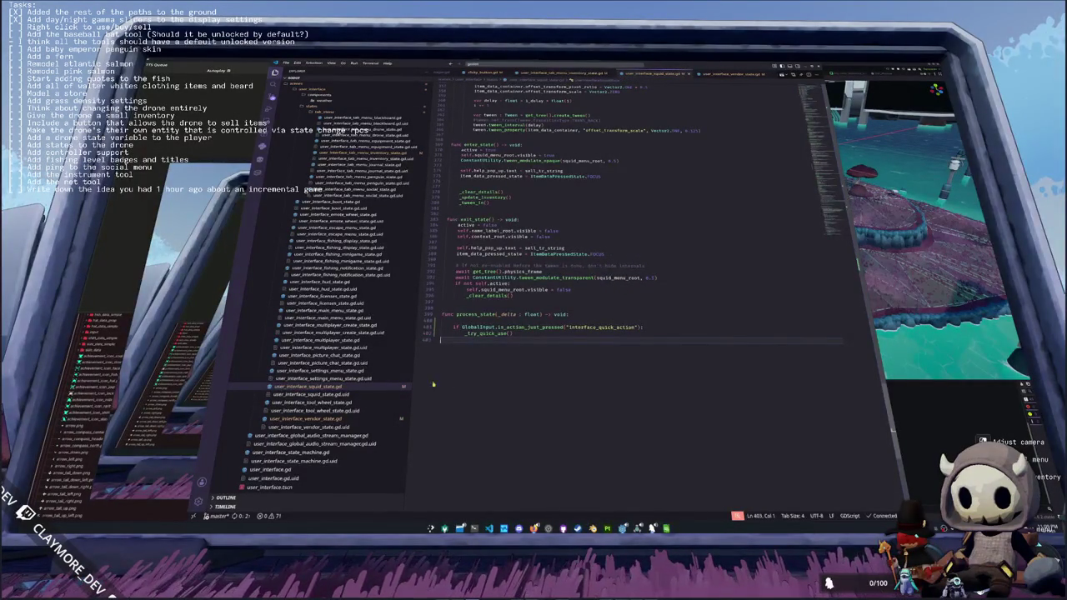
pyautogui.click(315, 420)
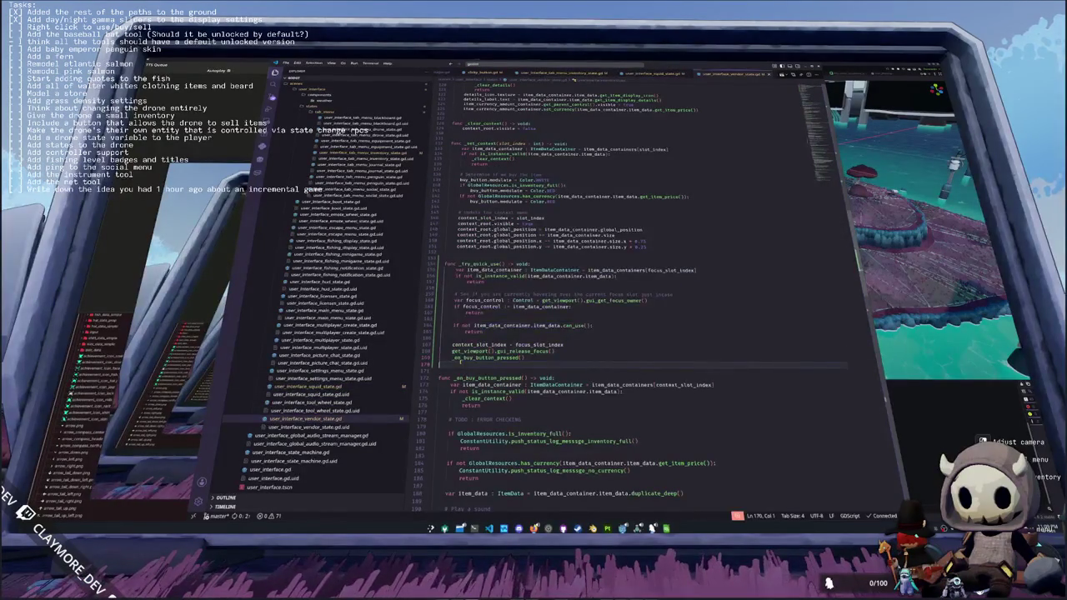
# - Check how user_interface_vendor_state.gd uses call_deferred() on line 201
pyautogui.scroll(-15, 626, 292)
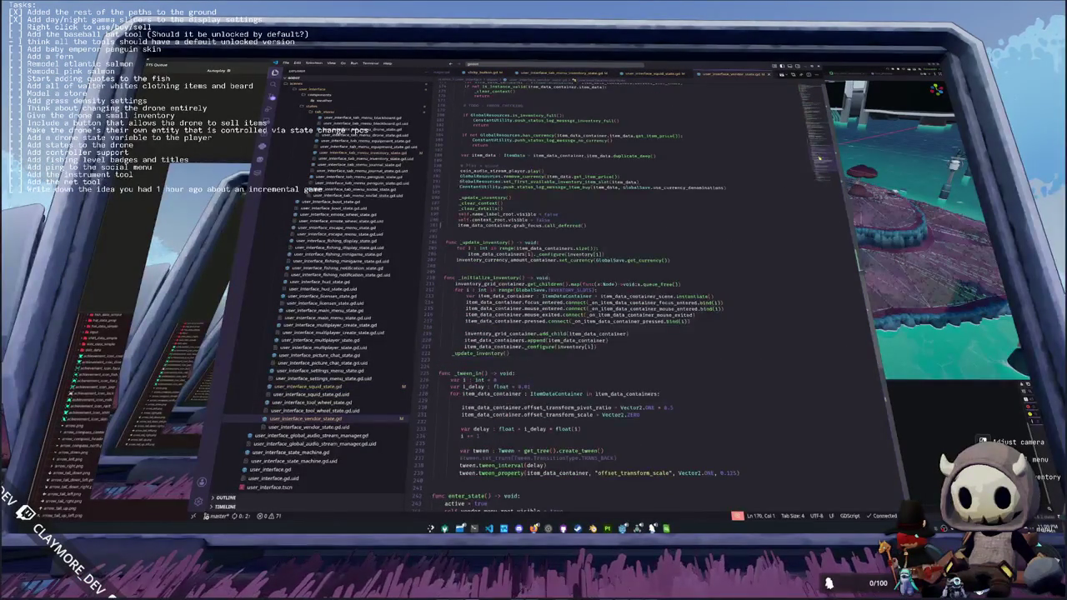
pyautogui.scroll(2, 588, 243)
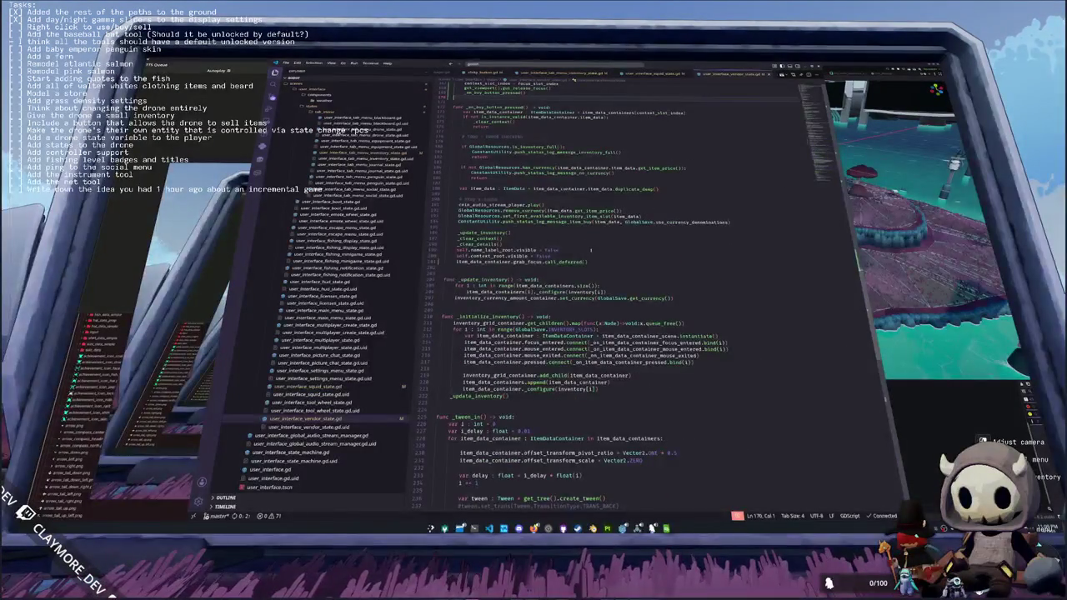
pyautogui.moveTo(591, 261); pyautogui.dragTo(544, 262)
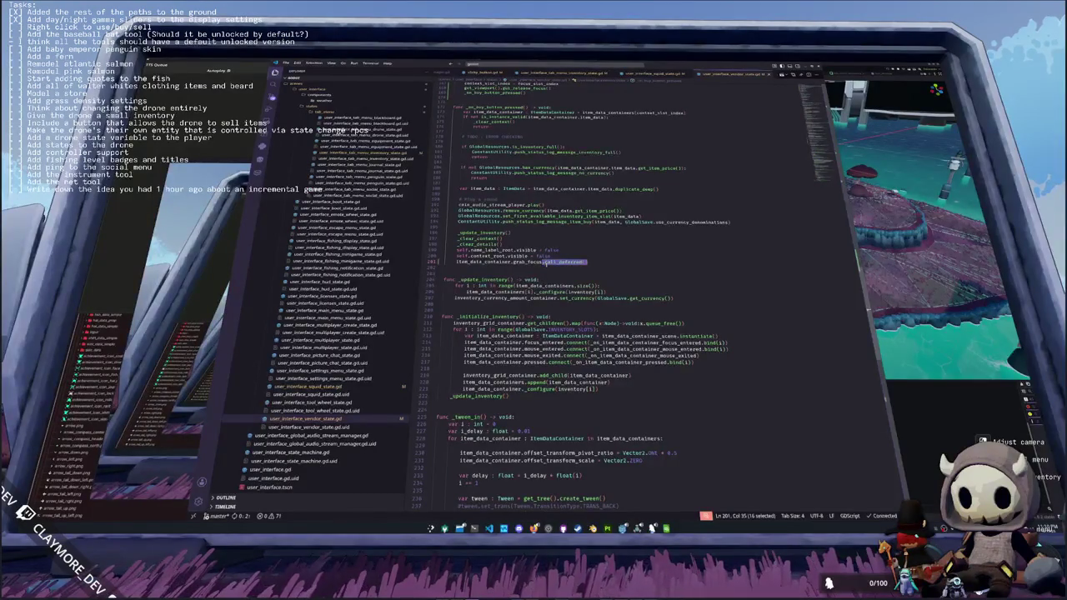
pyautogui.click(316, 387)
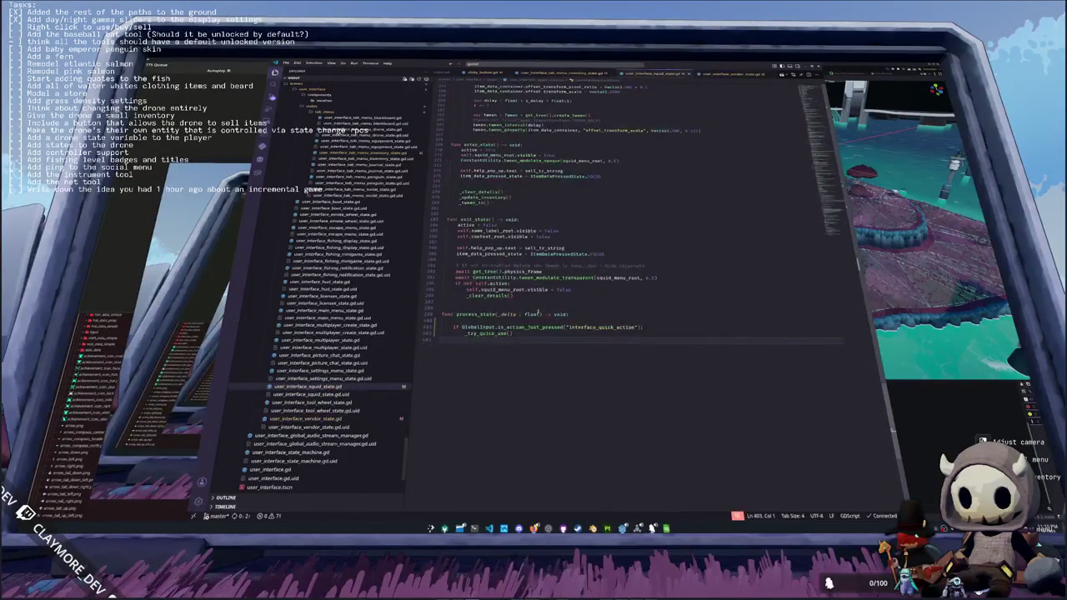
# - Change the squid script's line 258 to item_data_container.grab_focus.call_deferred()
pyautogui.scroll(10, 538, 291)
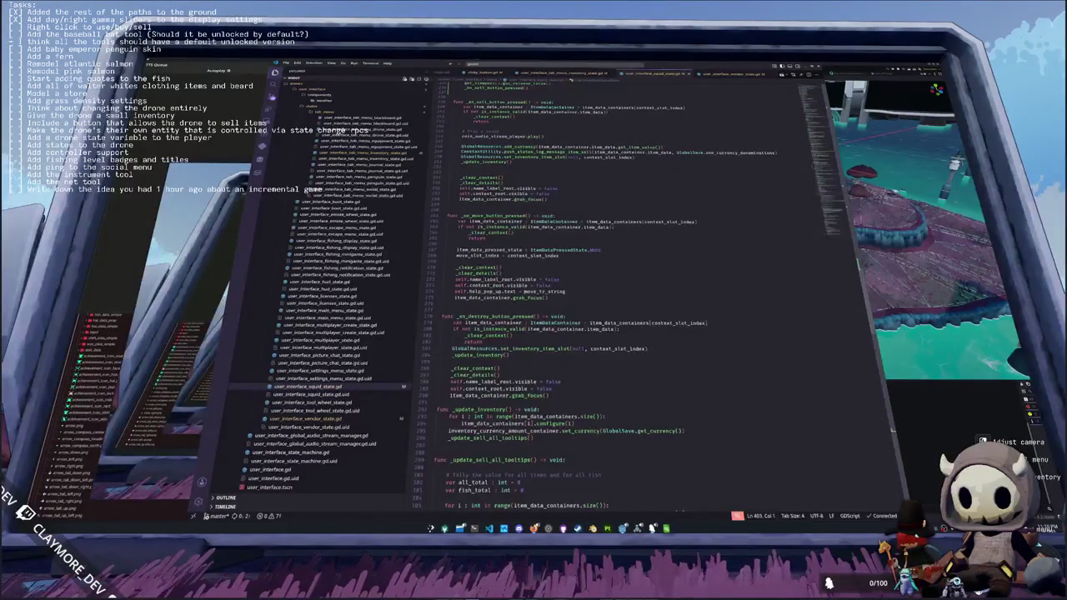
pyautogui.scroll(-2, 542, 308)
pyautogui.scroll(2, 553, 260)
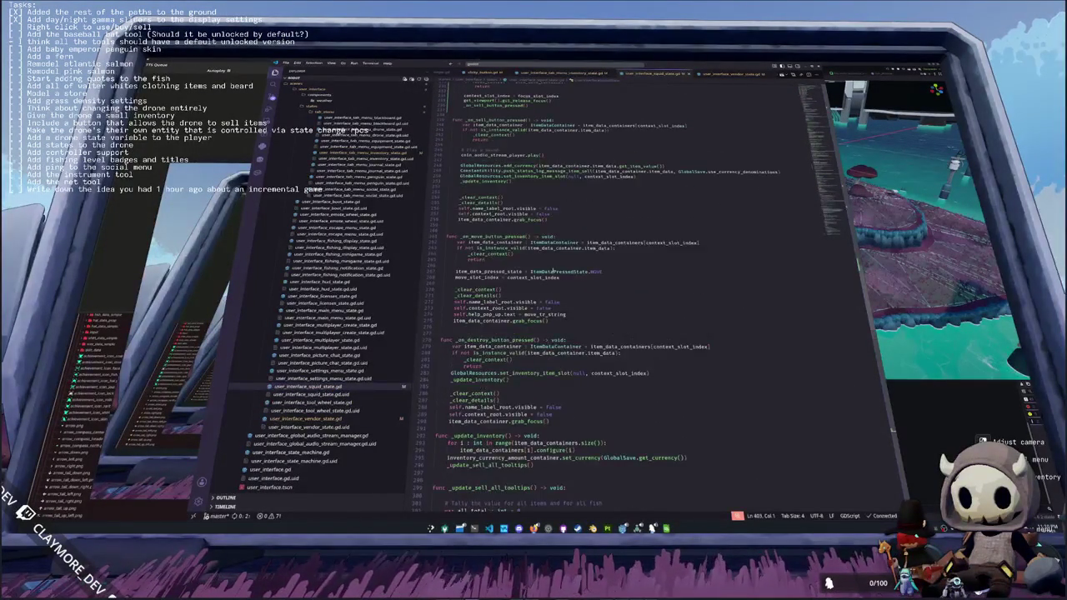
pyautogui.scroll(2, 553, 259)
pyautogui.click(551, 251)
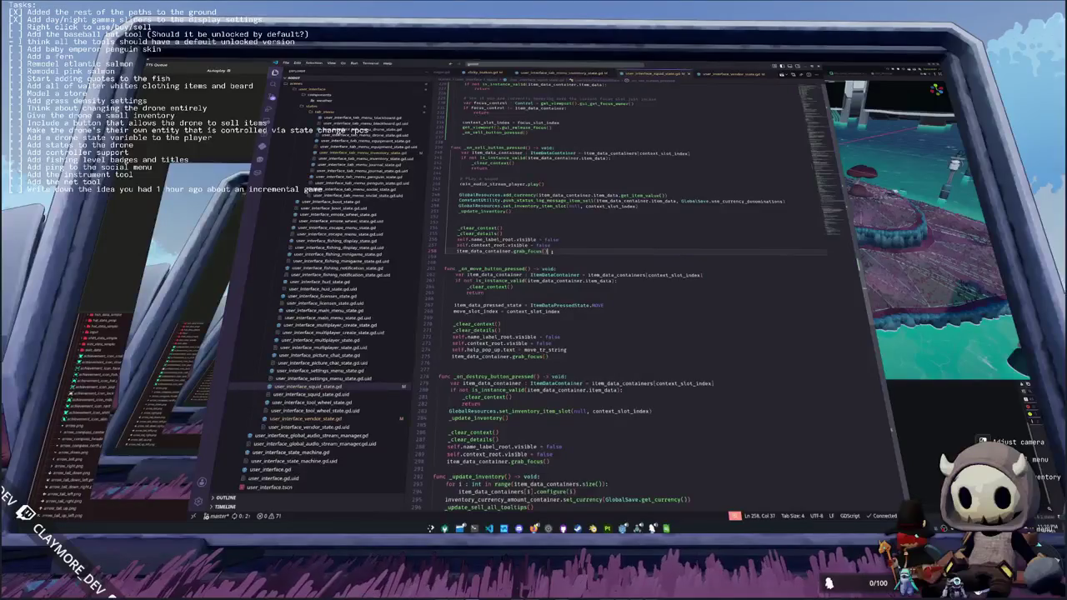
pyautogui.press('Left')
pyautogui.press('Left')
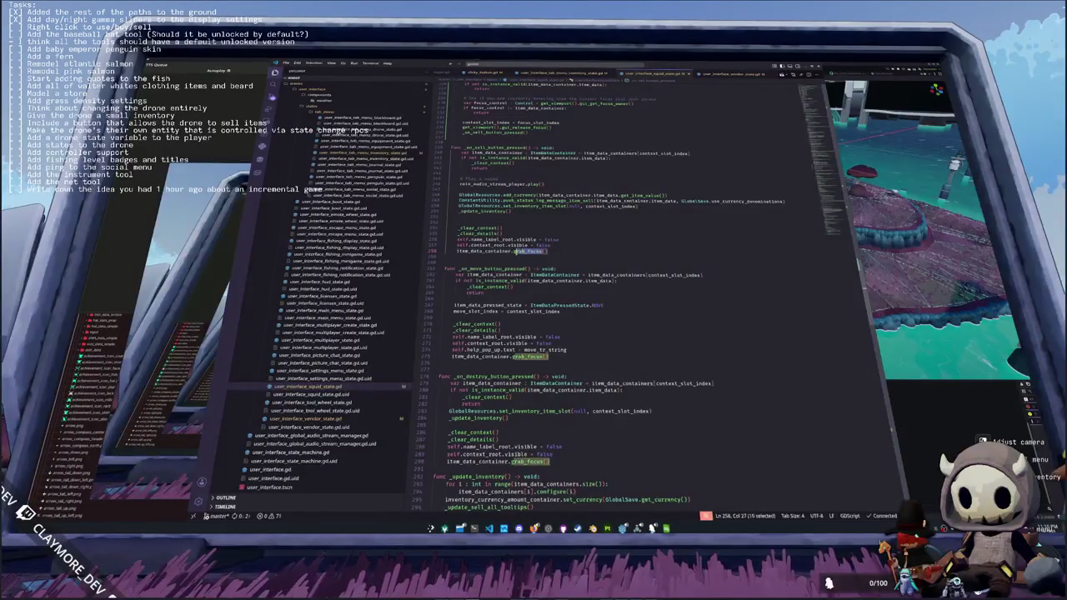
pyautogui.write('.call_deferred')
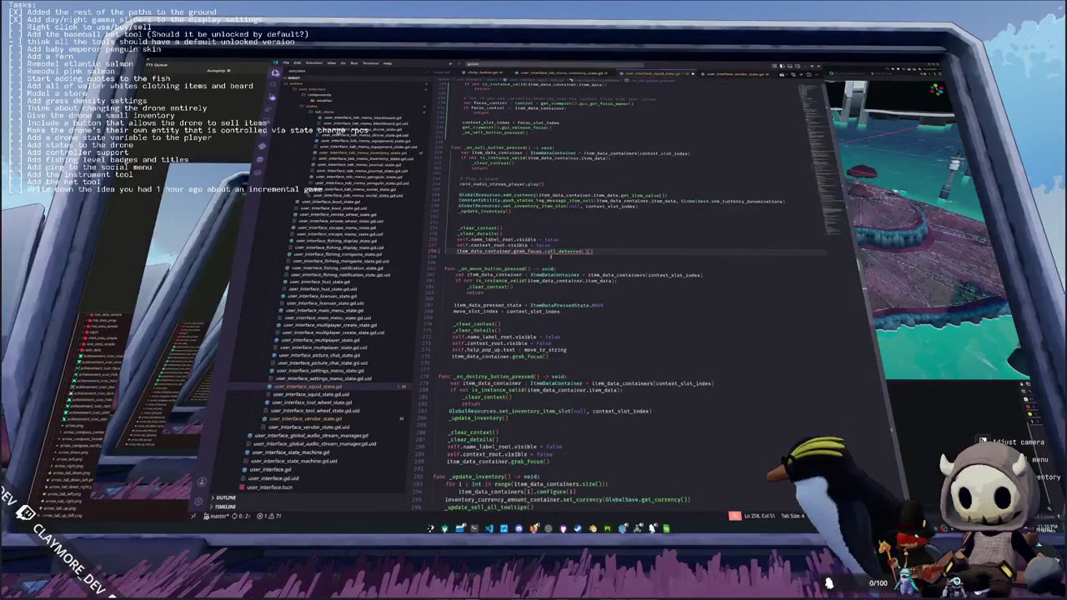
pyautogui.press('End')
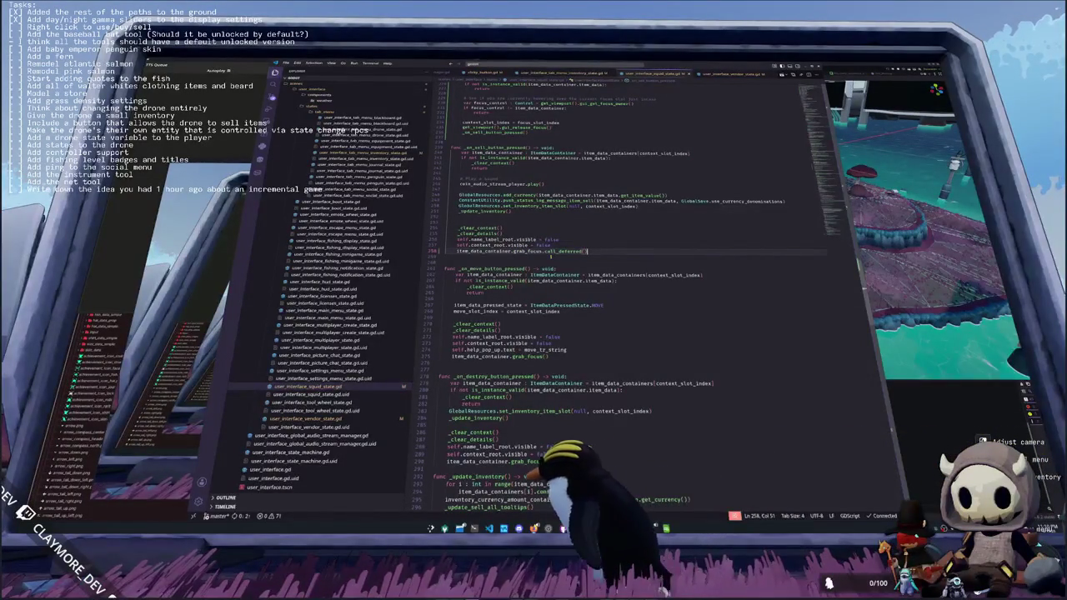
# - Scroll up through the squid script and bring the Godot editor to the front
pyautogui.scroll(1, 551, 256)
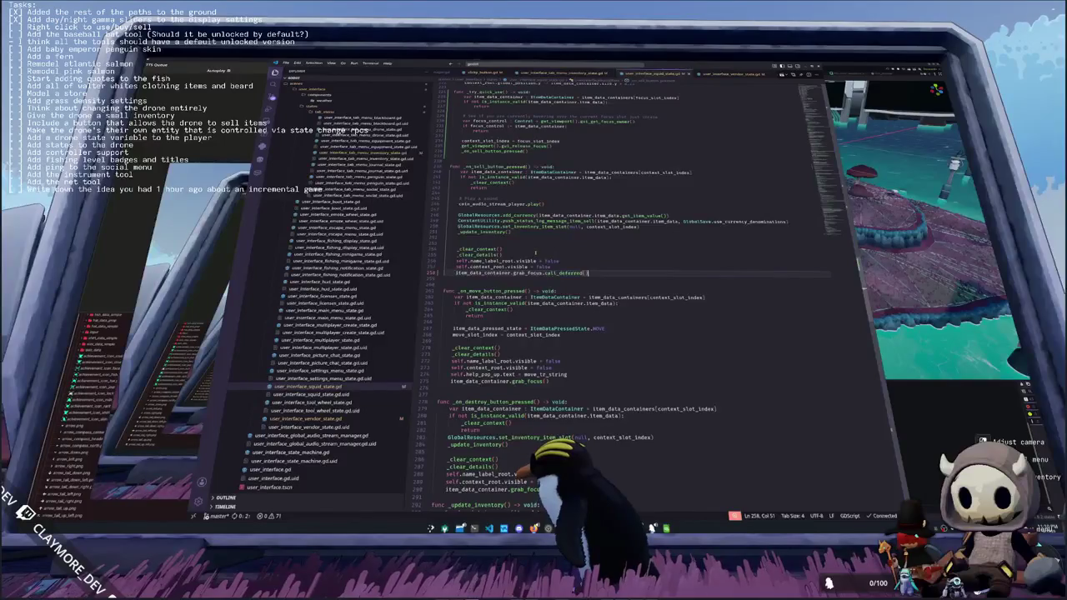
pyautogui.scroll(7, 593, 272)
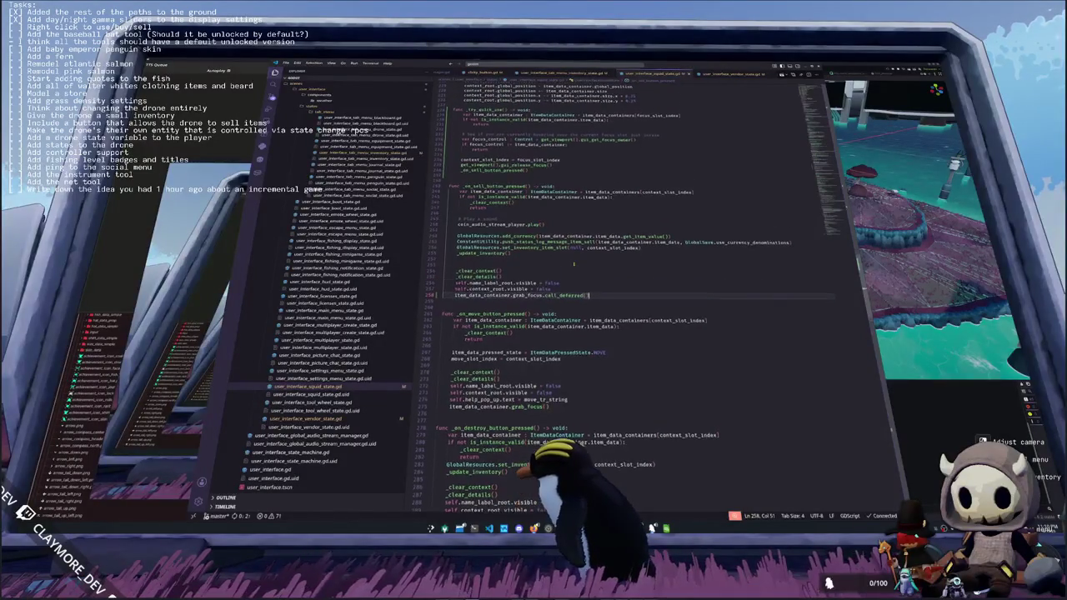
pyautogui.scroll(10, 574, 265)
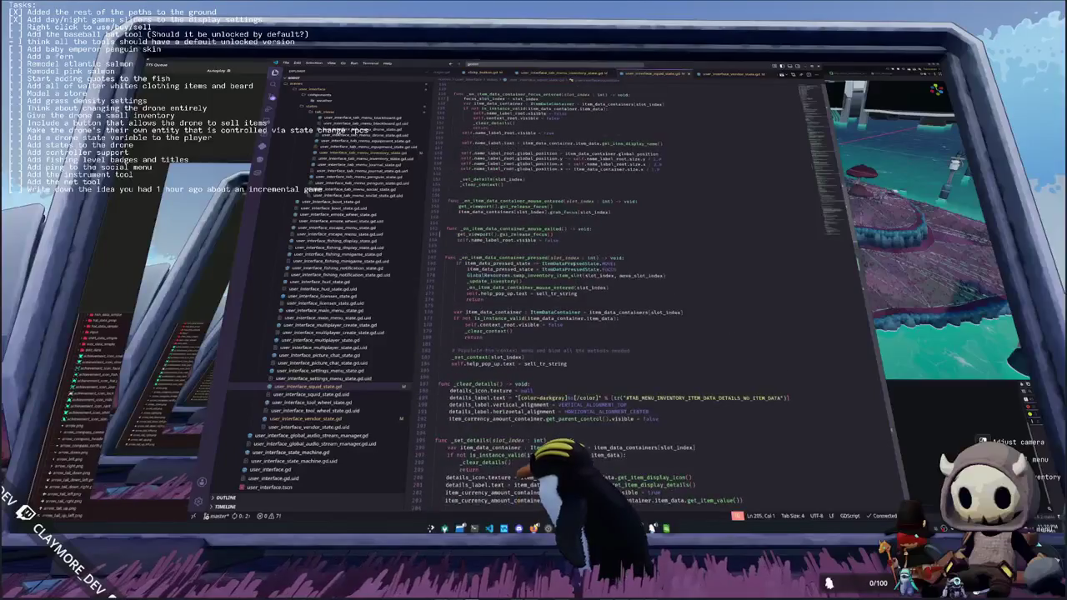
pyautogui.scroll(10, 574, 264)
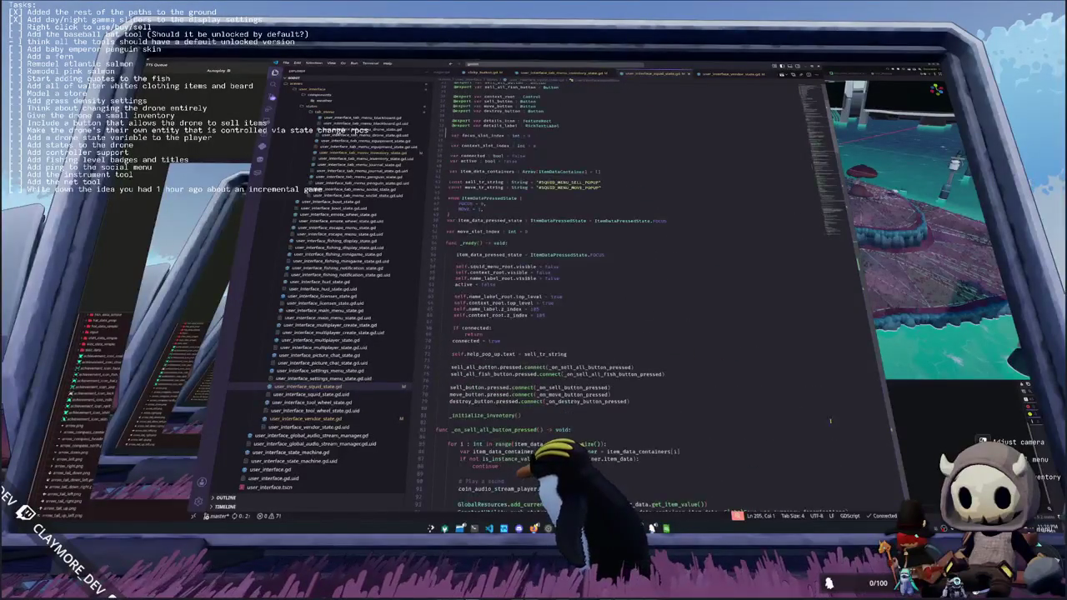
pyautogui.click(935, 444)
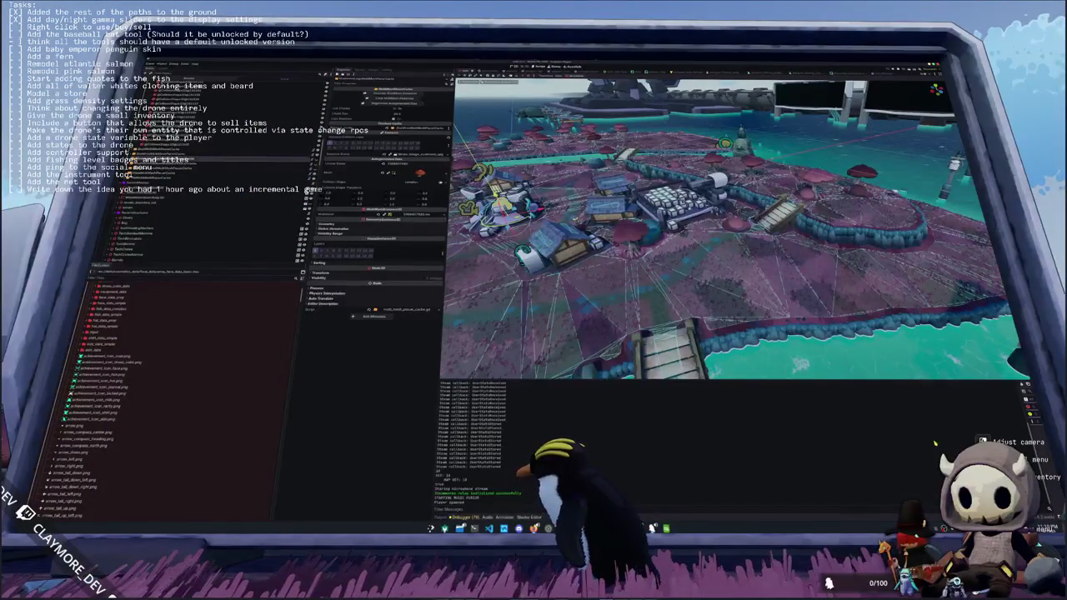
# - Run the project with F5 to launch the Hadalyth Zero title menu
pyautogui.press('F5')
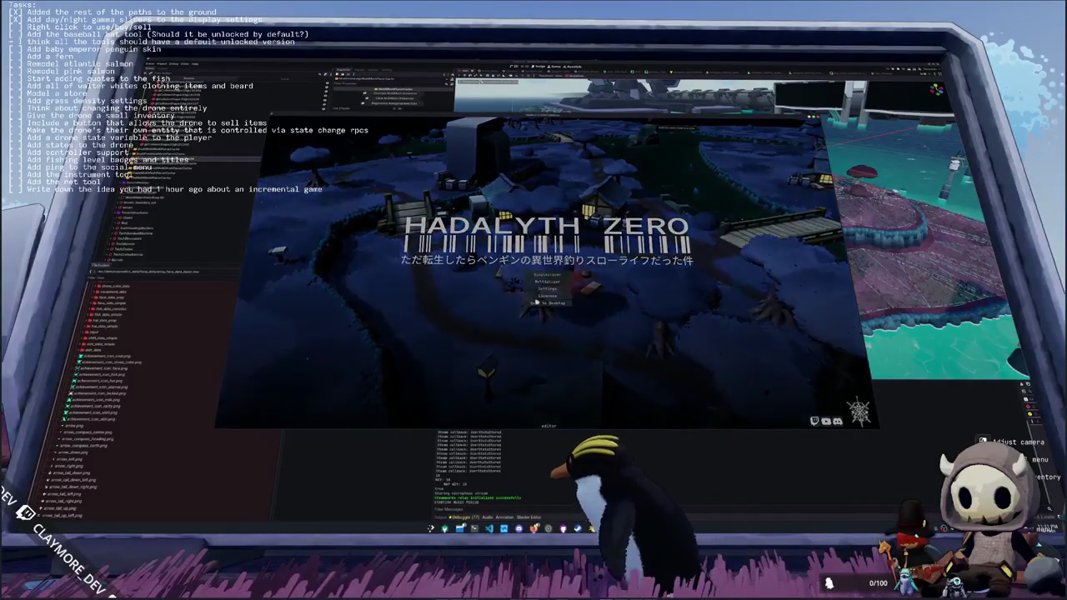
# - Start the game, walk to the vending machine and check its stock
pyautogui.click(548, 275)
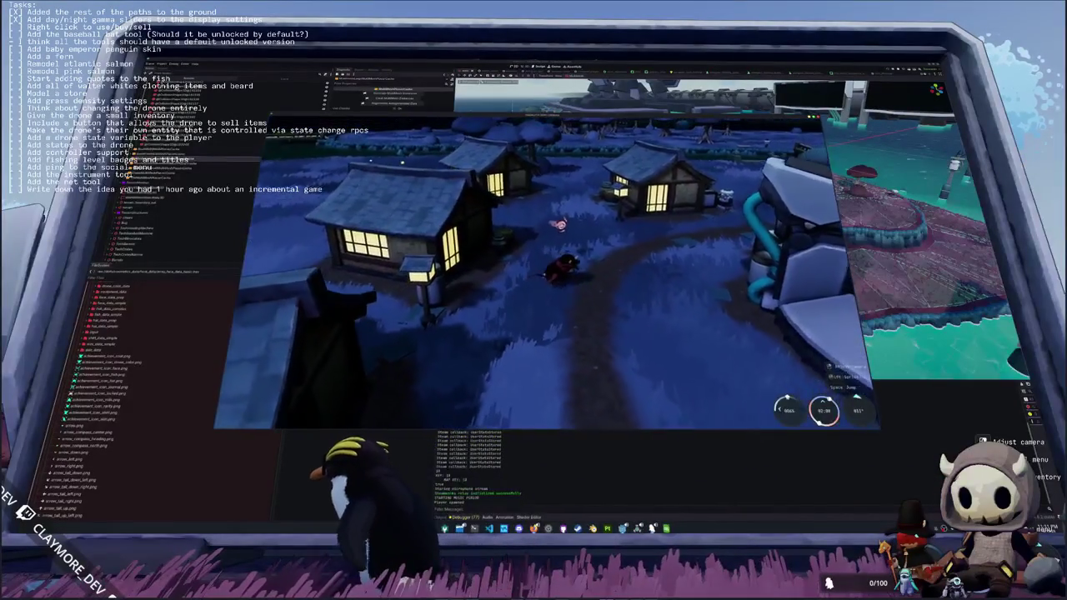
pyautogui.press('w')
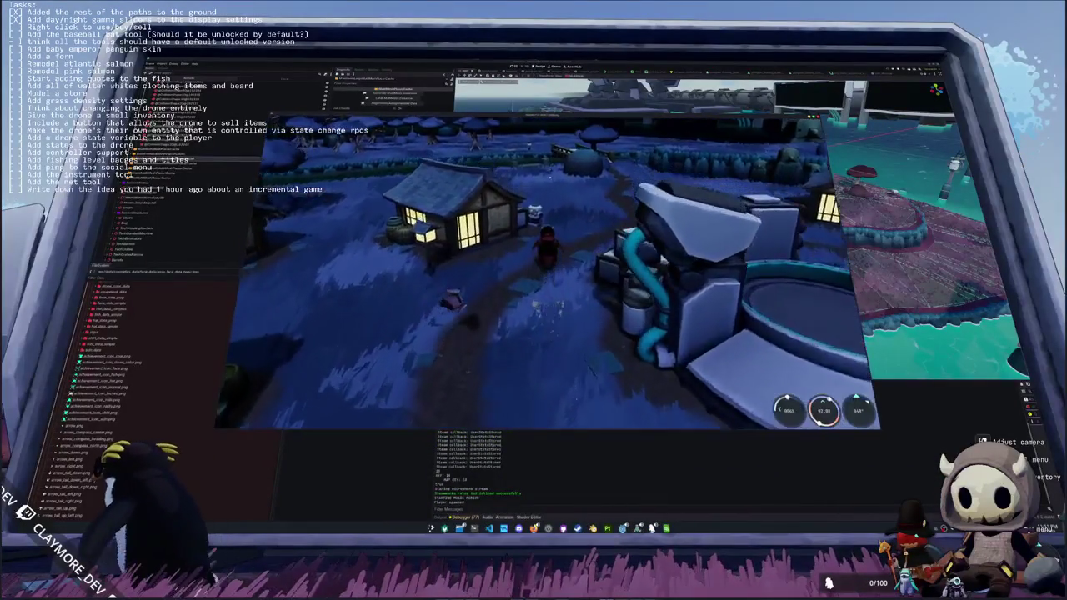
pyautogui.press('w')
pyautogui.press('e')
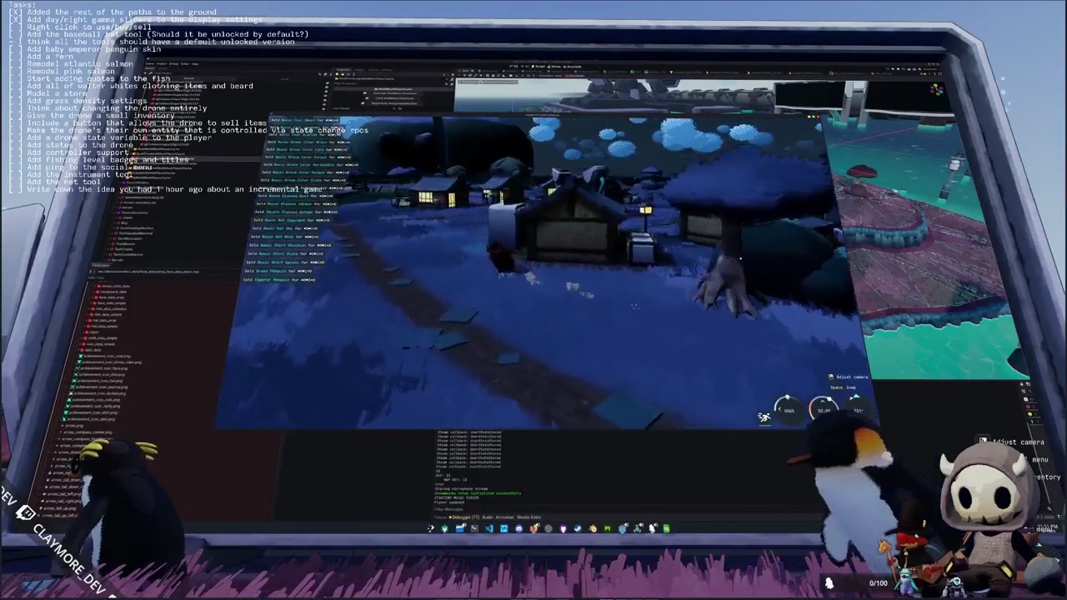
pyautogui.press('e')
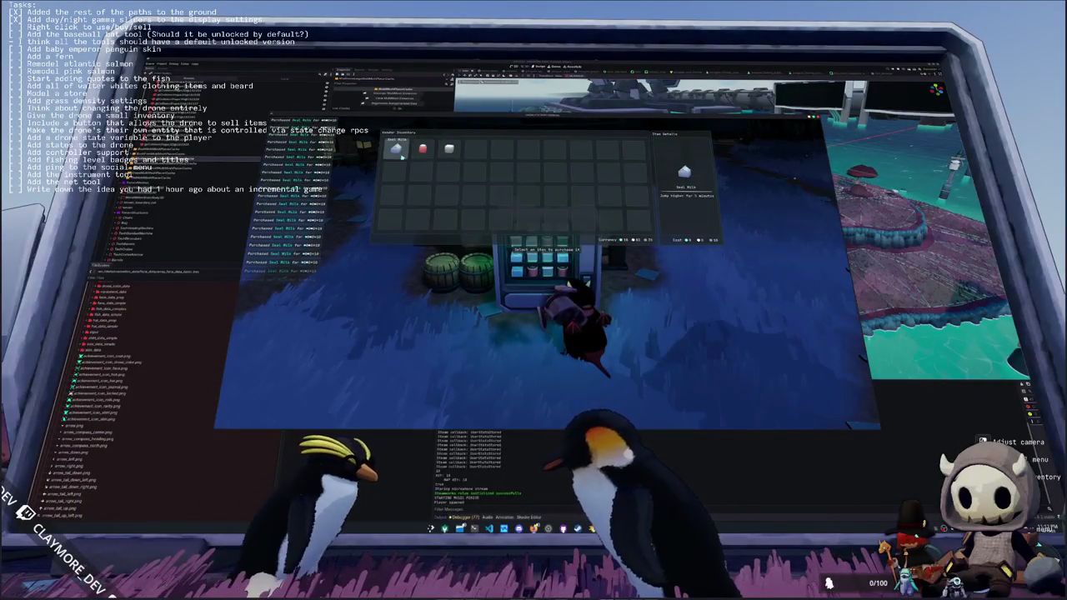
pyautogui.press('Escape')
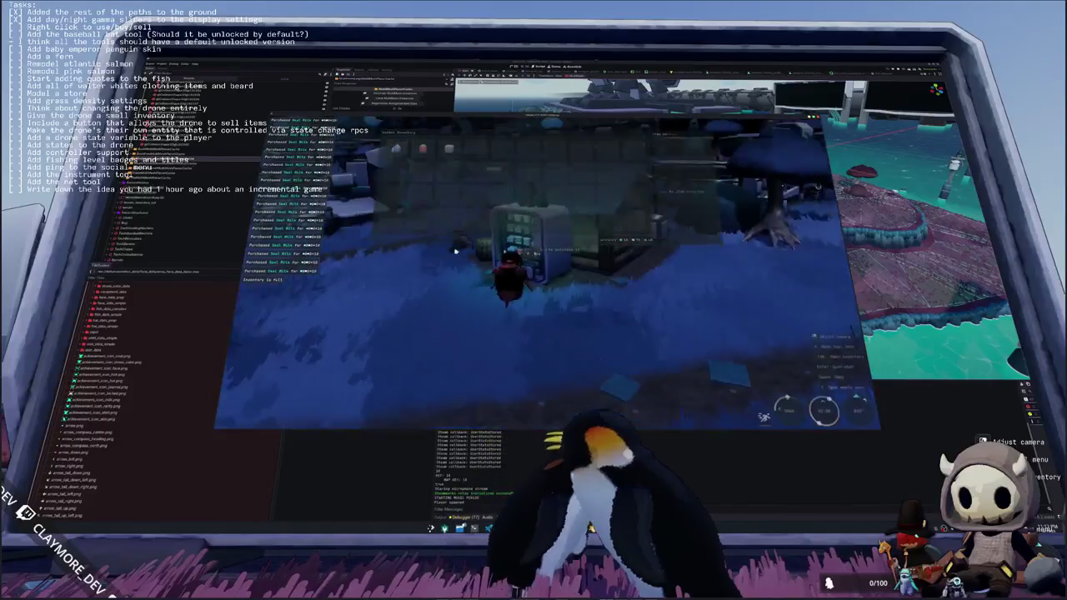
# - Drink every Seal Milk across all four inventory rows for Jump Boosts
pyautogui.press('Tab')
pyautogui.rightClick(505, 153)
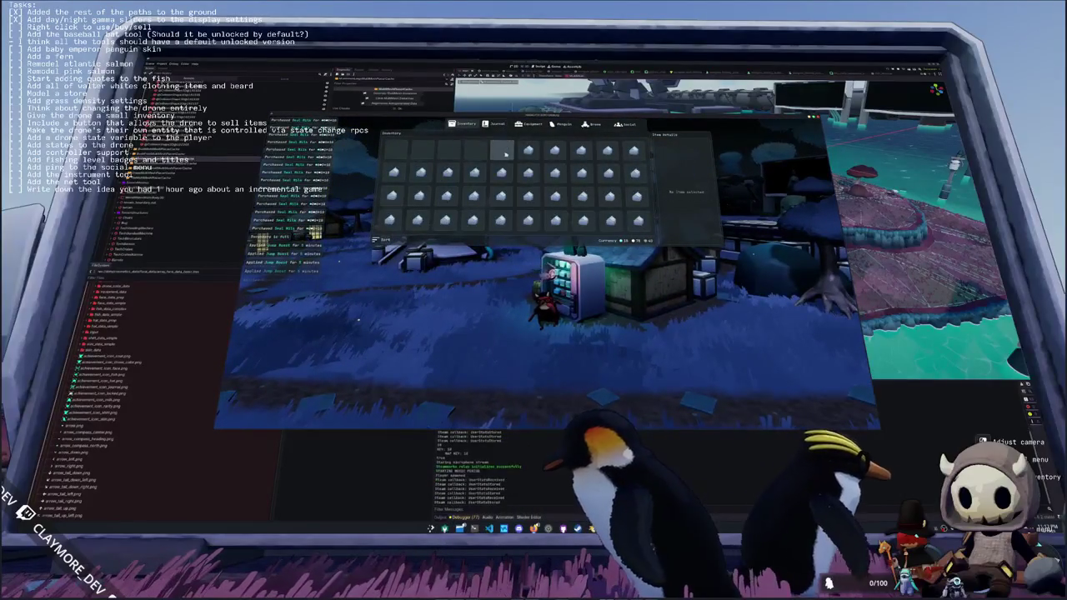
pyautogui.rightClick(503, 148)
pyautogui.rightClick(529, 148)
pyautogui.rightClick(555, 148)
pyautogui.rightClick(581, 148)
pyautogui.rightClick(608, 148)
pyautogui.rightClick(634, 148)
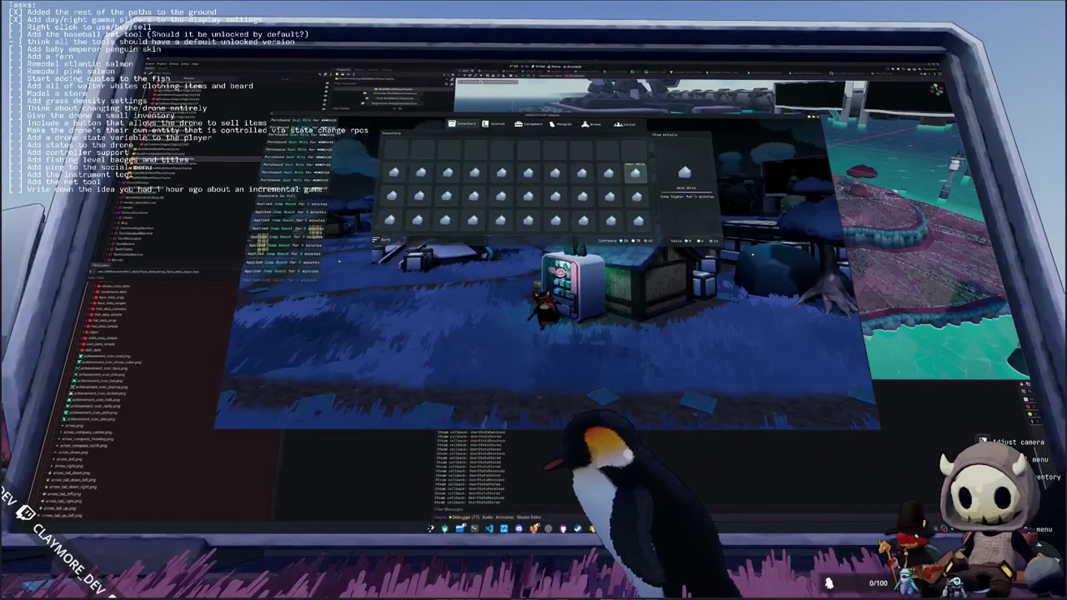
pyautogui.rightClick(635, 172)
pyautogui.rightClick(608, 172)
pyautogui.rightClick(582, 171)
pyautogui.rightClick(555, 171)
pyautogui.rightClick(528, 172)
pyautogui.rightClick(475, 172)
pyautogui.rightClick(447, 171)
pyautogui.rightClick(394, 172)
pyautogui.rightClick(420, 171)
pyautogui.rightClick(501, 172)
pyautogui.rightClick(420, 196)
pyautogui.rightClick(392, 195)
pyautogui.rightClick(446, 196)
pyautogui.rightClick(474, 196)
pyautogui.rightClick(502, 196)
pyautogui.rightClick(528, 196)
pyautogui.rightClick(555, 196)
pyautogui.rightClick(582, 196)
pyautogui.rightClick(610, 196)
pyautogui.rightClick(636, 196)
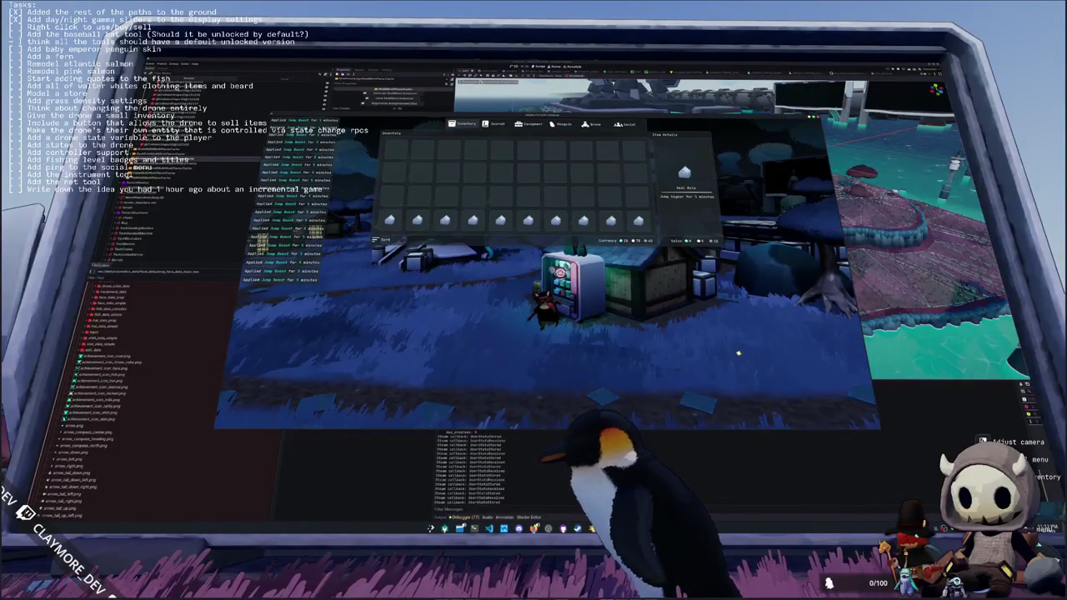
pyautogui.rightClick(639, 220)
pyautogui.rightClick(611, 220)
pyautogui.rightClick(583, 220)
pyautogui.rightClick(556, 221)
pyautogui.rightClick(528, 220)
pyautogui.rightClick(500, 220)
pyautogui.rightClick(472, 221)
pyautogui.rightClick(445, 221)
pyautogui.rightClick(417, 220)
pyautogui.rightClick(389, 220)
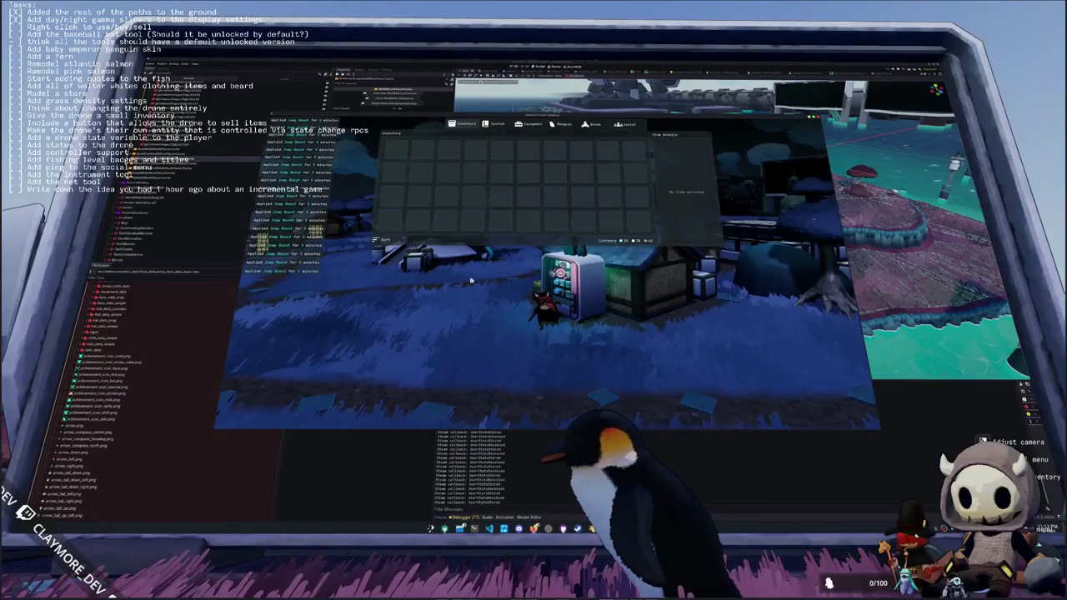
pyautogui.press('Escape')
# - Buy five Seal Milks from the vending machine
pyautogui.press('e')
pyautogui.rightClick(396, 150)
pyautogui.rightClick(396, 150)
pyautogui.rightClick(396, 150)
pyautogui.rightClick(396, 150)
pyautogui.rightClick(396, 150)
pyautogui.rightClick(396, 150)
pyautogui.rightClick(396, 150)
pyautogui.rightClick(396, 150)
pyautogui.rightClick(396, 150)
pyautogui.rightClick(396, 150)
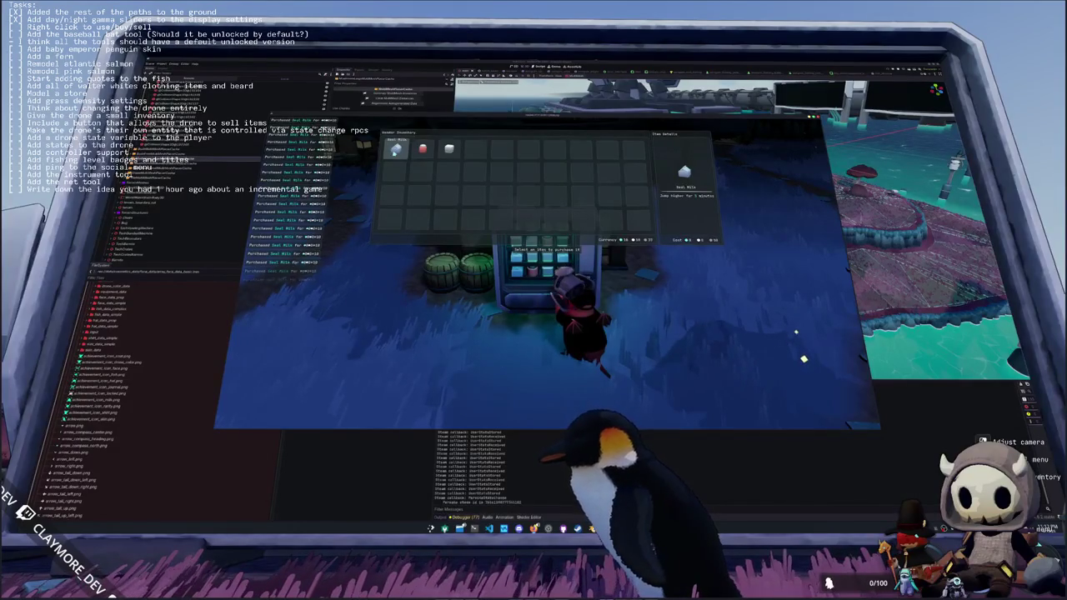
pyautogui.press('Escape')
# - Right-click to drink the Seal Milks column by column through the seventh column
pyautogui.press('Tab')
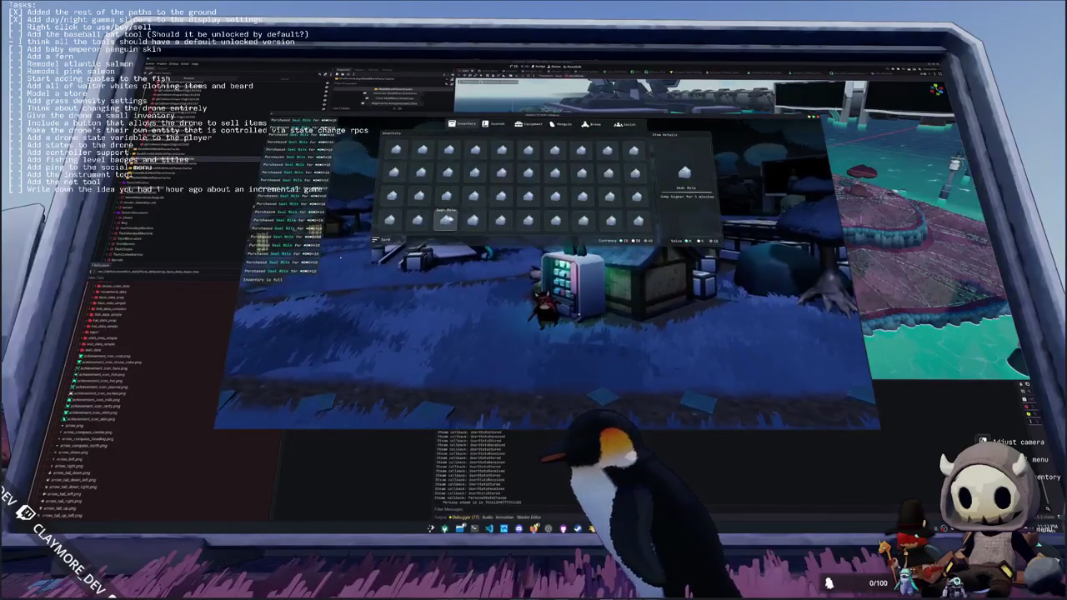
pyautogui.rightClick(396, 150)
pyautogui.rightClick(396, 172)
pyautogui.rightClick(396, 196)
pyautogui.rightClick(390, 220)
pyautogui.rightClick(420, 219)
pyautogui.rightClick(419, 196)
pyautogui.rightClick(419, 172)
pyautogui.rightClick(421, 149)
pyautogui.rightClick(448, 149)
pyautogui.rightClick(448, 173)
pyautogui.rightClick(447, 196)
pyautogui.rightClick(447, 220)
pyautogui.rightClick(474, 219)
pyautogui.rightClick(475, 195)
pyautogui.rightClick(474, 173)
pyautogui.rightClick(474, 150)
pyautogui.rightClick(501, 150)
pyautogui.rightClick(501, 172)
pyautogui.rightClick(501, 196)
pyautogui.rightClick(501, 219)
pyautogui.rightClick(527, 220)
pyautogui.rightClick(528, 196)
pyautogui.rightClick(528, 173)
pyautogui.rightClick(528, 150)
pyautogui.rightClick(555, 151)
pyautogui.rightClick(555, 173)
# - Quick-use the remaining Seal Milks with left clicks until the inventory is empty
pyautogui.click(555, 220)
pyautogui.click(582, 219)
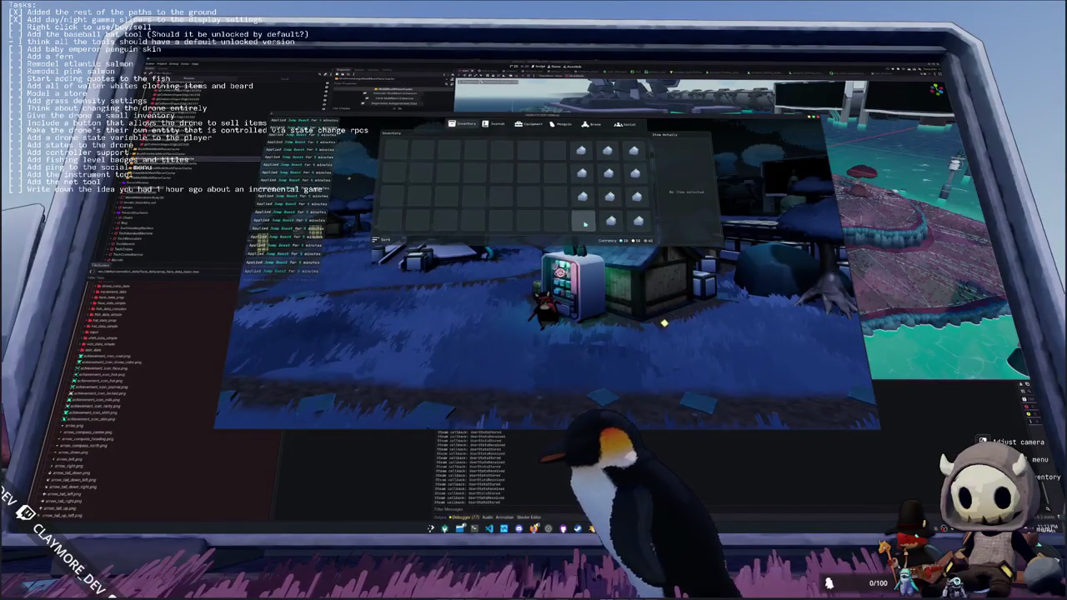
pyautogui.click(582, 196)
pyautogui.click(581, 172)
pyautogui.click(581, 150)
pyautogui.click(607, 150)
pyautogui.click(607, 173)
pyautogui.click(609, 196)
pyautogui.click(611, 219)
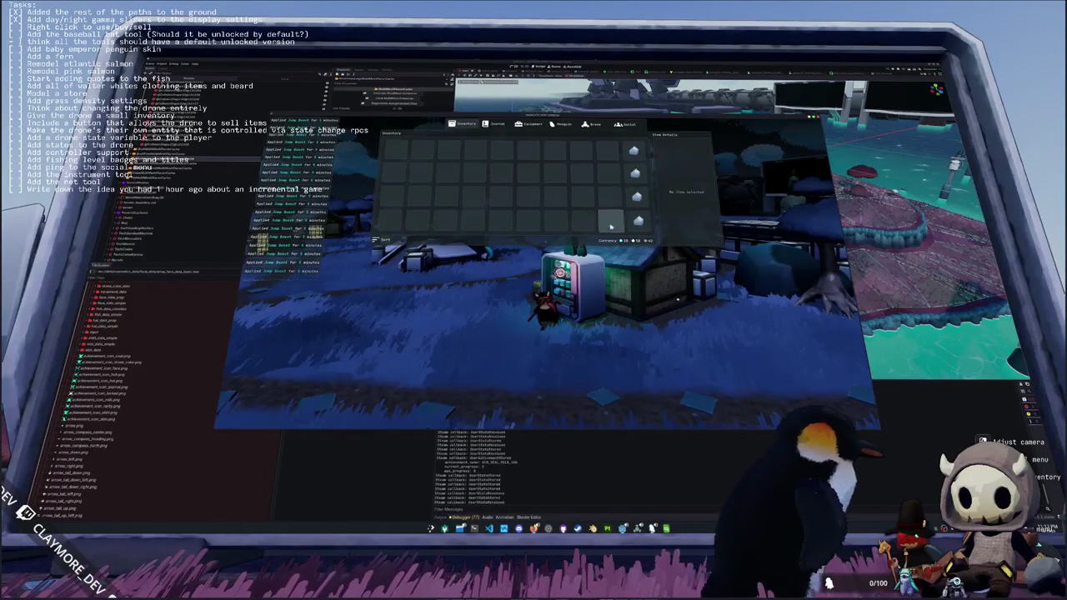
pyautogui.click(638, 220)
pyautogui.click(636, 196)
pyautogui.click(634, 151)
pyautogui.click(635, 172)
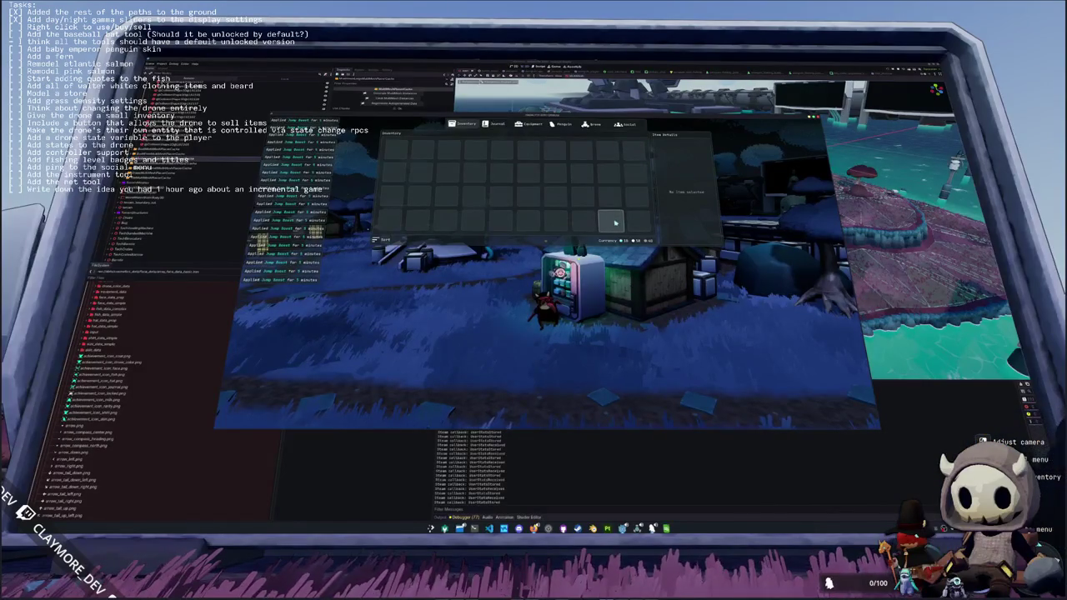
pyautogui.press('Tab')
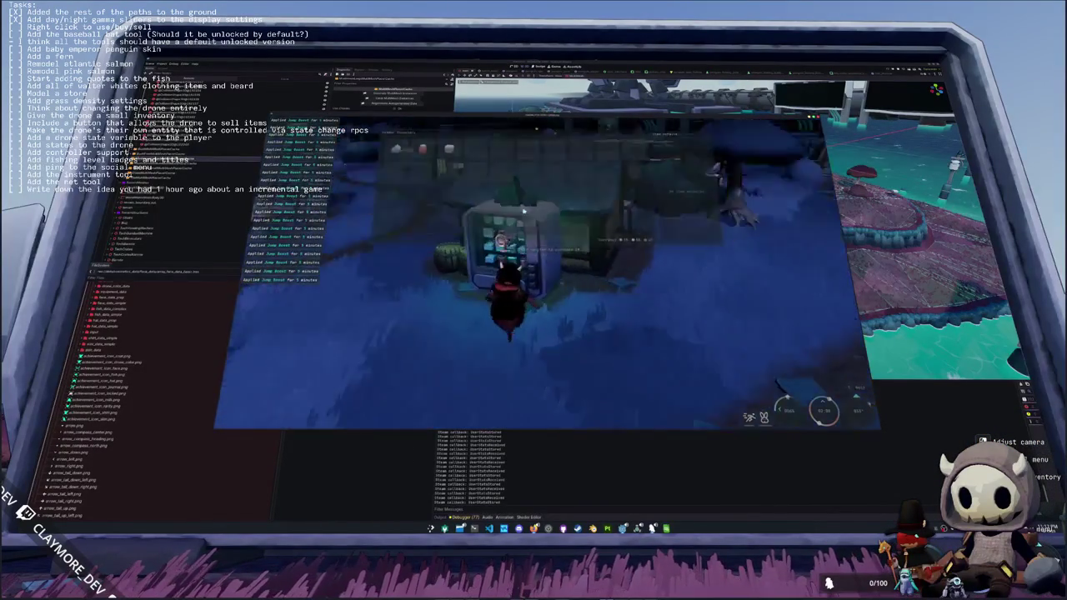
# - Buy three more Seal Milks from the vending machine
pyautogui.press('e')
pyautogui.click(397, 150)
pyautogui.click(397, 150)
pyautogui.click(397, 151)
pyautogui.press('Escape')
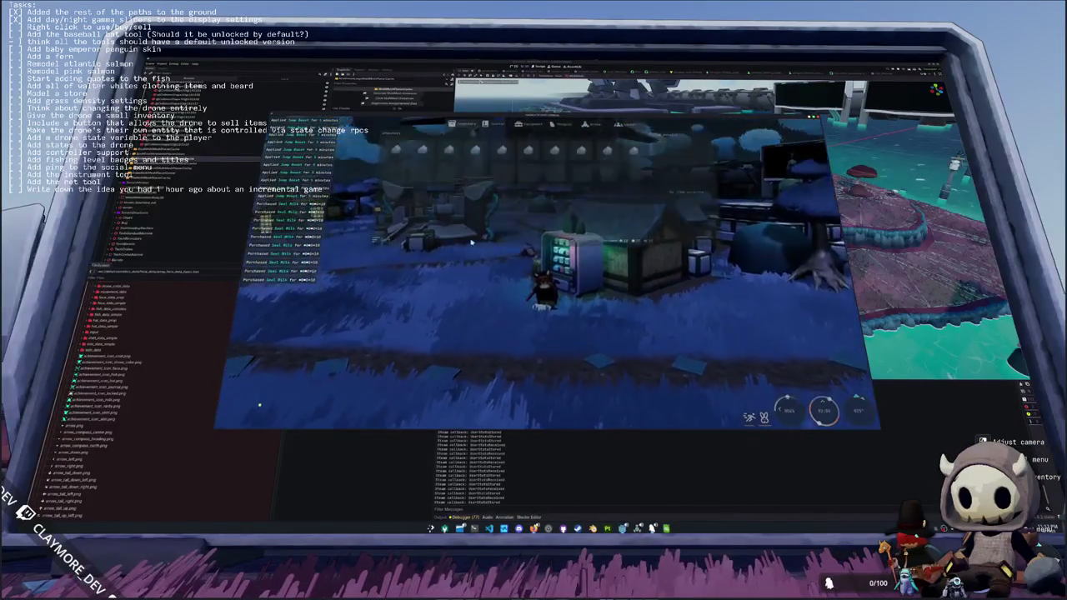
# - Drink the remaining Seal Milks right to left, then close the inventory and switch to Steam
pyautogui.press('Tab')
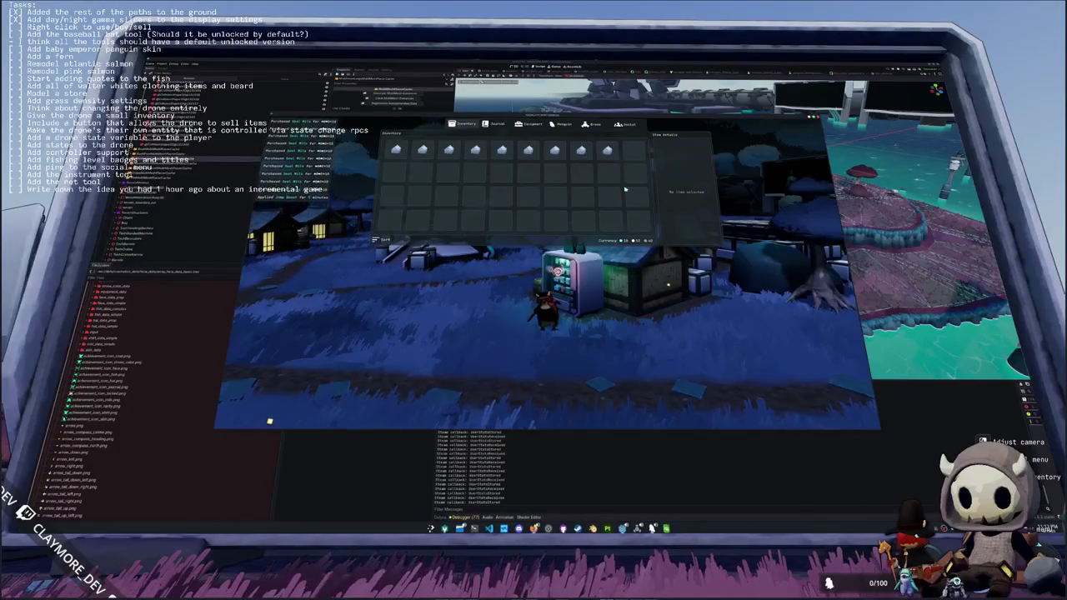
pyautogui.click(608, 150)
pyautogui.rightClick(608, 154)
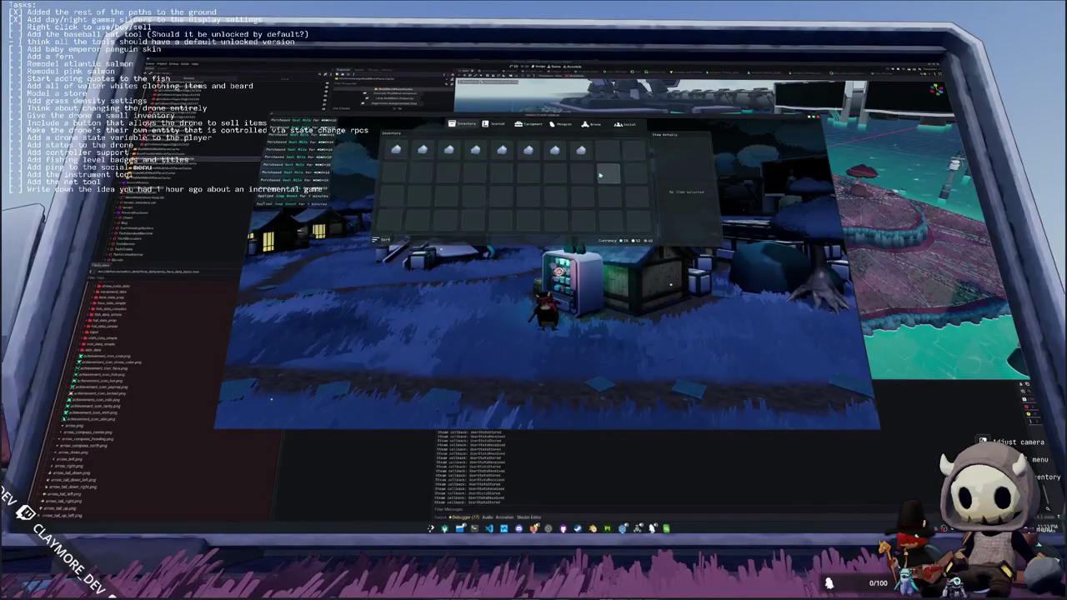
pyautogui.rightClick(581, 157)
pyautogui.rightClick(554, 159)
pyautogui.rightClick(529, 155)
pyautogui.rightClick(502, 154)
pyautogui.rightClick(475, 154)
pyautogui.rightClick(448, 155)
pyautogui.rightClick(423, 155)
pyautogui.rightClick(397, 156)
pyautogui.press('Tab')
pyautogui.press('Tab')
pyautogui.press('Tab')
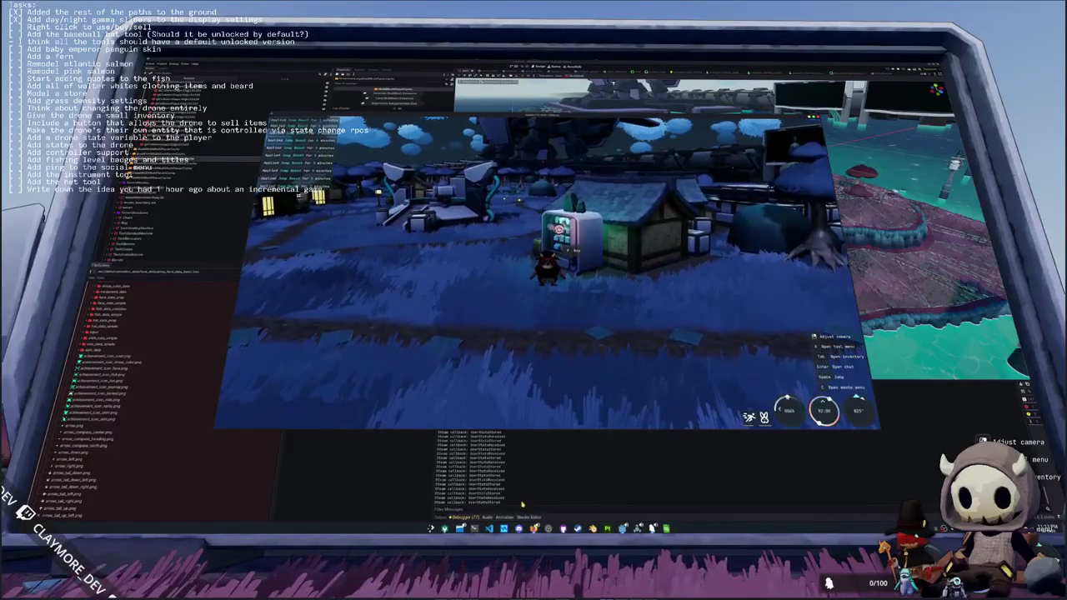
pyautogui.hotkey('alt', 'Tab')
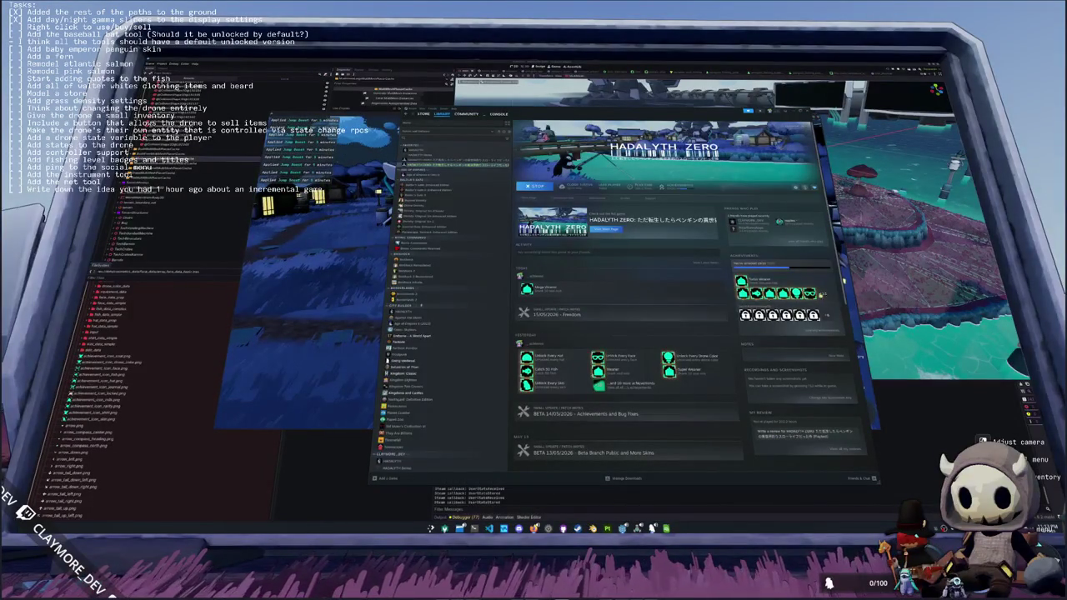
pyautogui.click(824, 319)
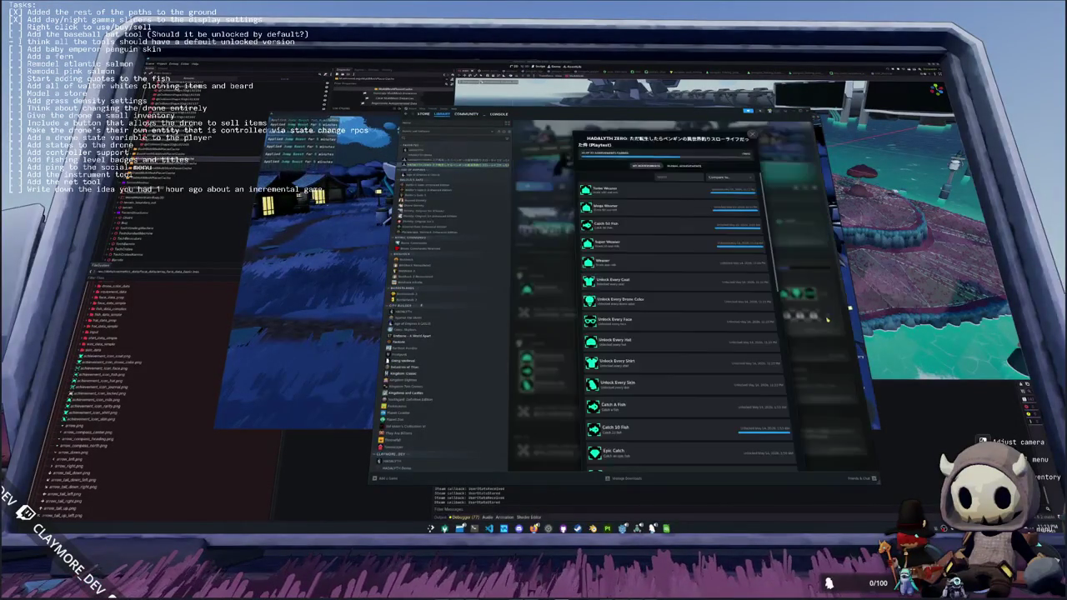
pyautogui.scroll(-3, 685, 389)
pyautogui.scroll(-5, 685, 389)
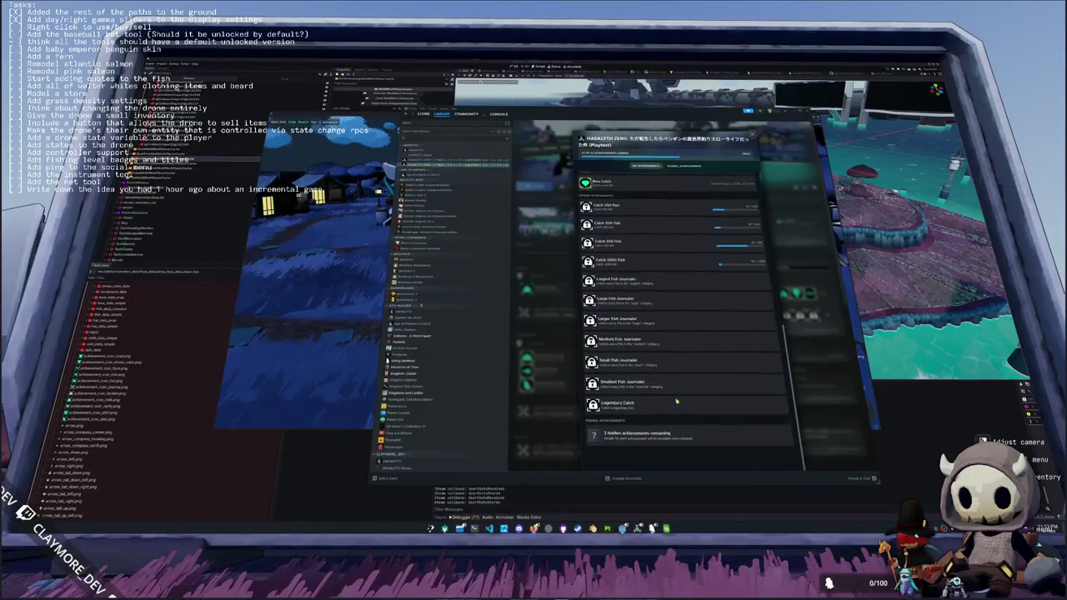
pyautogui.scroll(-2, 657, 417)
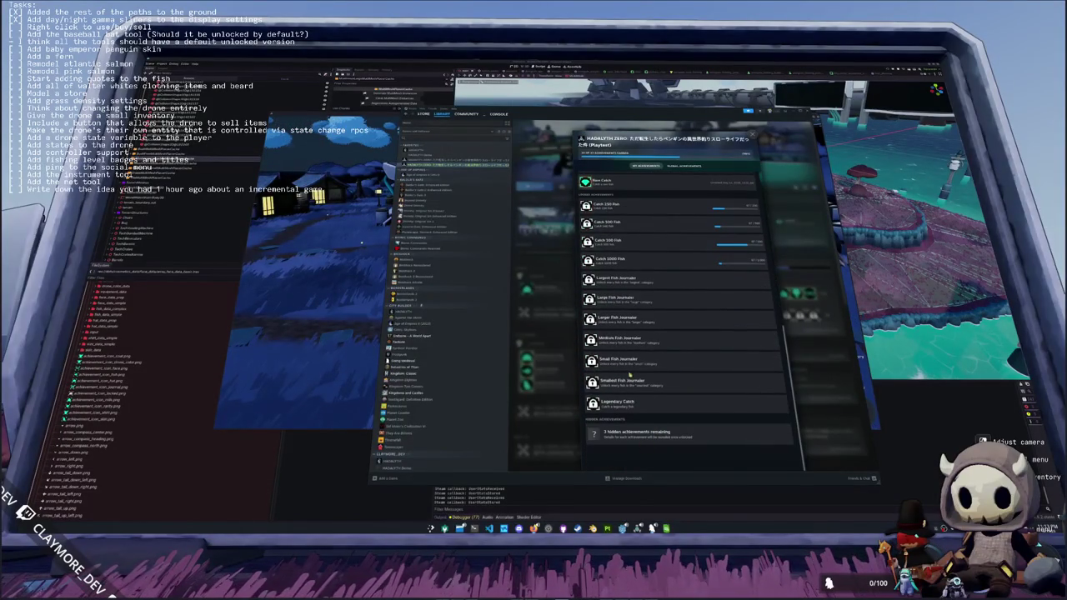
pyautogui.click(684, 167)
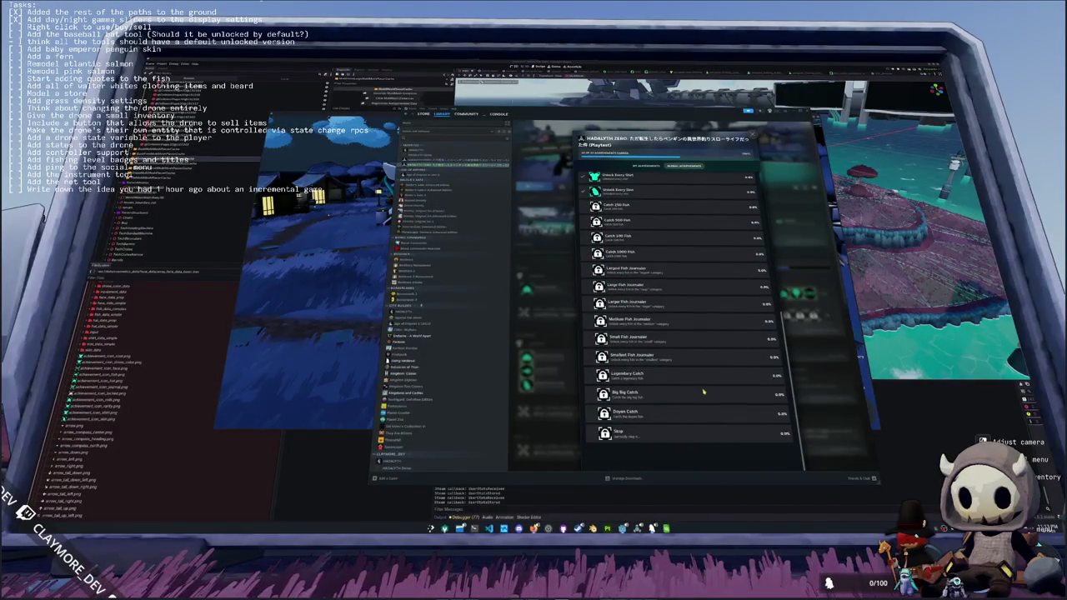
pyautogui.scroll(8, 703, 392)
pyautogui.press('Escape')
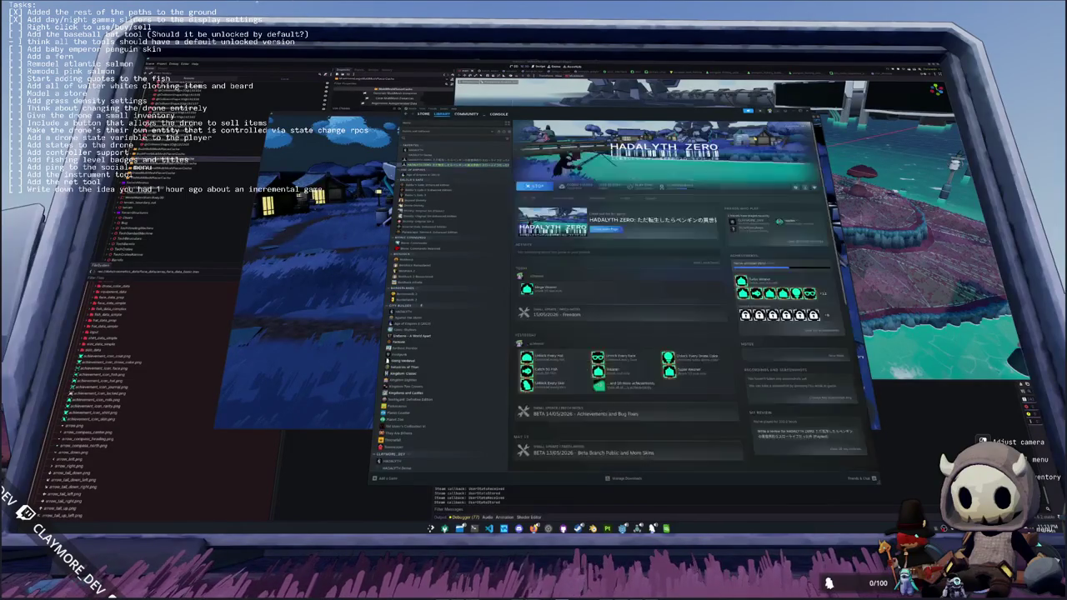
pyautogui.hotkey('alt', 'Tab')
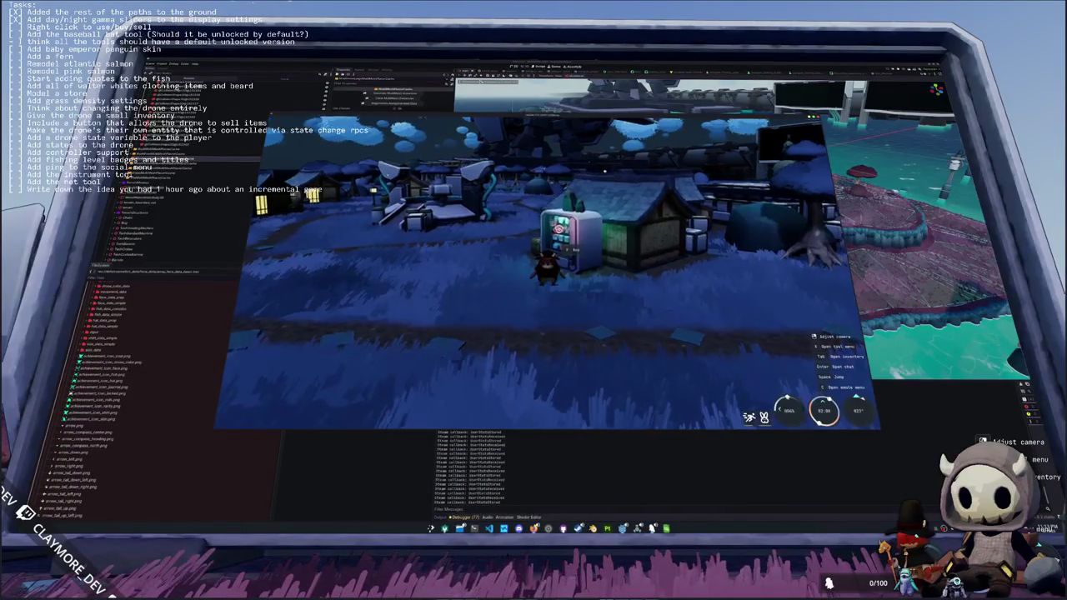
# - Walk to the vending machine, toggle the shop and inventory, then reveal the full control hints
pyautogui.press('w')
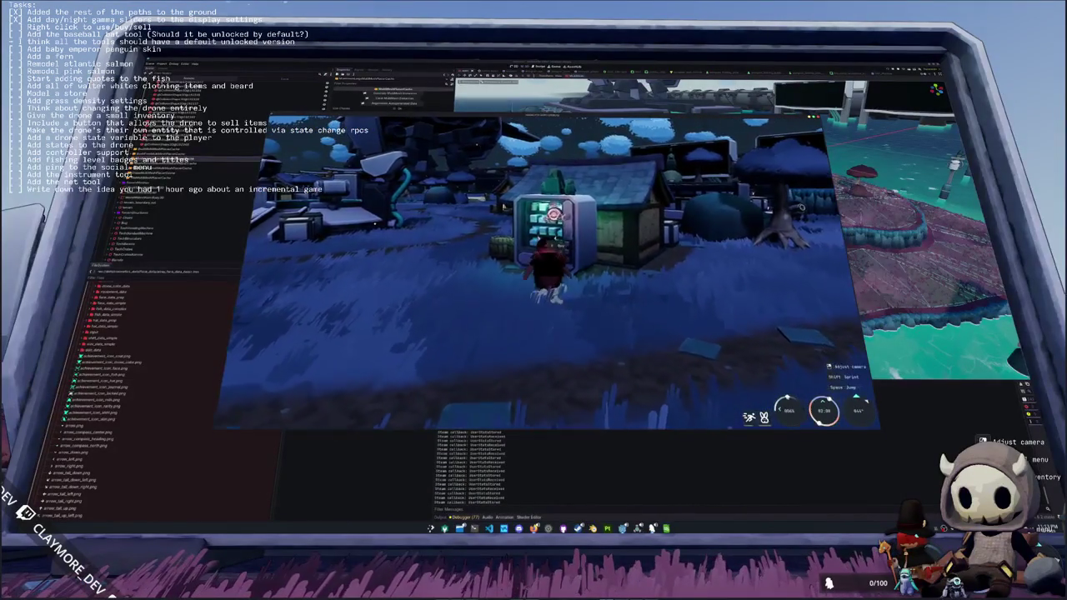
pyautogui.press('e')
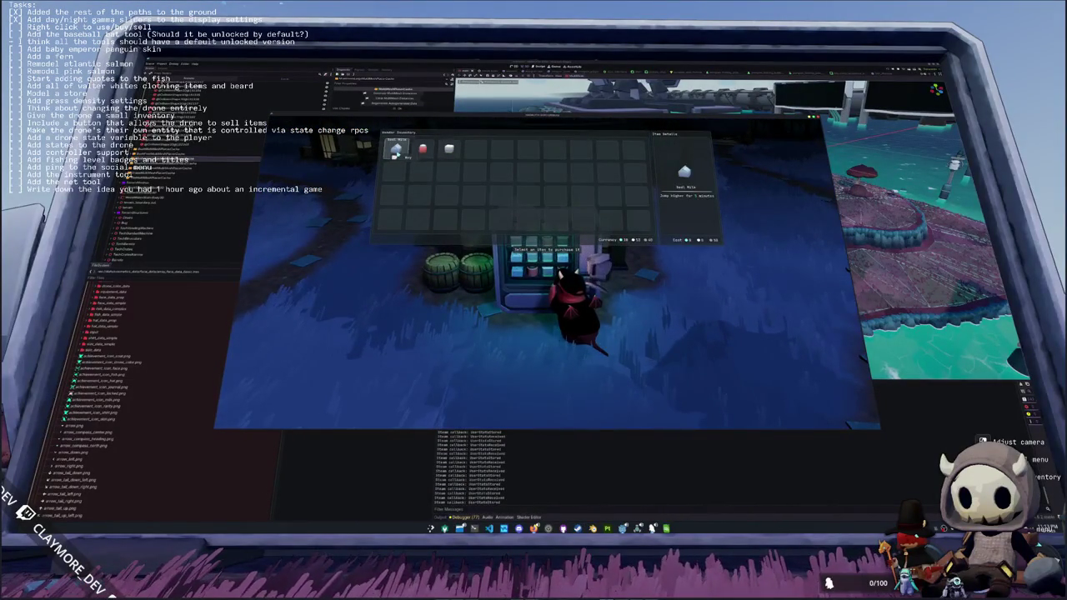
pyautogui.press('Tab')
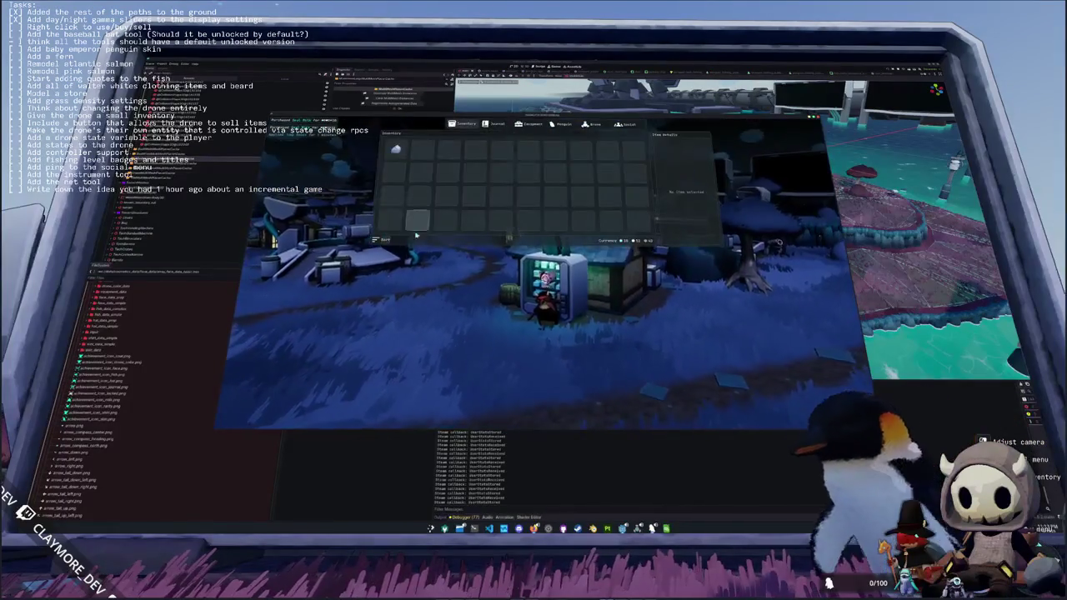
pyautogui.press('Tab')
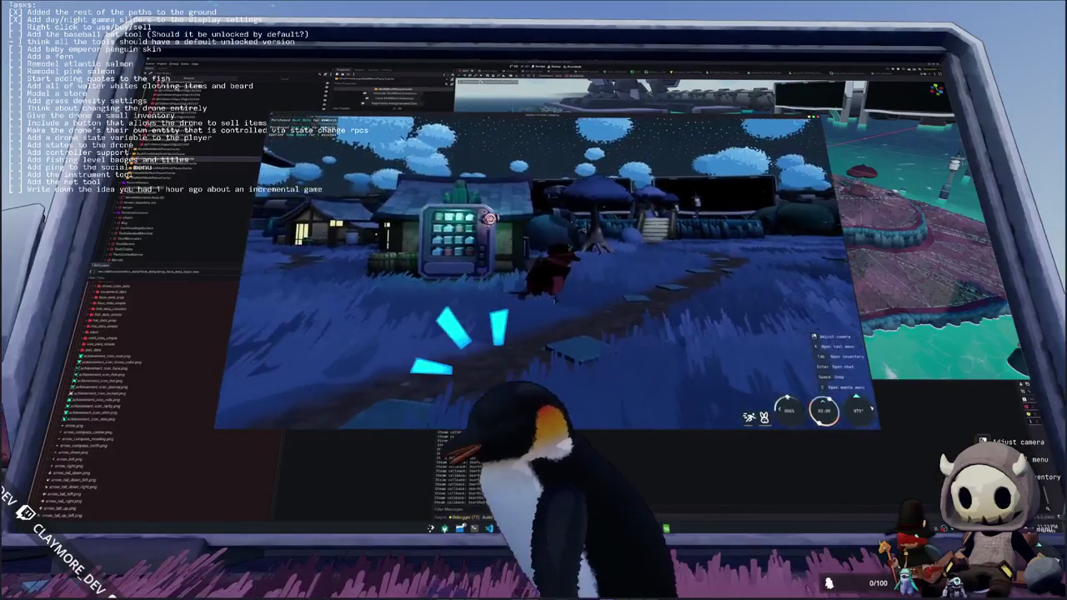
pyautogui.press('Tab')
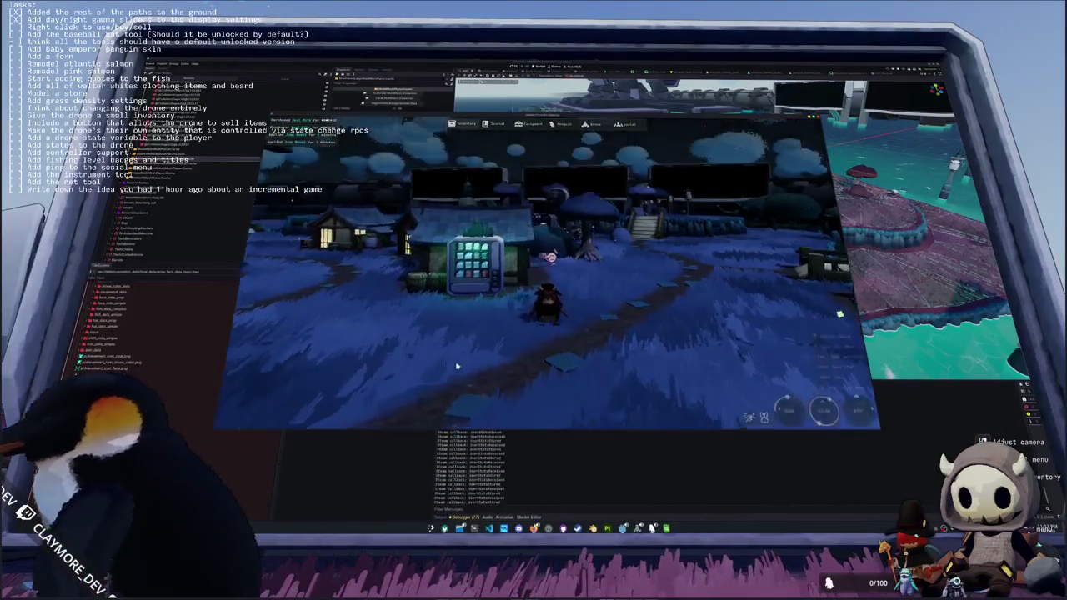
pyautogui.press('Tab')
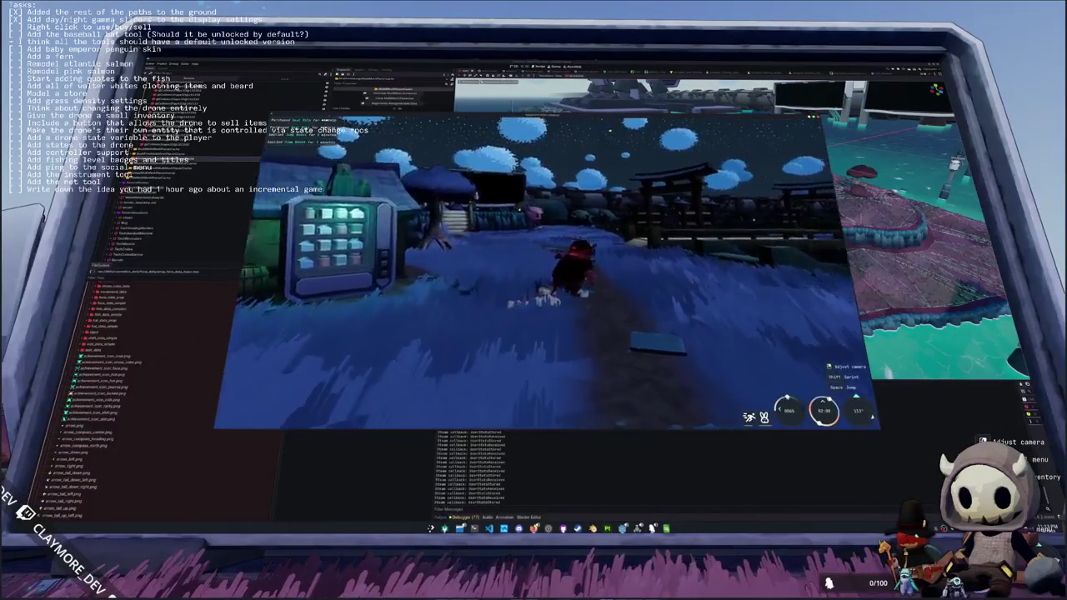
pyautogui.press('s')
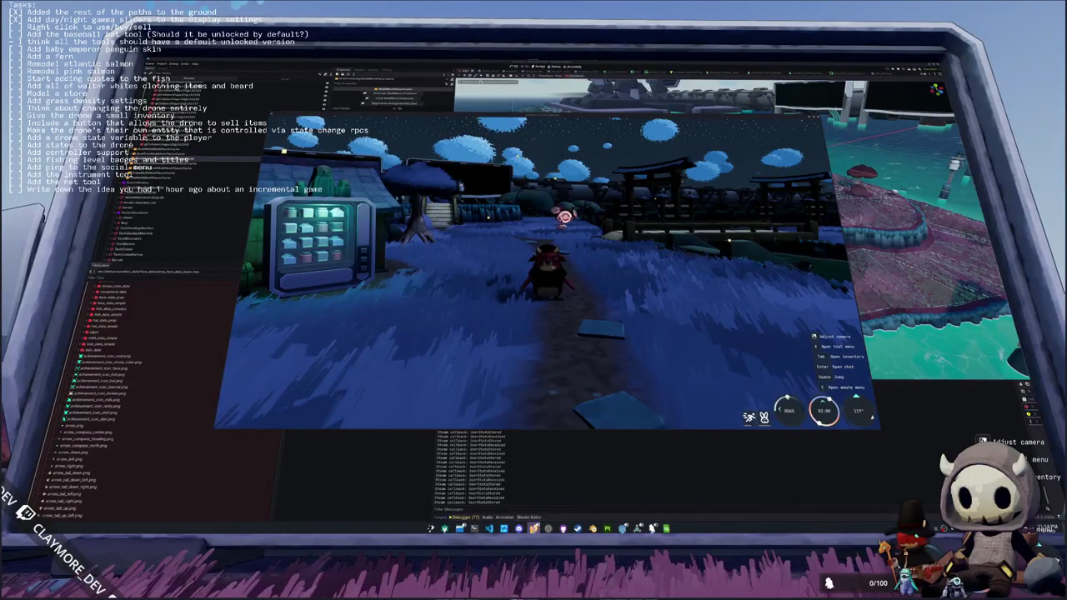
pyautogui.moveTo(533, 527)
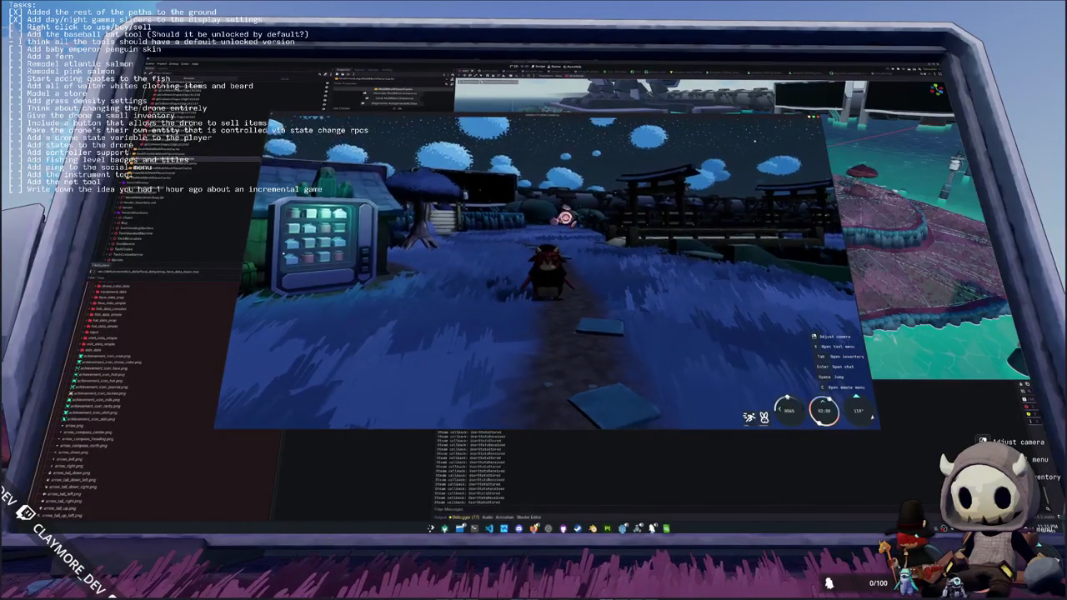
# - Test toggling the inventory open and closed with Tab several times
pyautogui.press('Tab')
pyautogui.press('Tab')
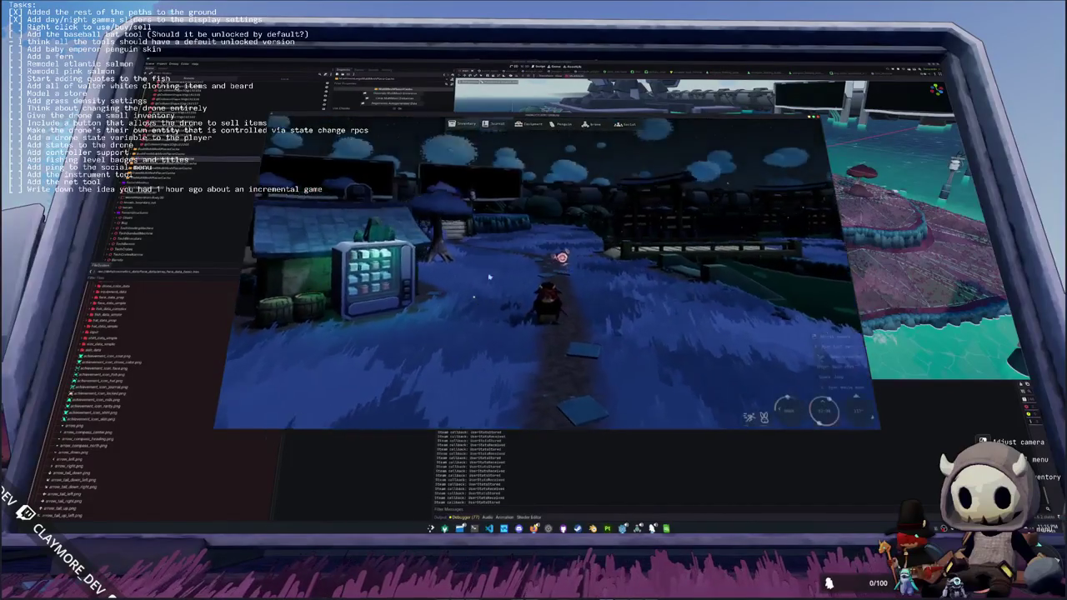
pyautogui.press('Tab')
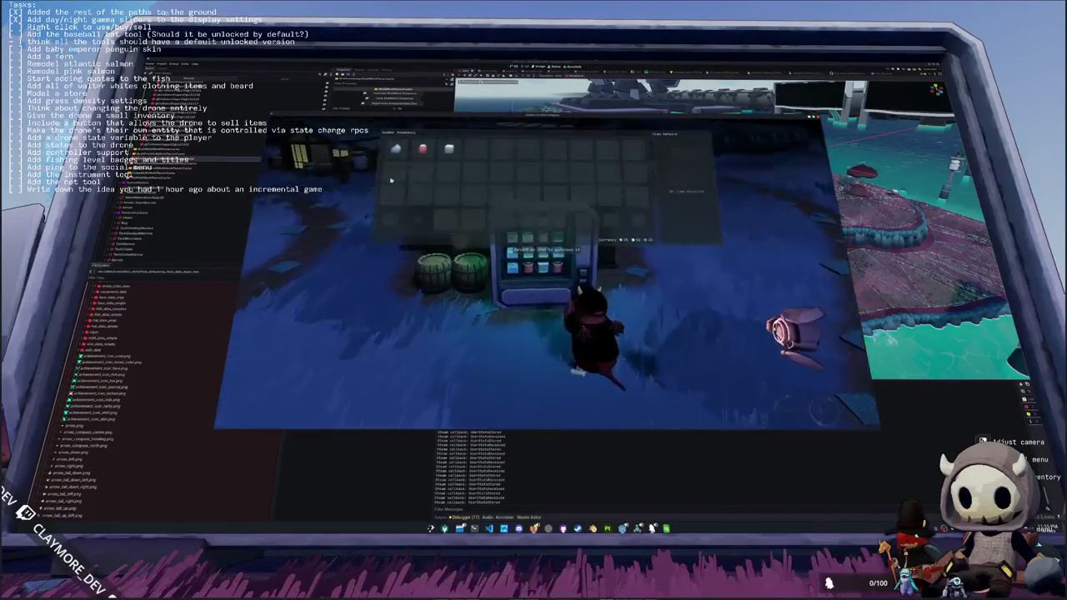
pyautogui.press('Tab')
pyautogui.press('w')
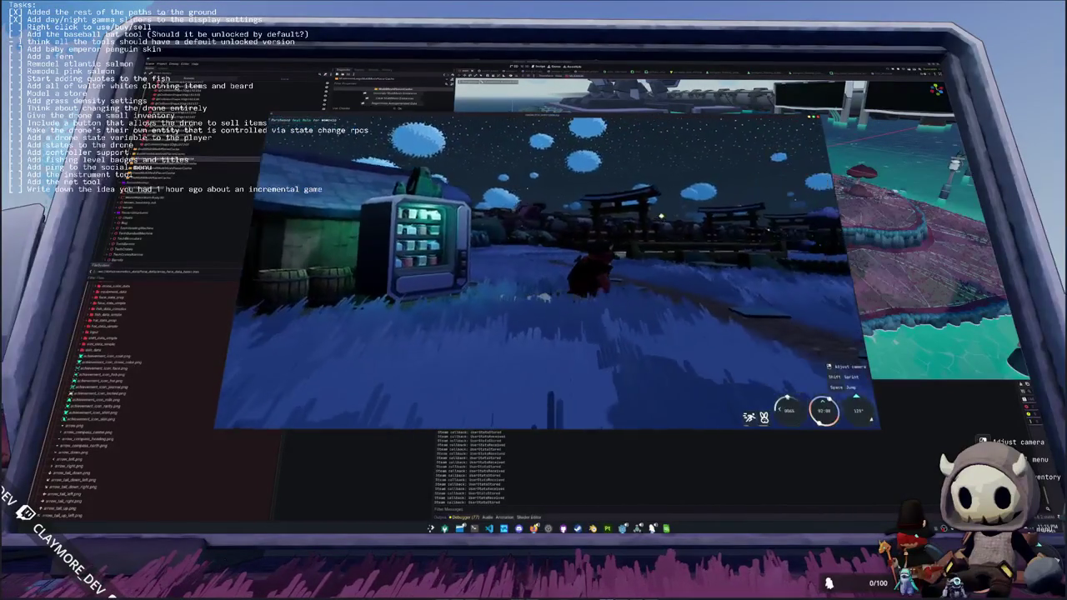
pyautogui.press('Tab')
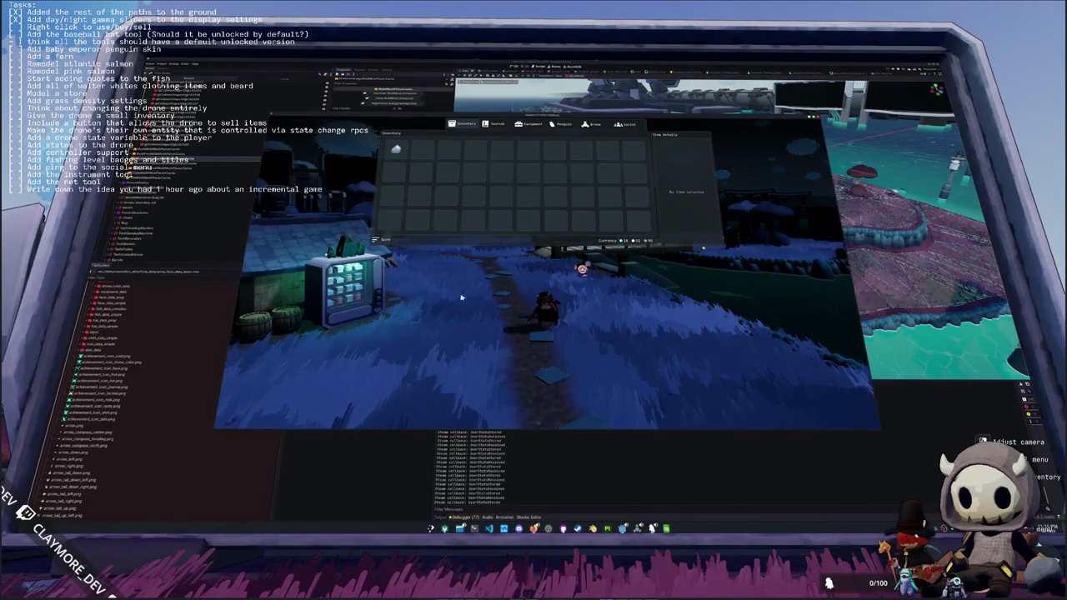
# - Run up the path toward the village bridge, then open OBS's task-list text properties
pyautogui.press('Tab')
pyautogui.press('w')
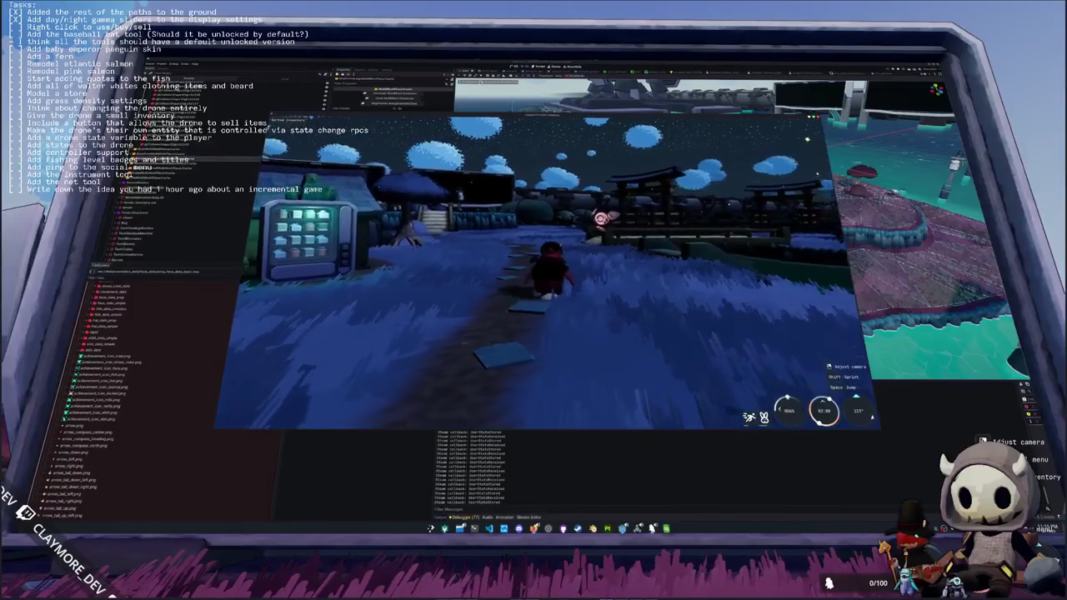
pyautogui.press('a')
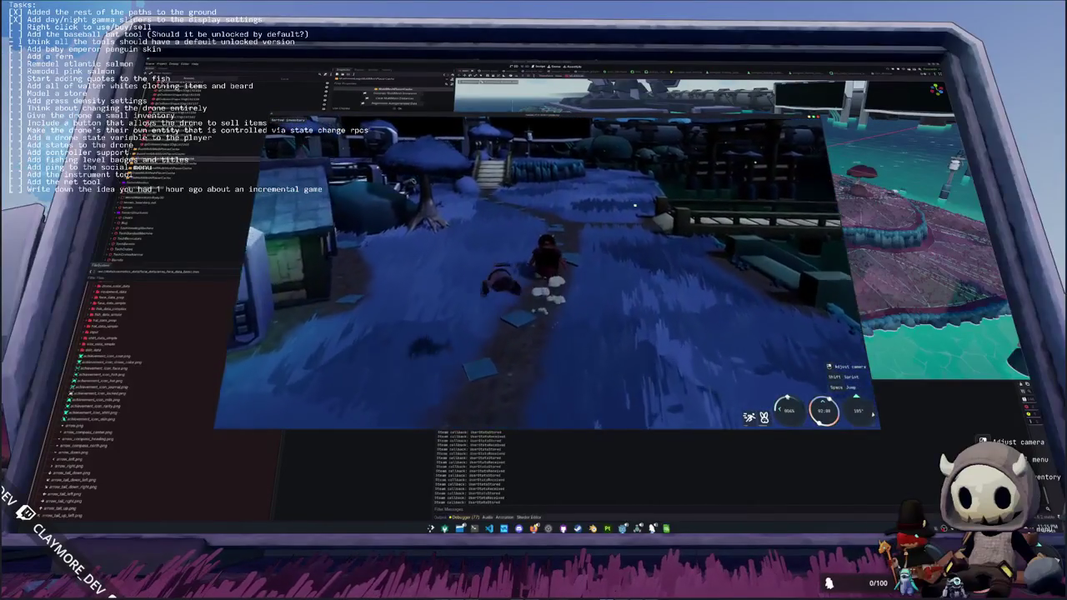
pyautogui.press('a')
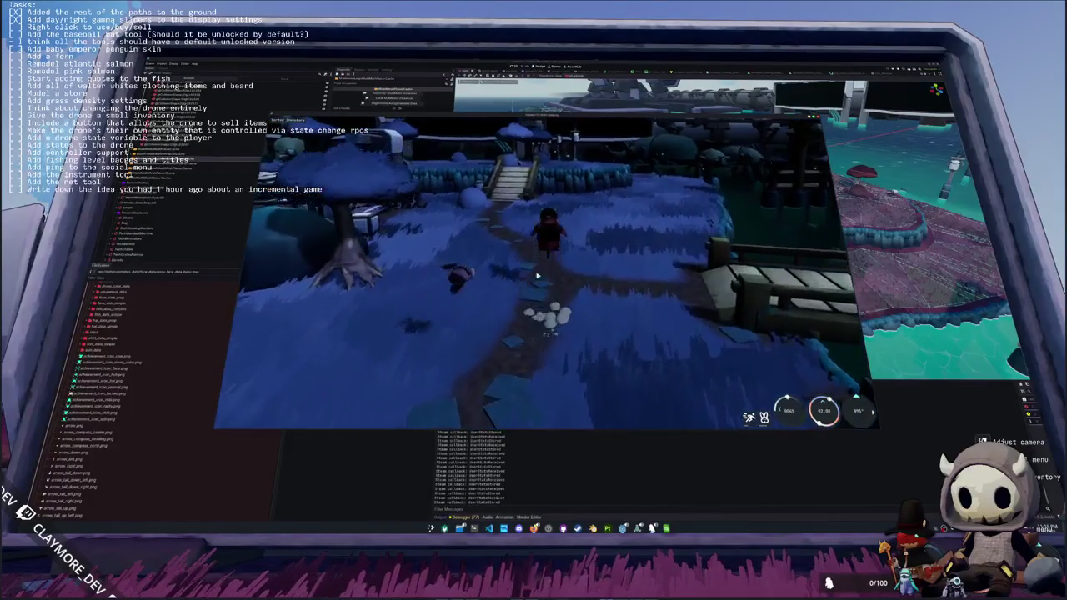
pyautogui.press('a')
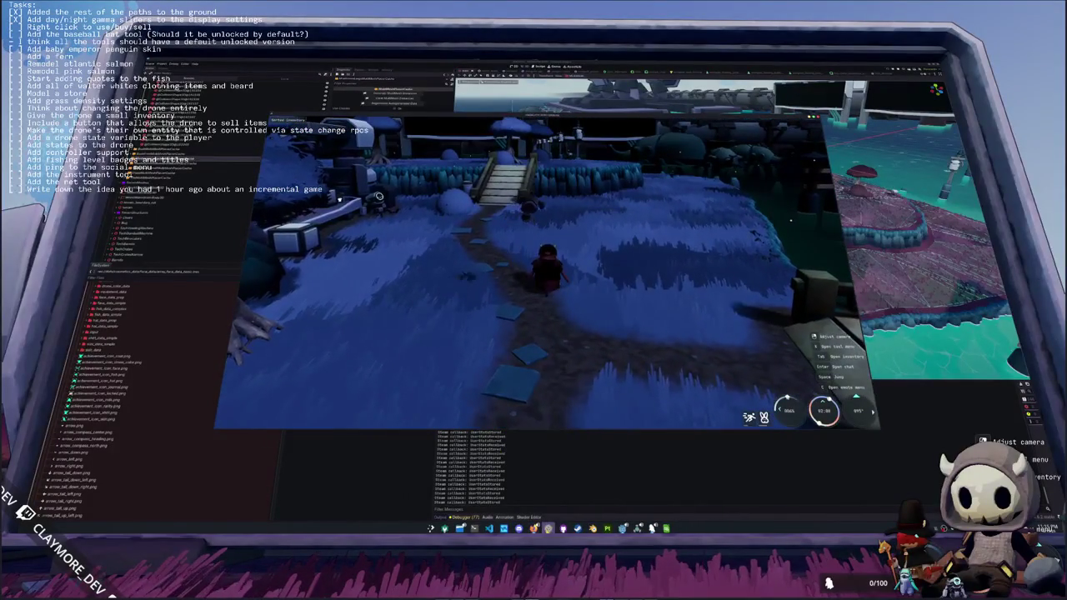
pyautogui.hotkey('alt', 'Tab')
pyautogui.click(567, 382)
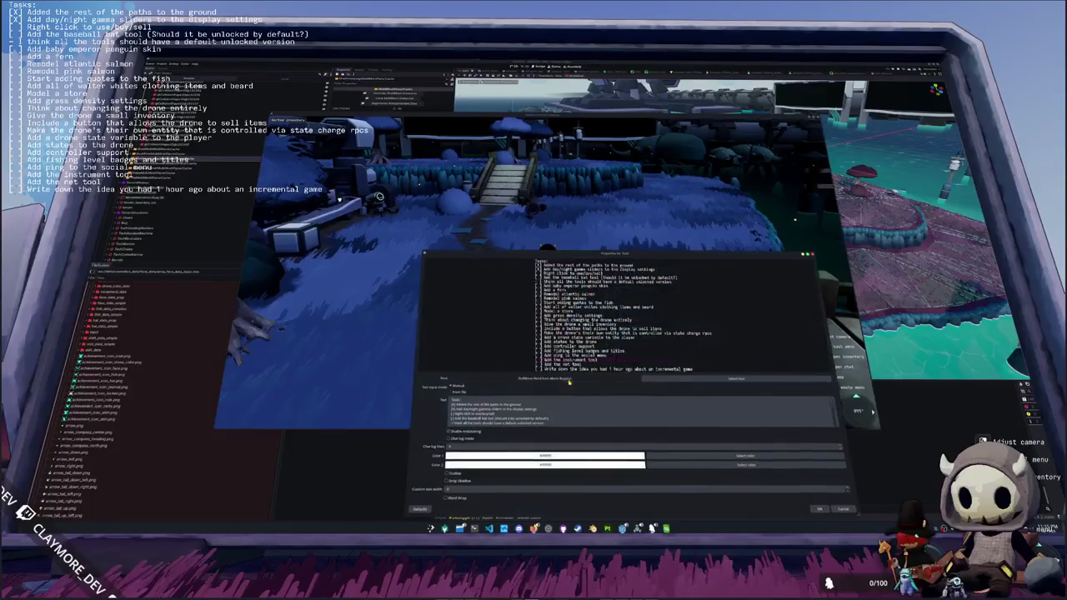
# - Mark 'Right click to use/buy/sell' with X and move the penguin skin task above the baseball bat
pyautogui.write('X')
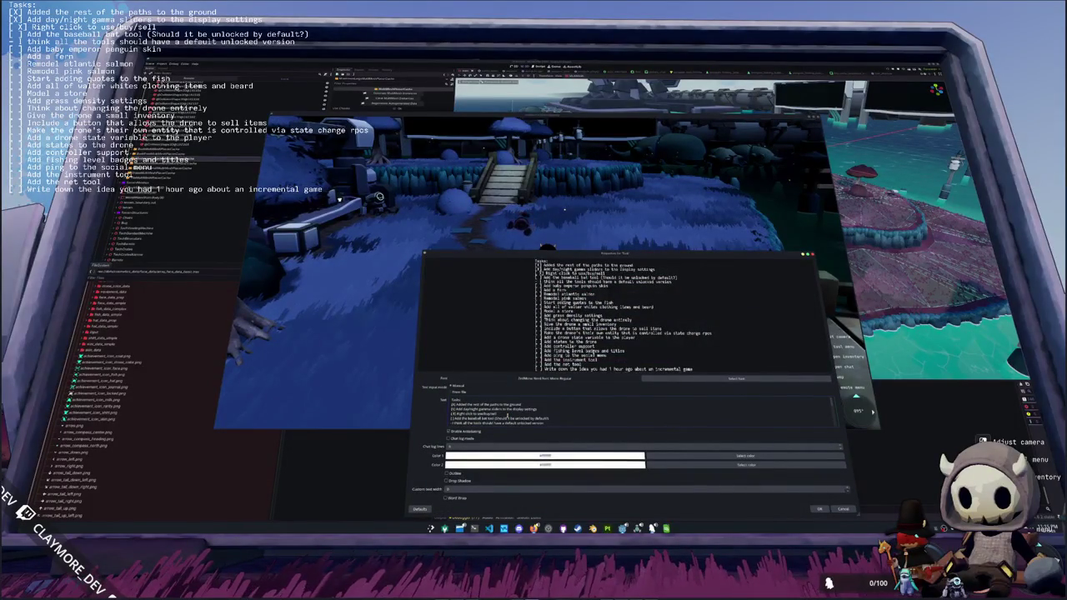
pyautogui.press('Down')
pyautogui.press('Down')
pyautogui.press('Down')
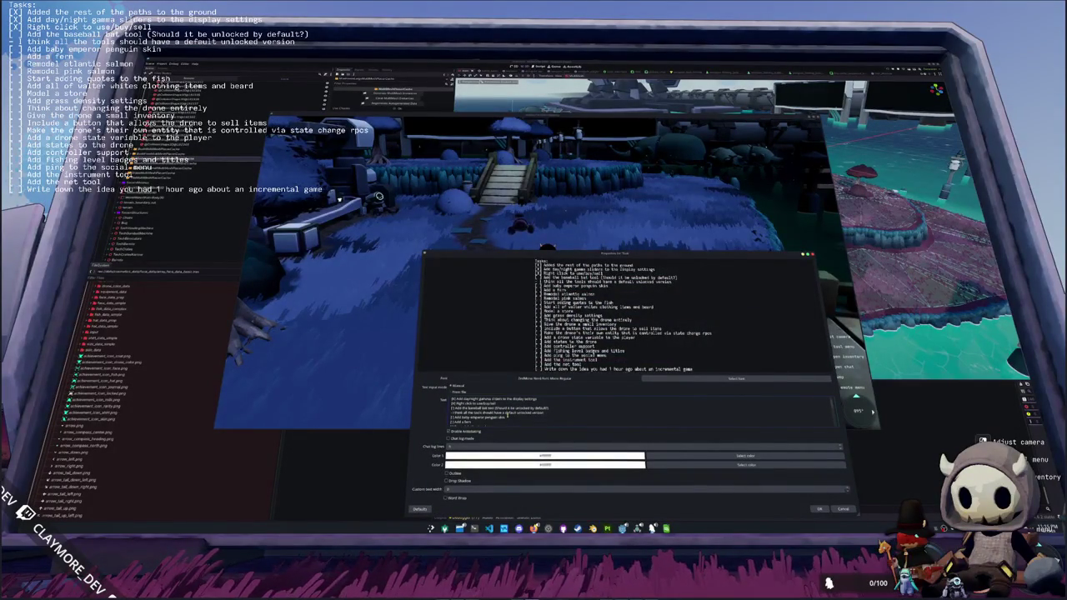
pyautogui.hotkey('ctrl', 'x')
pyautogui.hotkey('ctrl', 'v')
pyautogui.press('Return')
pyautogui.press('BackSpace')
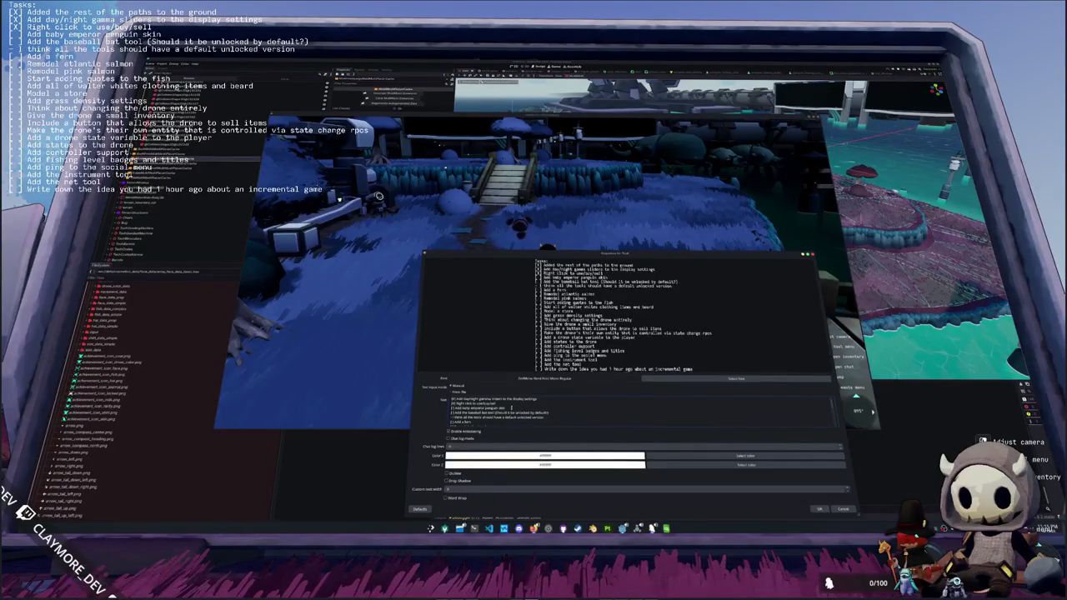
pyautogui.click(821, 509)
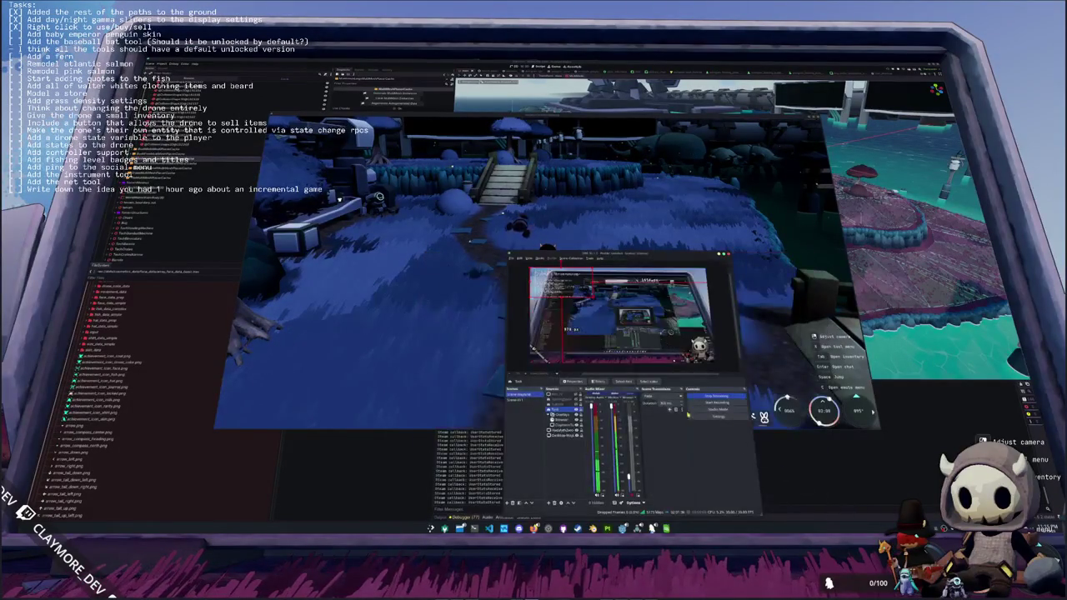
pyautogui.hotkey('alt', 'Tab')
# - Run the character to the water's edge by the pier and pull the camera back
pyautogui.press('w')
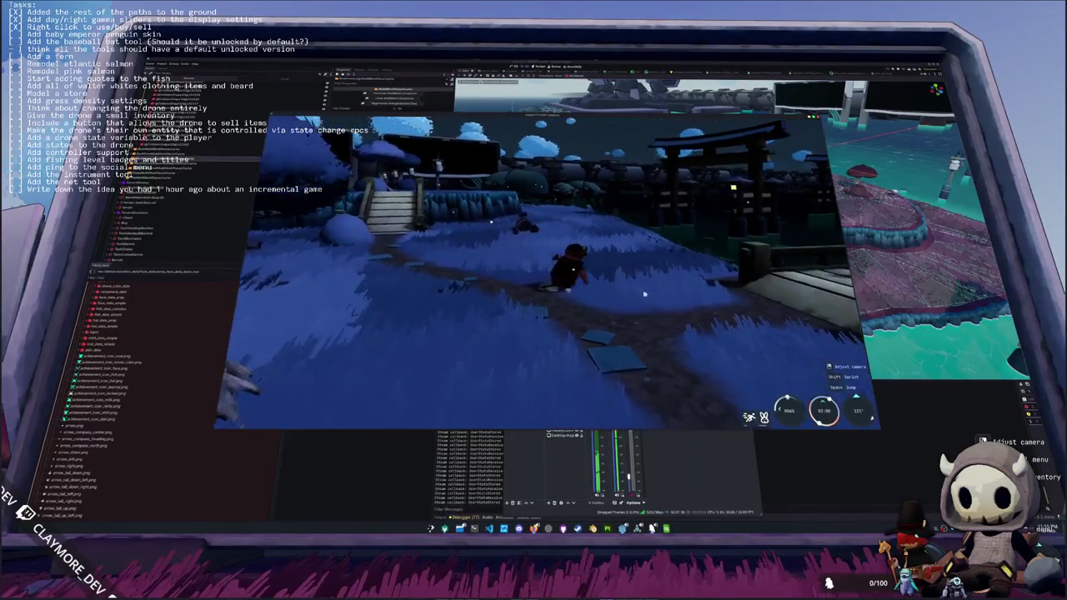
pyautogui.press('w')
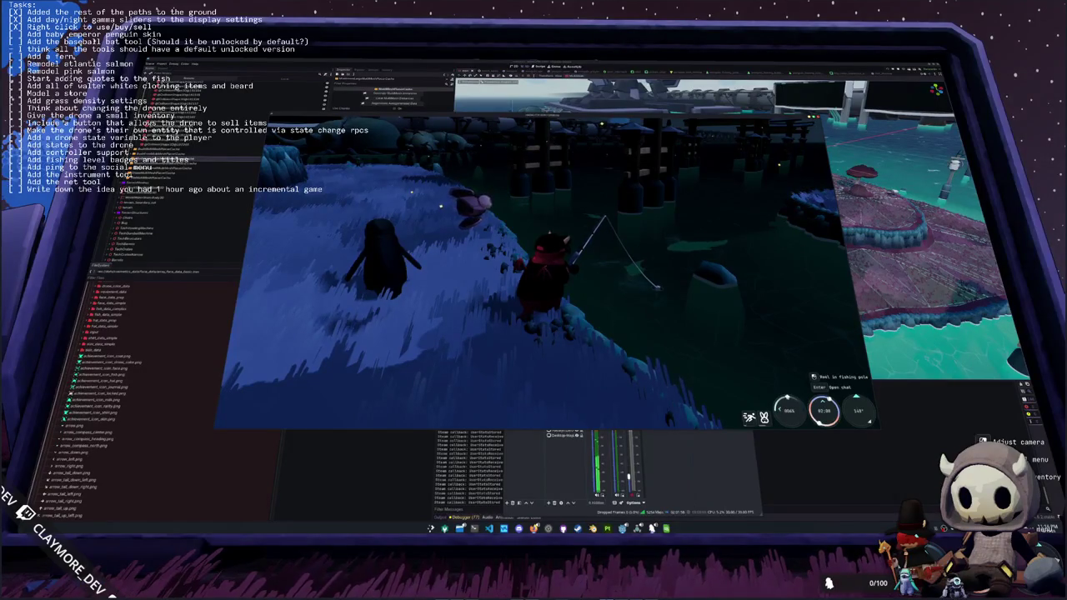
pyautogui.scroll(-3, 542, 276)
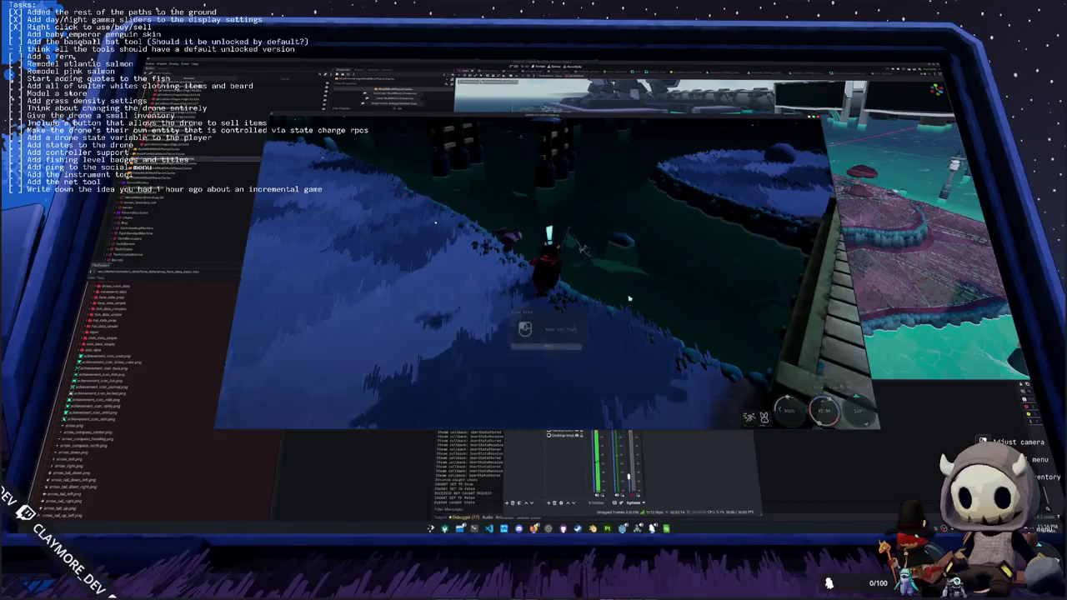
# - Cast the fishing line and match the first arrow sequence (Up, Left, Right, Up, Right)
pyautogui.click(628, 298)
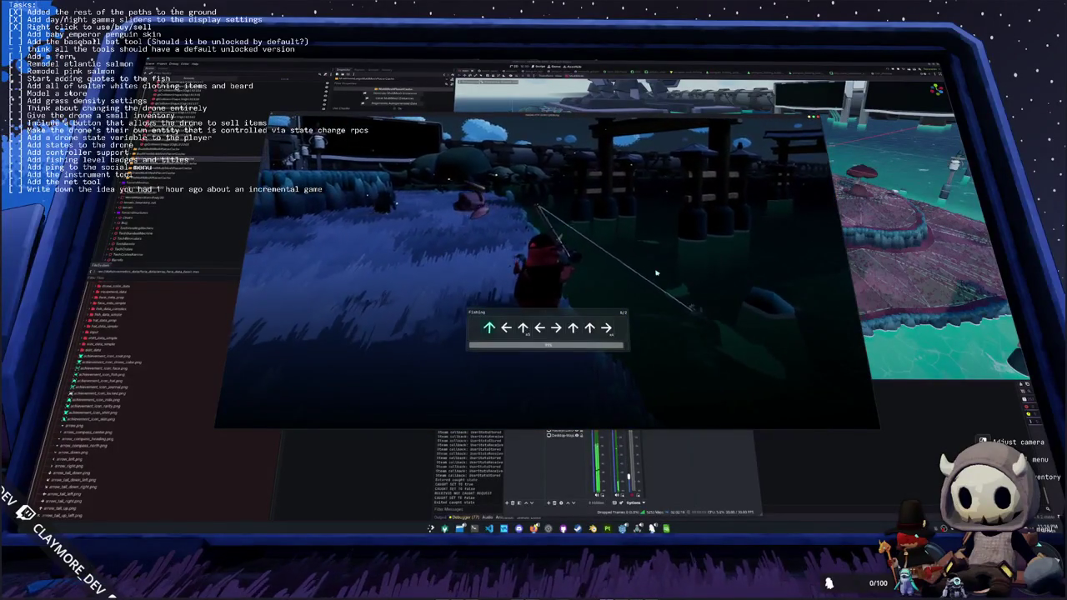
pyautogui.press('Up')
pyautogui.press('Left')
pyautogui.press('Up')
pyautogui.press('Left')
pyautogui.press('Right')
pyautogui.press('Up')
pyautogui.press('Up')
pyautogui.press('Right')
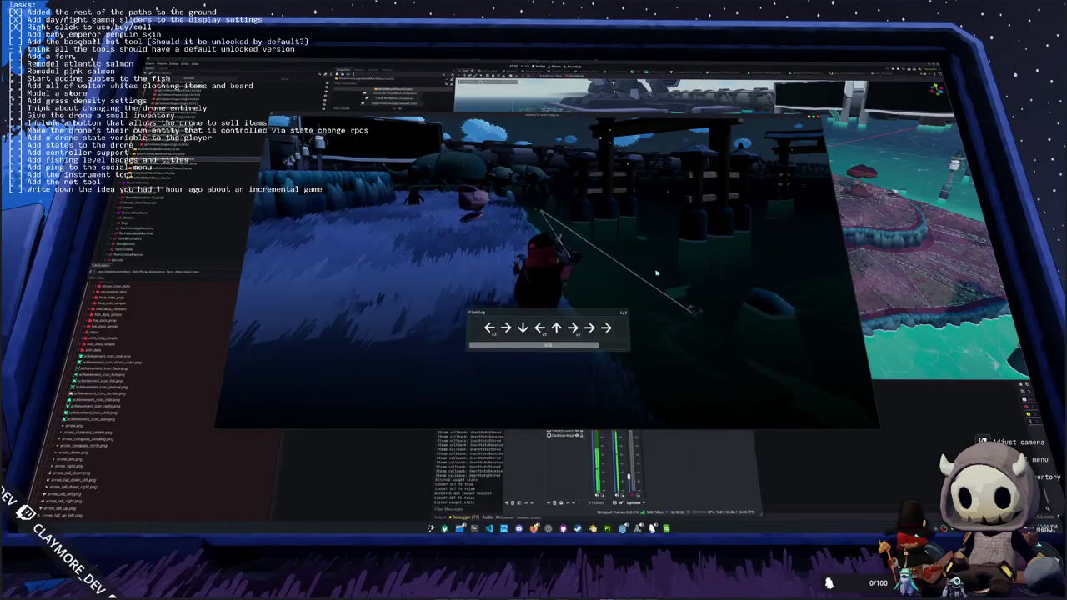
# - Complete the remaining fishing arrow sequences to reel in the catch, then cast again
pyautogui.press('Right')
pyautogui.press('Right')
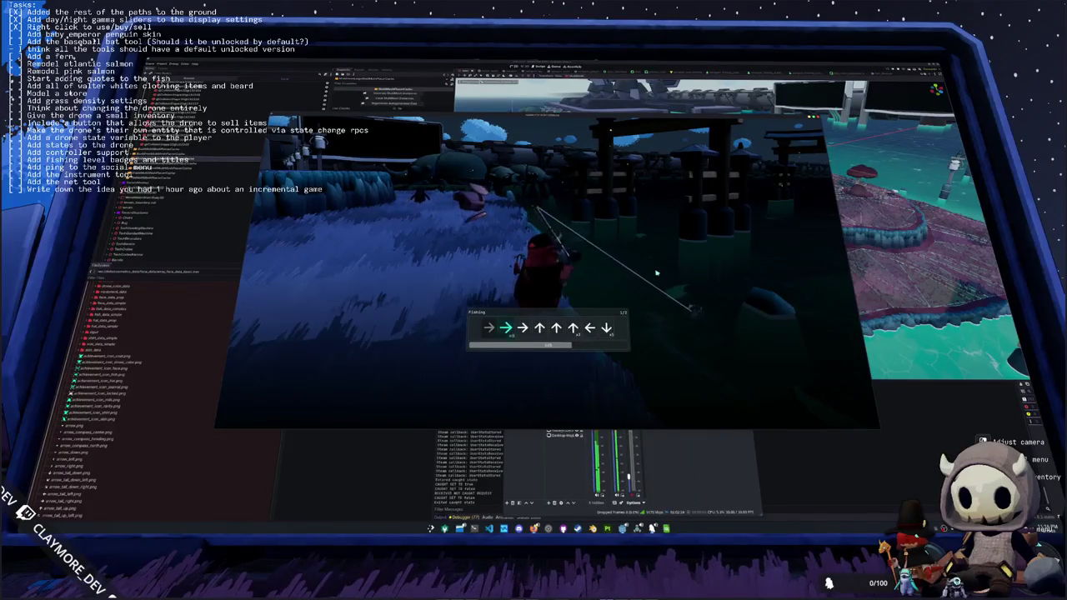
pyautogui.press('Up')
pyautogui.press('Left')
pyautogui.press('Down')
pyautogui.press('Right')
pyautogui.press('Left')
pyautogui.press('Up')
pyautogui.press('Left')
pyautogui.press('Up')
pyautogui.press('Right')
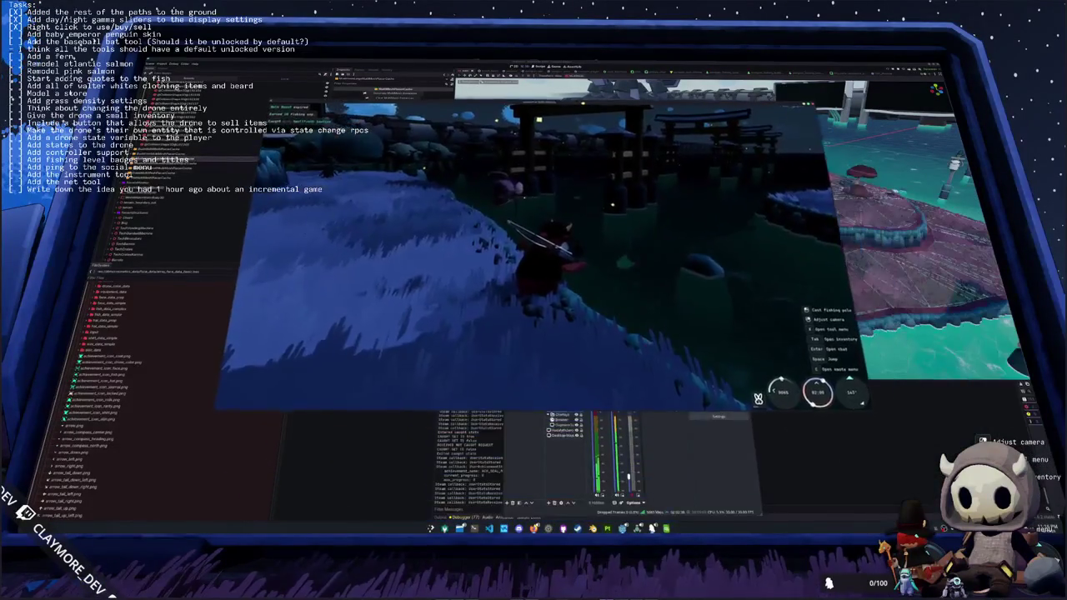
pyautogui.click(656, 275)
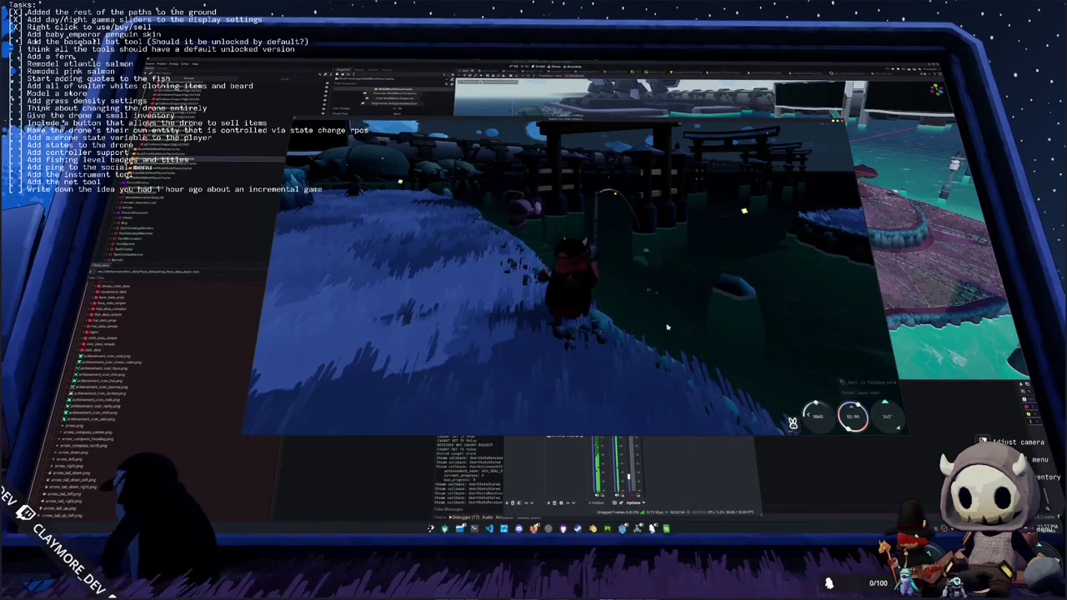
# - Stop fishing and run across the field past the bridge toward the village
pyautogui.press('w')
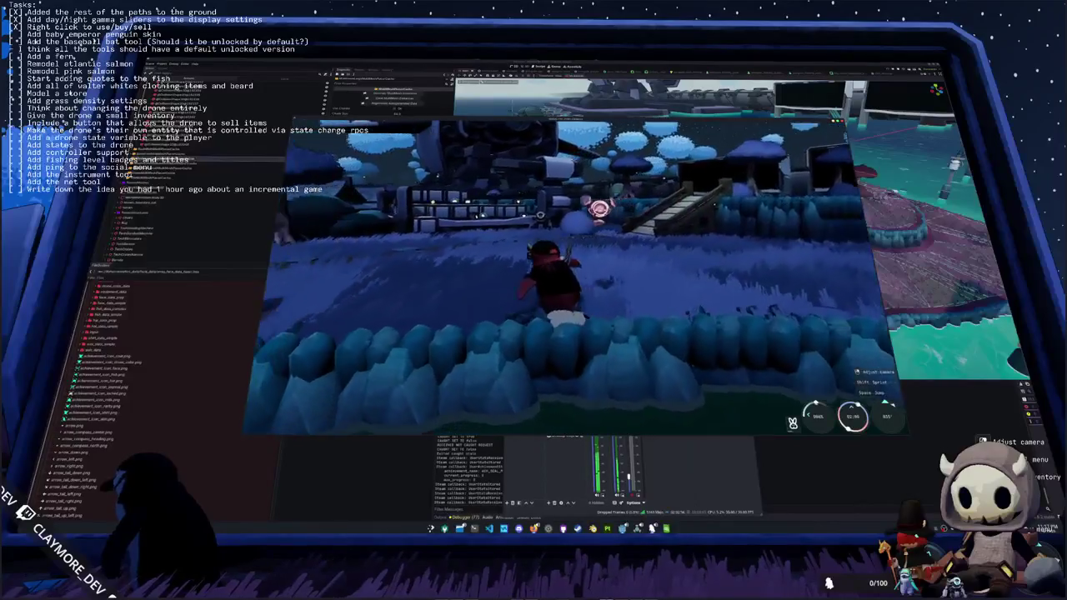
pyautogui.press('w')
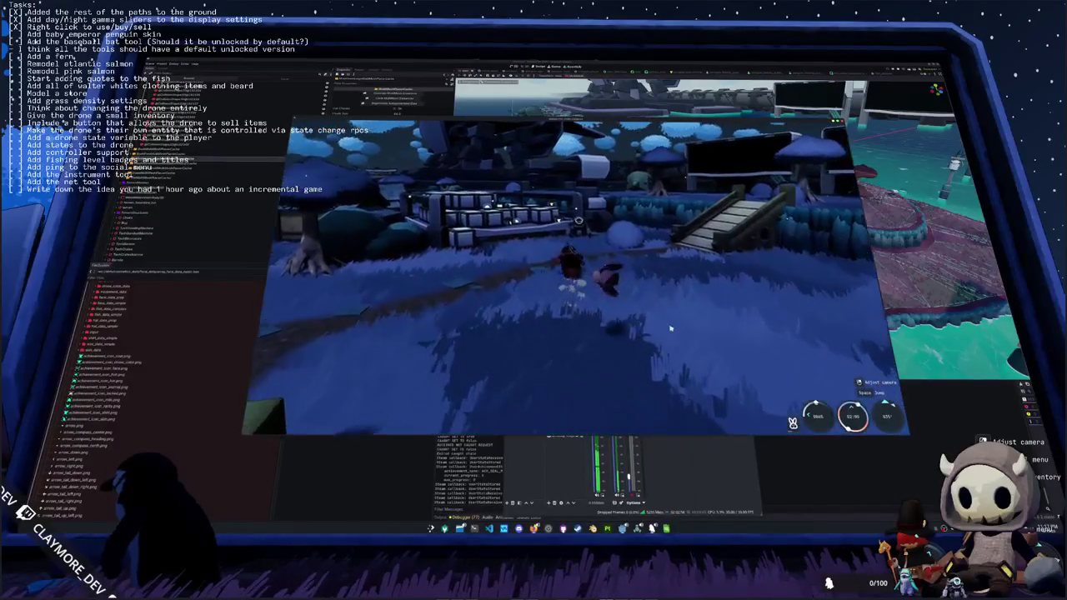
pyautogui.press('s')
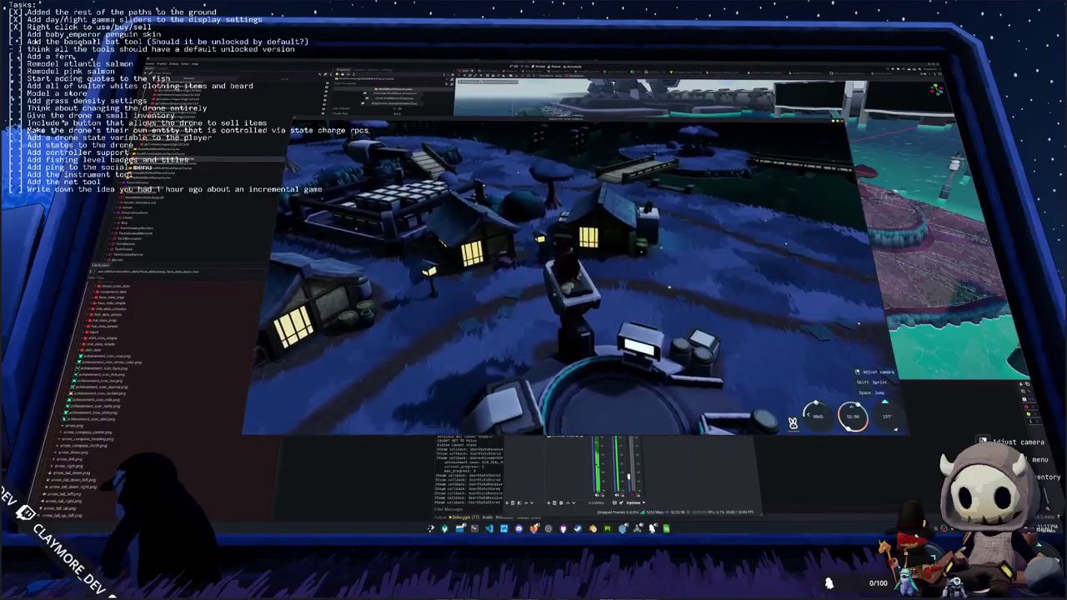
# - Orbit the game camera around toward the lit village houses
pyautogui.moveTo(467, 257)
pyautogui.mouseDown()
pyautogui.moveTo(542, 258)
pyautogui.moveTo(458, 257)
pyautogui.mouseUp()
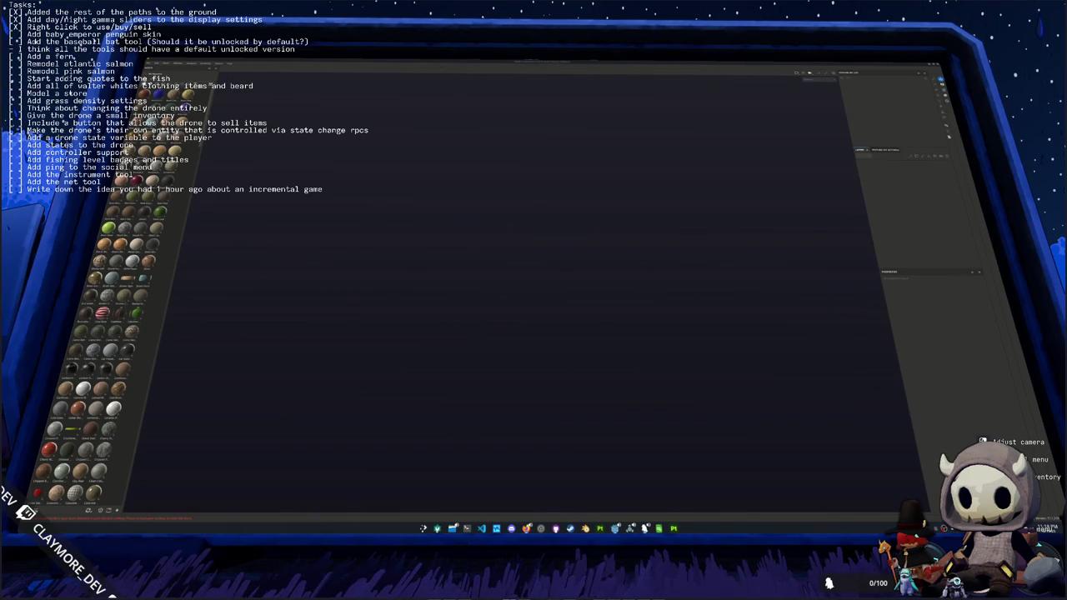
# - Position the brown chick reference photo at the upper left beside the penguin model
pyautogui.moveTo(1042, 259)
pyautogui.mouseDown()
pyautogui.moveTo(842, 258)
pyautogui.moveTo(719, 143)
pyautogui.mouseUp()
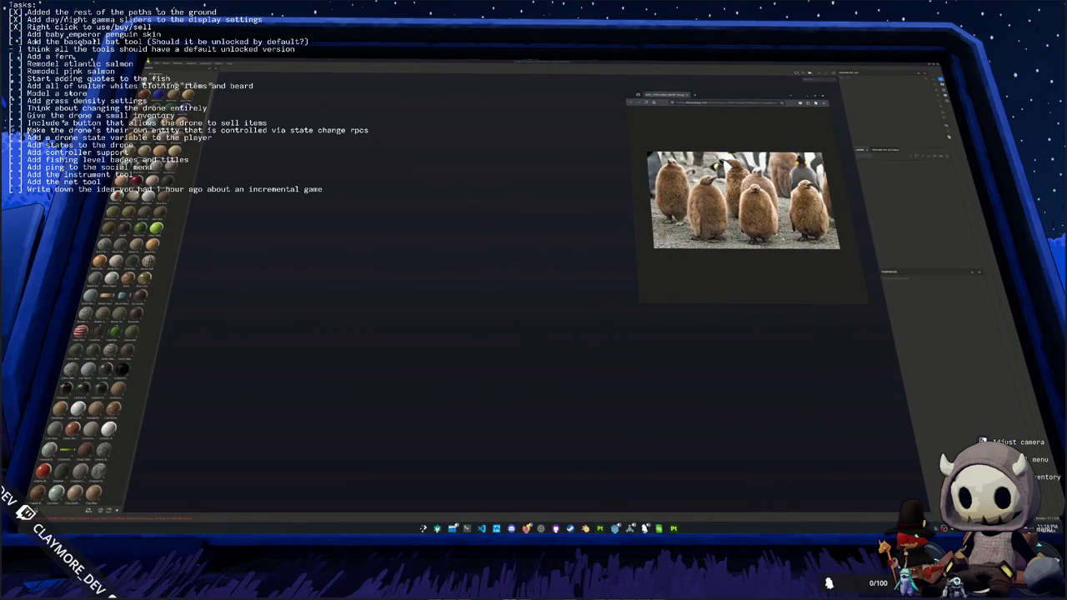
pyautogui.click(185, 64)
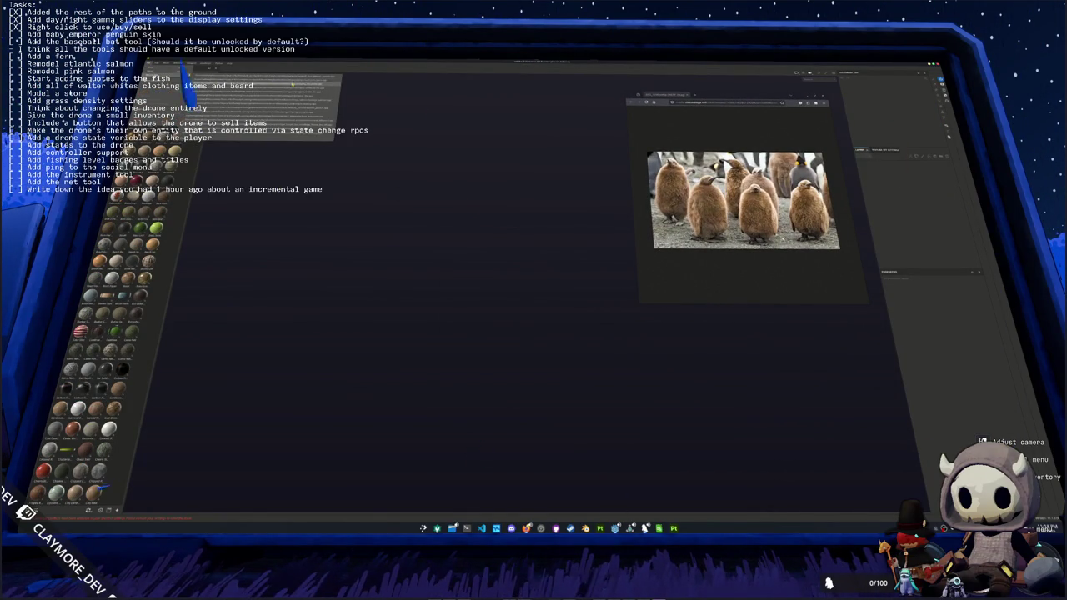
pyautogui.click(292, 134)
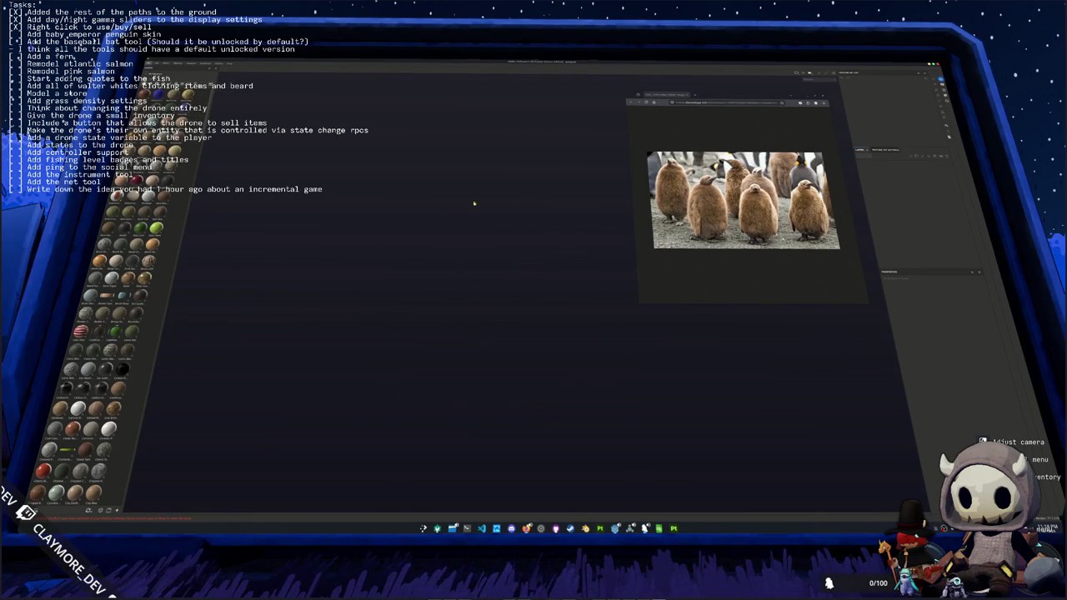
pyautogui.moveTo(733, 98); pyautogui.dragTo(338, 81)
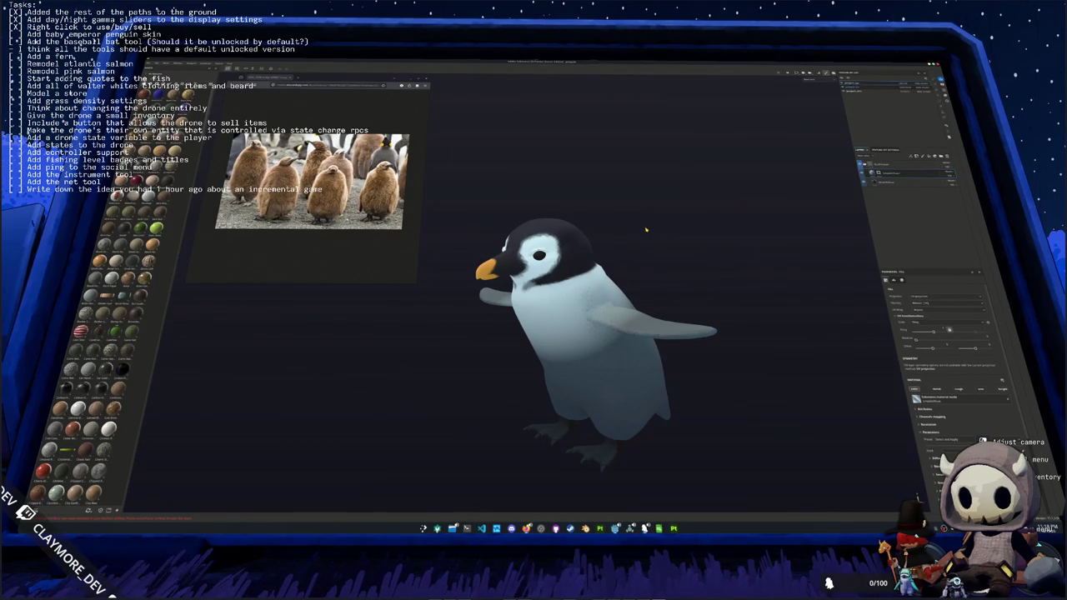
# - Expand the penguin's layer folders, open a lower layer's settings, and undo the black head paint
pyautogui.hotkey('ctrl', 'z')
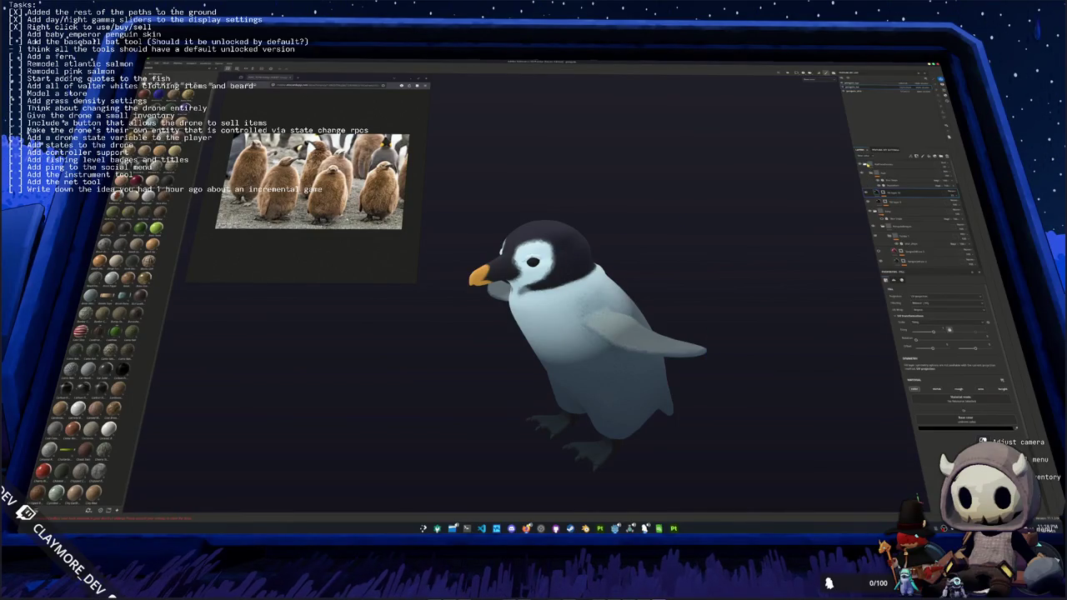
pyautogui.click(867, 164)
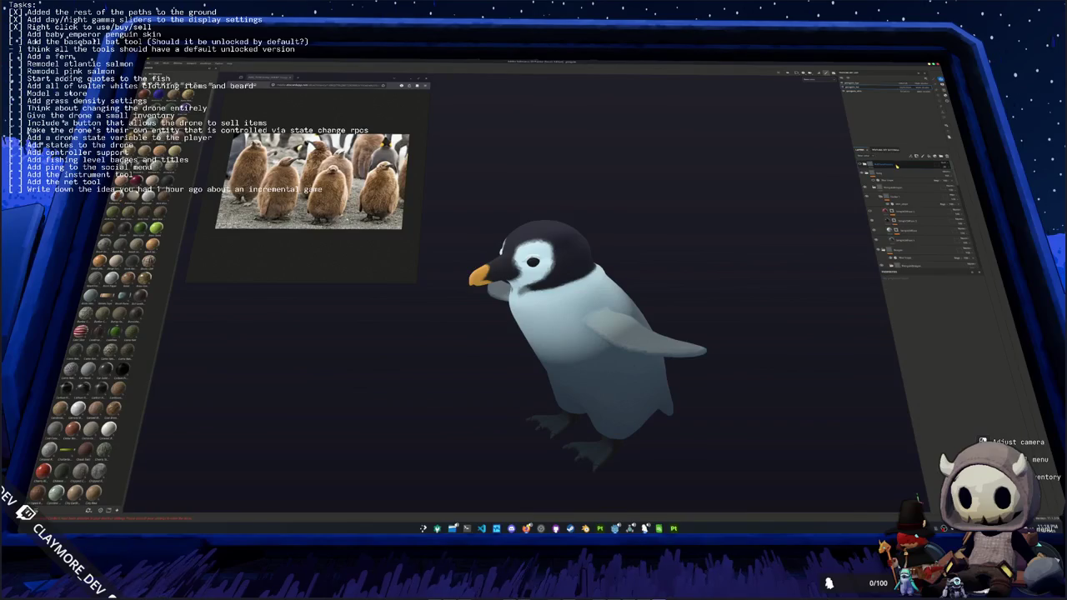
pyautogui.click(897, 167)
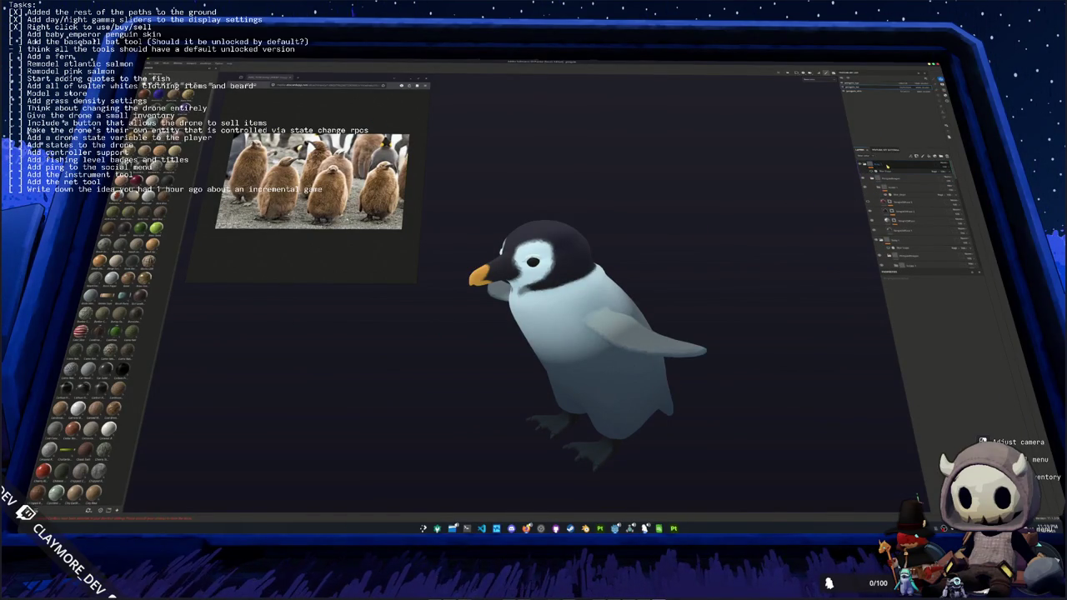
pyautogui.click(888, 166)
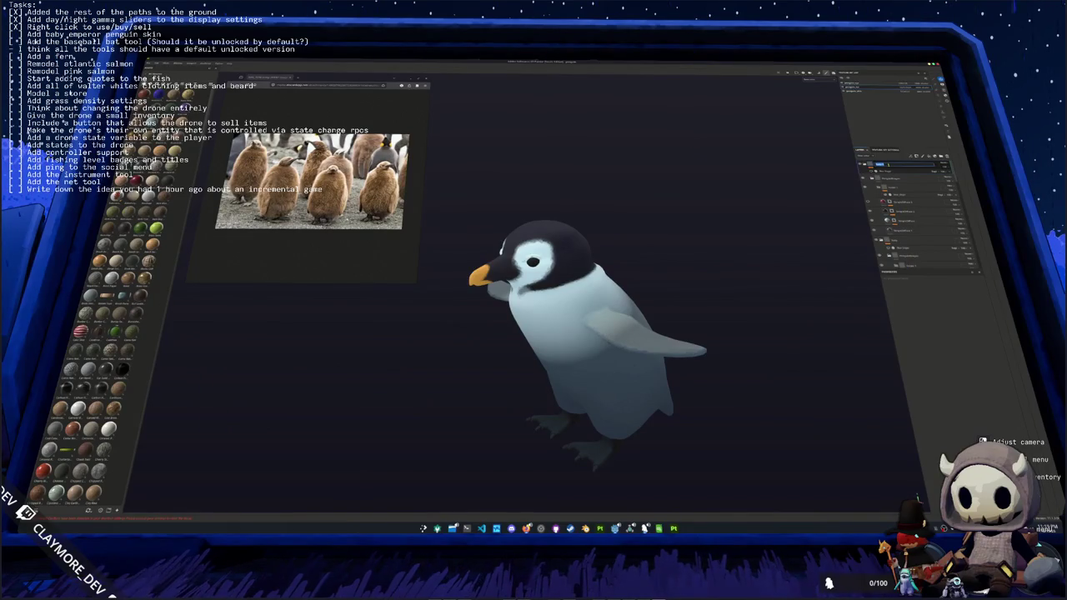
pyautogui.press('Return')
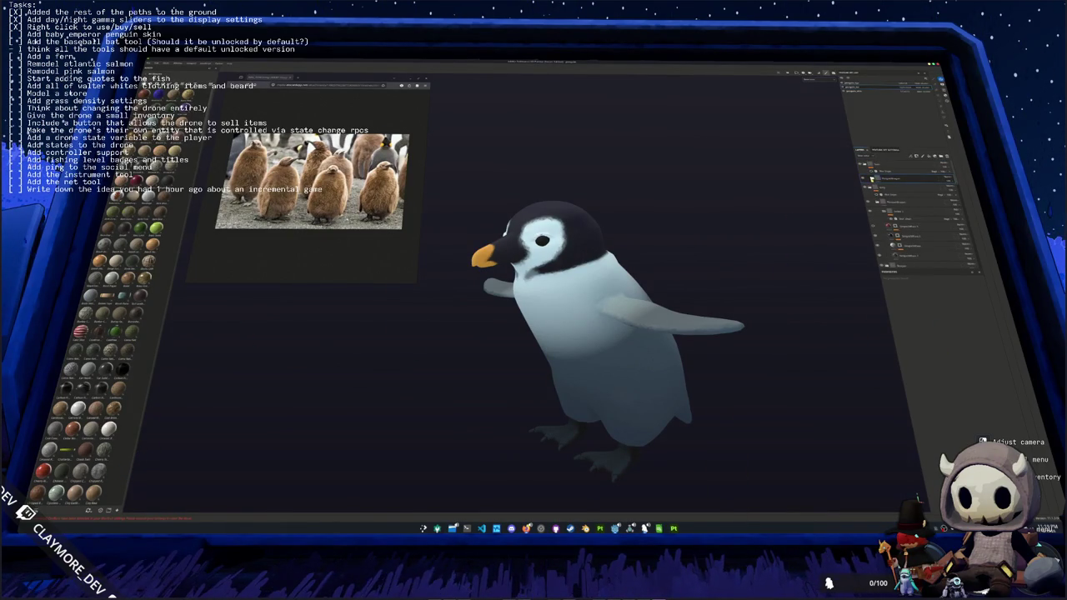
pyautogui.click(892, 202)
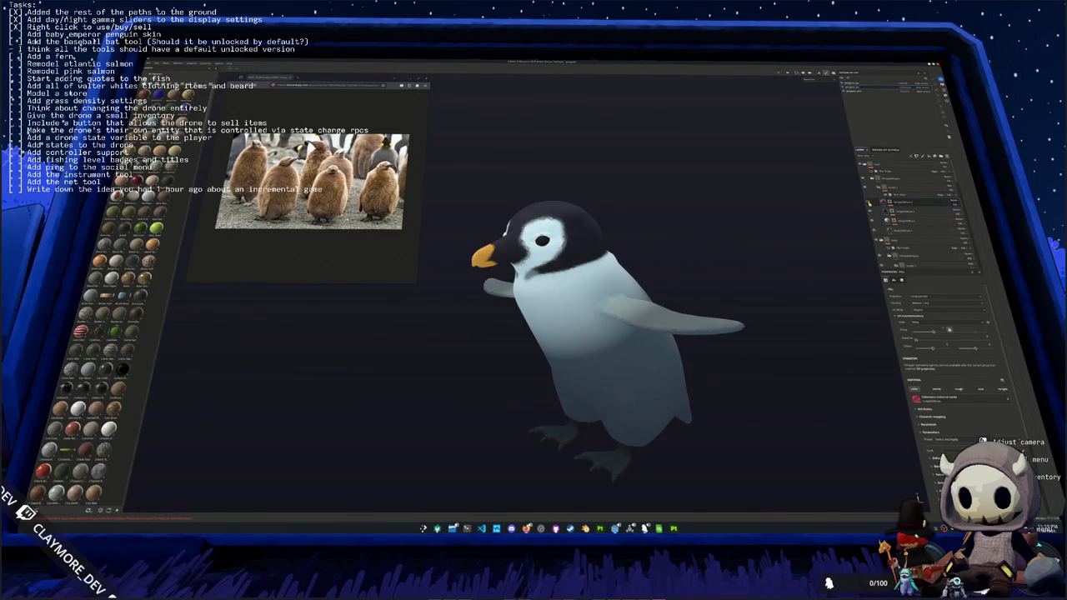
pyautogui.hotkey('ctrl', 'z')
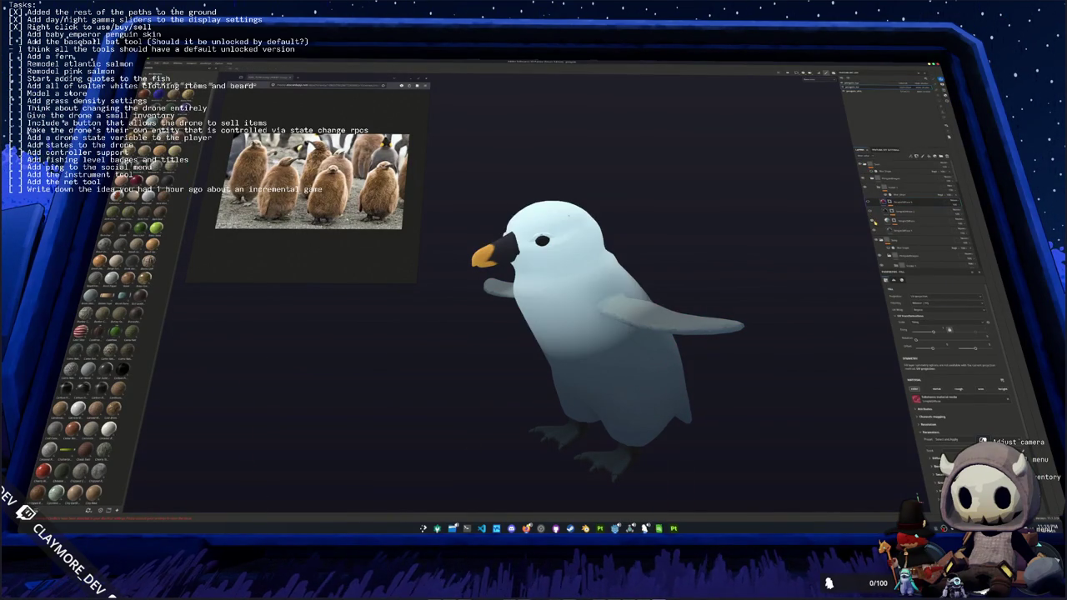
# - Select the paint layer's generator effect and adjust its gradient strength on the body
pyautogui.moveTo(612, 234); pyautogui.dragTo(628, 235)
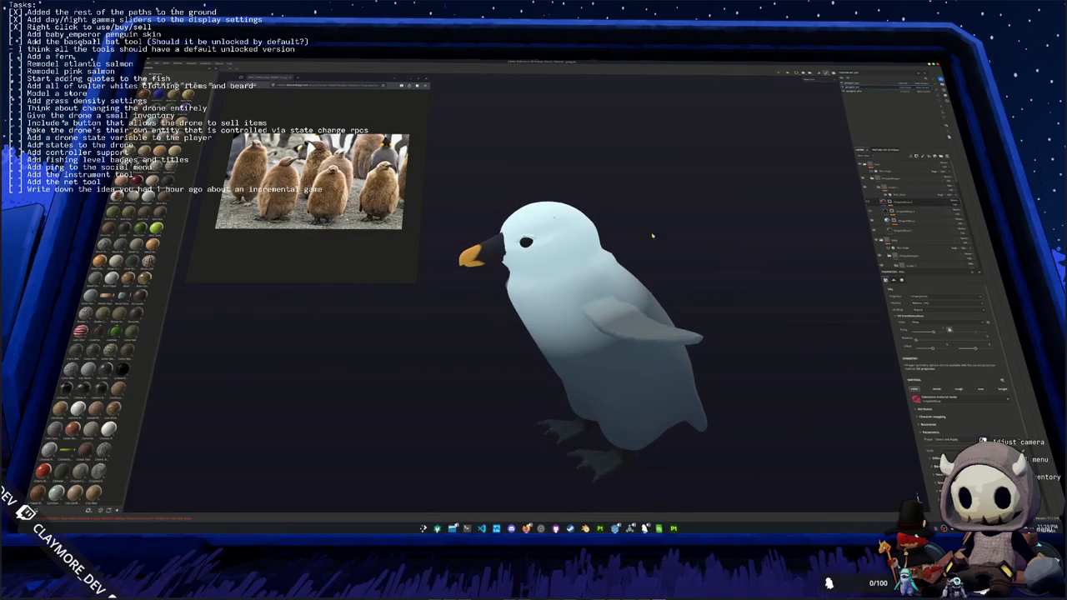
pyautogui.click(905, 221)
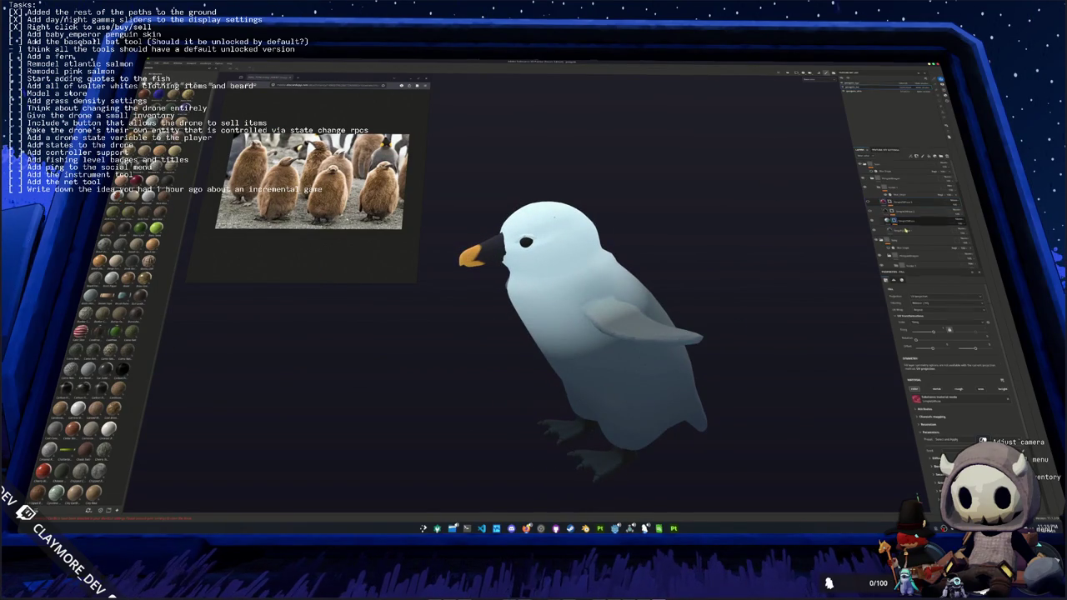
pyautogui.click(910, 227)
pyautogui.click(910, 228)
pyautogui.moveTo(913, 368)
pyautogui.mouseDown()
pyautogui.moveTo(935, 360)
pyautogui.moveTo(961, 373)
pyautogui.moveTo(878, 381)
pyautogui.mouseUp()
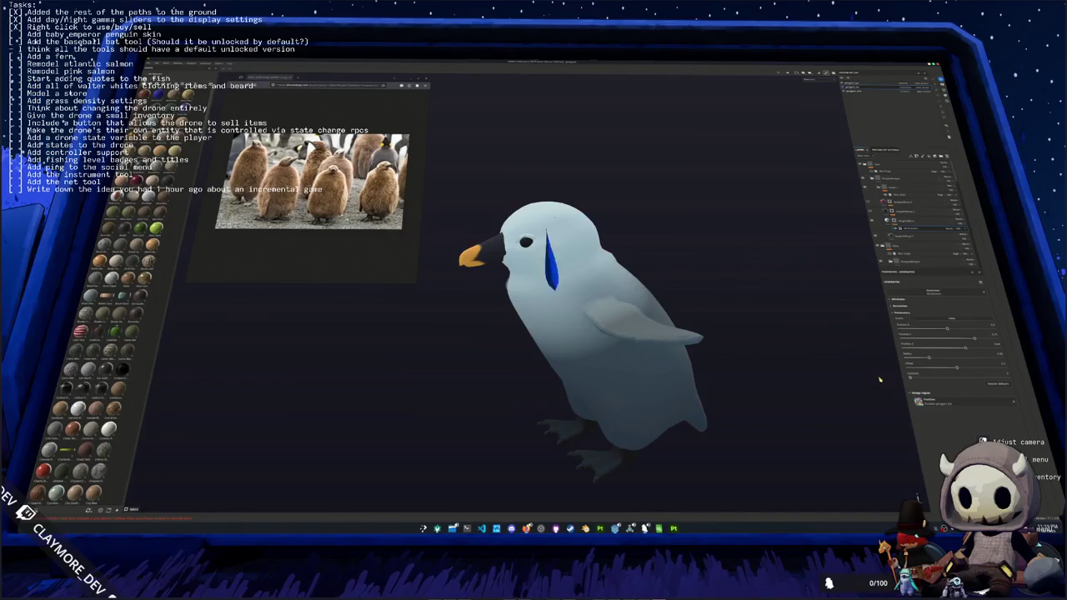
pyautogui.moveTo(930, 359)
pyautogui.mouseDown()
pyautogui.moveTo(917, 360)
pyautogui.moveTo(946, 359)
pyautogui.mouseUp()
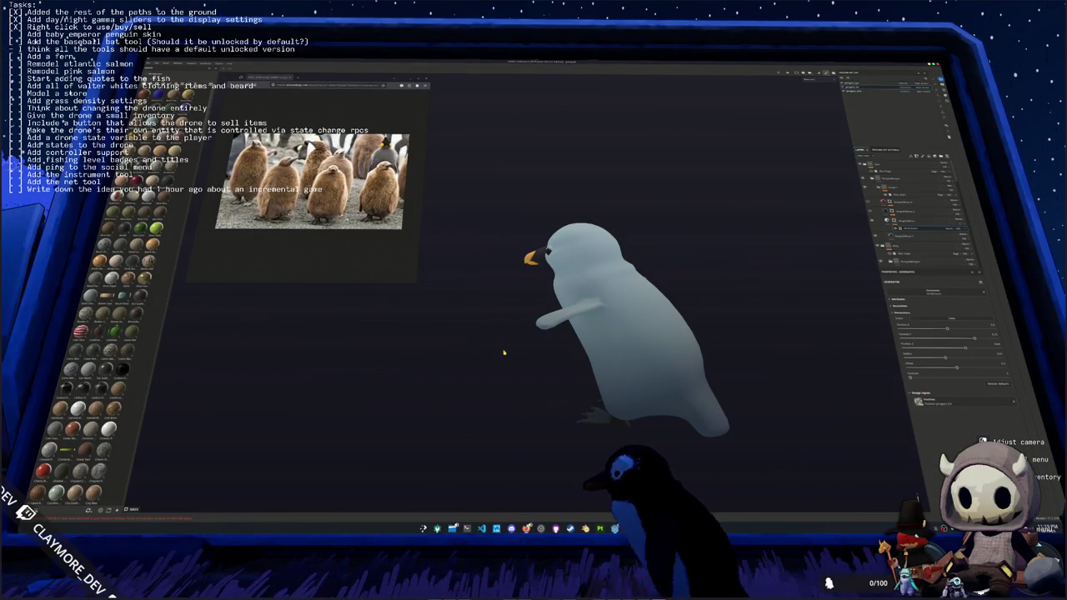
# - Launch Krita to use as a colour picker
pyautogui.press('super')
pyautogui.write('krita')
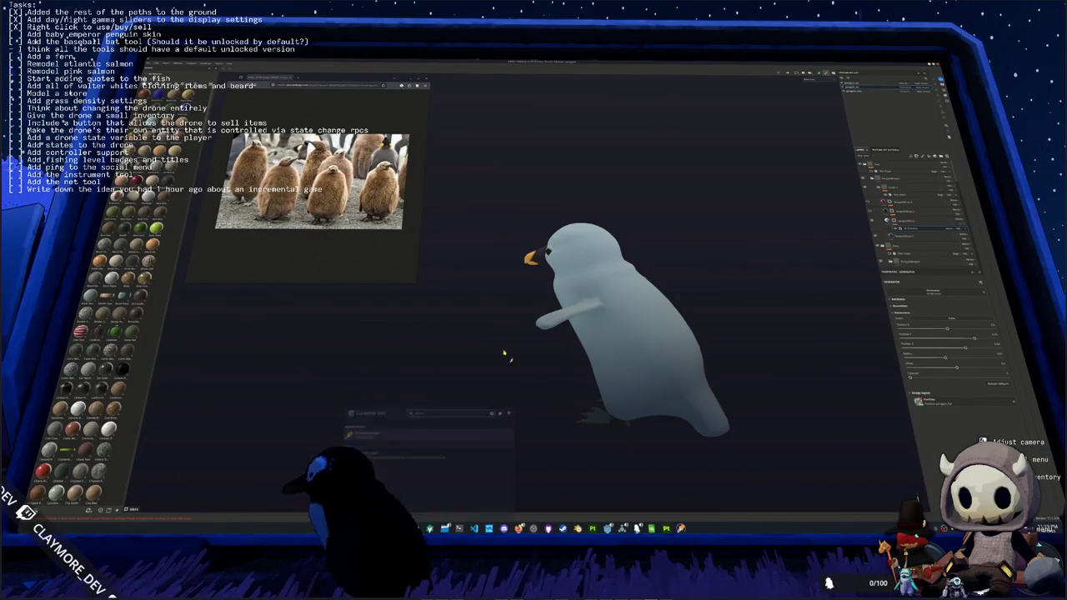
pyautogui.press('Return')
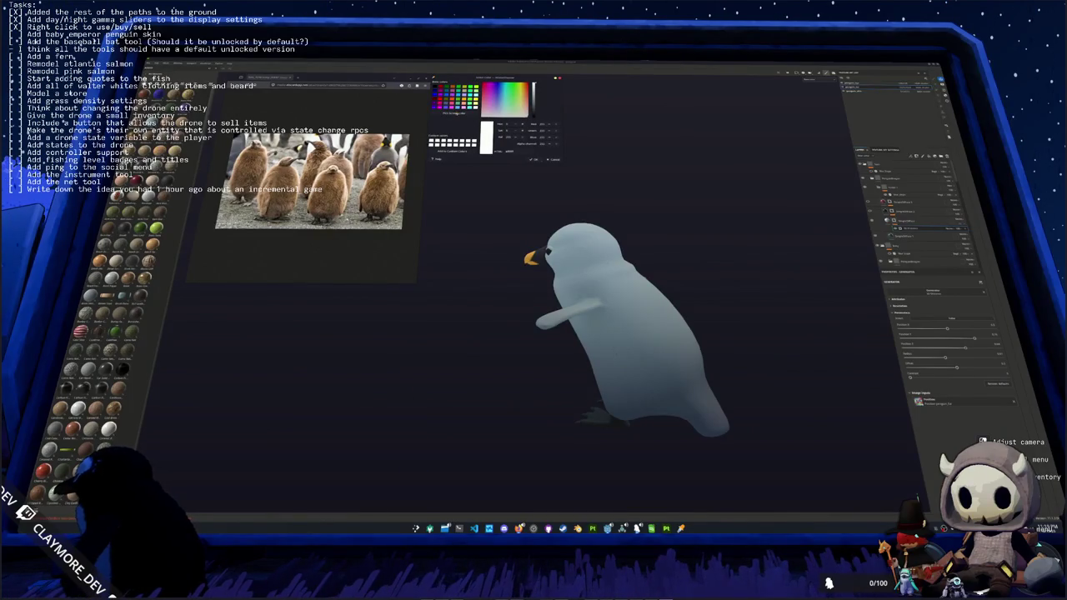
# - Sample the brown from the chick photo and select the fill layer to show its settings
pyautogui.click(457, 116)
pyautogui.click(506, 259)
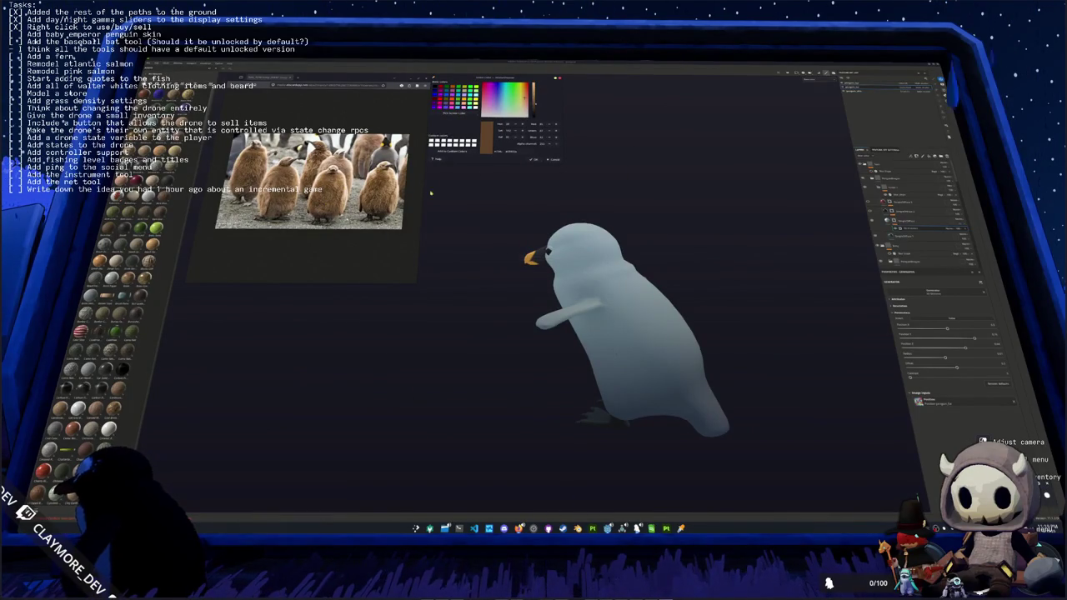
pyautogui.click(917, 237)
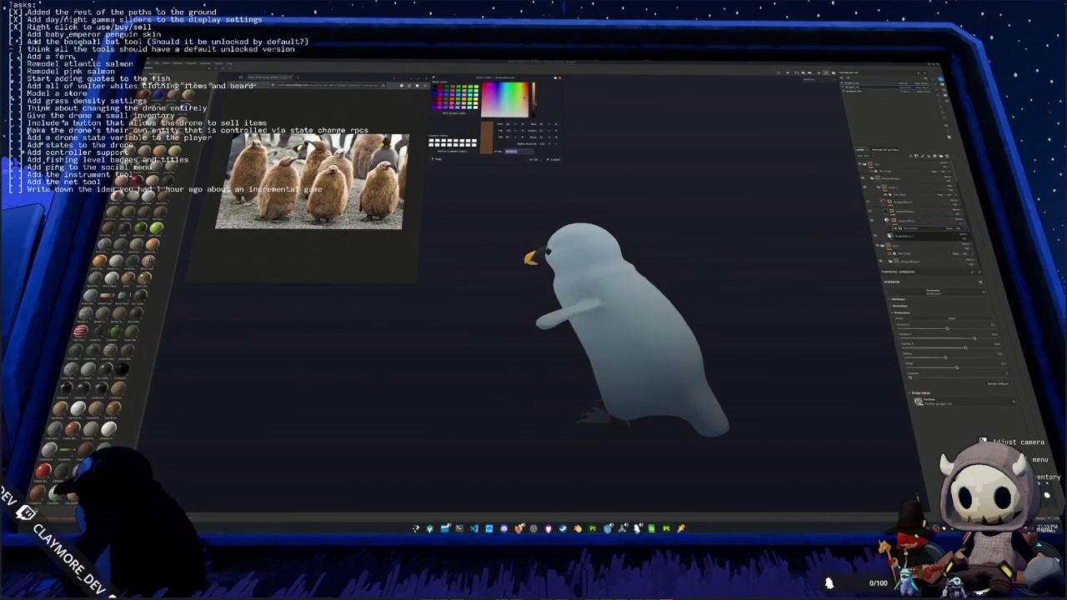
pyautogui.click(917, 237)
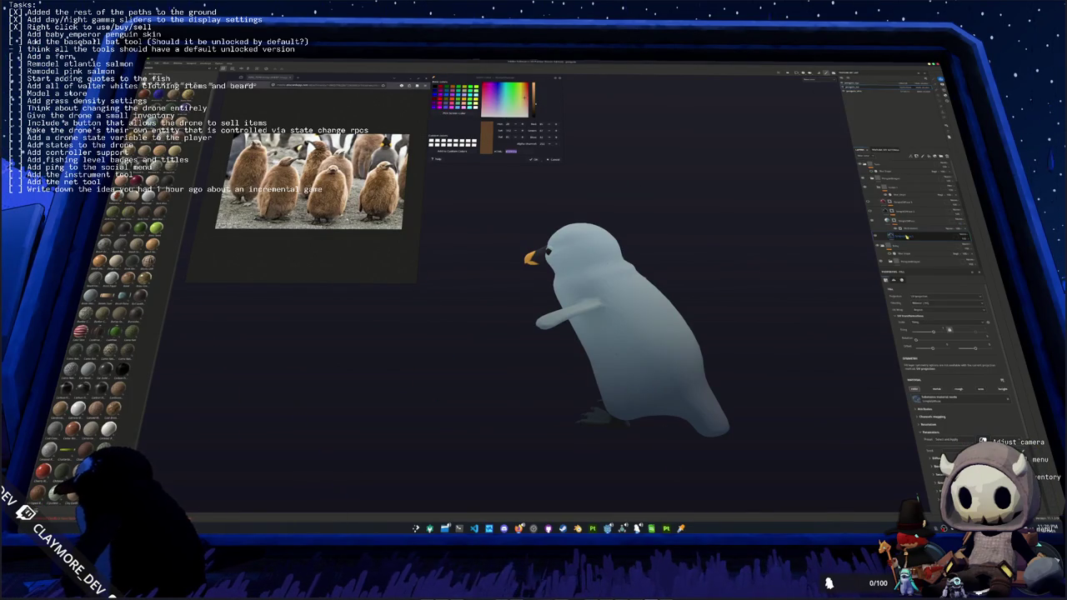
pyautogui.scroll(-2, 919, 405)
# - Set the fill layer's Diffuse base colour to a brown sampled from the screen
pyautogui.click(925, 397)
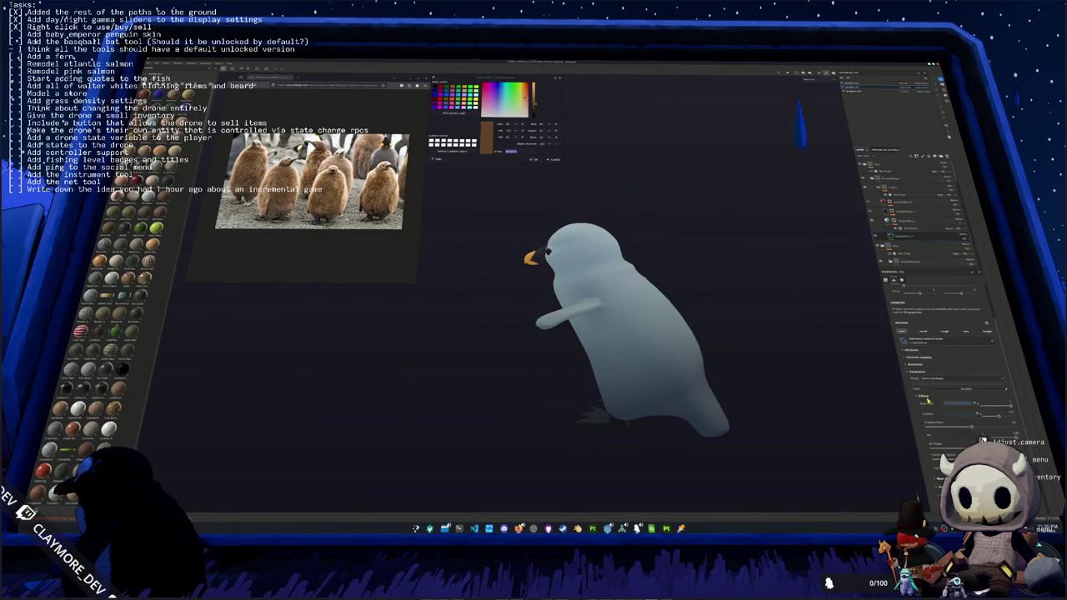
pyautogui.click(956, 407)
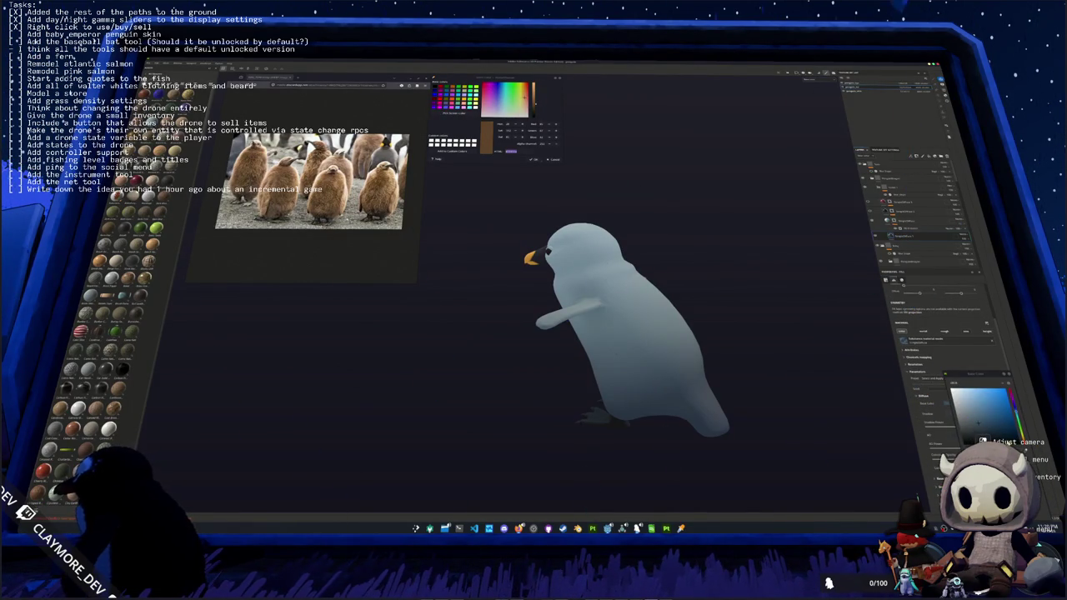
pyautogui.click(989, 422)
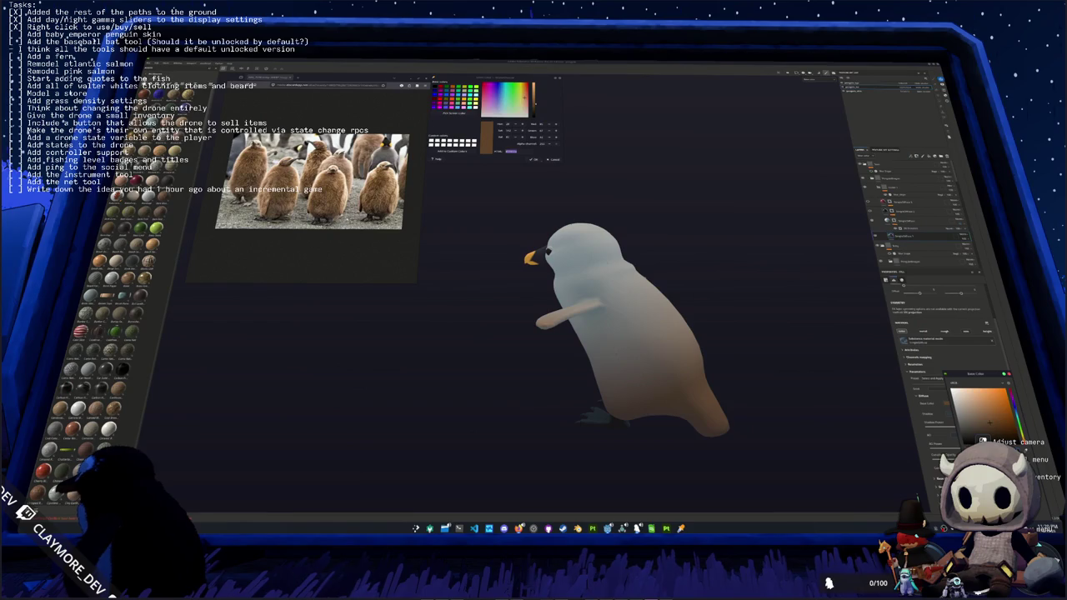
pyautogui.click(985, 440)
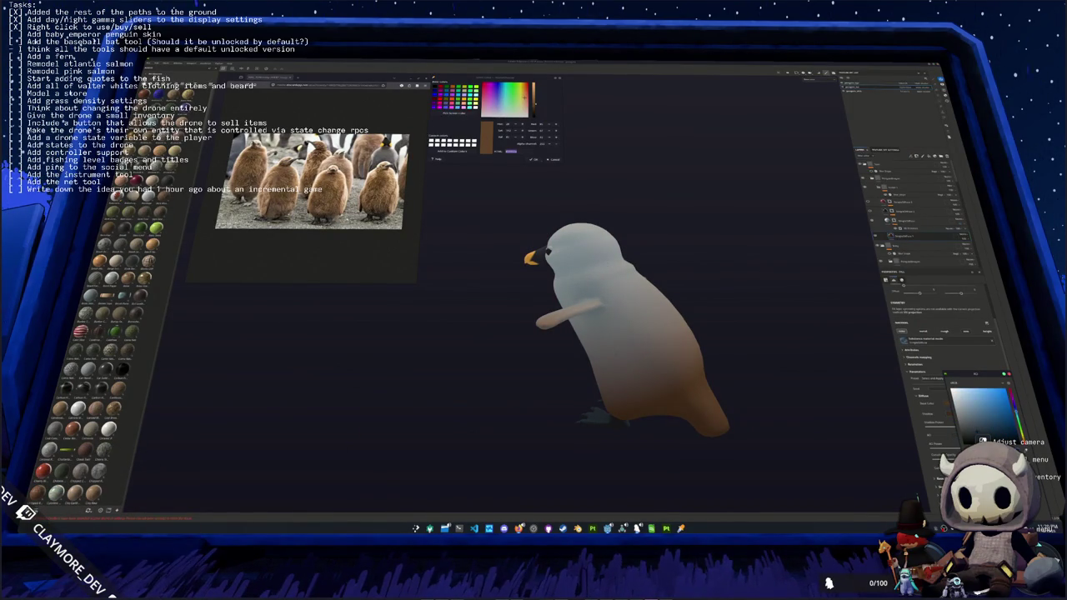
pyautogui.click(692, 408)
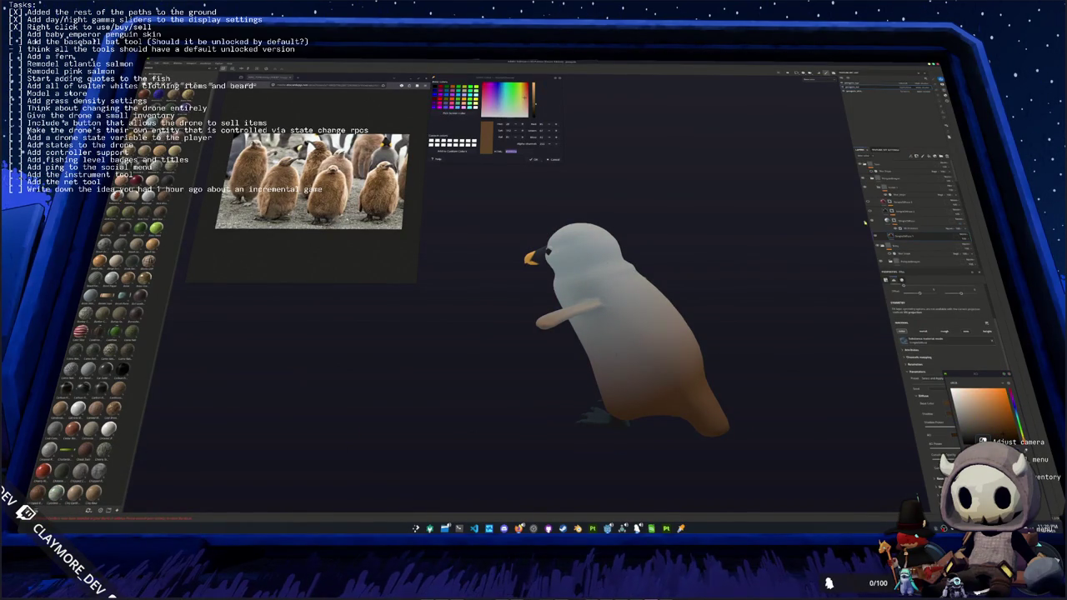
# - Give another fill layer a brighter sampled brown, then try orange and cyan hues
pyautogui.click(909, 220)
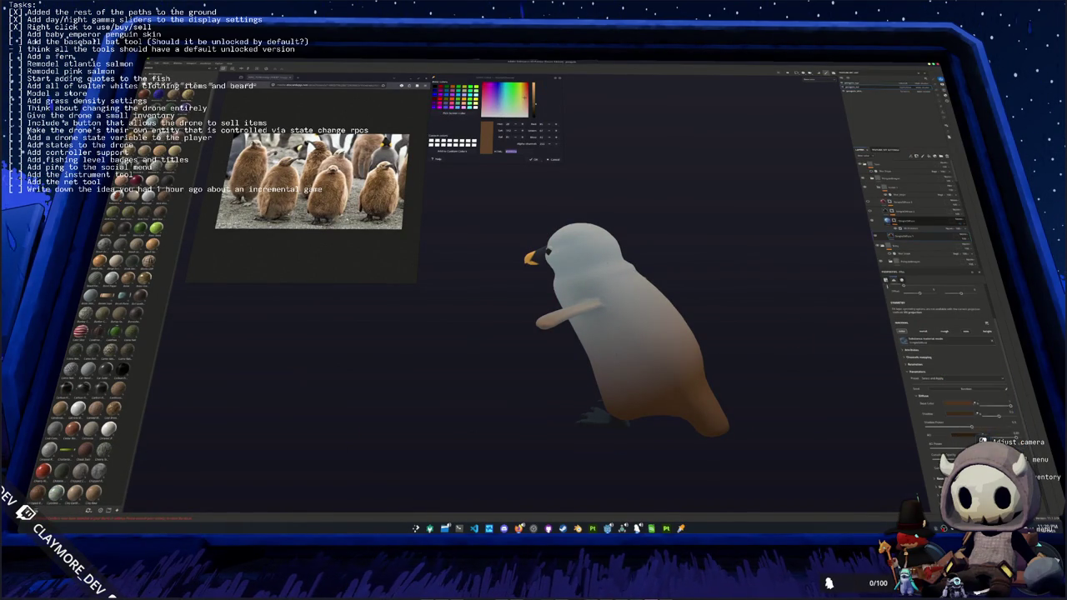
pyautogui.click(957, 404)
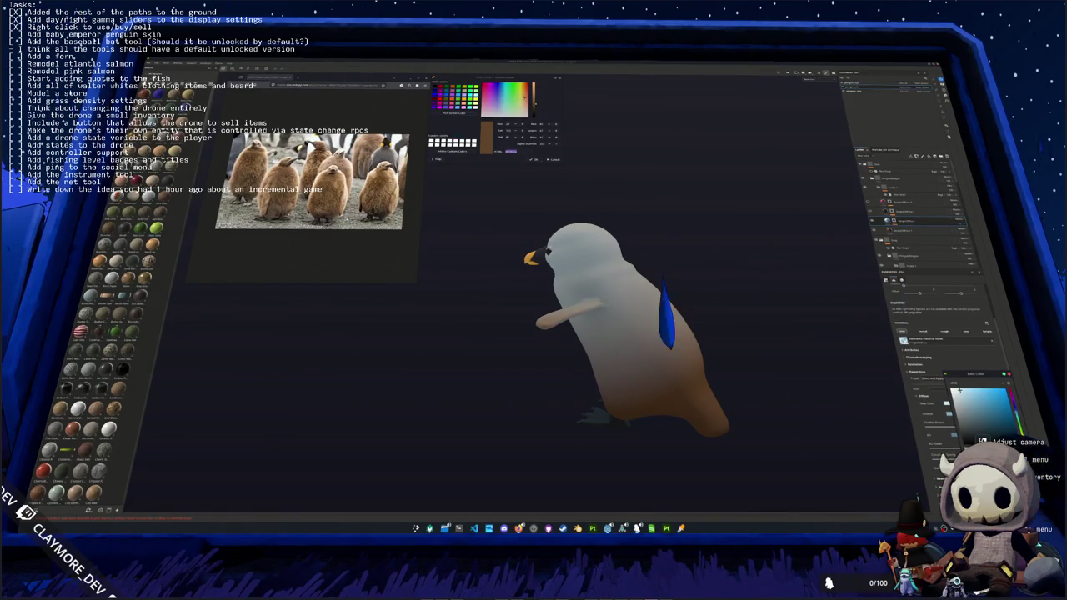
pyautogui.click(988, 413)
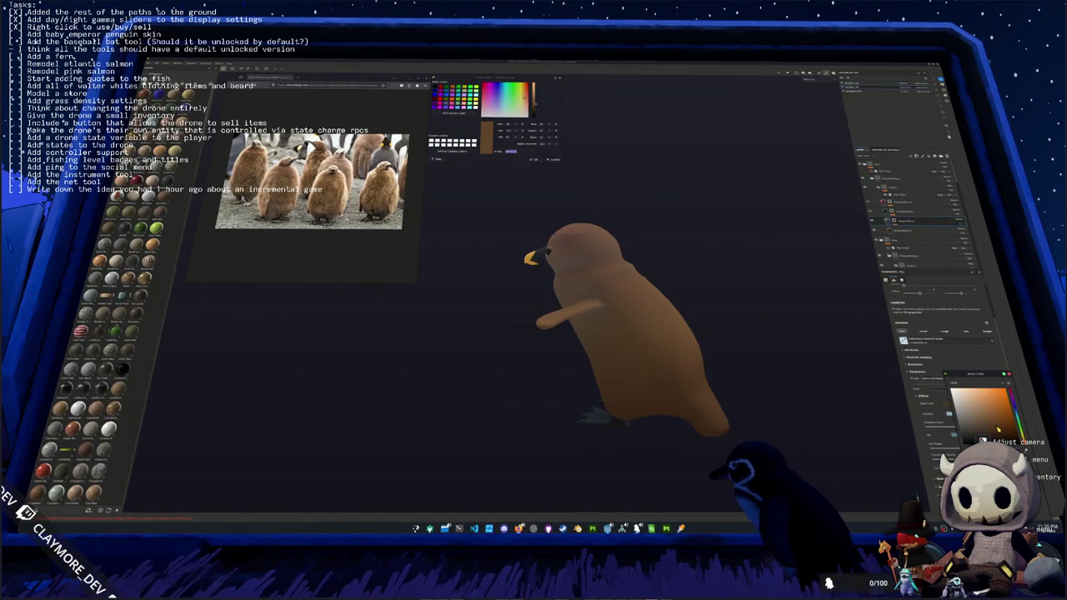
pyautogui.click(455, 114)
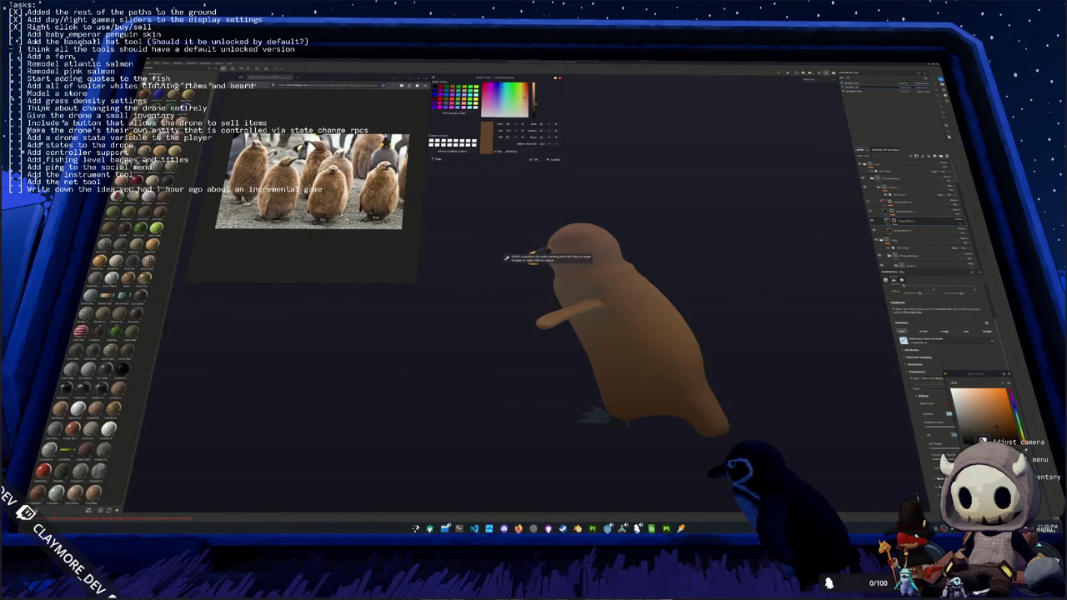
pyautogui.click(530, 257)
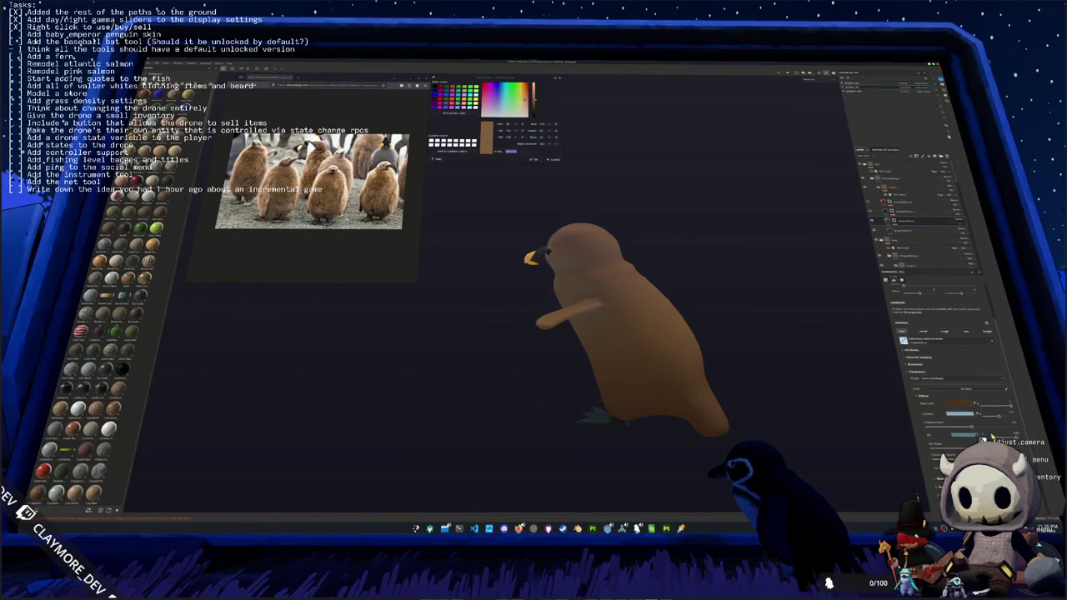
pyautogui.click(959, 401)
pyautogui.click(1014, 408)
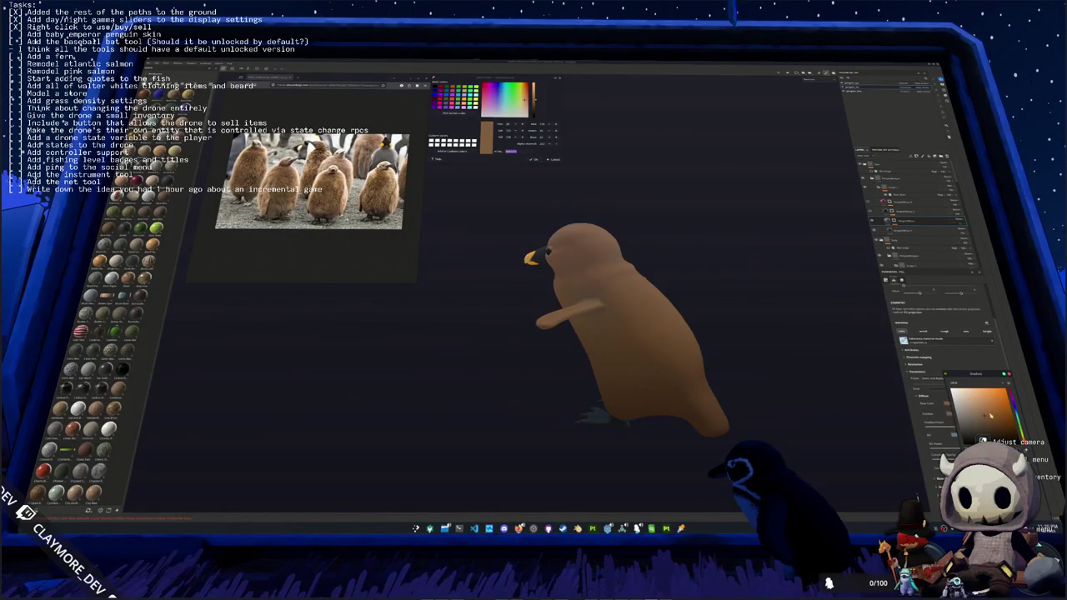
pyautogui.click(1014, 421)
pyautogui.click(1014, 408)
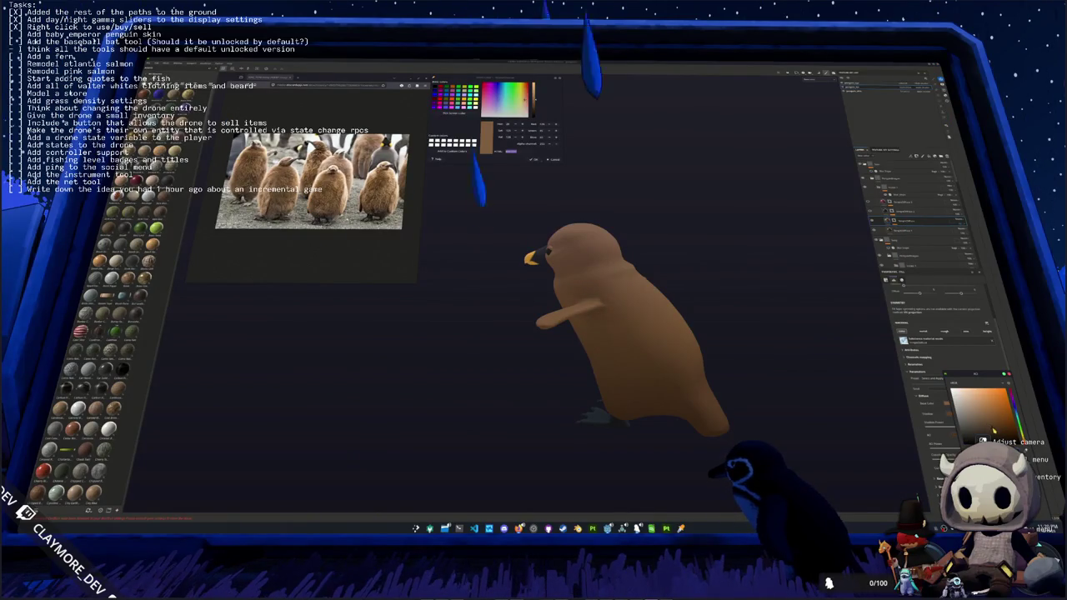
# - Rename the top layer and toggle the feet layer to preview orange feet
pyautogui.moveTo(684, 334); pyautogui.dragTo(759, 320)
pyautogui.moveTo(666, 190); pyautogui.dragTo(670, 199)
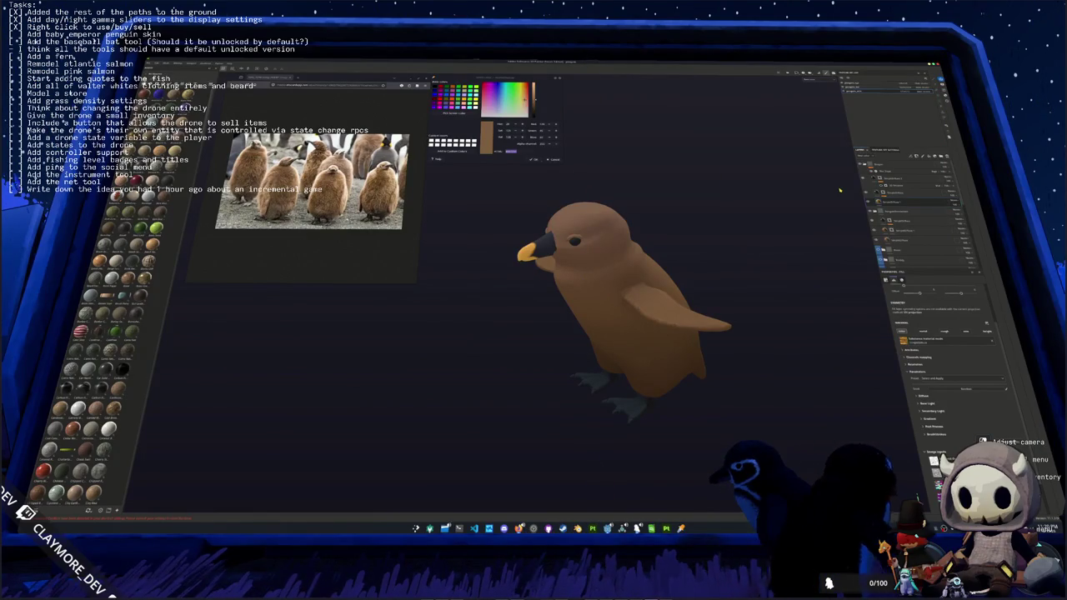
pyautogui.click(888, 175)
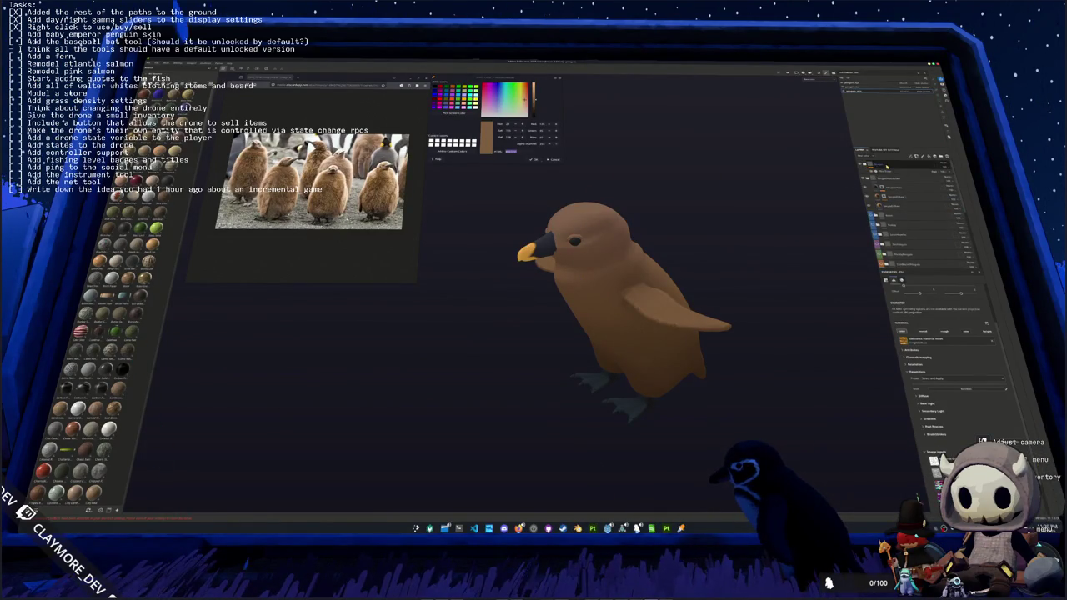
pyautogui.click(884, 165)
pyautogui.doubleClick(882, 164)
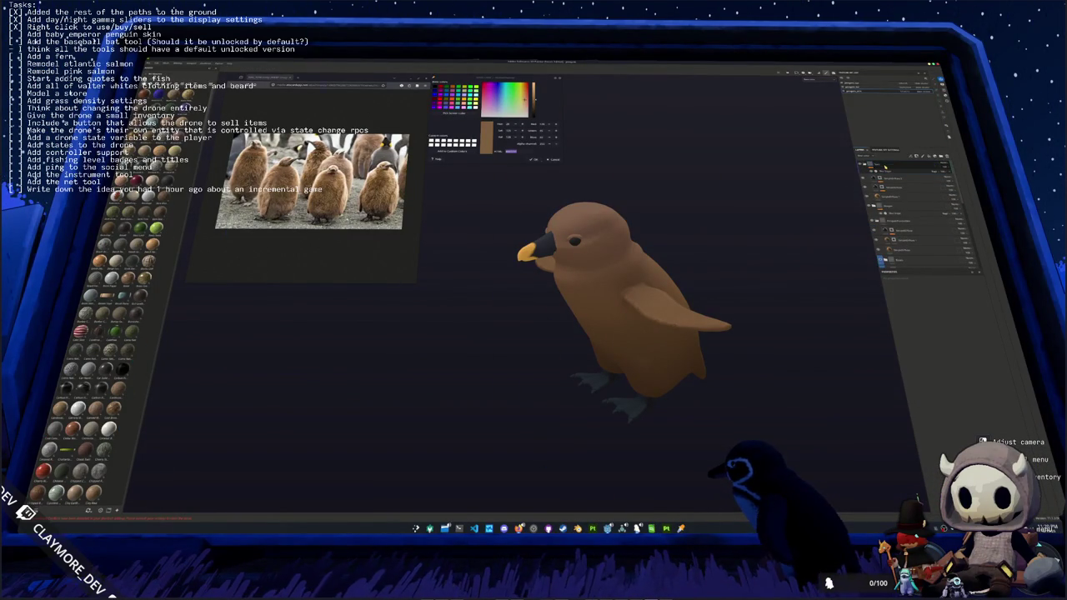
pyautogui.click(874, 200)
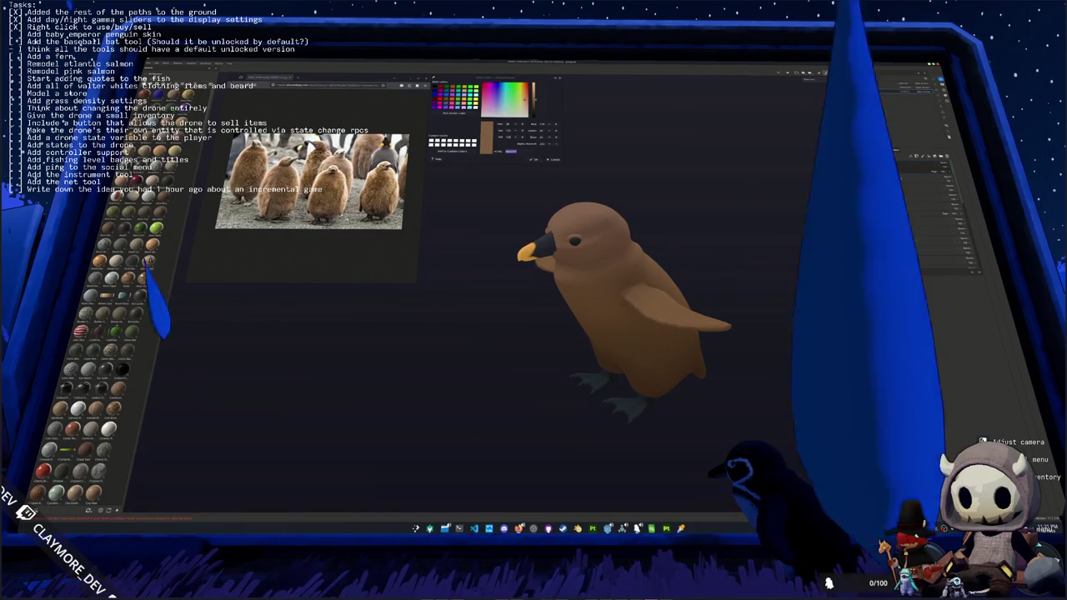
pyautogui.click(869, 190)
pyautogui.click(869, 191)
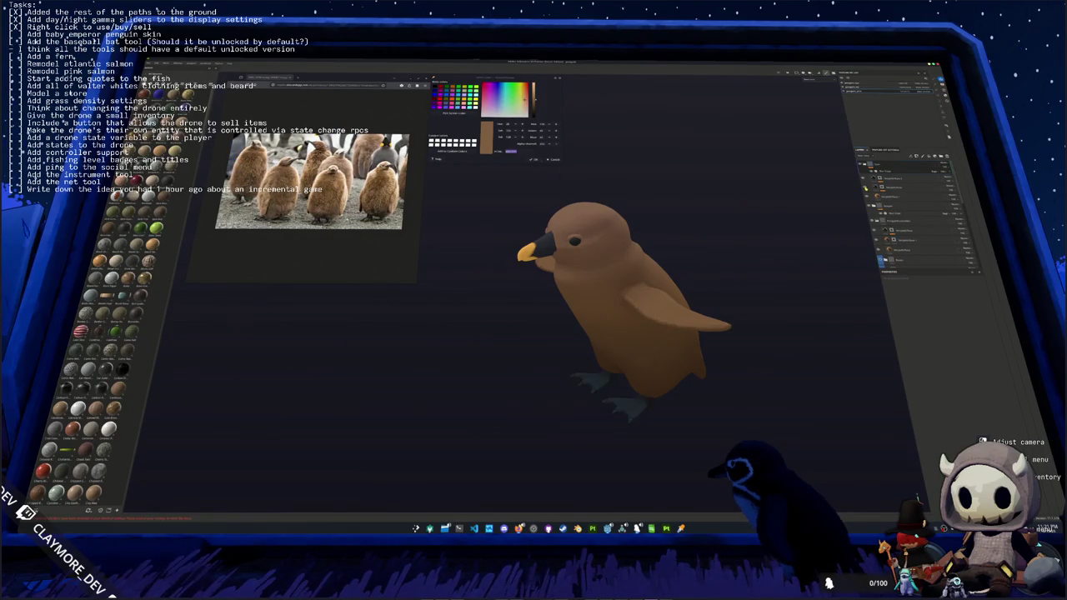
# - Sample a darker colour, toggle the beak layer, and enable the orange feet layer
pyautogui.click(447, 113)
pyautogui.click(504, 259)
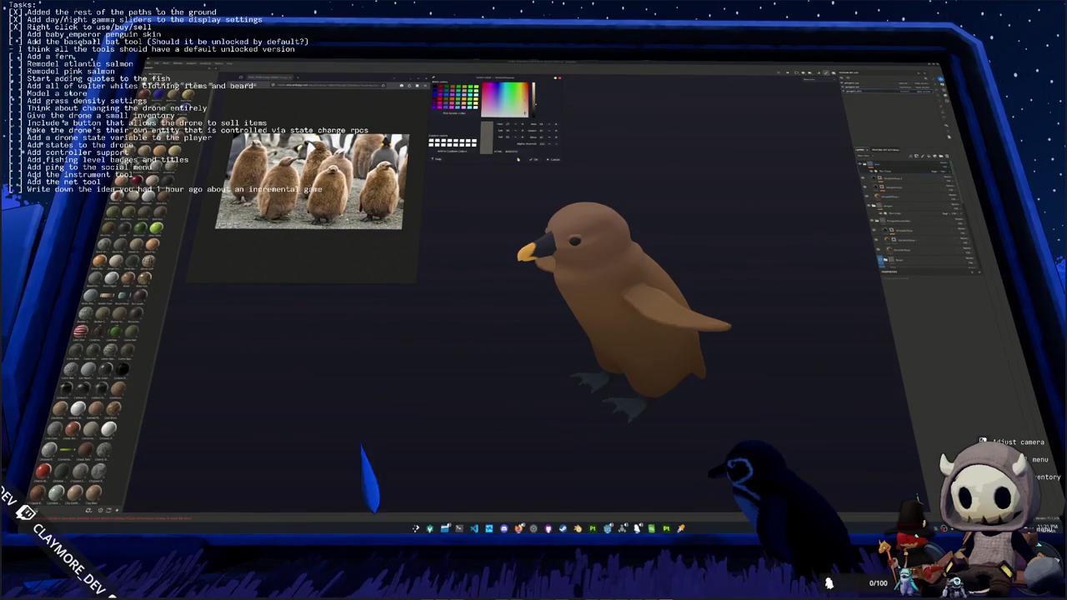
pyautogui.click(863, 180)
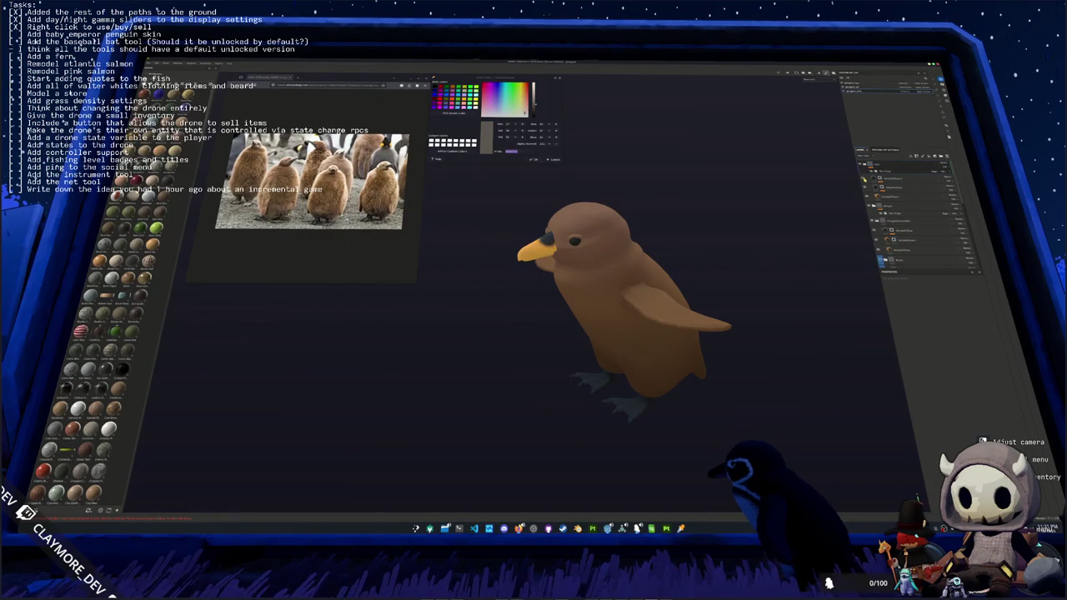
pyautogui.click(863, 180)
pyautogui.click(900, 189)
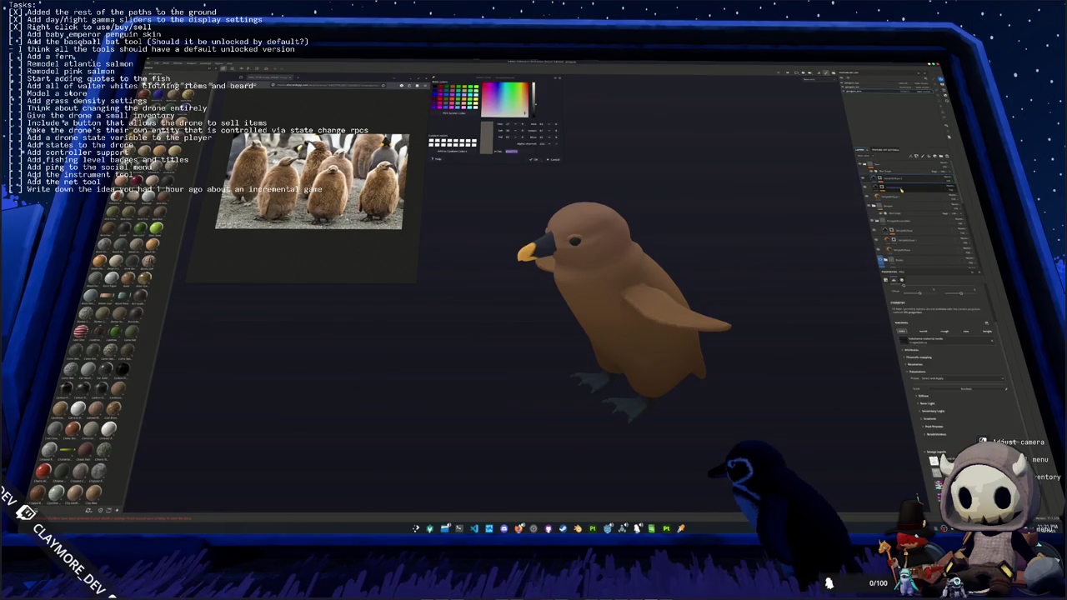
pyautogui.click(897, 183)
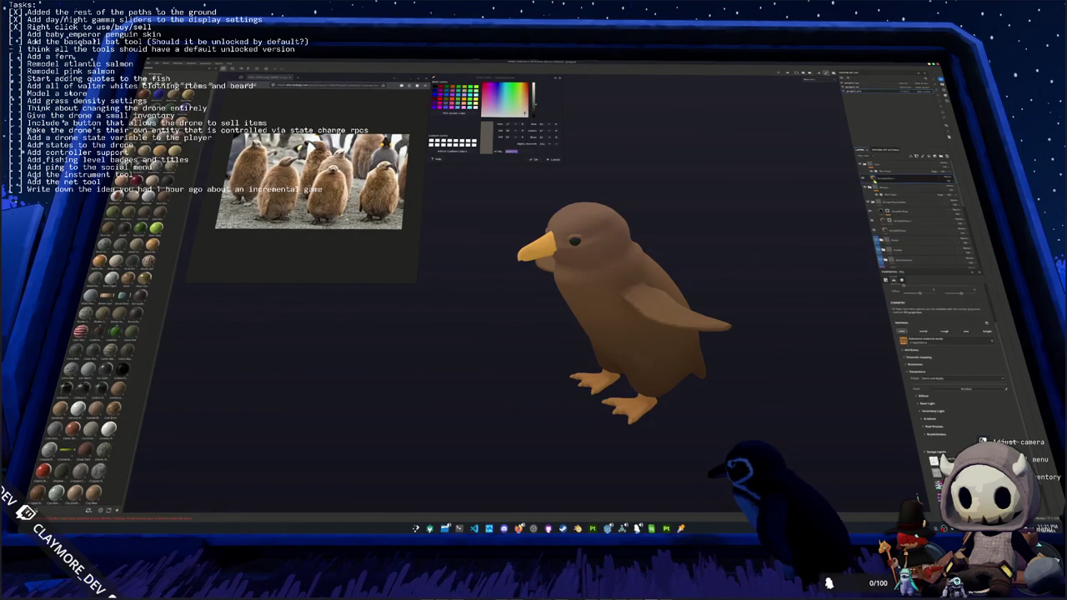
# - Set the feet layer's base colour to pale beige, then try yellow-gold, orange-red and orange hues
pyautogui.click(924, 400)
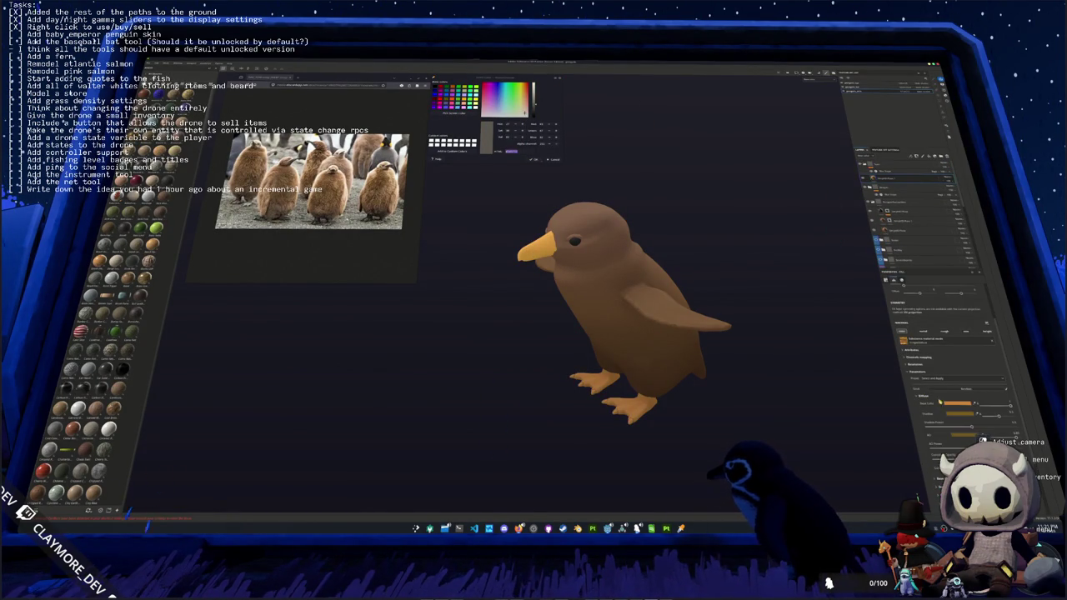
pyautogui.click(959, 404)
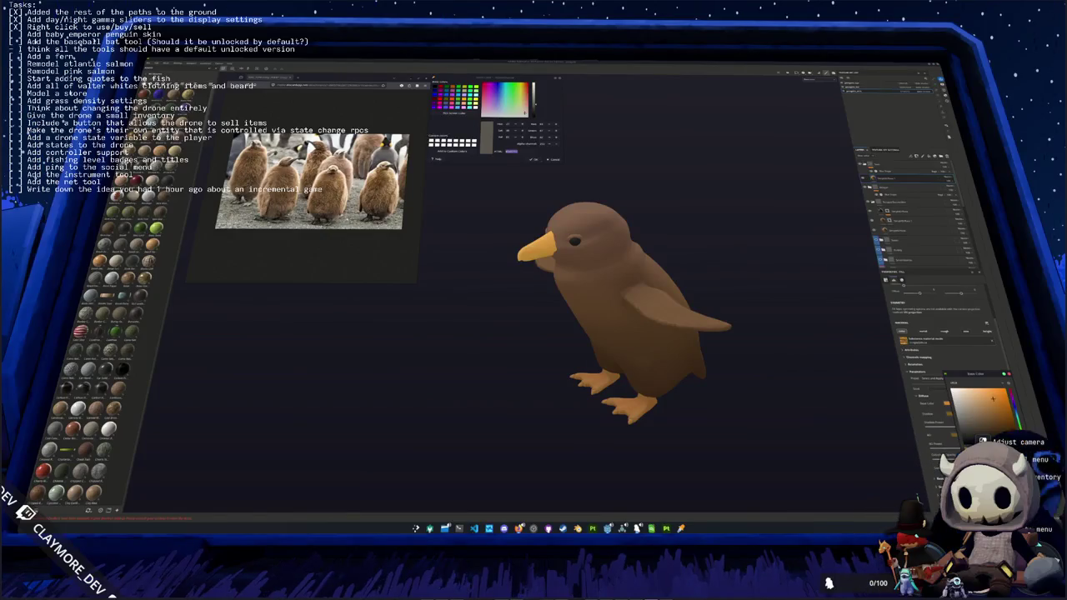
pyautogui.click(957, 392)
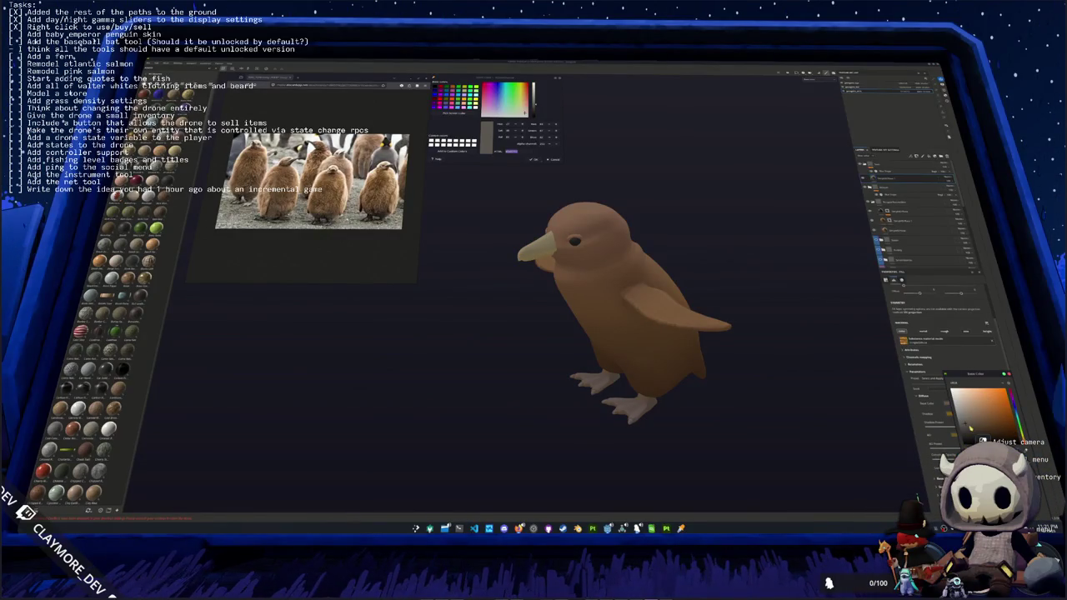
pyautogui.click(1013, 412)
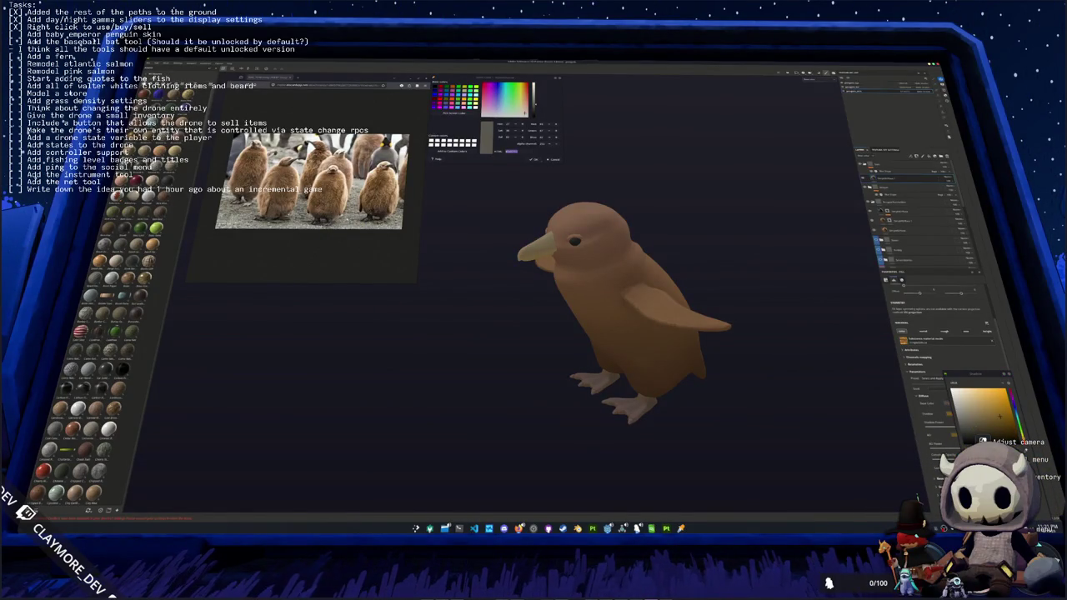
pyautogui.click(1014, 406)
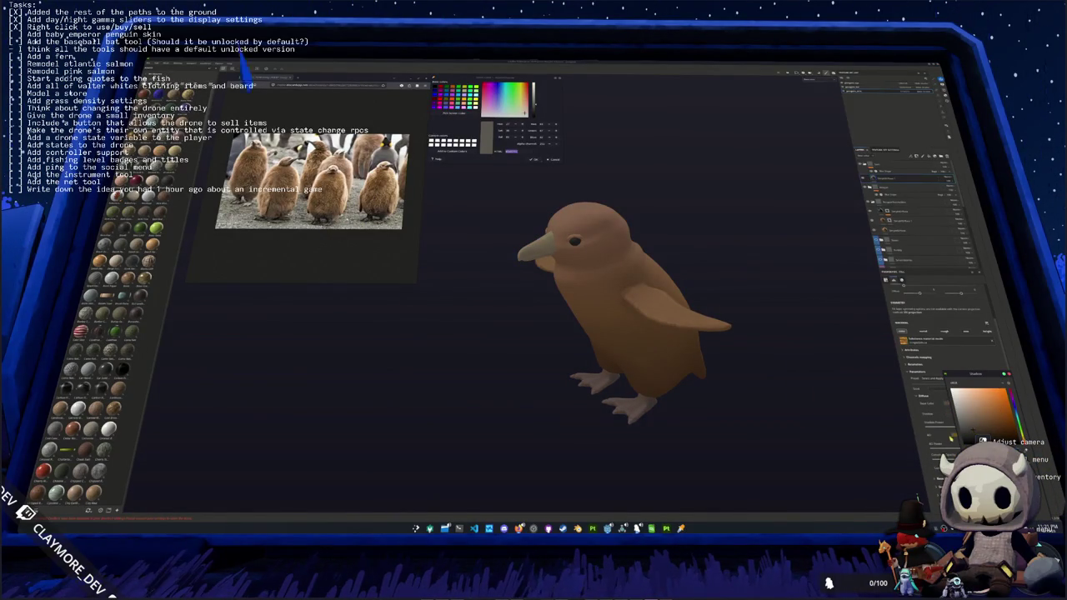
pyautogui.click(1013, 404)
pyautogui.click(1014, 409)
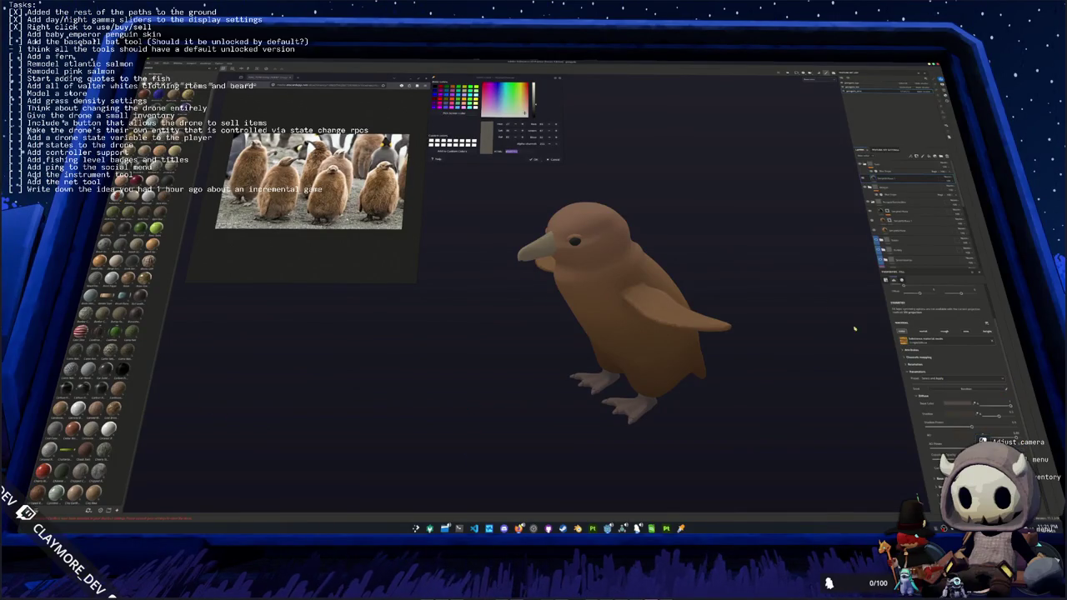
pyautogui.scroll(-3, 751, 236)
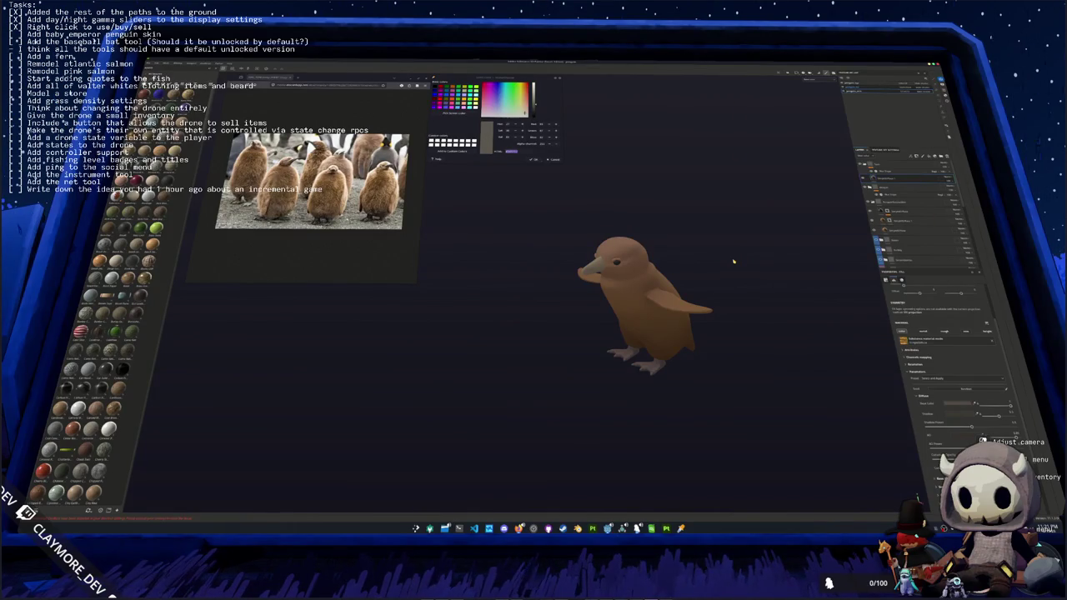
# - Undo the recent changes six times and open the Export Textures settings
pyautogui.hotkey('ctrl', 'z')
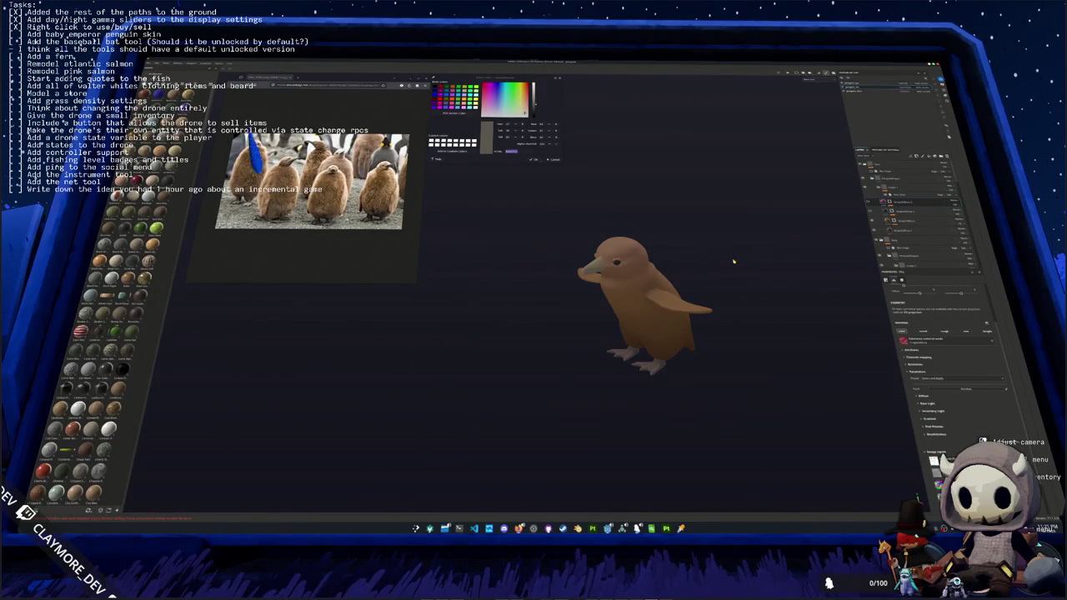
pyautogui.hotkey('ctrl', 'z')
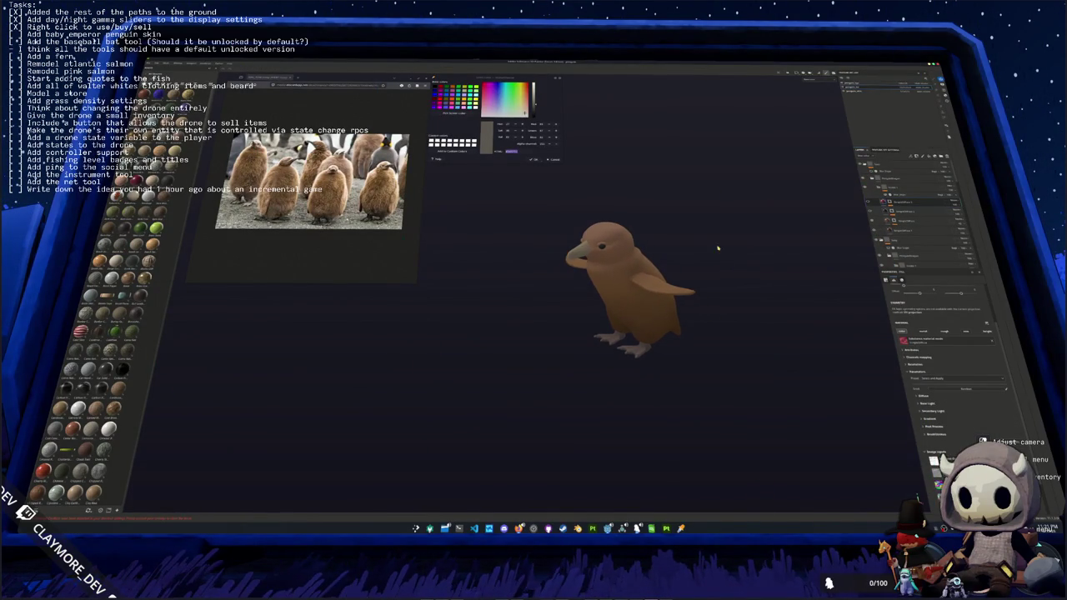
pyautogui.hotkey('ctrl', 'z')
pyautogui.hotkey('ctrl', 'z')
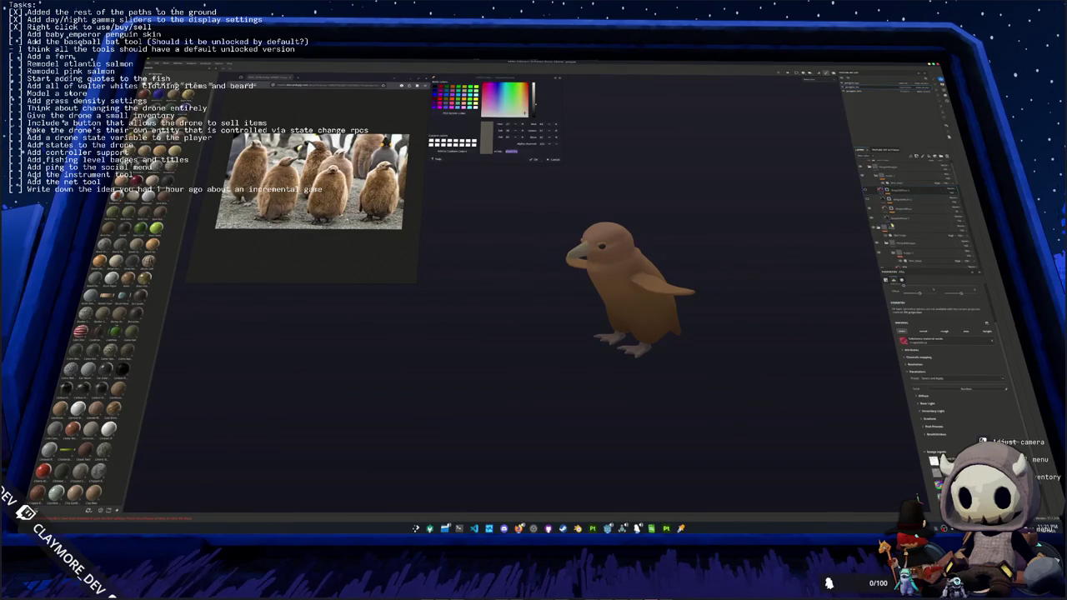
pyautogui.hotkey('ctrl', 'z')
pyautogui.hotkey('ctrl', 'z')
pyautogui.hotkey('ctrl', 'z')
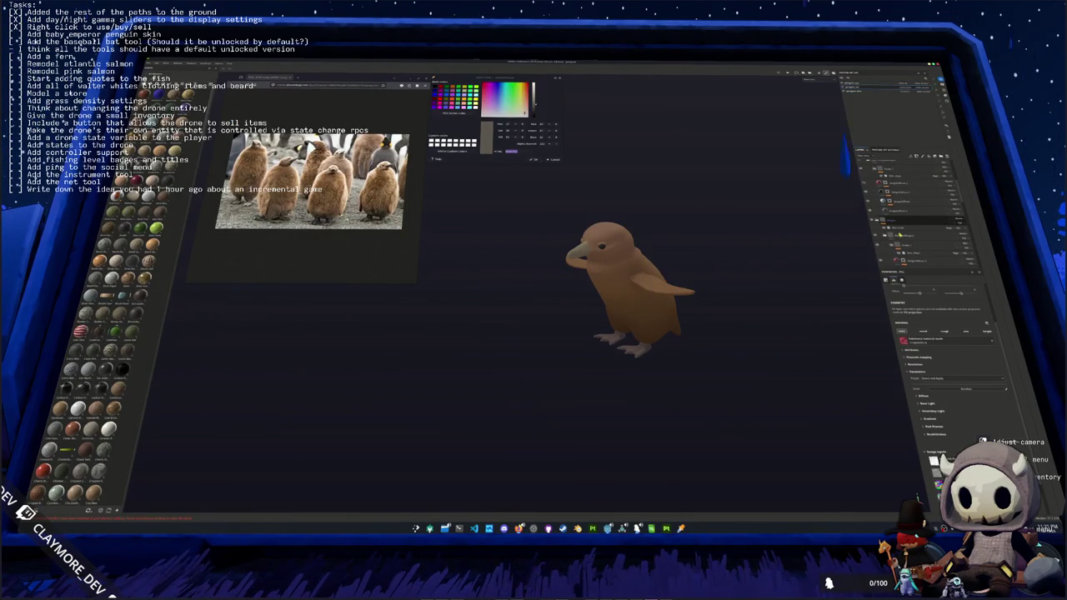
pyautogui.hotkey('ctrl', 'z')
pyautogui.hotkey('ctrl', 'z')
pyautogui.hotkey('ctrl', 'z')
pyautogui.hotkey('ctrl', 'z')
pyautogui.hotkey('ctrl', 'z')
pyautogui.hotkey('ctrl', 'z')
pyautogui.hotkey('ctrl', 'z')
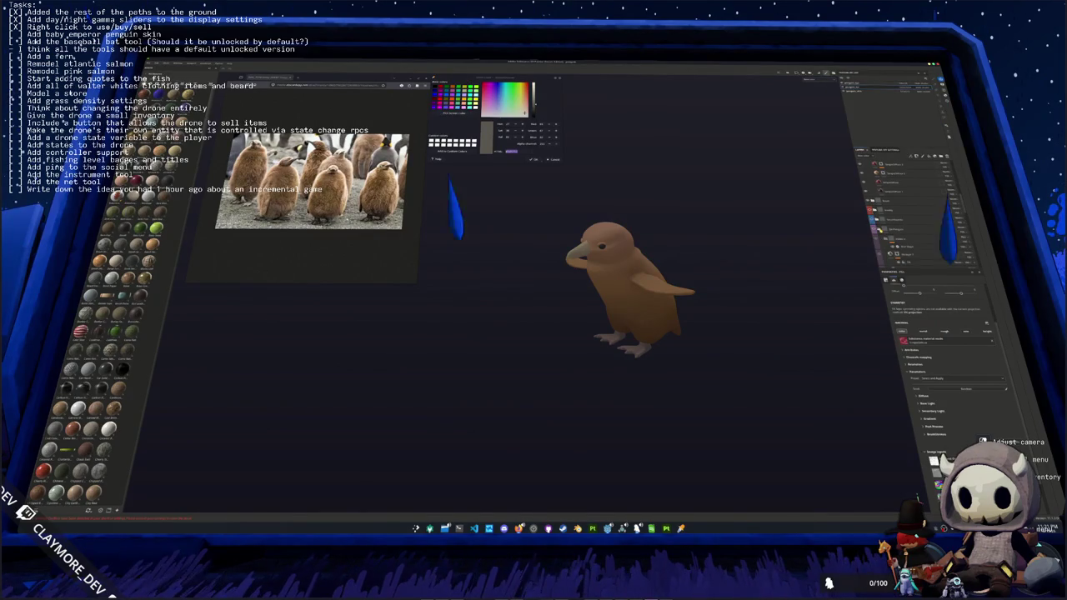
pyautogui.hotkey('ctrl', 'z')
pyautogui.hotkey('ctrl', 'z')
pyautogui.hotkey('ctrl', 'z')
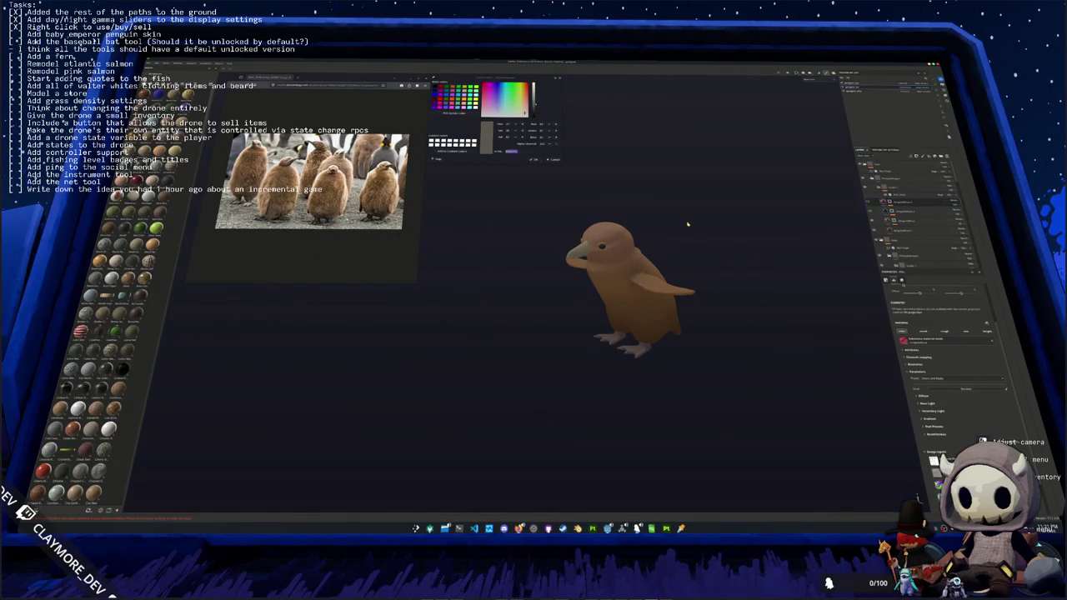
pyautogui.hotkey('ctrl', 'shift', 'e')
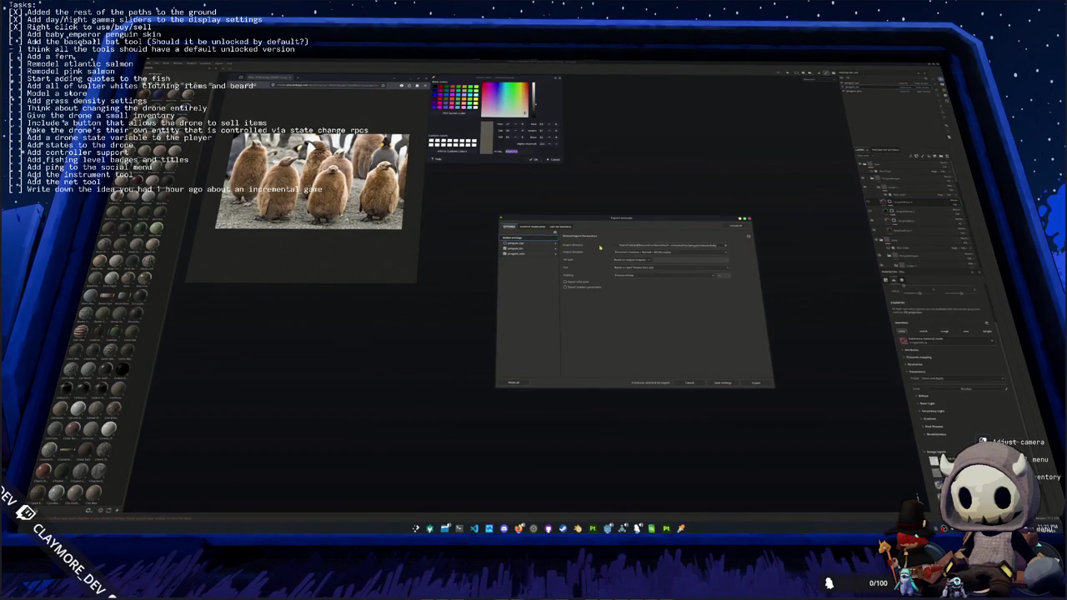
# - Choose a new output folder and export the penguin's texture maps there
pyautogui.click(652, 247)
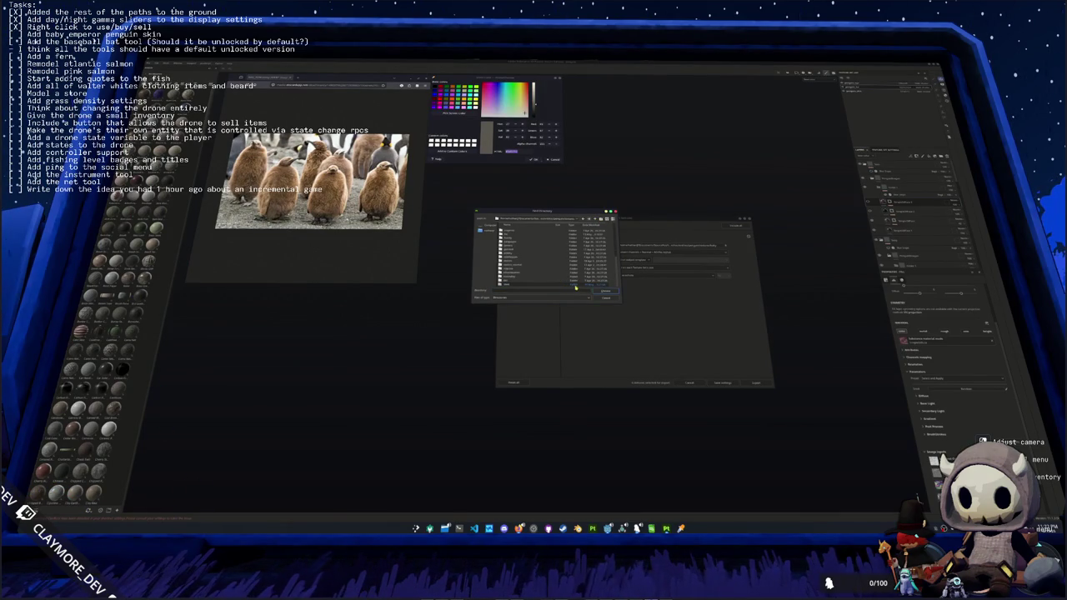
pyautogui.doubleClick(559, 286)
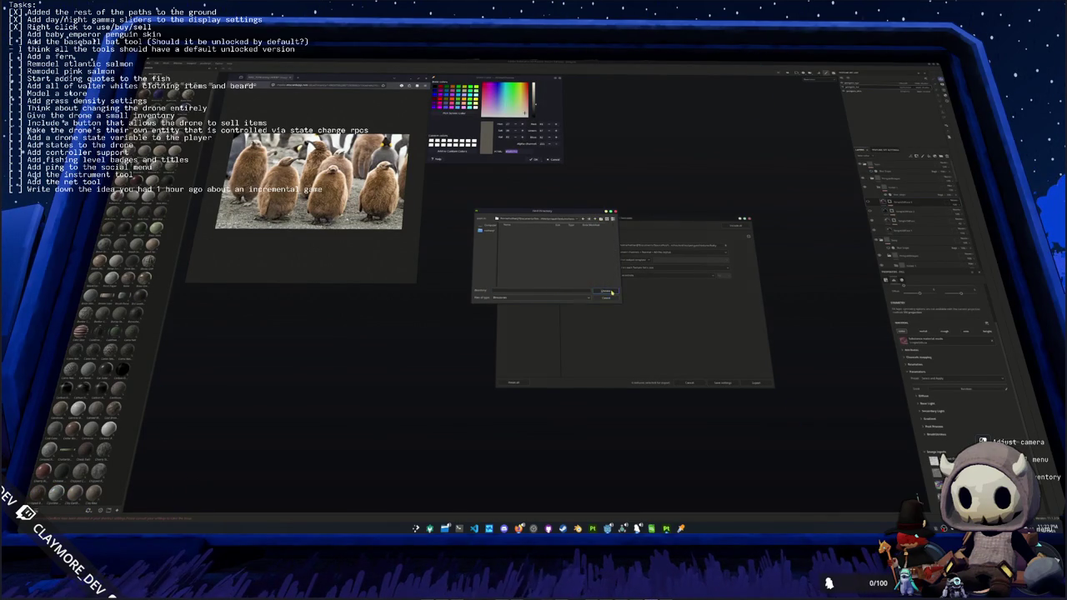
pyautogui.click(609, 291)
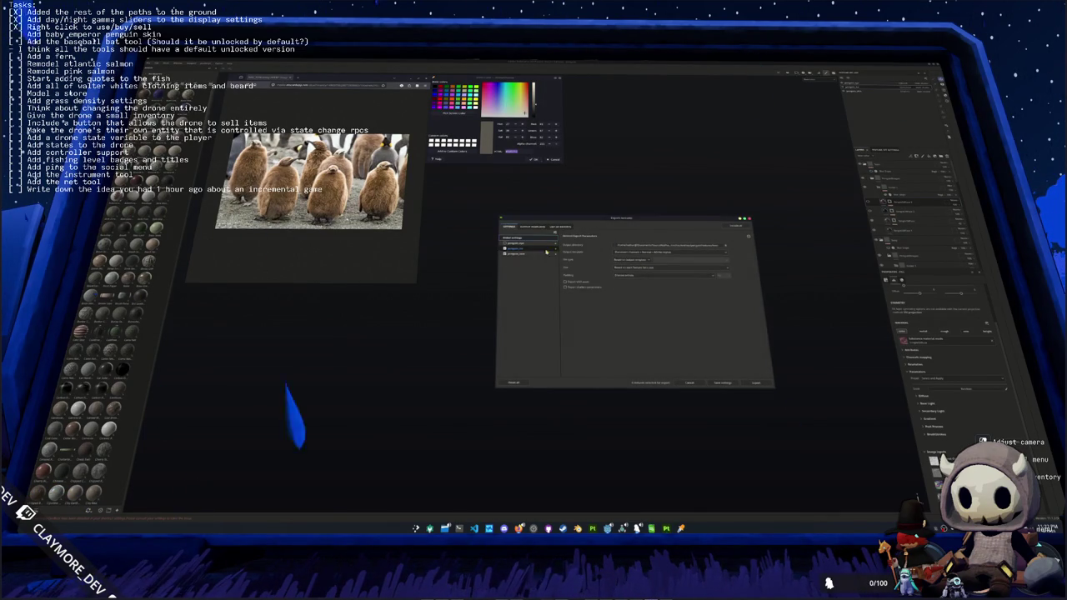
pyautogui.click(749, 384)
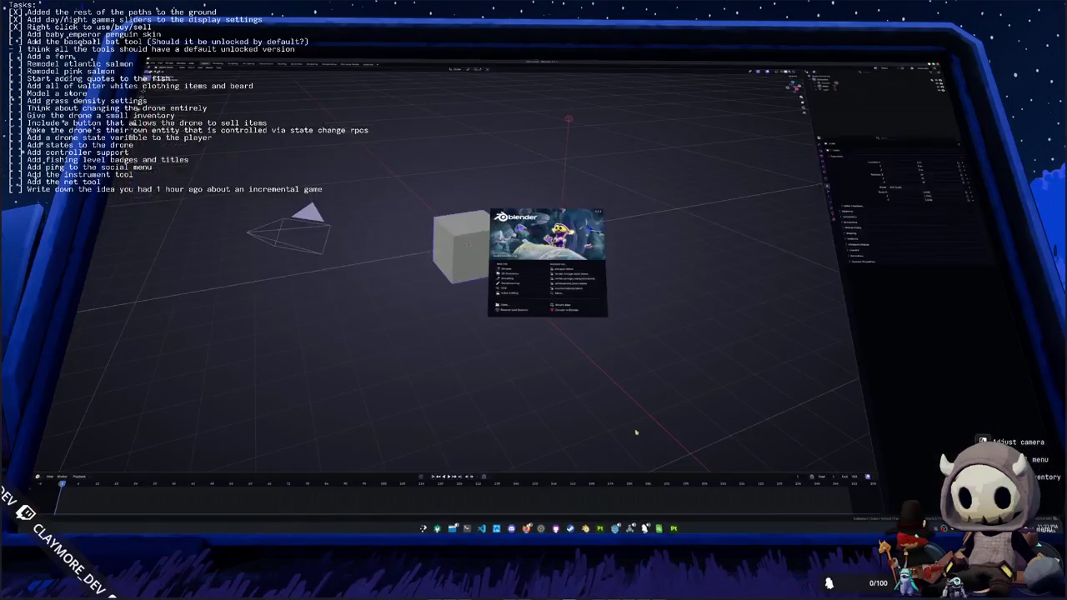
# - Open the penguin .blend project and view it through the scene camera
pyautogui.click(563, 269)
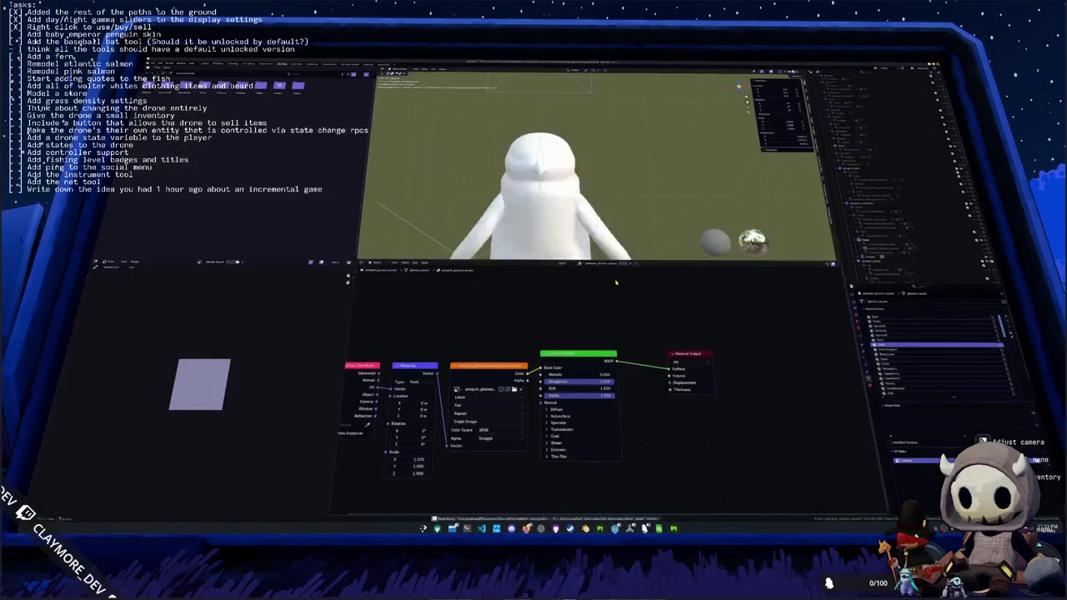
pyautogui.press('KP_0')
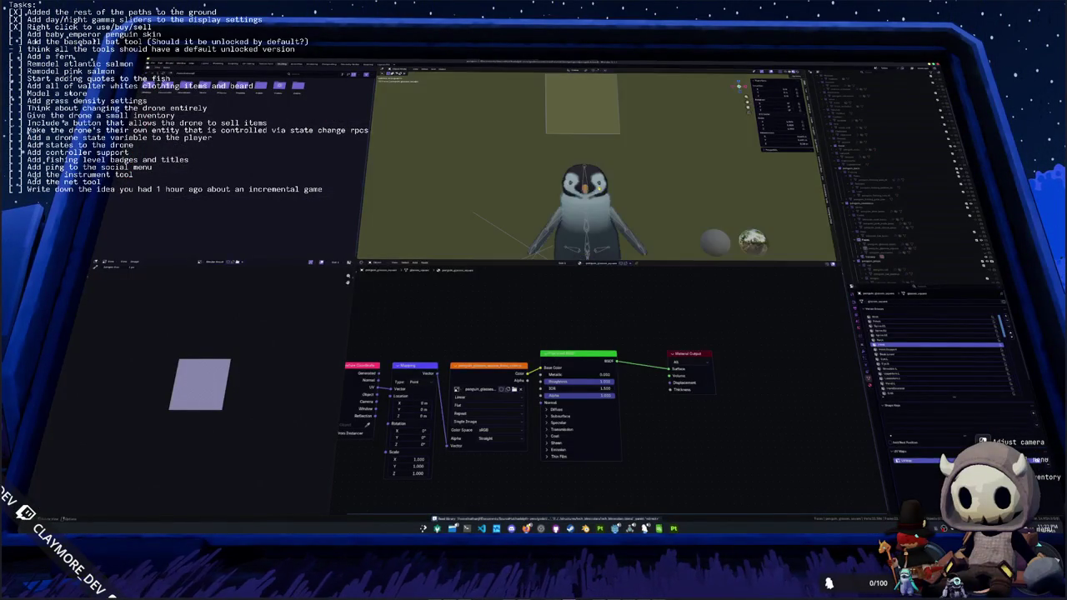
pyautogui.scroll(-10, 908, 262)
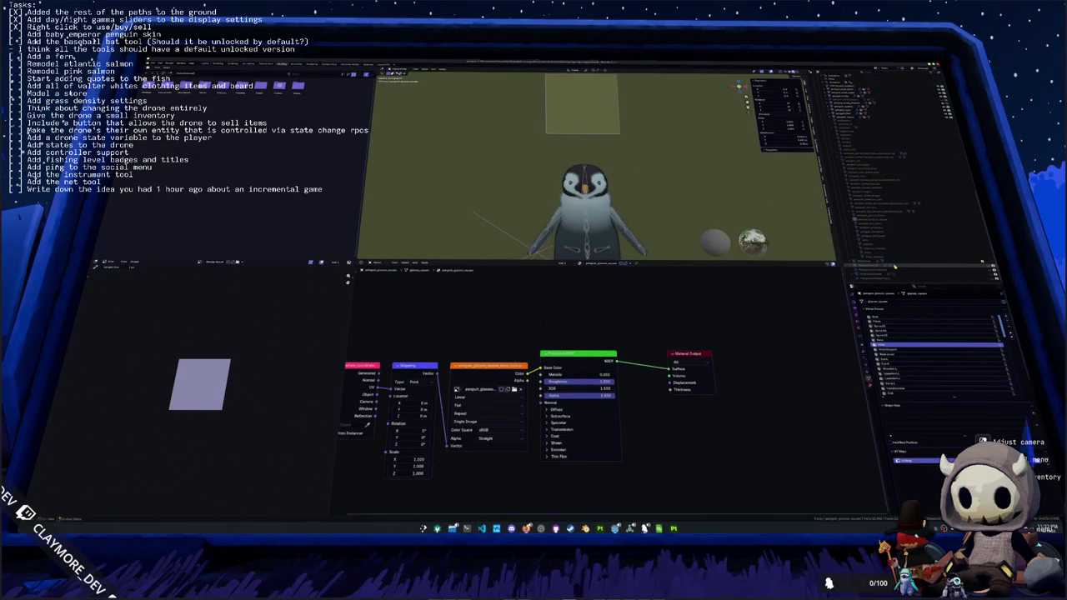
# - Select the penguin mesh and browse for a new image for its material texture
pyautogui.click(890, 265)
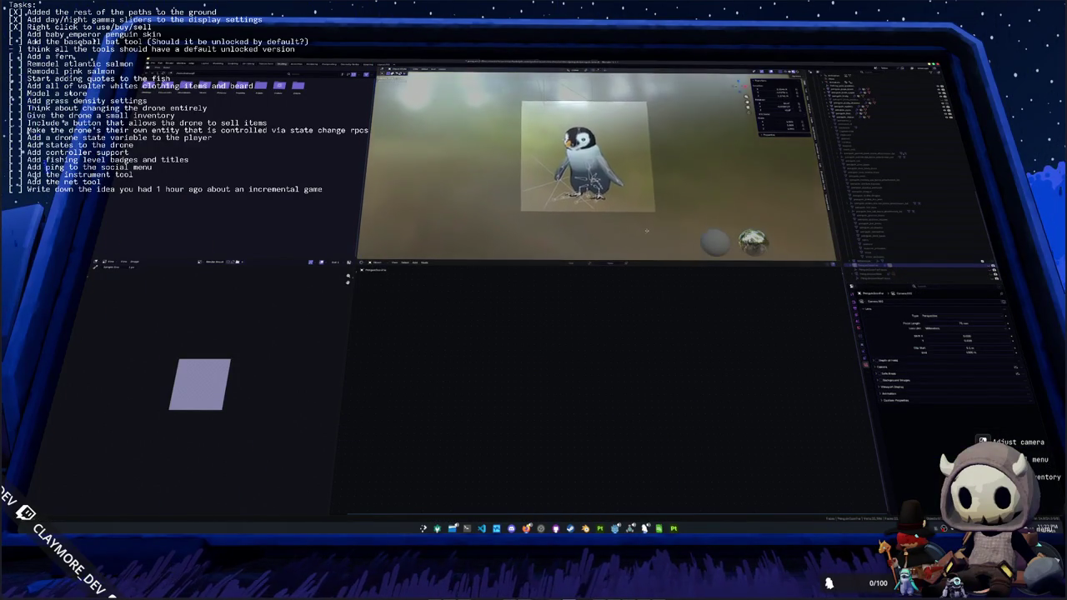
pyautogui.click(875, 252)
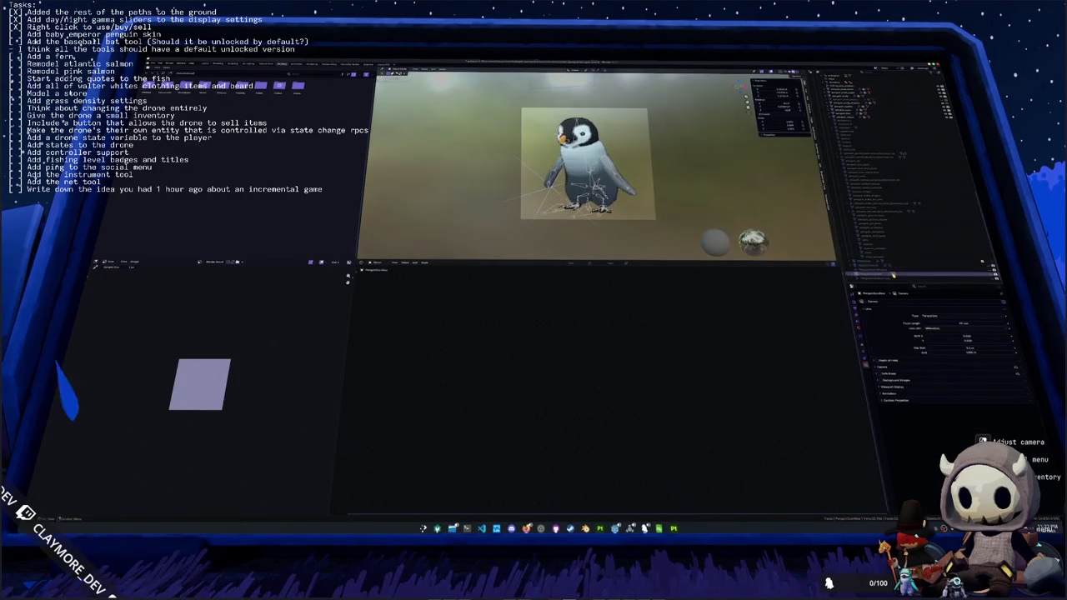
pyautogui.scroll(2, 667, 165)
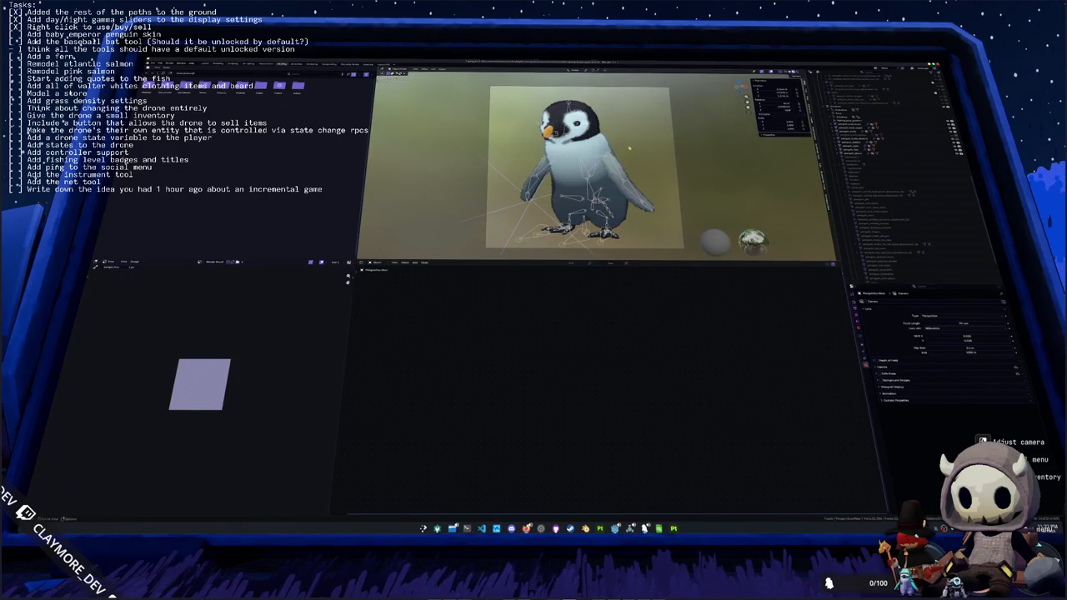
pyautogui.click(642, 153)
pyautogui.click(524, 324)
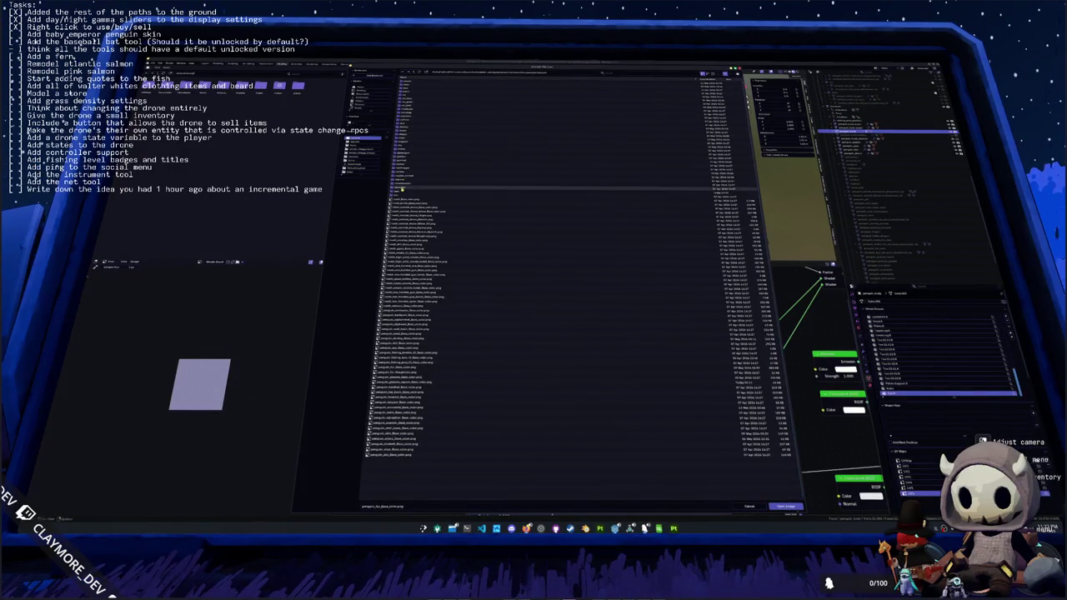
# - Load the brown skin texture image into the first material's Image Texture node
pyautogui.click(398, 192)
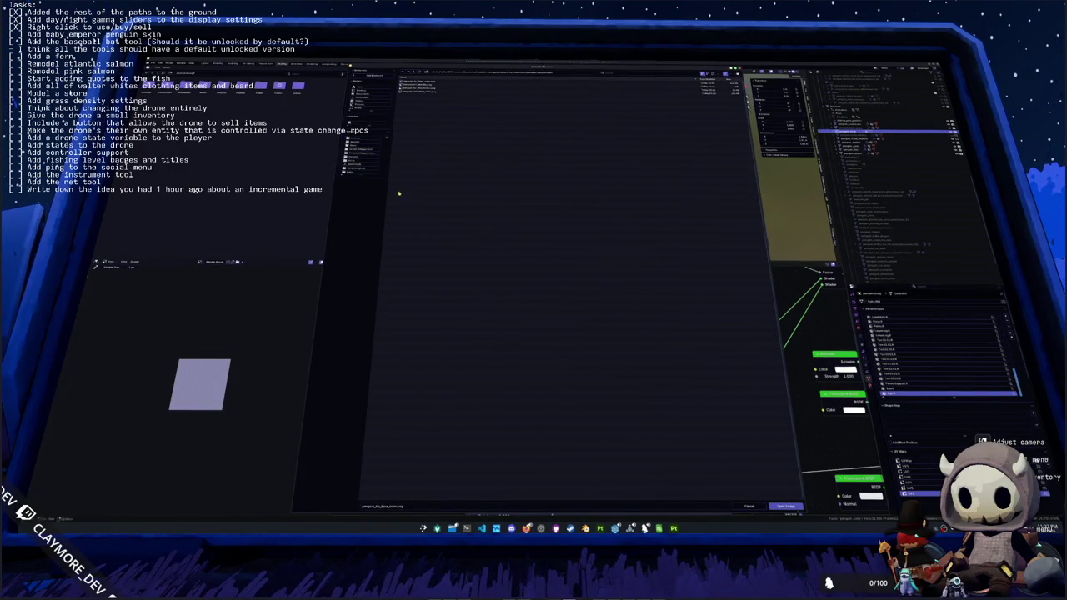
pyautogui.click(420, 82)
pyautogui.doubleClick(420, 82)
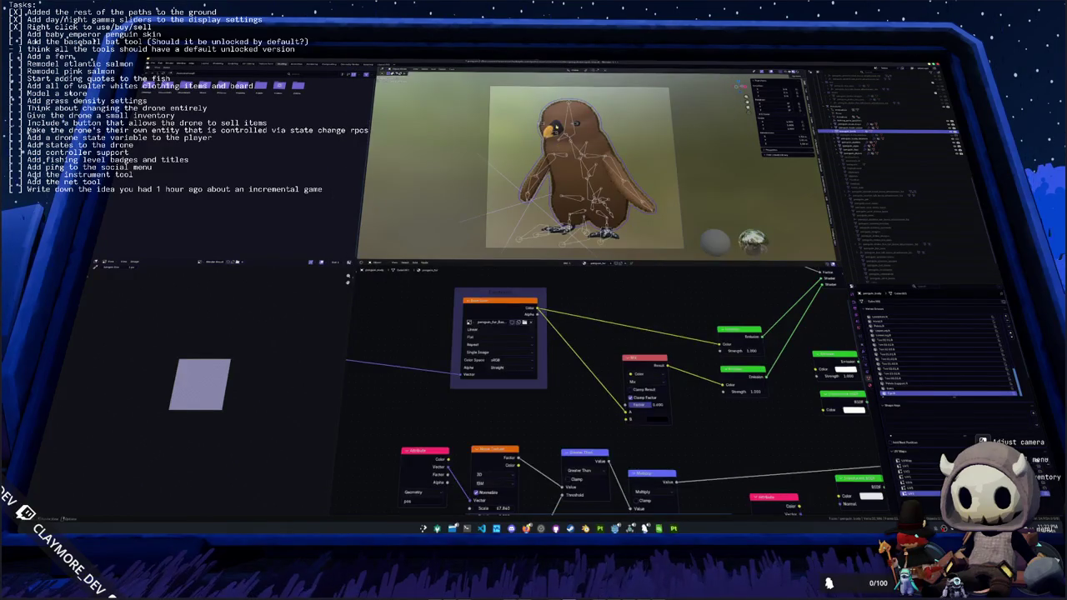
# - Load the same brown skin image into the second material's texture, then return to Painter
pyautogui.click(884, 127)
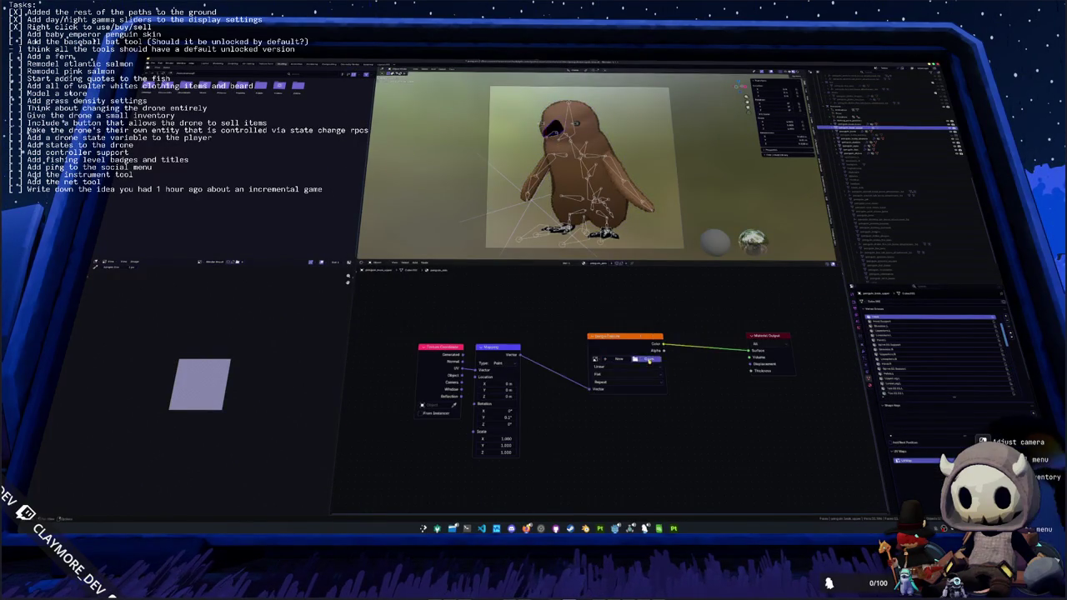
pyautogui.click(652, 358)
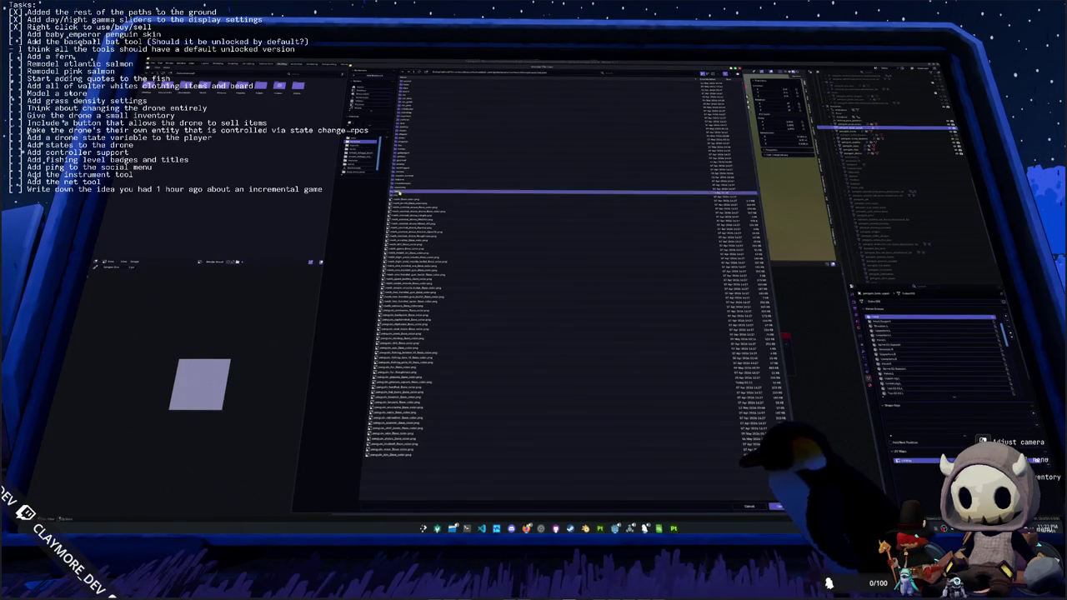
pyautogui.doubleClick(402, 189)
pyautogui.doubleClick(405, 92)
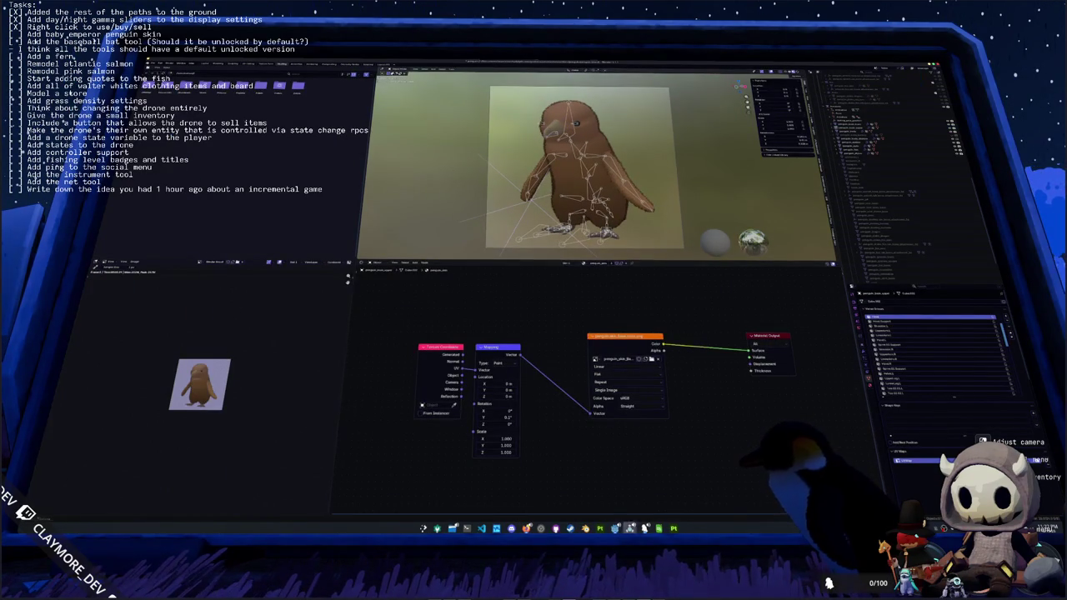
pyautogui.hotkey('alt', 'Tab')
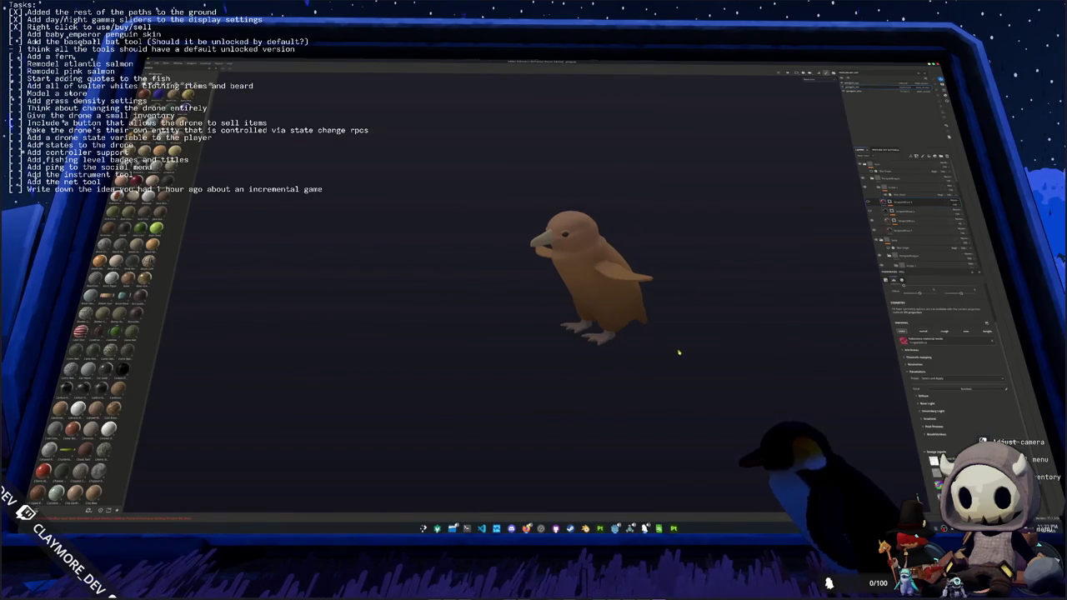
# - Lighten the penguin fill layer's base colour to a paler tan
pyautogui.scroll(2, 658, 351)
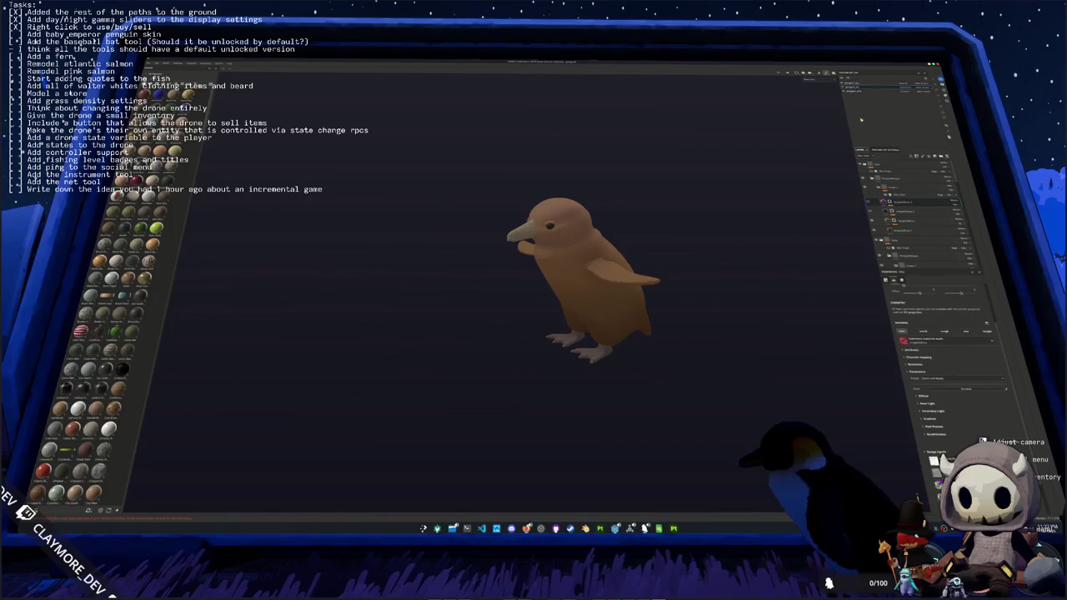
pyautogui.click(909, 220)
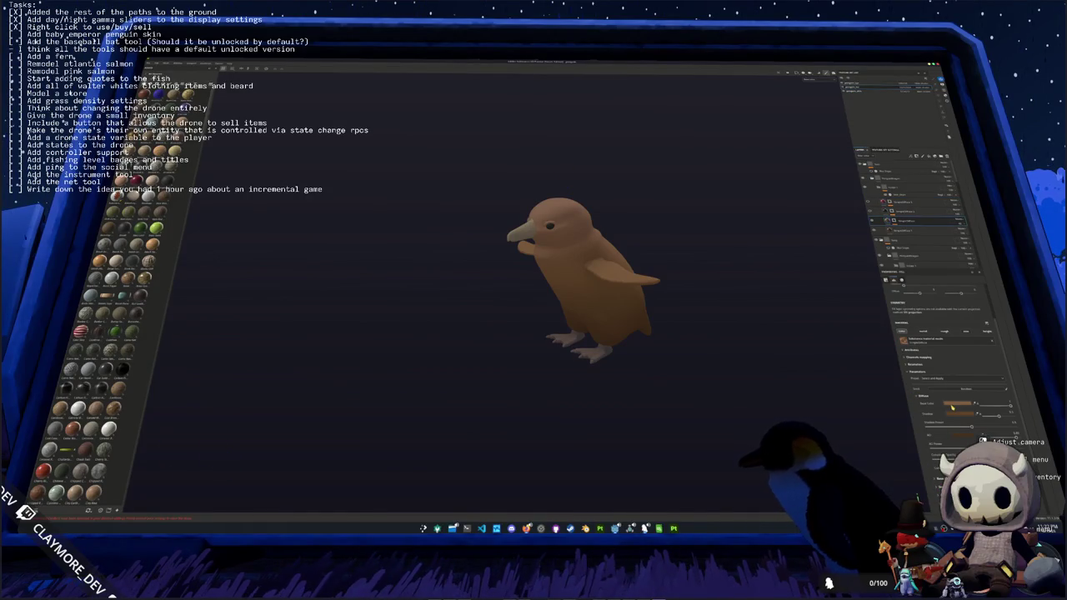
pyautogui.click(956, 403)
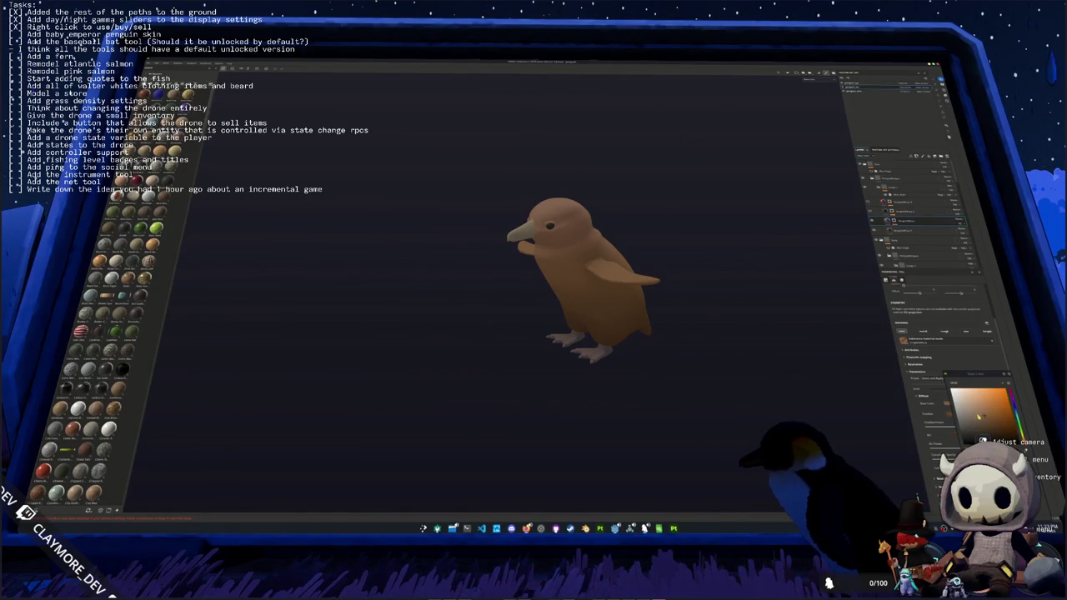
pyautogui.click(951, 414)
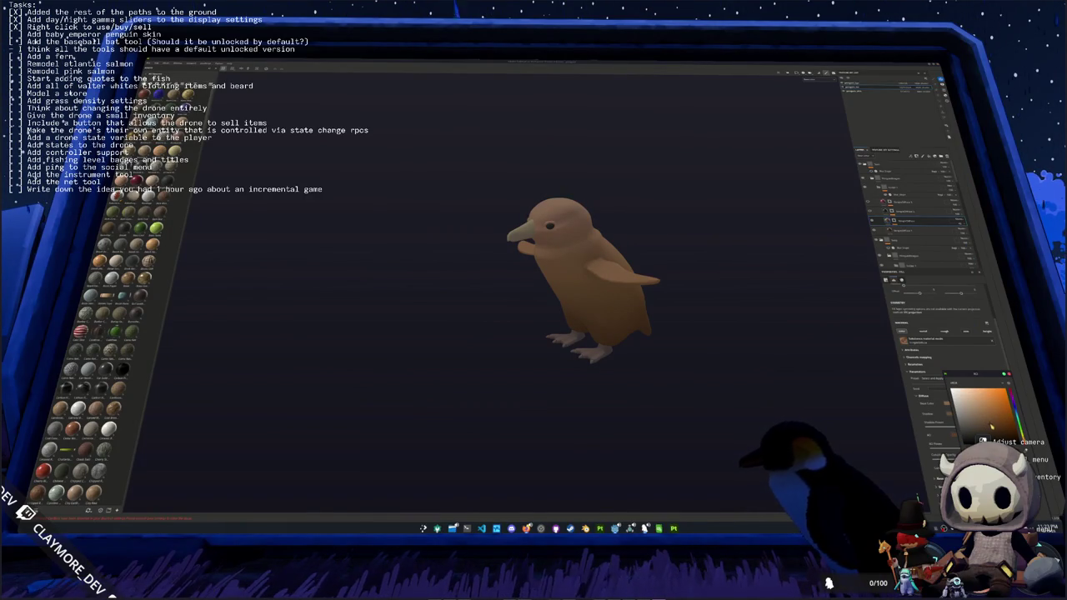
pyautogui.click(933, 410)
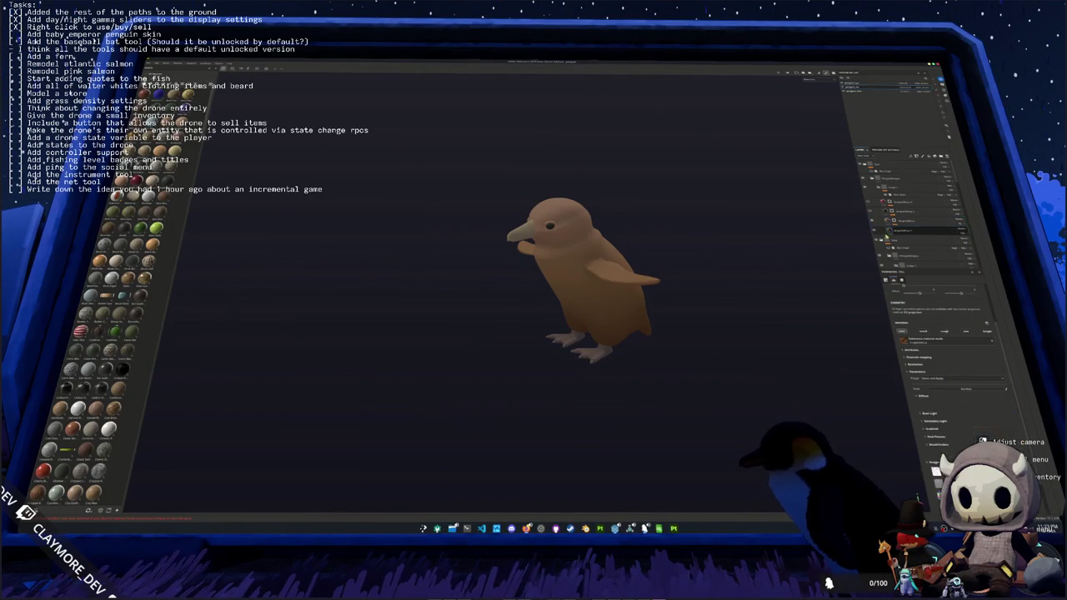
pyautogui.click(952, 404)
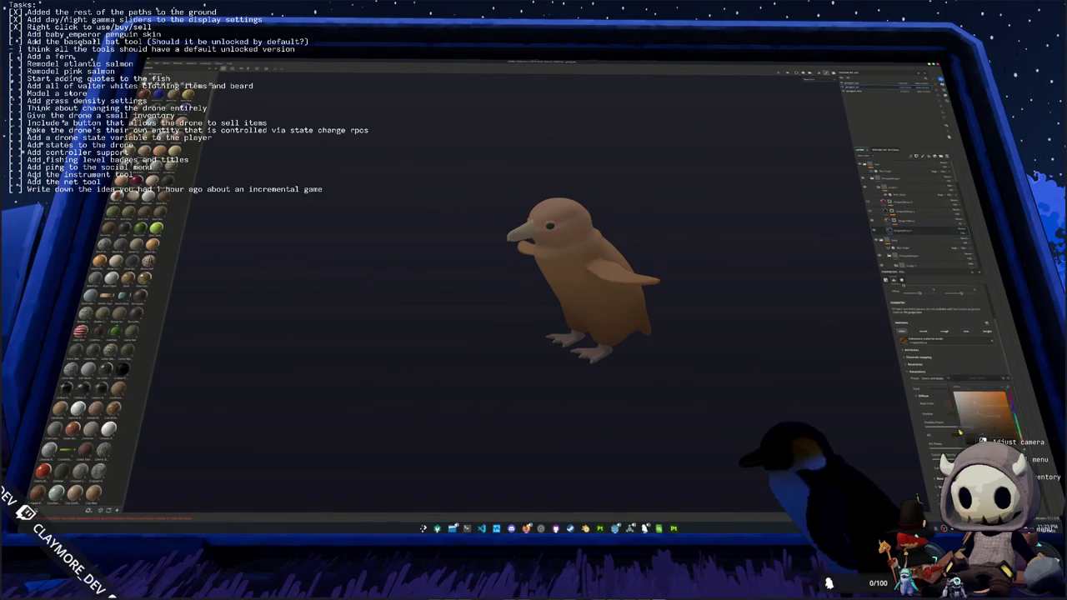
pyautogui.moveTo(988, 424); pyautogui.dragTo(990, 426)
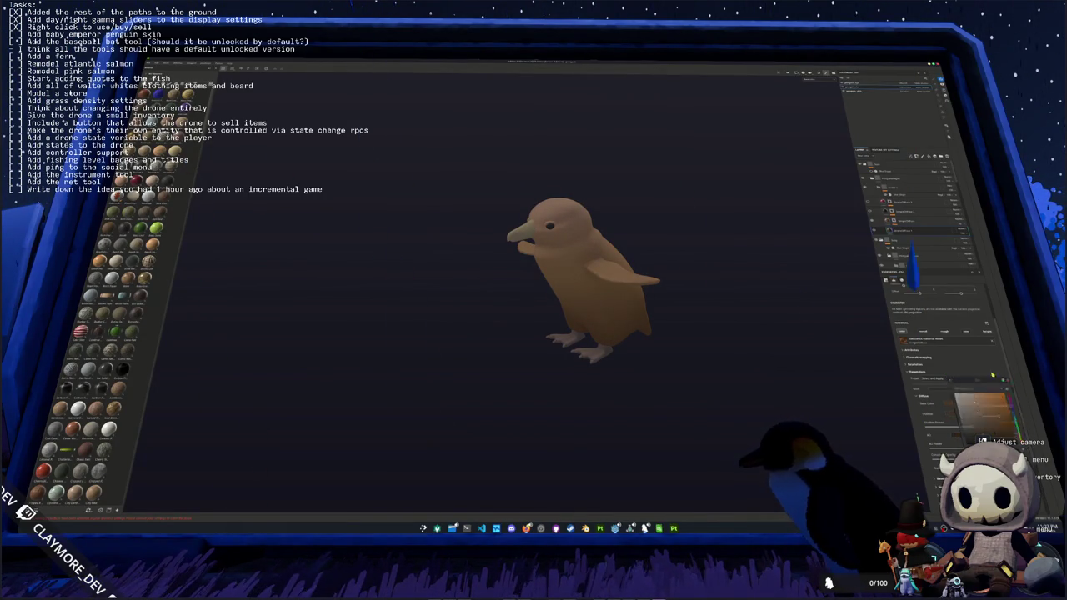
# - Re-export the penguin textures and switch over to Godot
pyautogui.hotkey('ctrl', 'shift', 'e')
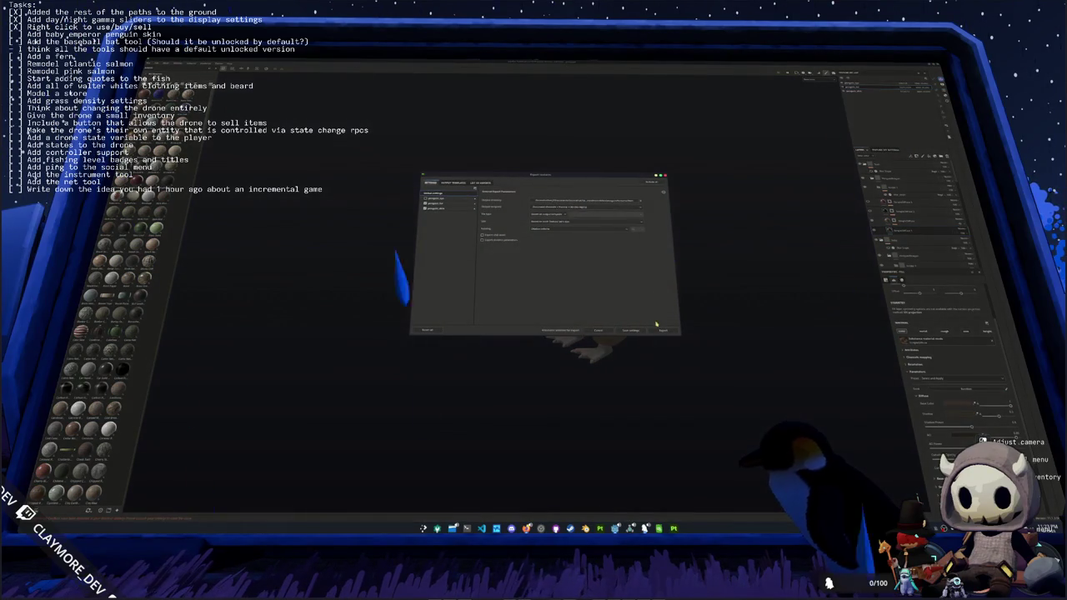
pyautogui.click(656, 325)
pyautogui.click(657, 327)
pyautogui.hotkey('alt', 'Tab')
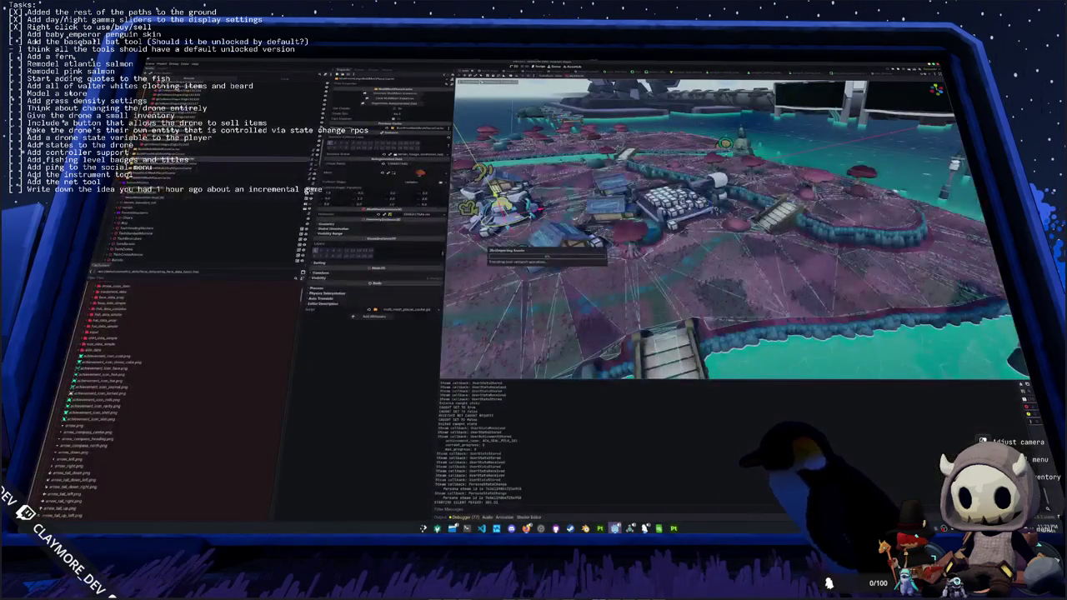
# - Expand the skin_data folder to see the penguin skins, then go back to Blender
pyautogui.doubleClick(209, 350)
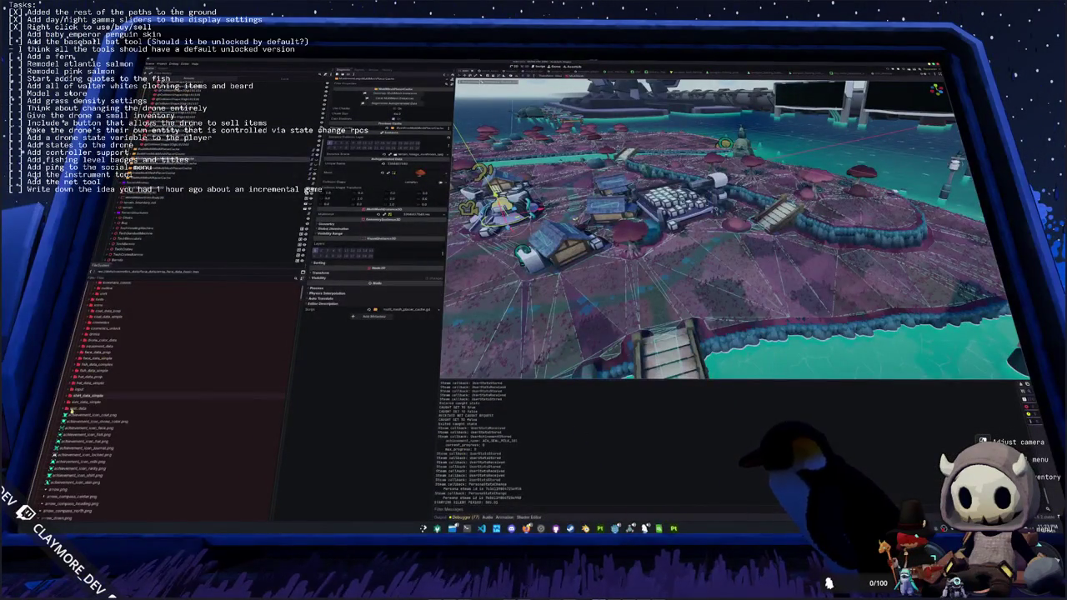
pyautogui.doubleClick(209, 408)
pyautogui.hotkey('alt', 'Tab')
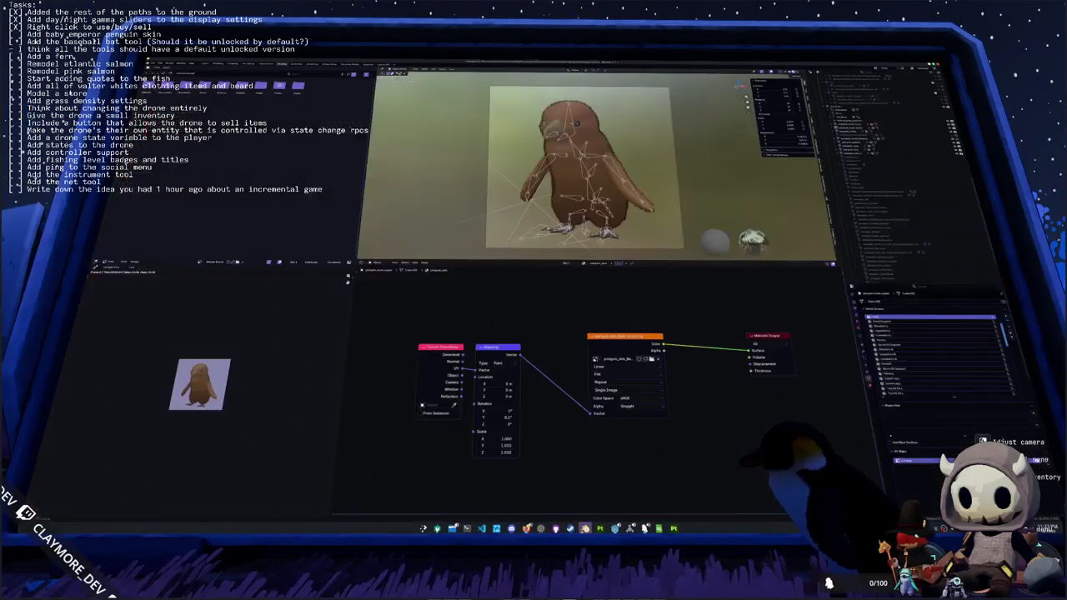
# - Load the penguin skin PNG into the image editor and save penguin.blend
pyautogui.scroll(-1, 535, 304)
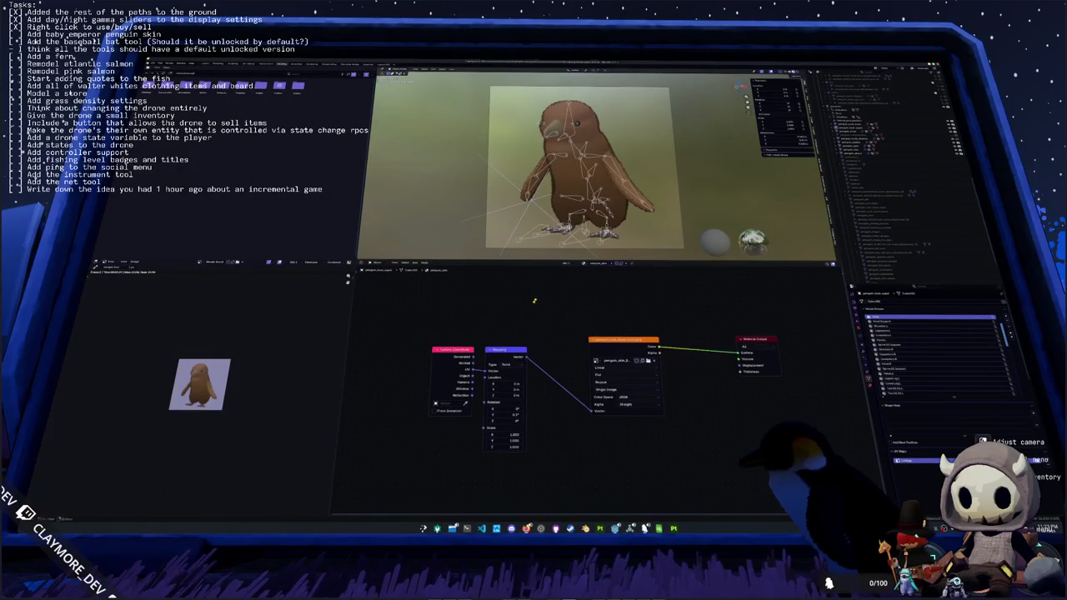
pyautogui.click(134, 263)
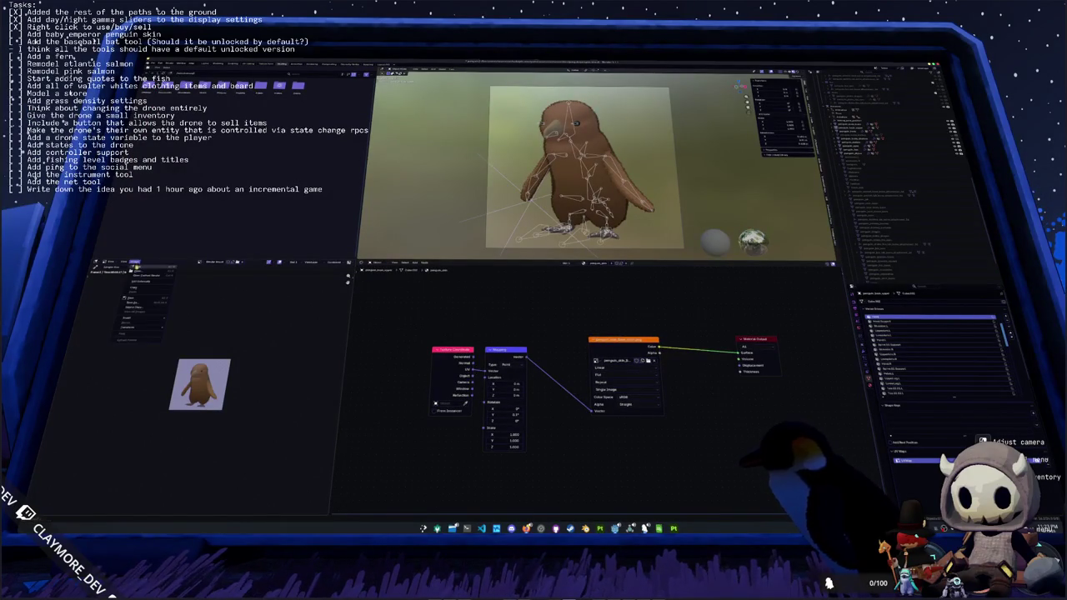
pyautogui.click(137, 303)
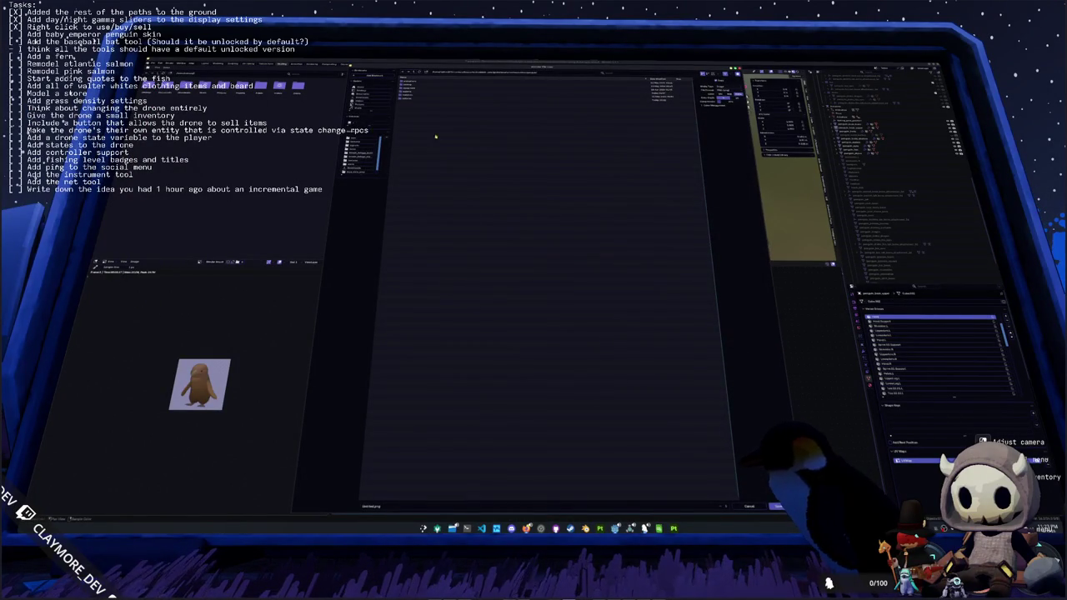
pyautogui.doubleClick(408, 100)
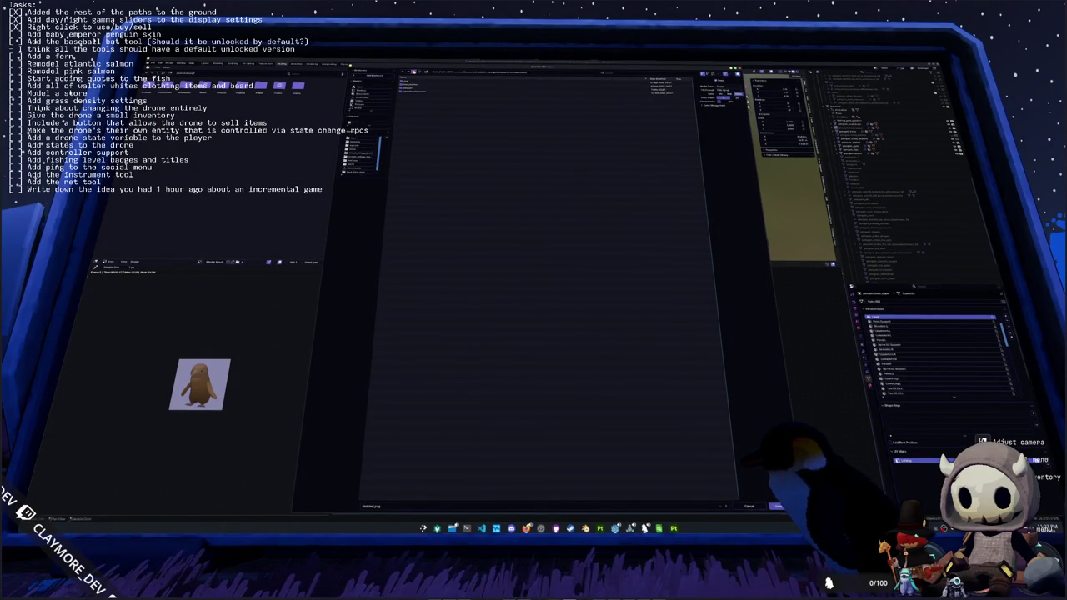
pyautogui.doubleClick(407, 86)
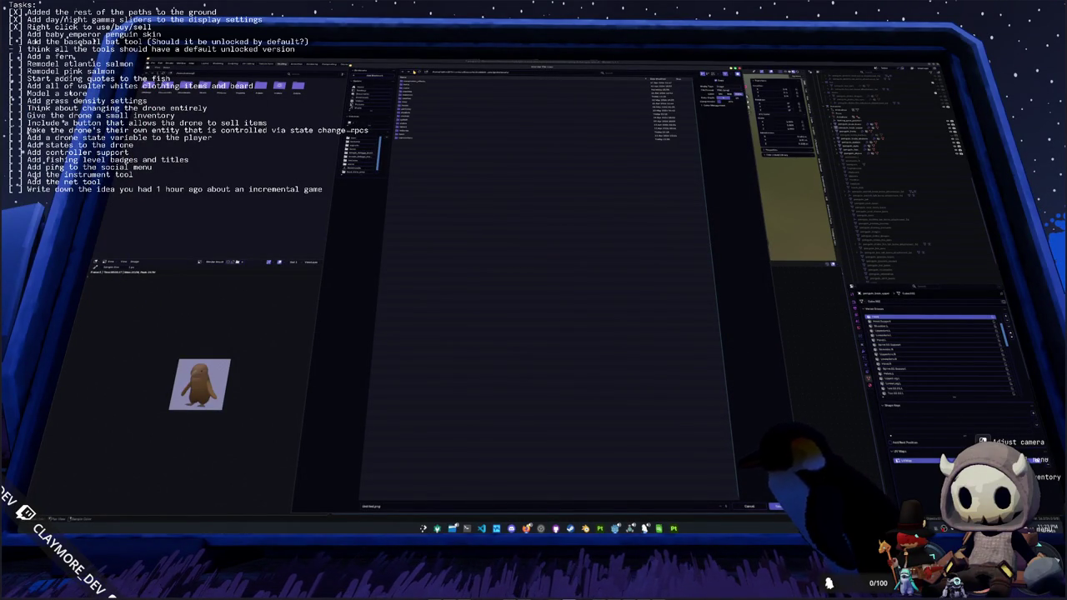
pyautogui.doubleClick(407, 90)
pyautogui.doubleClick(408, 135)
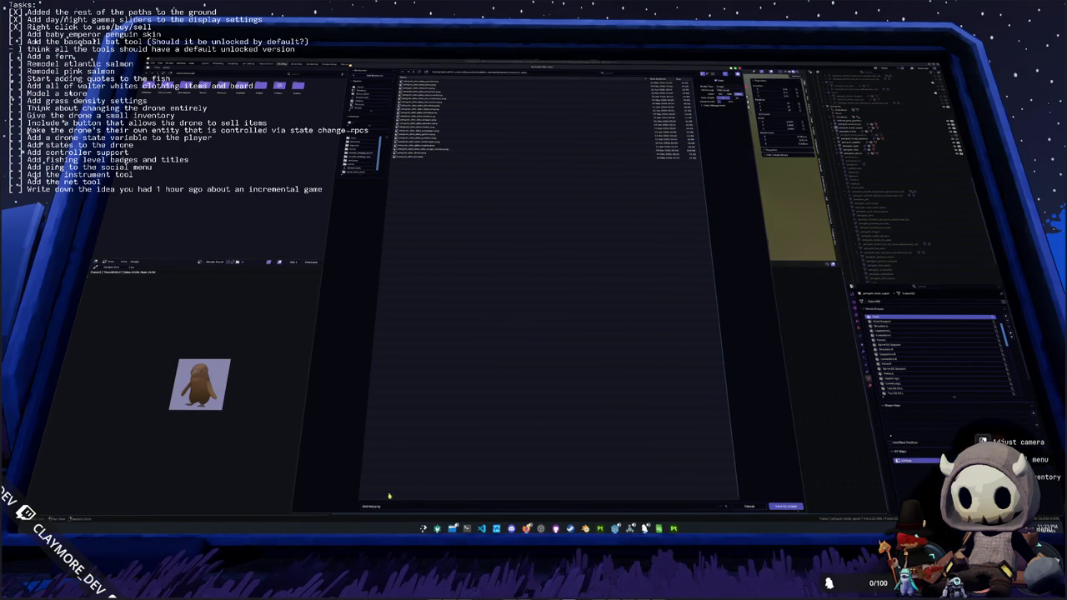
pyautogui.press('BackSpace')
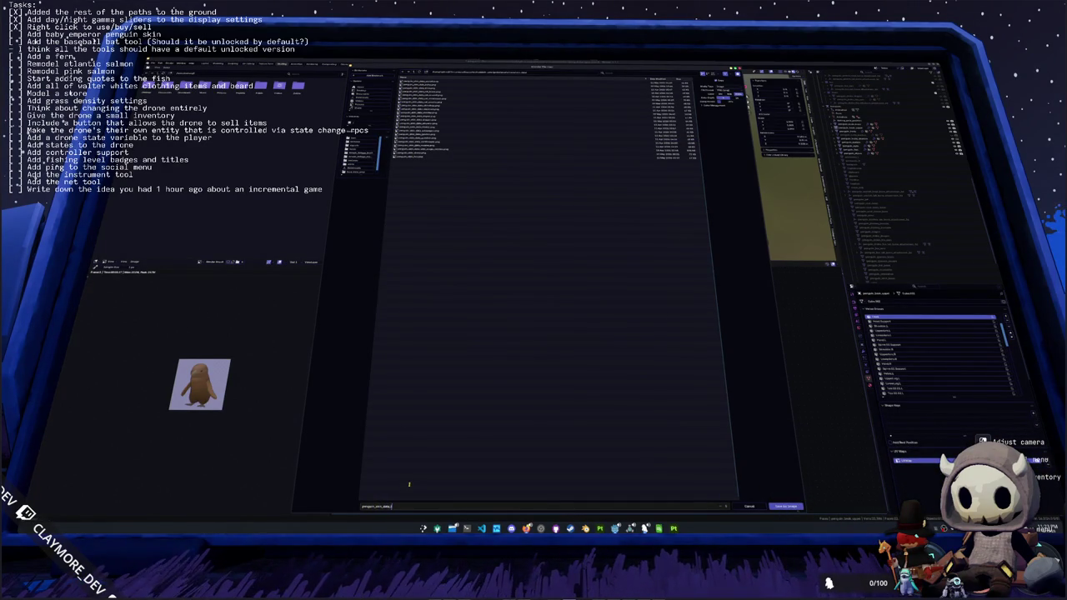
pyautogui.press('Return')
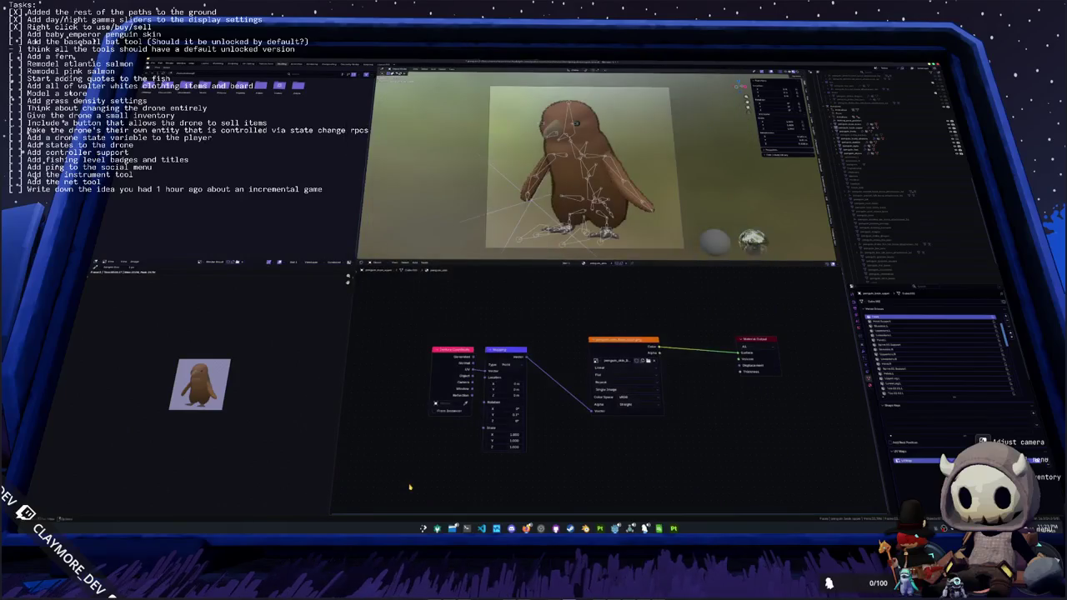
pyautogui.hotkey('ctrl', 's')
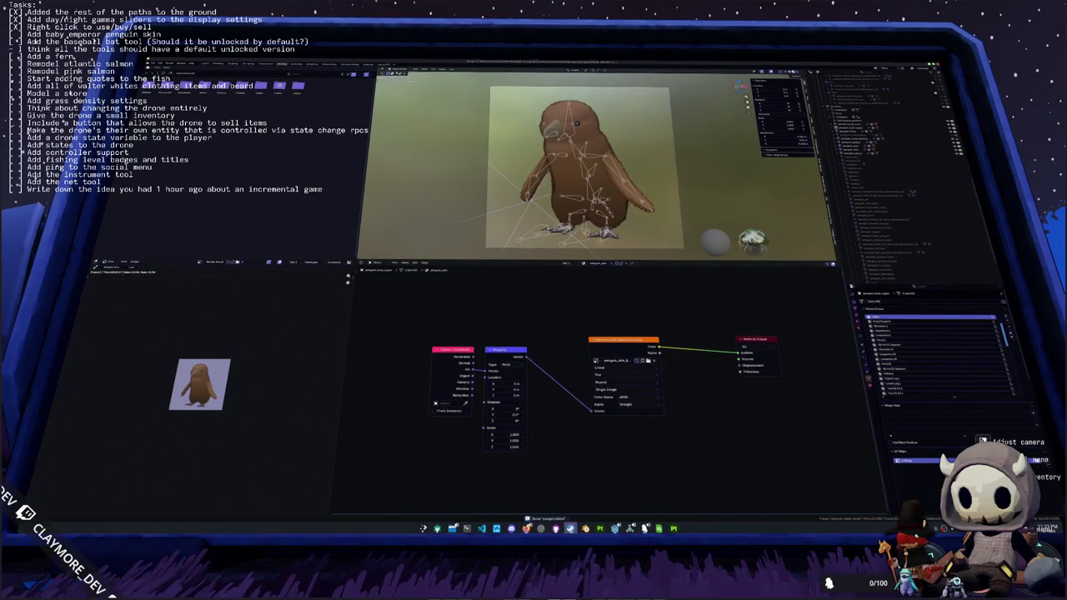
pyautogui.click(646, 527)
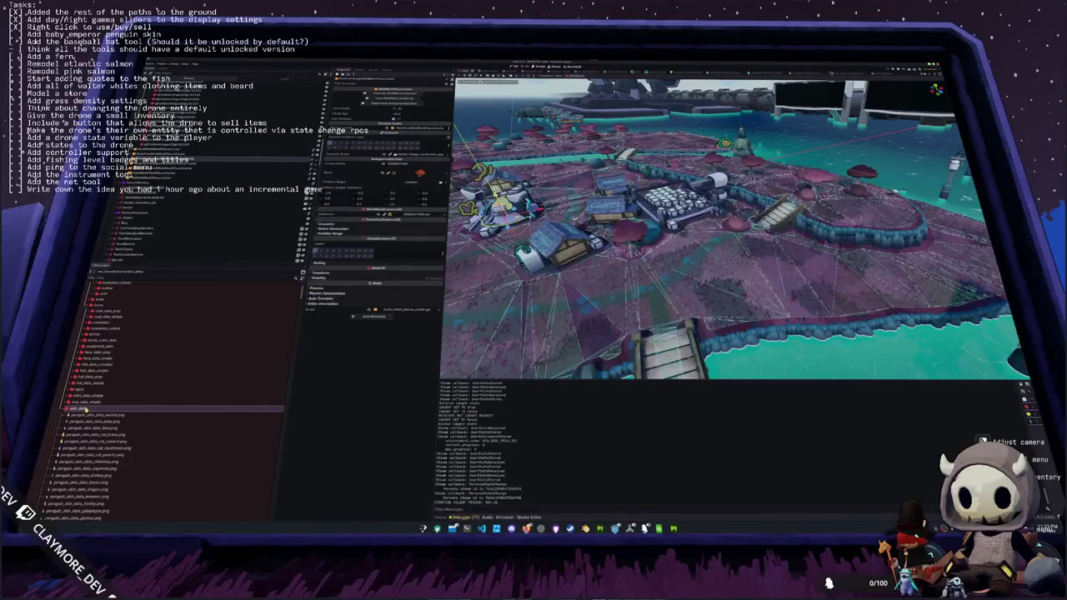
# - Browse the FileSystem dock's folders, expanding skin_data, to find the penguin materials
pyautogui.click(99, 304)
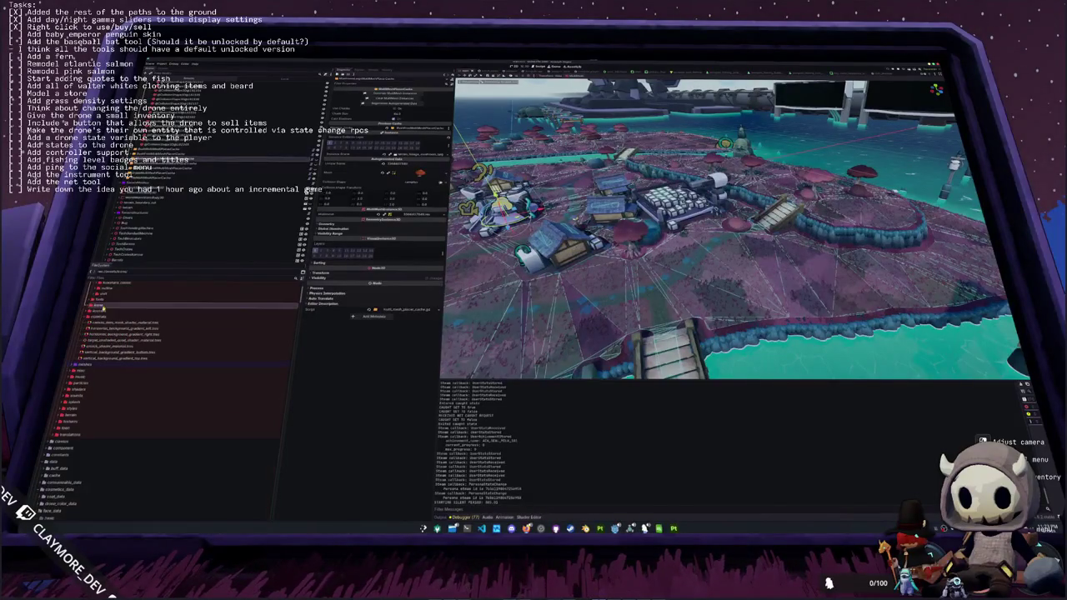
pyautogui.scroll(-2, 86, 377)
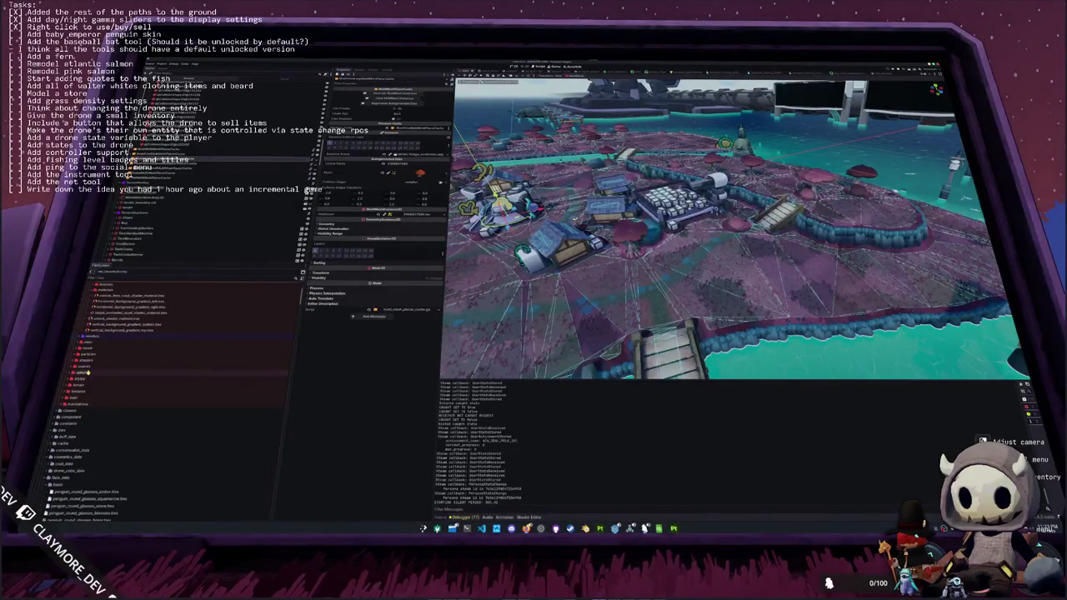
pyautogui.scroll(-1, 87, 367)
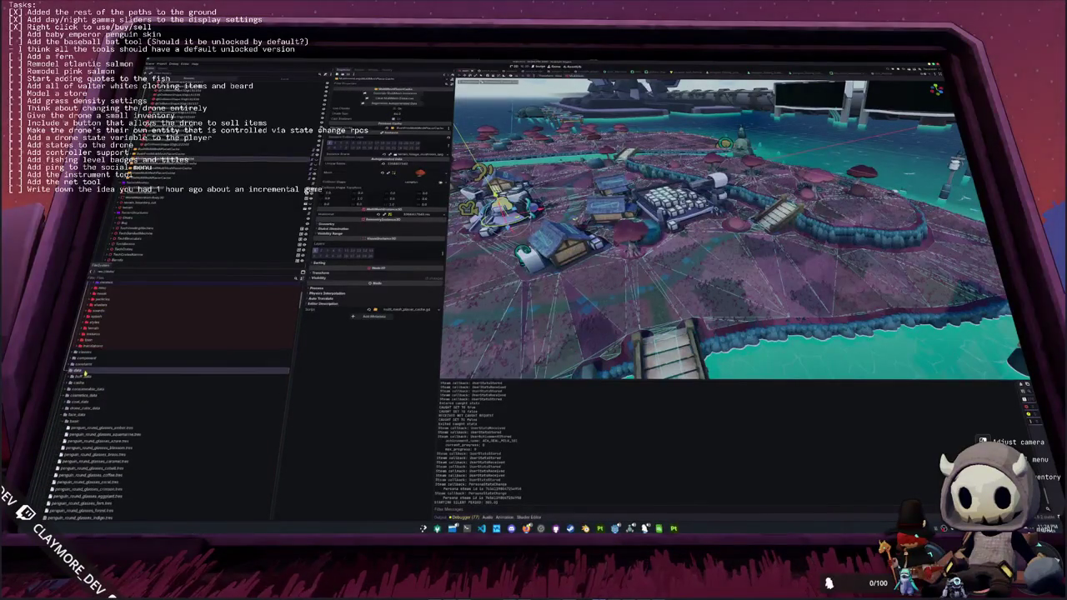
pyautogui.scroll(-2, 83, 365)
pyautogui.doubleClick(91, 362)
pyautogui.click(86, 356)
pyautogui.doubleClick(88, 379)
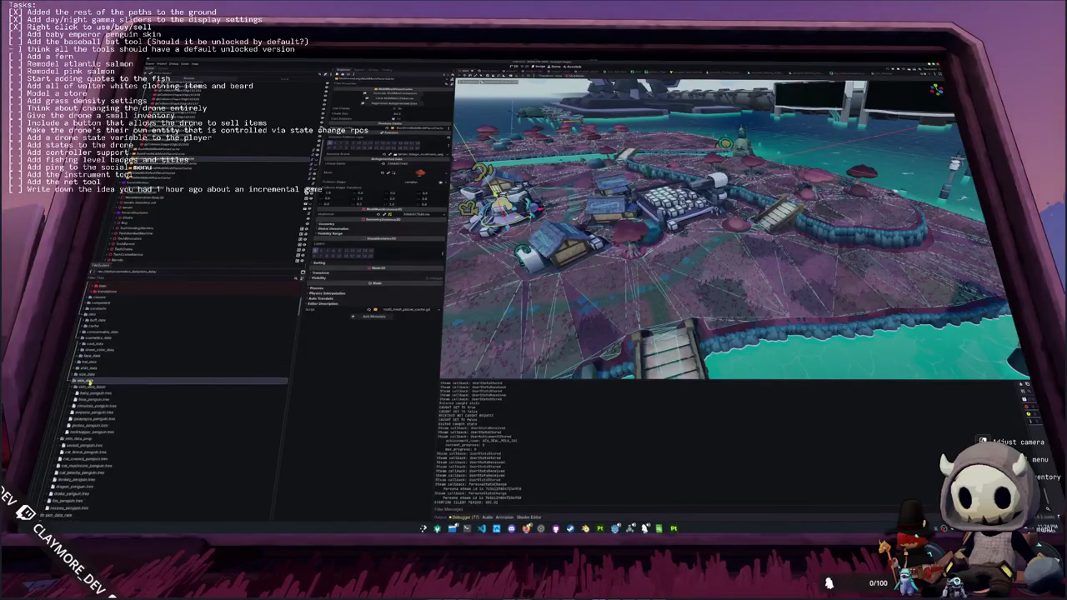
pyautogui.scroll(-2, 100, 359)
pyautogui.scroll(10, 110, 337)
pyautogui.doubleClick(97, 319)
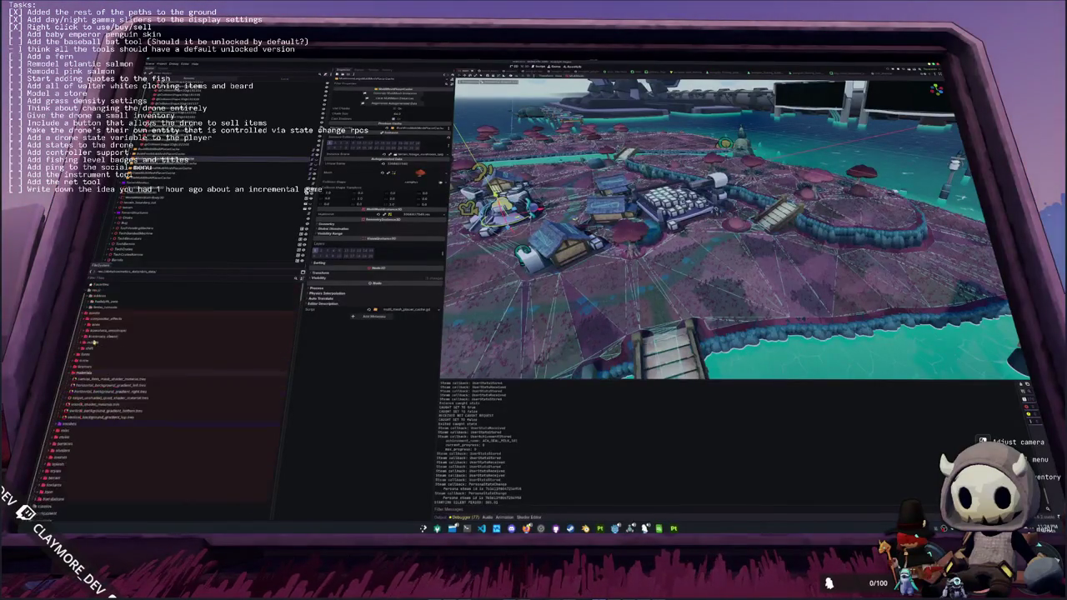
pyautogui.doubleClick(97, 319)
# - Expand meshes and locate the baby folder holding the penguin materials
pyautogui.click(90, 348)
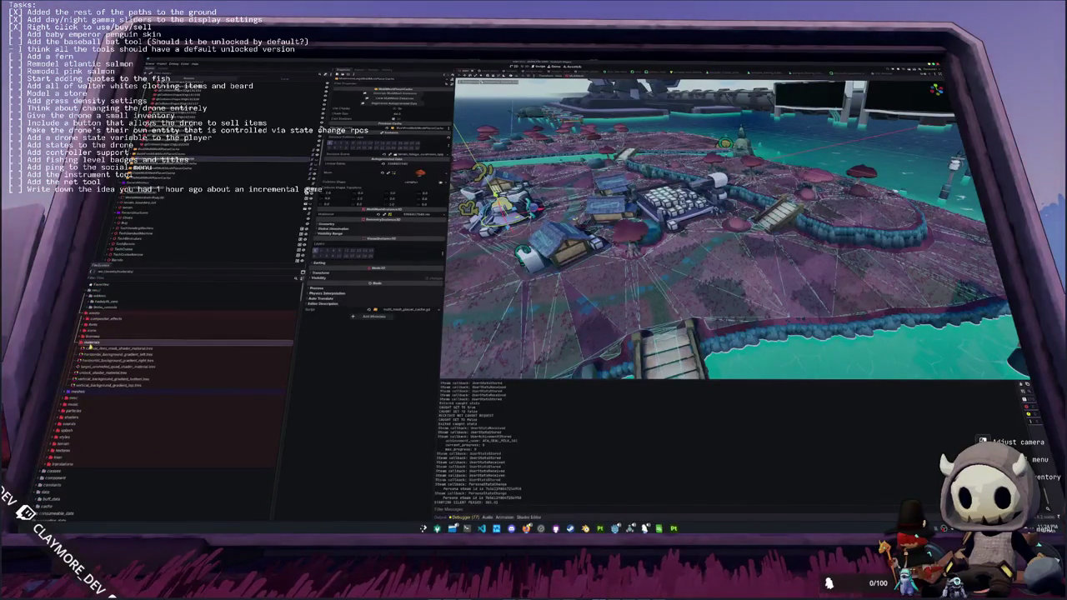
pyautogui.doubleClick(90, 350)
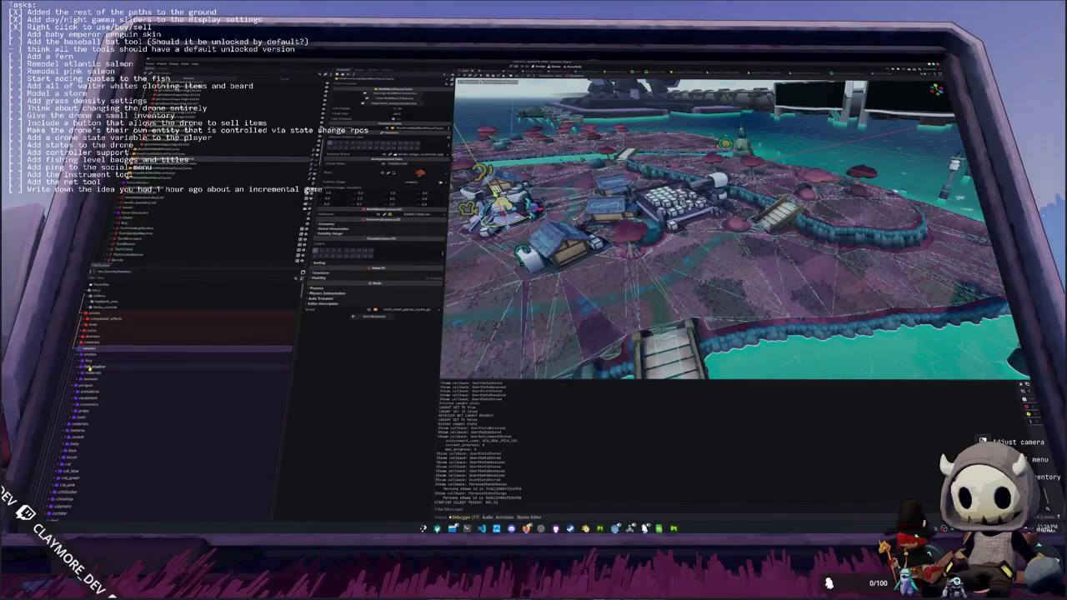
pyautogui.scroll(-1, 92, 357)
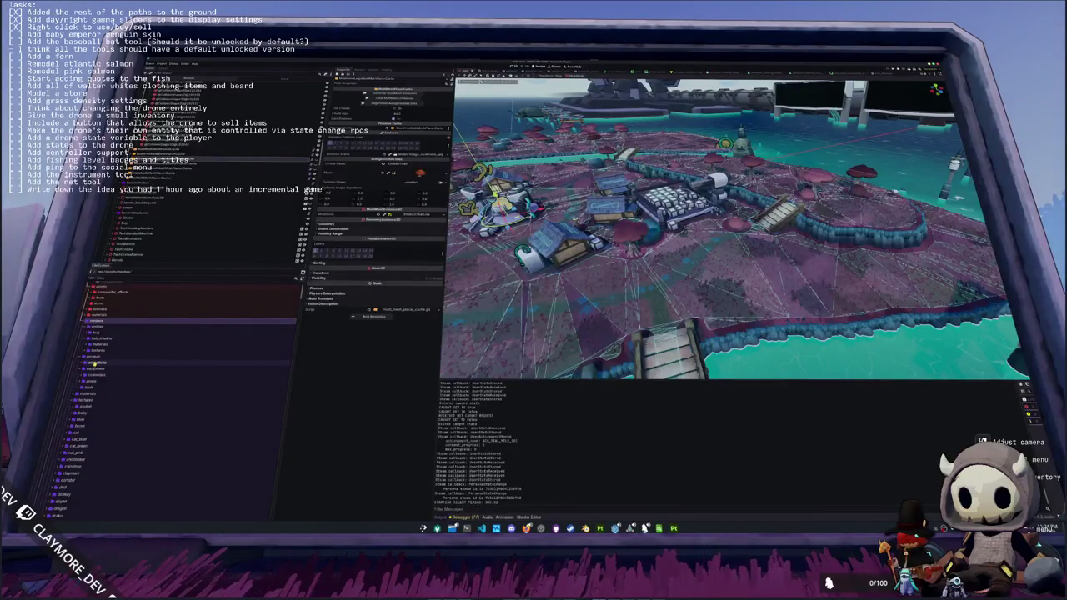
pyautogui.click(94, 365)
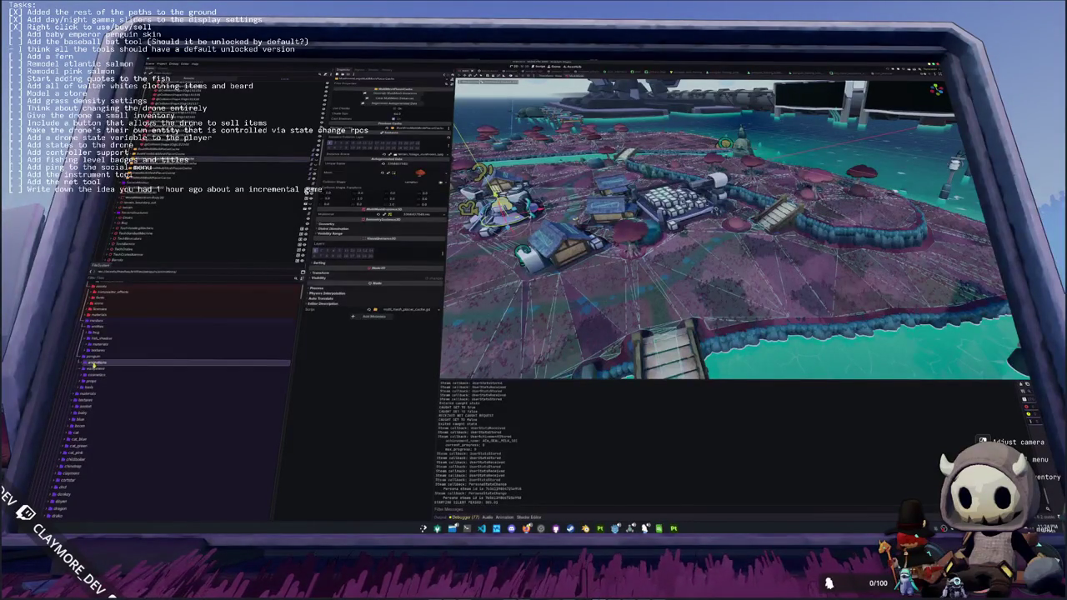
pyautogui.scroll(-2, 93, 371)
pyautogui.scroll(-2, 91, 375)
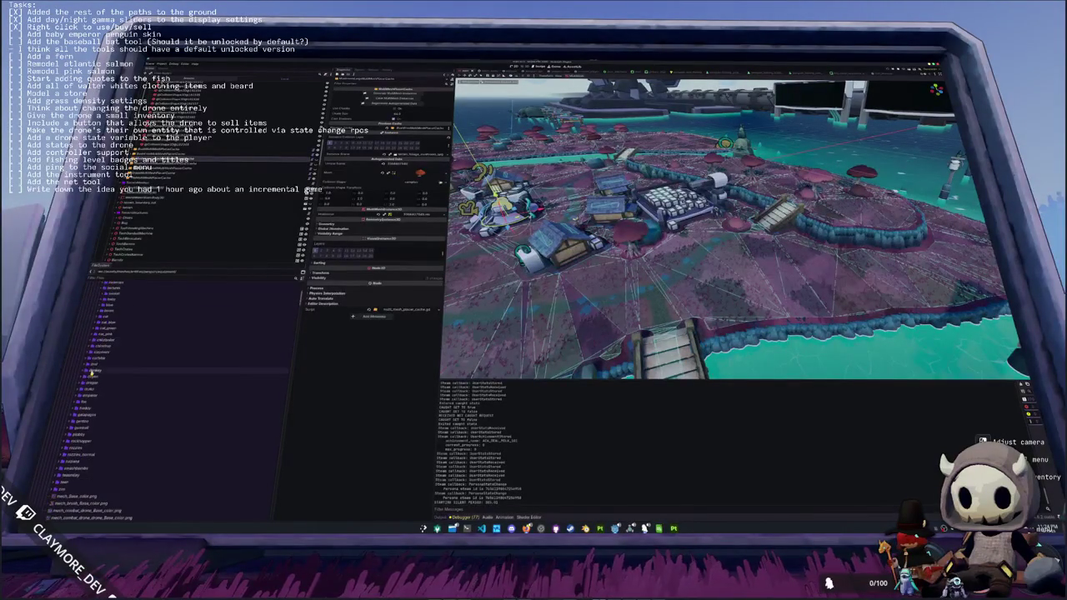
pyautogui.click(115, 300)
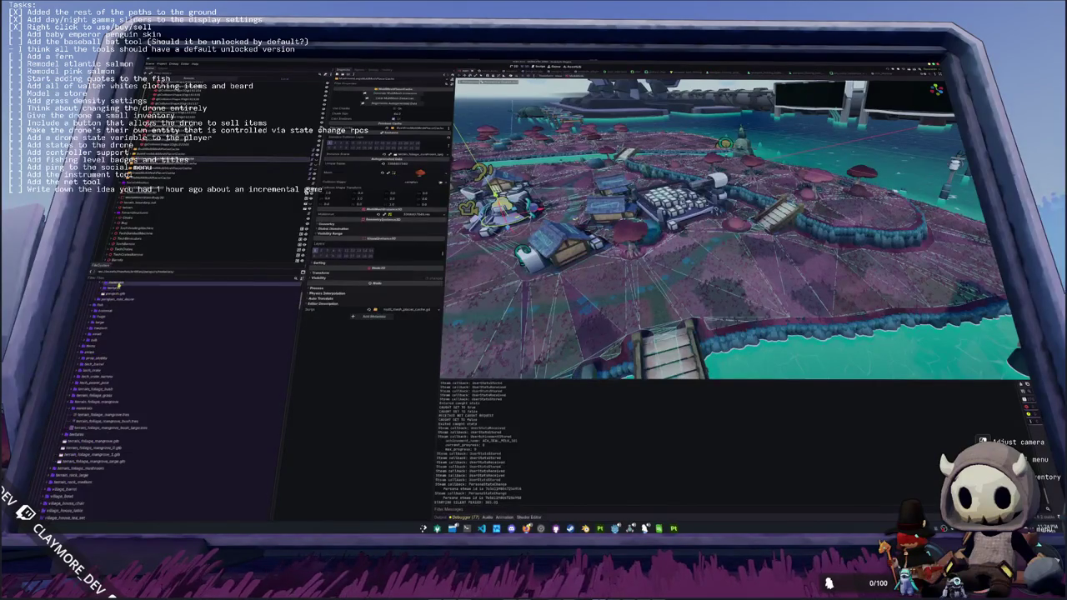
pyautogui.doubleClick(119, 294)
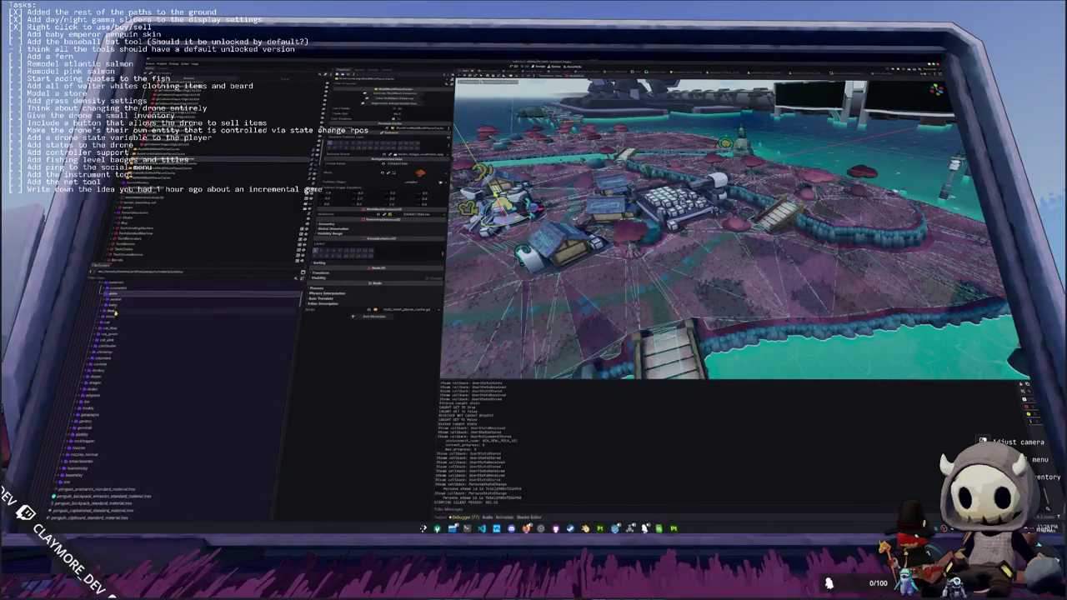
pyautogui.doubleClick(119, 305)
pyautogui.hotkey('ctrl', 'd')
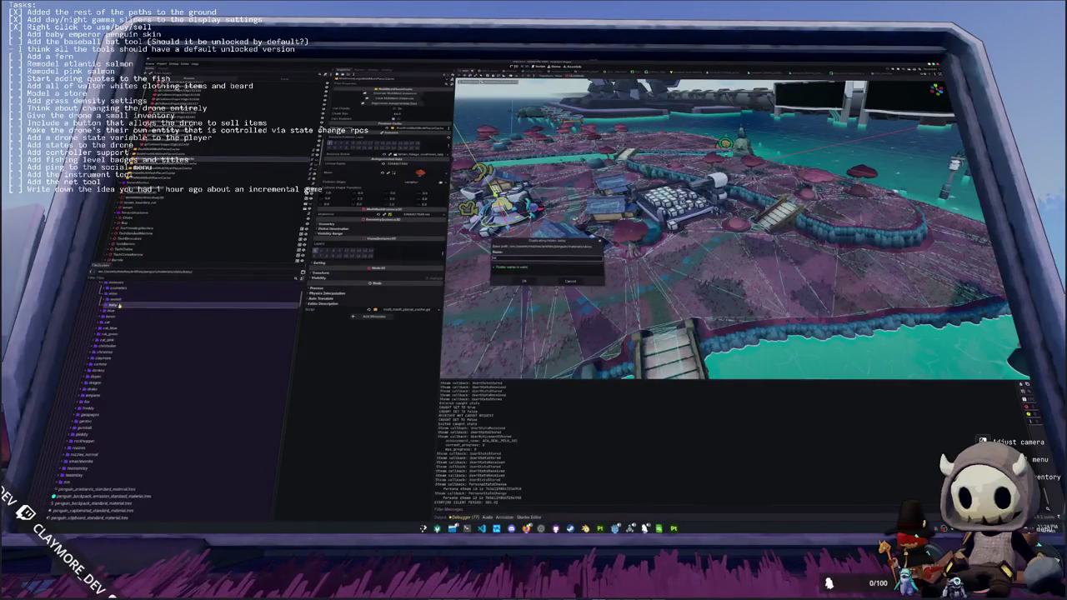
pyautogui.press('Escape')
# - Rename the baby penguin shell material file
pyautogui.scroll(-5, 84, 421)
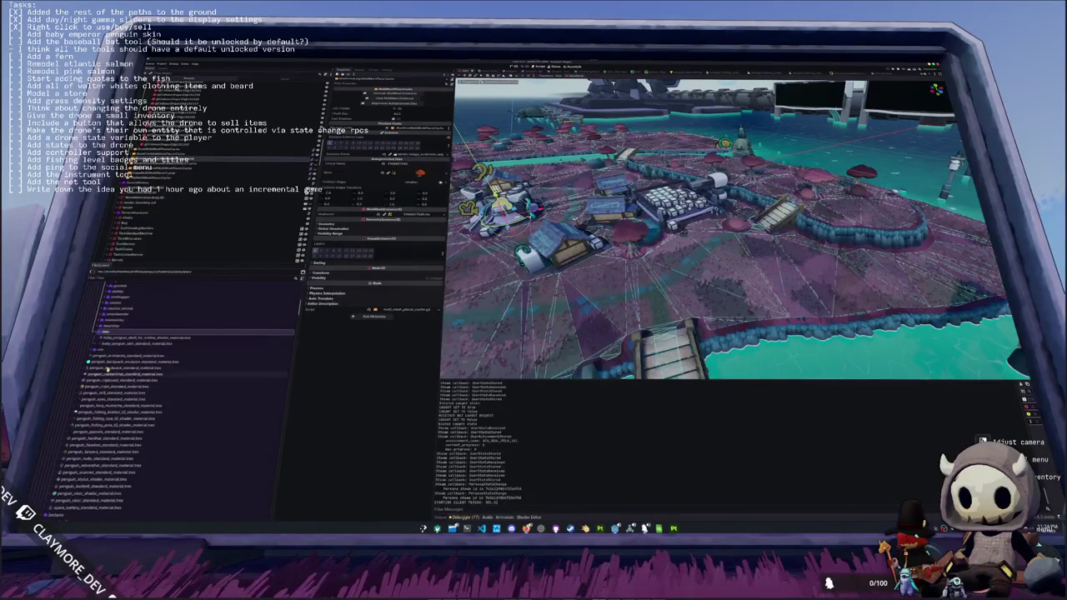
pyautogui.click(119, 339)
pyautogui.press('F2')
pyautogui.click(118, 340)
pyautogui.press('Return')
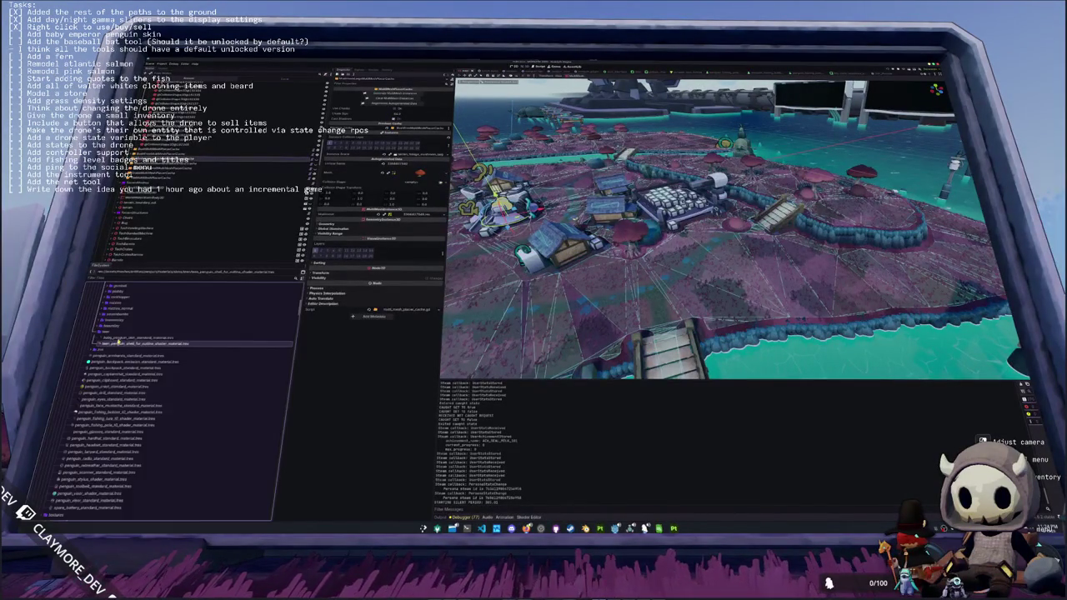
# - Rename the skin material file to include 'shell' and show its shader parameters
pyautogui.click(118, 338)
pyautogui.press('F2')
pyautogui.write('shell')
pyautogui.press('Return')
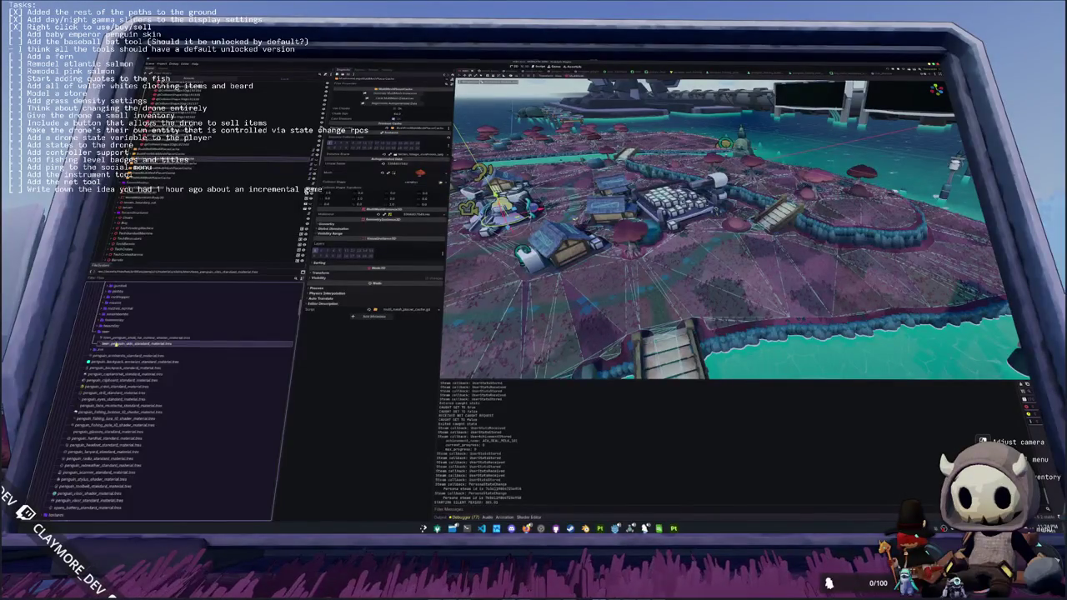
pyautogui.click(351, 124)
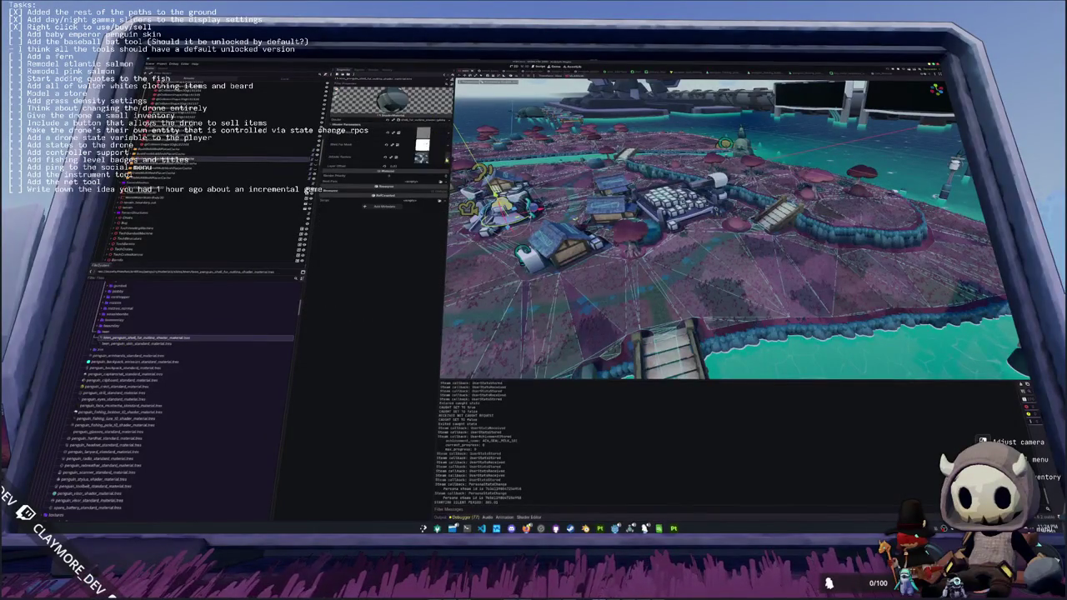
# - Quick Load the brown penguin texture into the shell shader material's texture slot
pyautogui.click(447, 158)
pyautogui.click(394, 261)
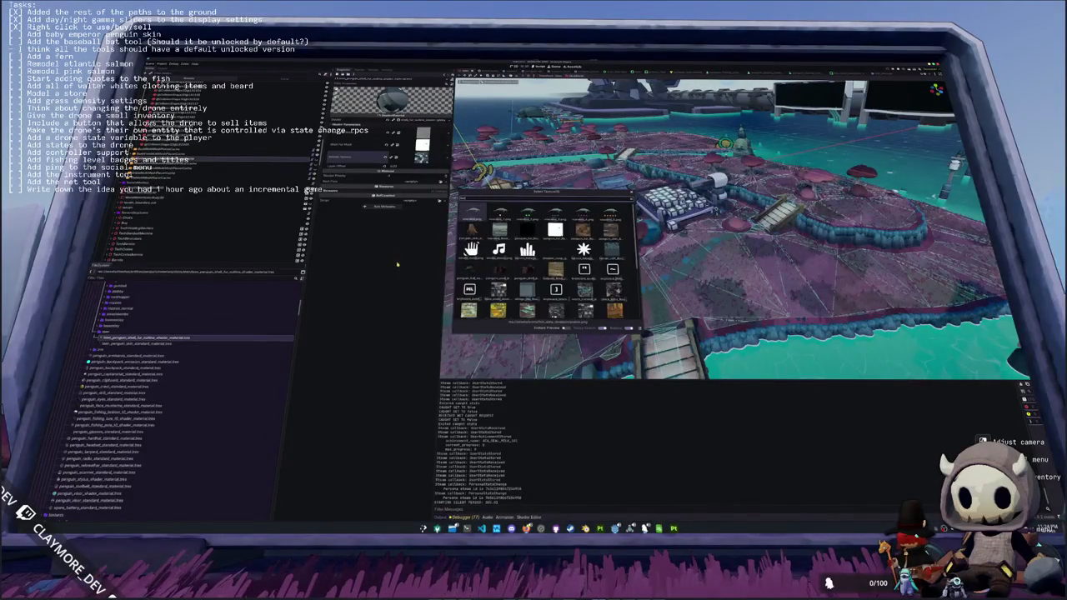
pyautogui.doubleClick(555, 212)
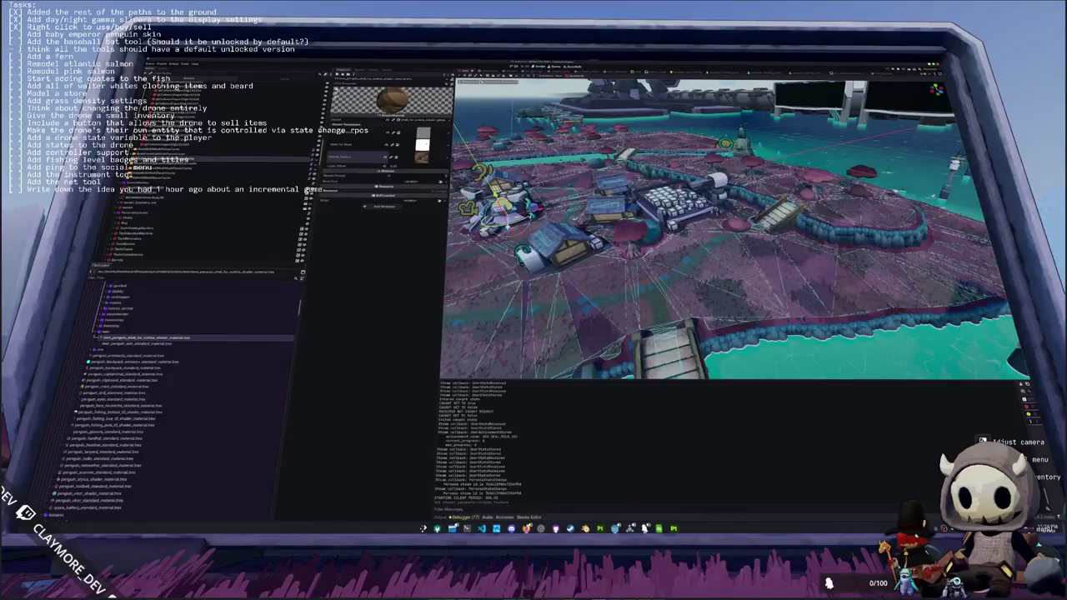
# - Assign the same brown penguin texture to toon_penguin_skin_standard_material
pyautogui.click(147, 343)
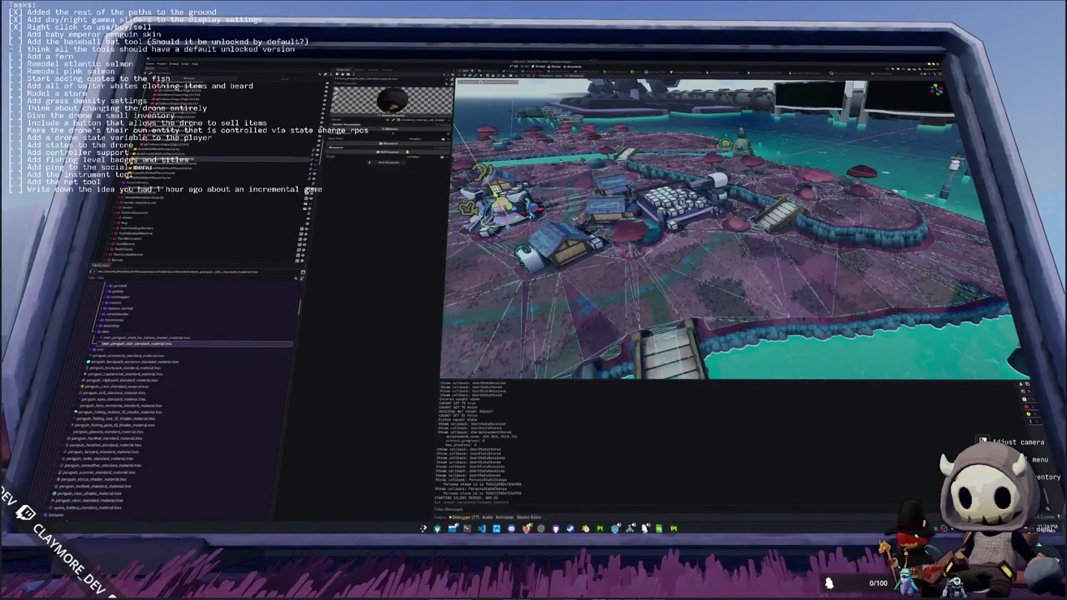
pyautogui.click(451, 133)
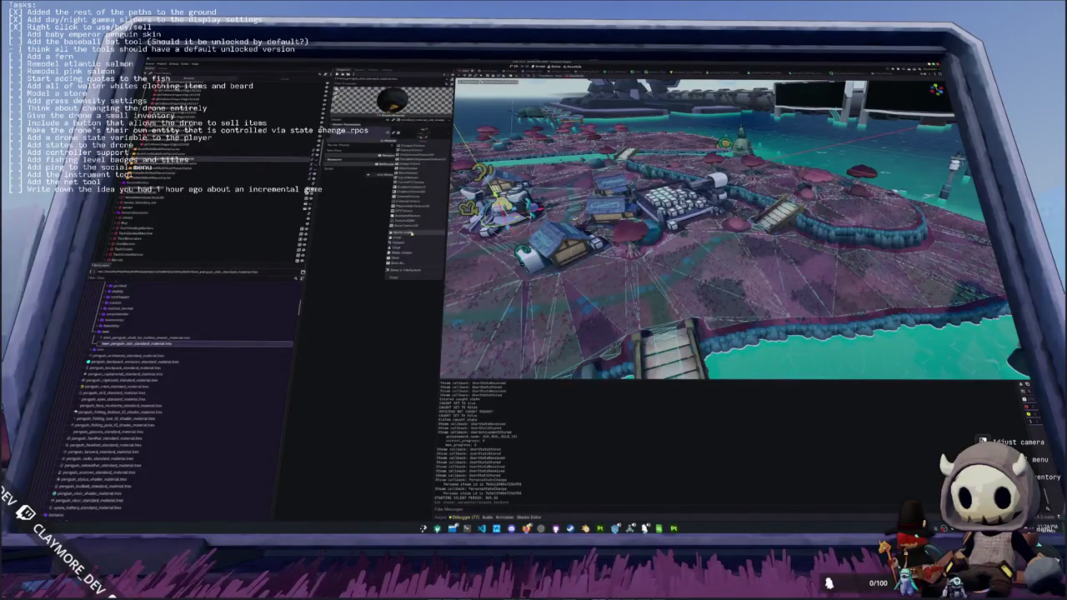
pyautogui.click(411, 234)
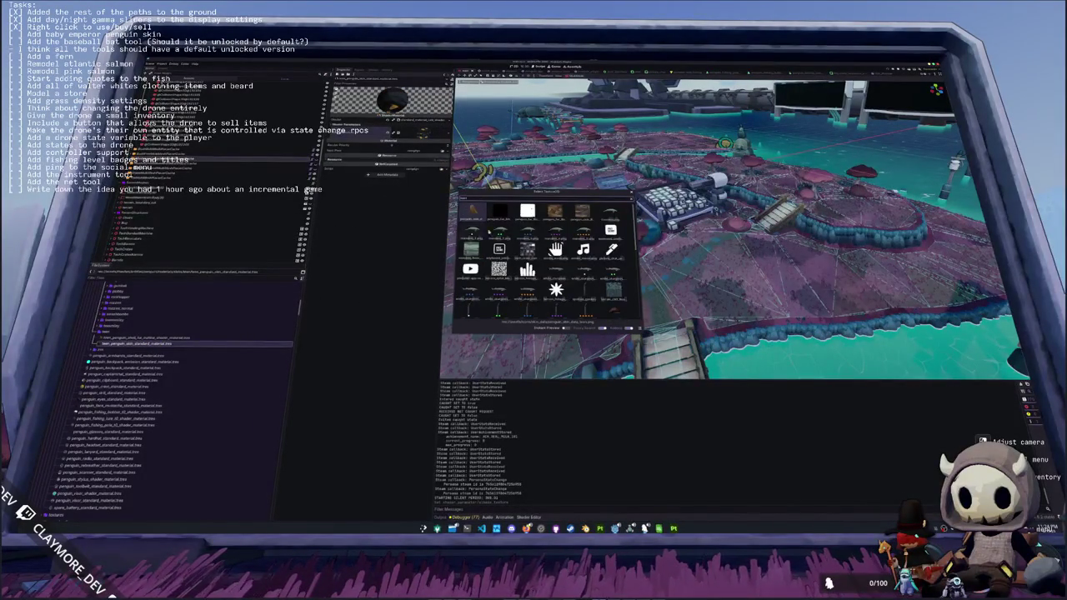
pyautogui.doubleClick(582, 213)
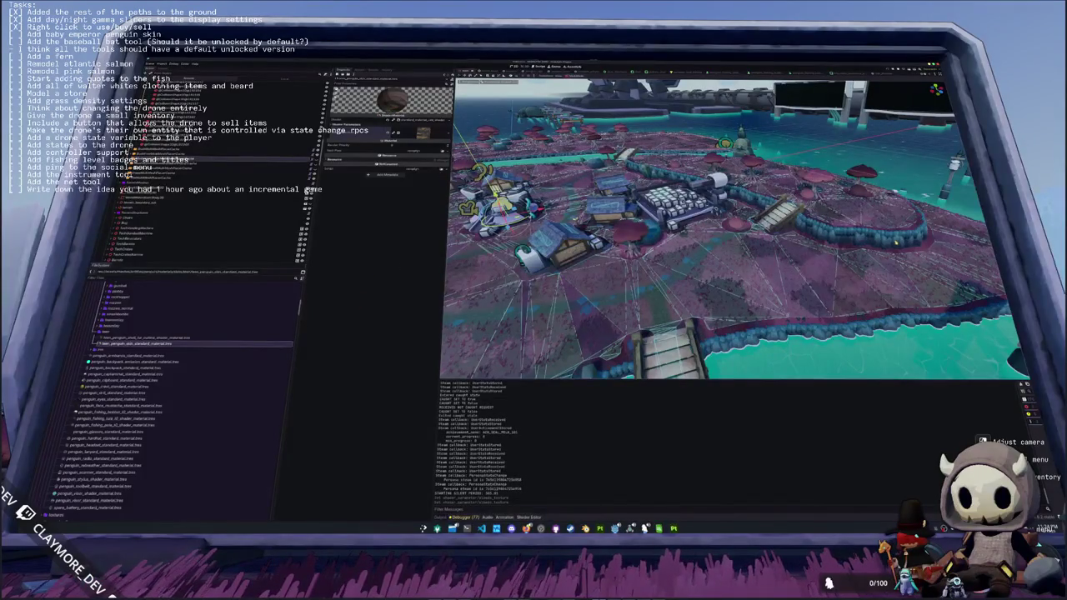
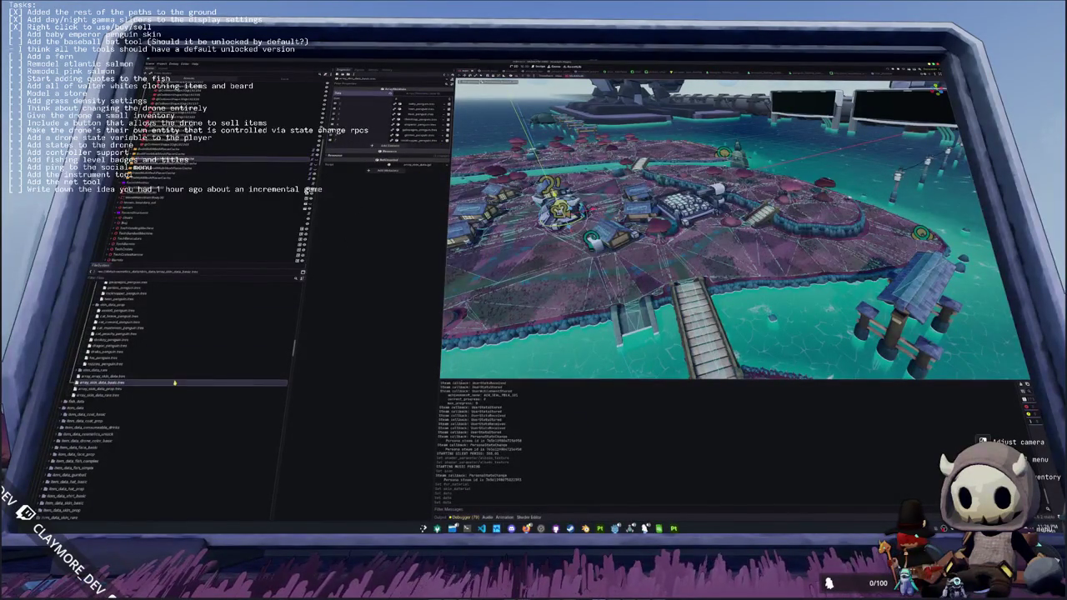
# - Duplicate penguin_skin_baby.tres in item_data_skin_basic and name the copy emperor
pyautogui.scroll(-8, 120, 383)
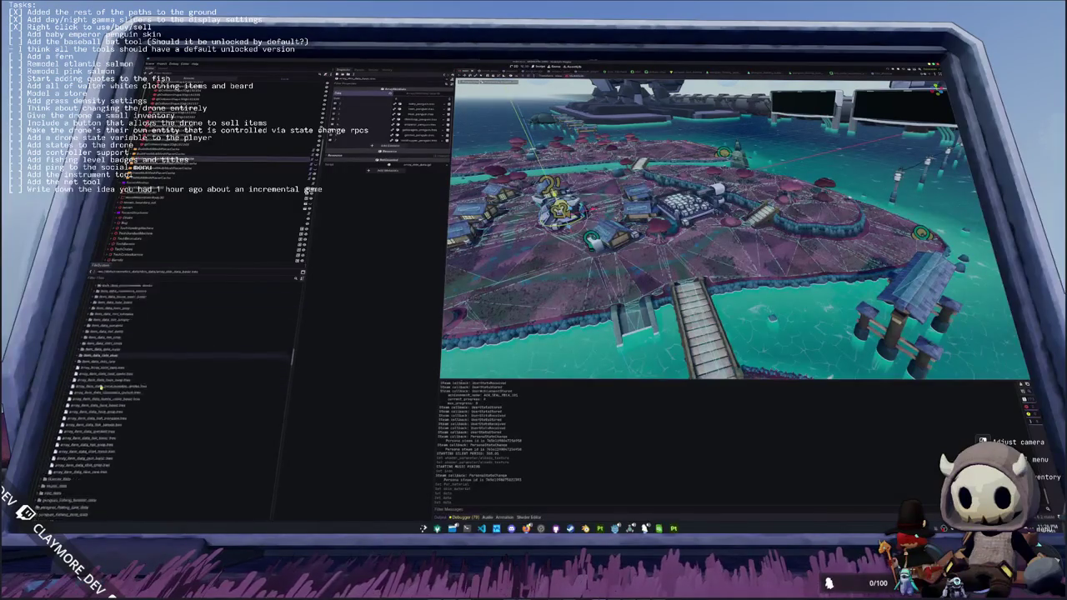
pyautogui.scroll(2, 104, 350)
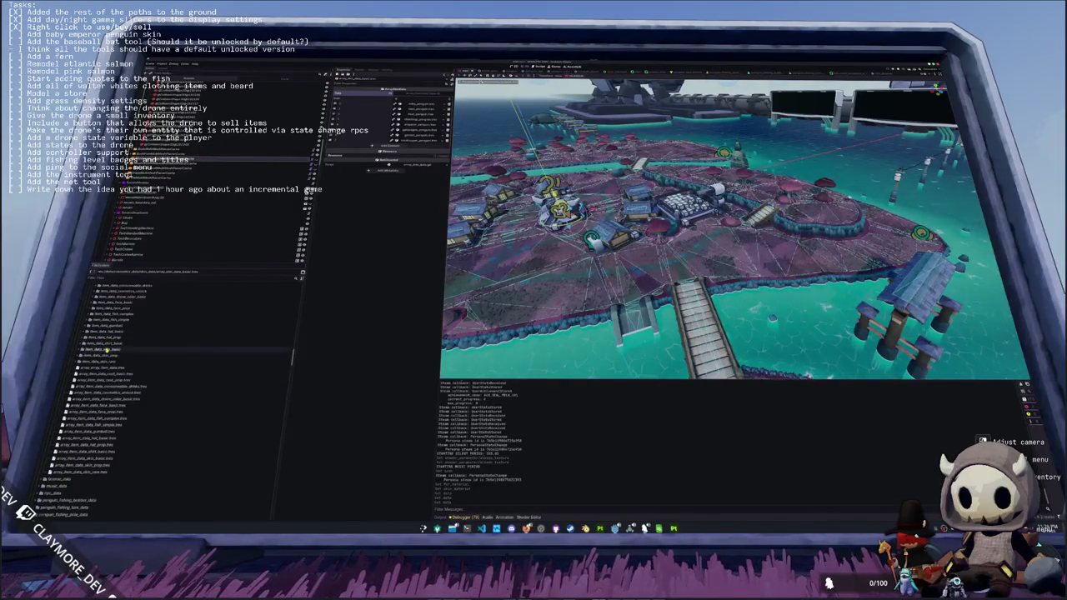
pyautogui.doubleClick(104, 349)
pyautogui.click(107, 356)
pyautogui.hotkey('ctrl', 'd')
pyautogui.press('Right')
pyautogui.write('emperor')
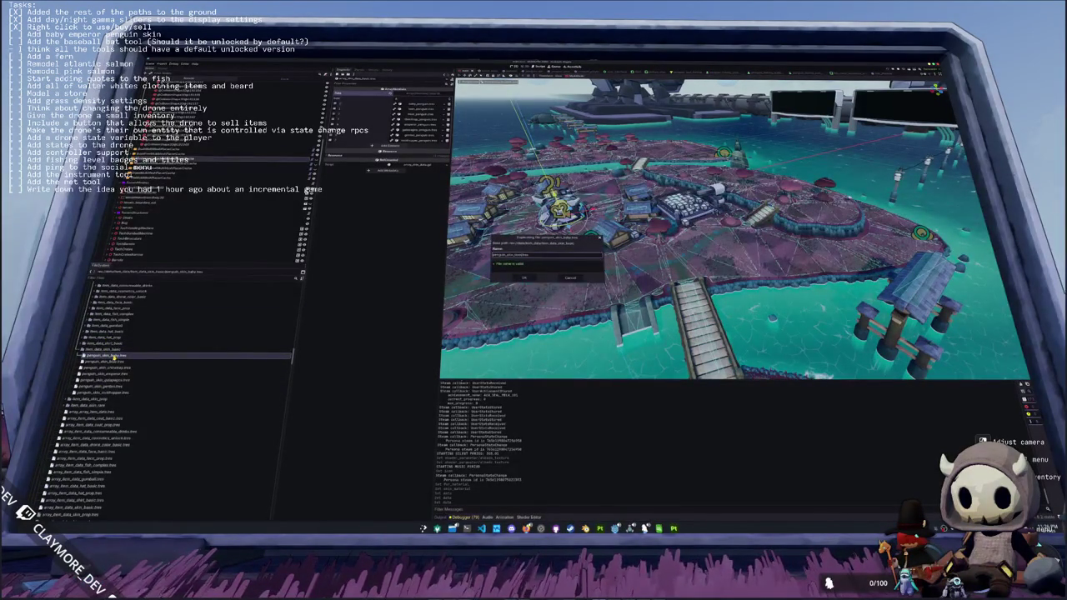
pyautogui.press('Return')
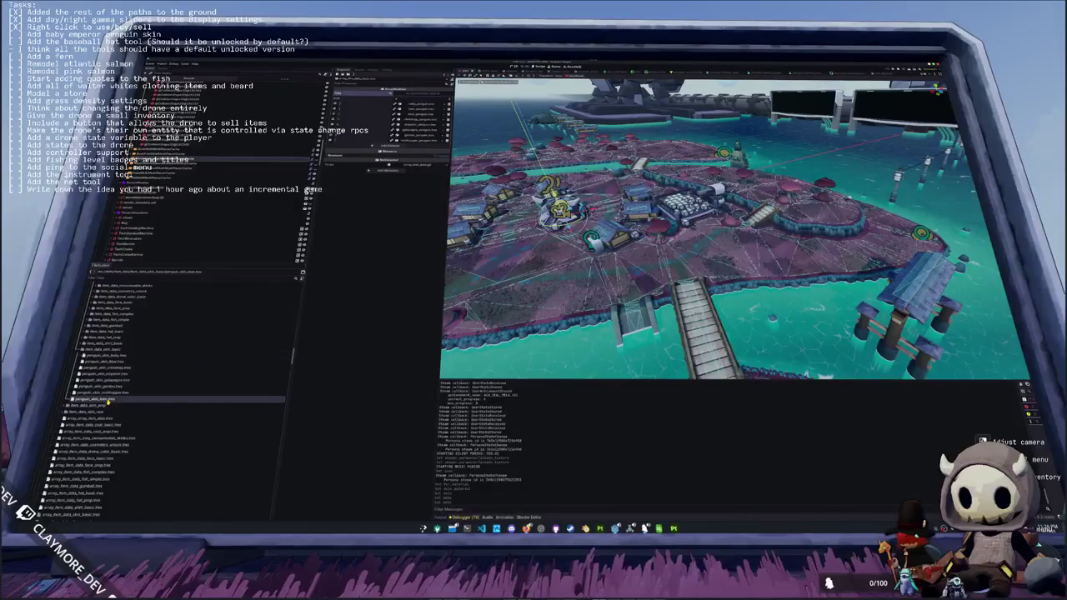
# - Quick Load a resource into the Inspector's resource slot
pyautogui.click(424, 105)
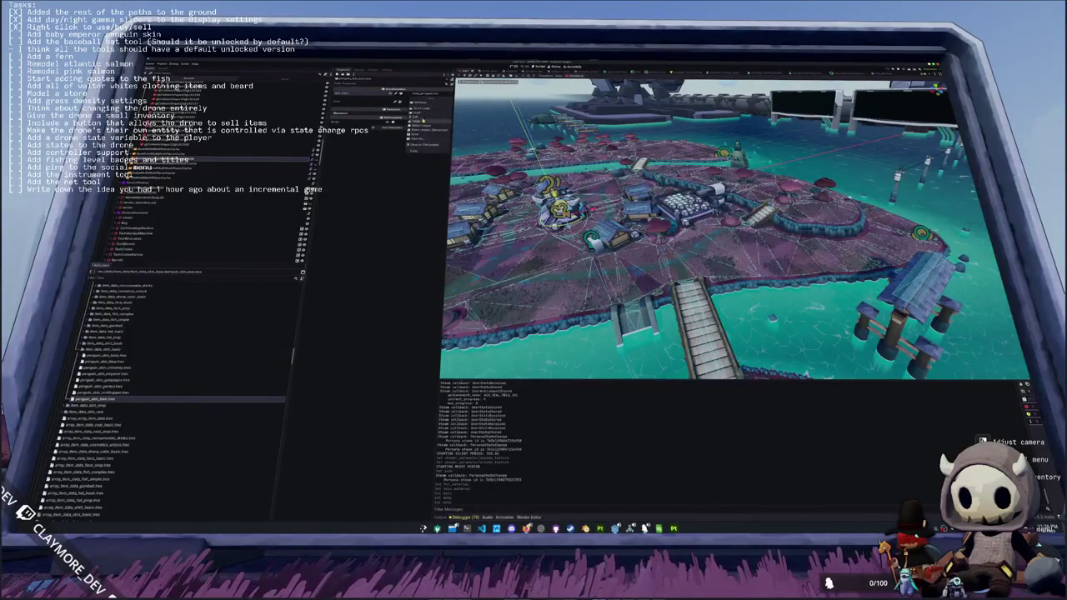
pyautogui.click(425, 108)
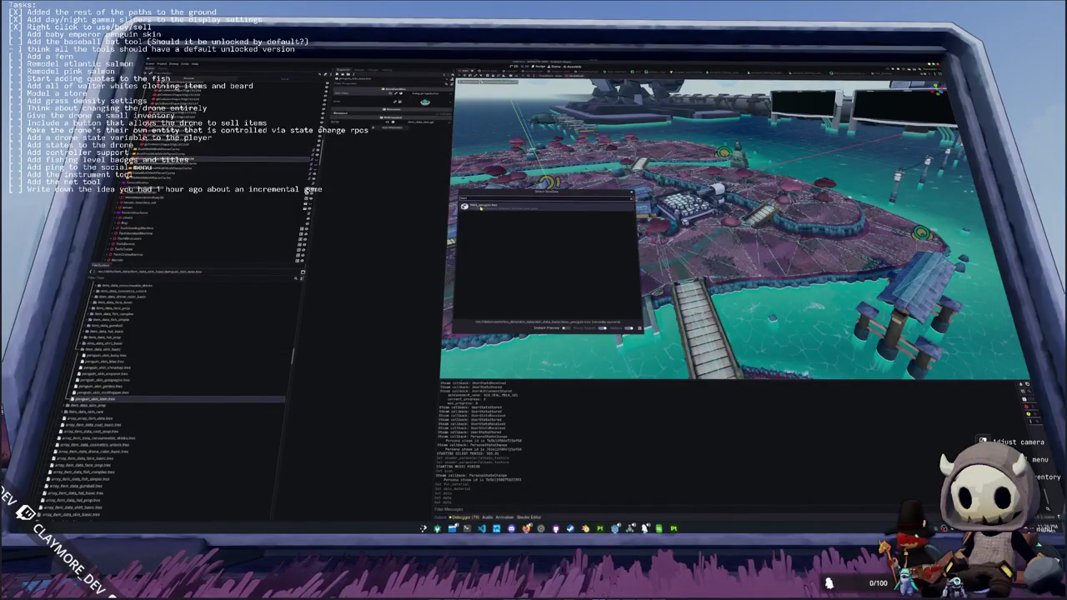
pyautogui.doubleClick(480, 207)
# - Add a new element to the skin array and load penguin_skin_baby into it
pyautogui.scroll(-3, 141, 347)
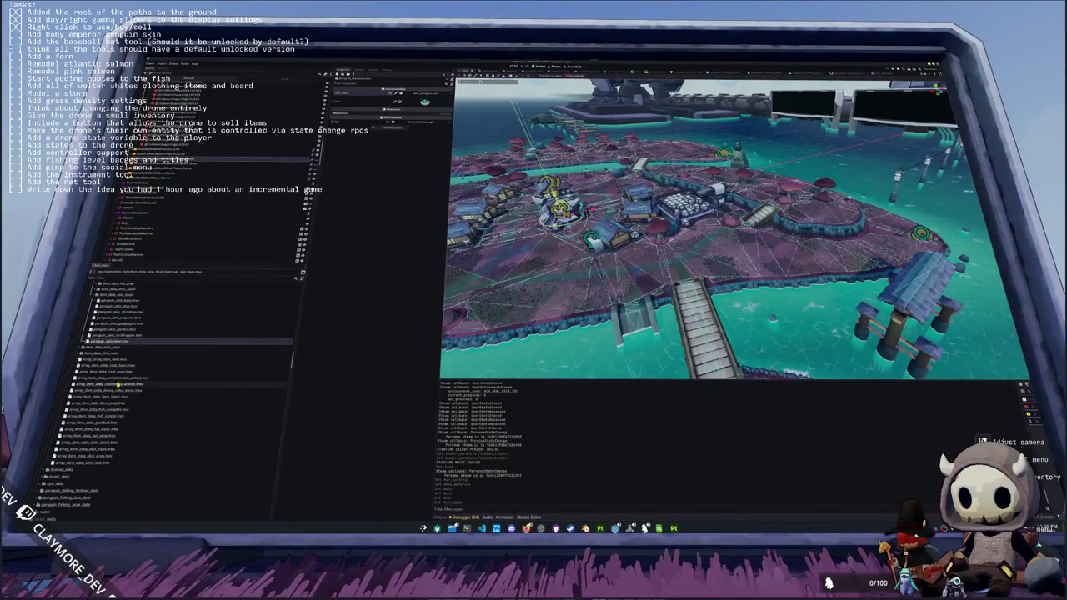
pyautogui.scroll(-2, 101, 397)
pyautogui.click(92, 418)
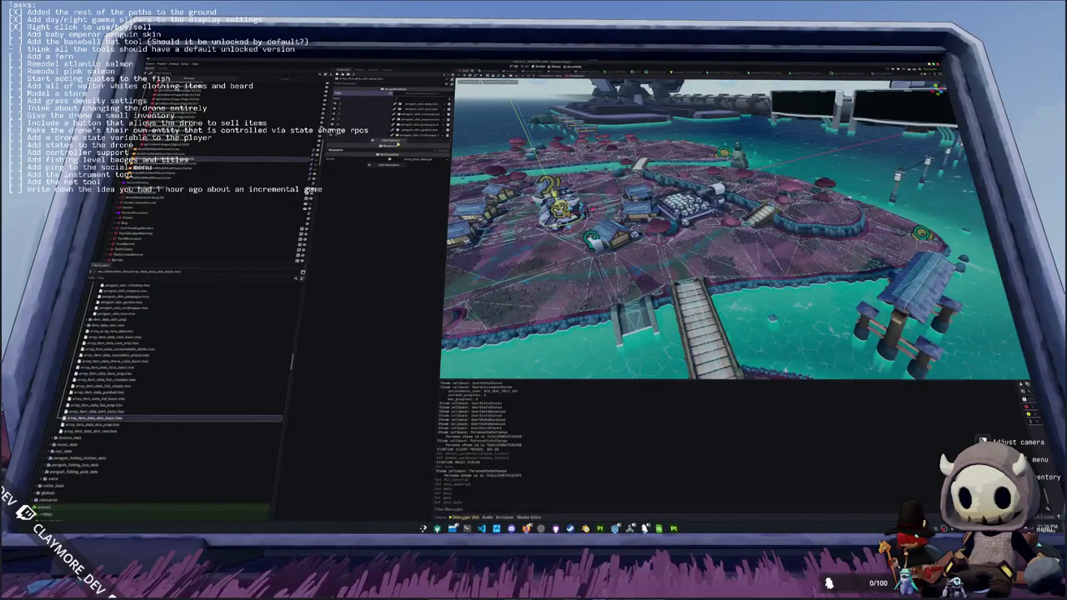
pyautogui.click(389, 140)
pyautogui.click(413, 141)
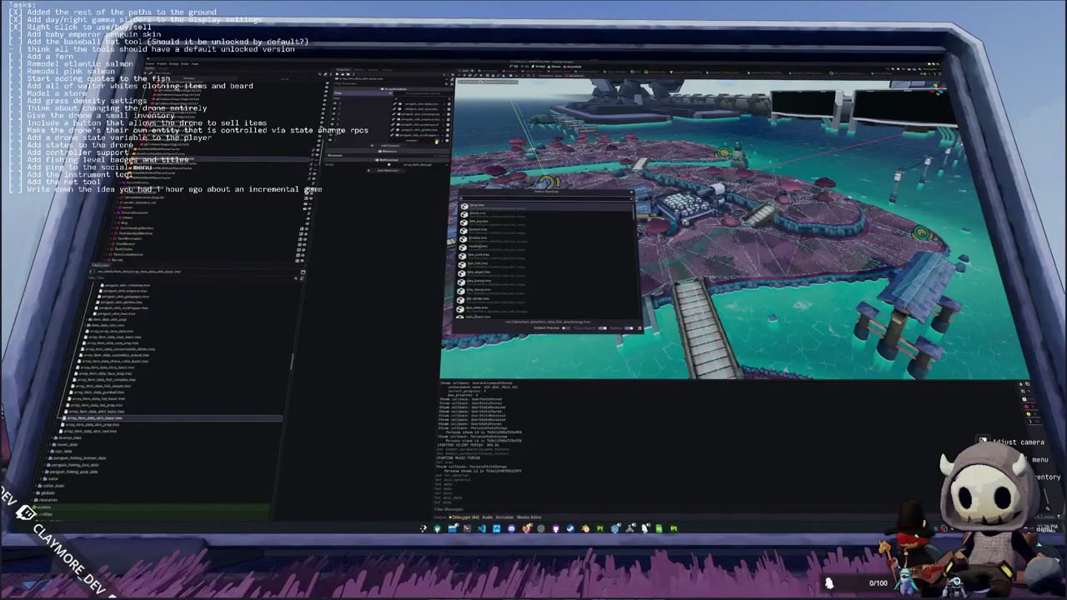
pyautogui.write('baby')
pyautogui.doubleClick(486, 207)
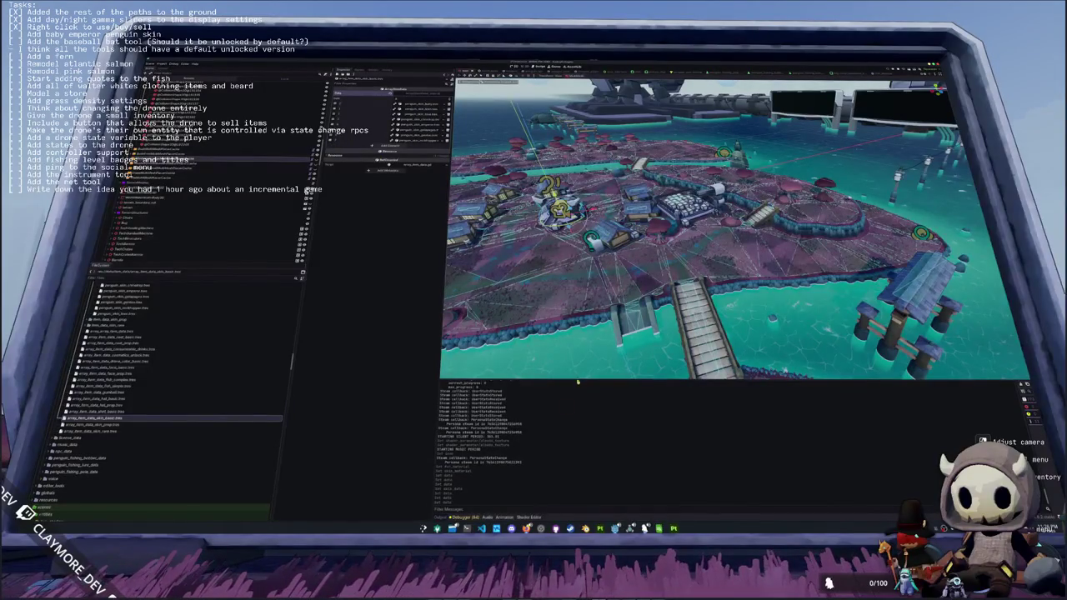
# - Open a penguin resource and edit its name field
pyautogui.scroll(3, 167, 431)
pyautogui.scroll(5, 67, 407)
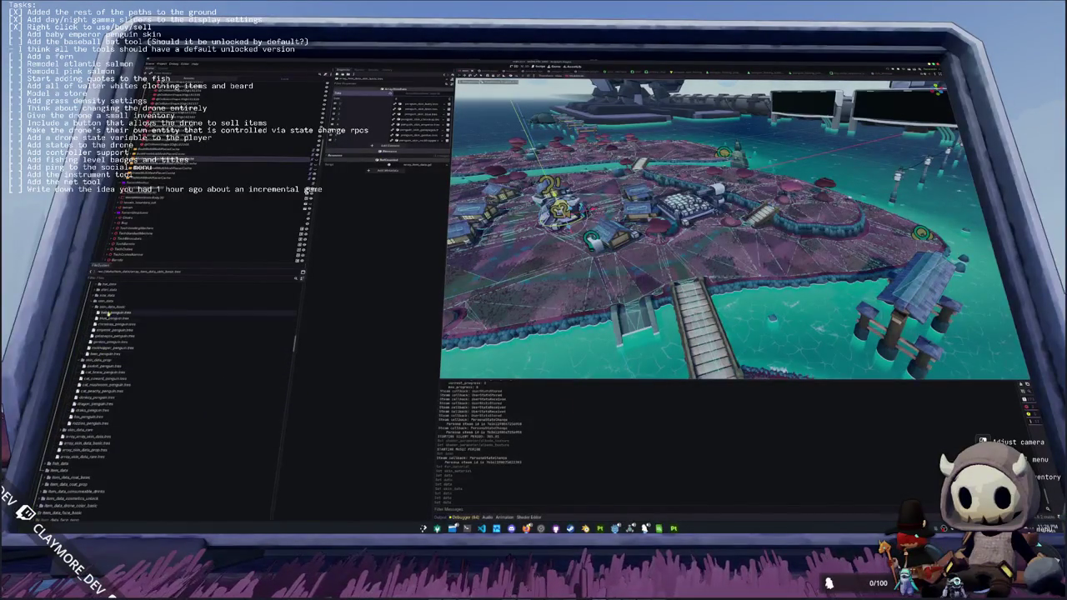
pyautogui.click(100, 353)
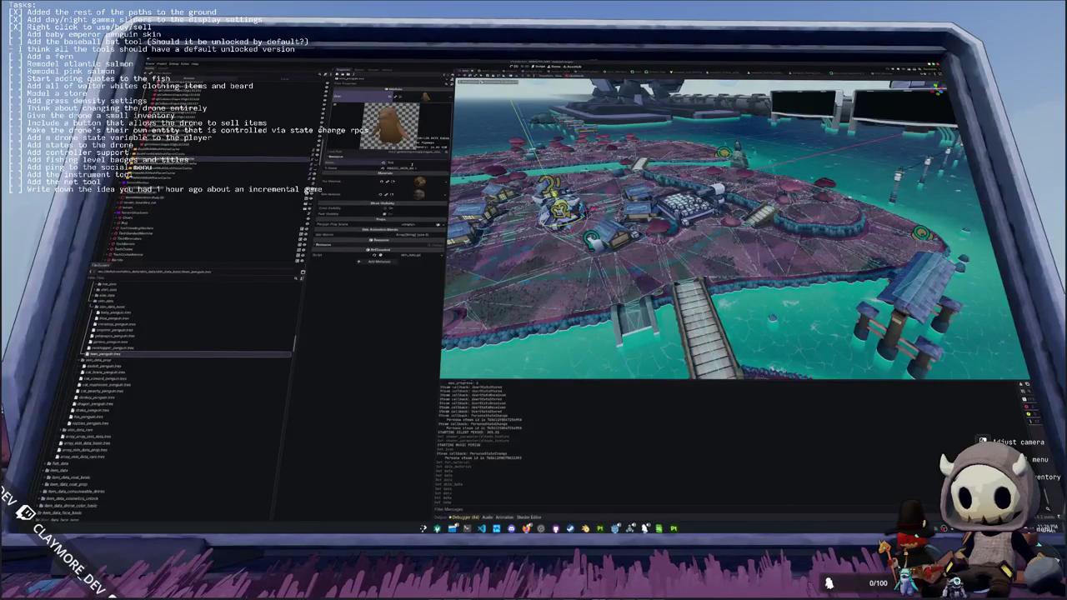
pyautogui.click(411, 166)
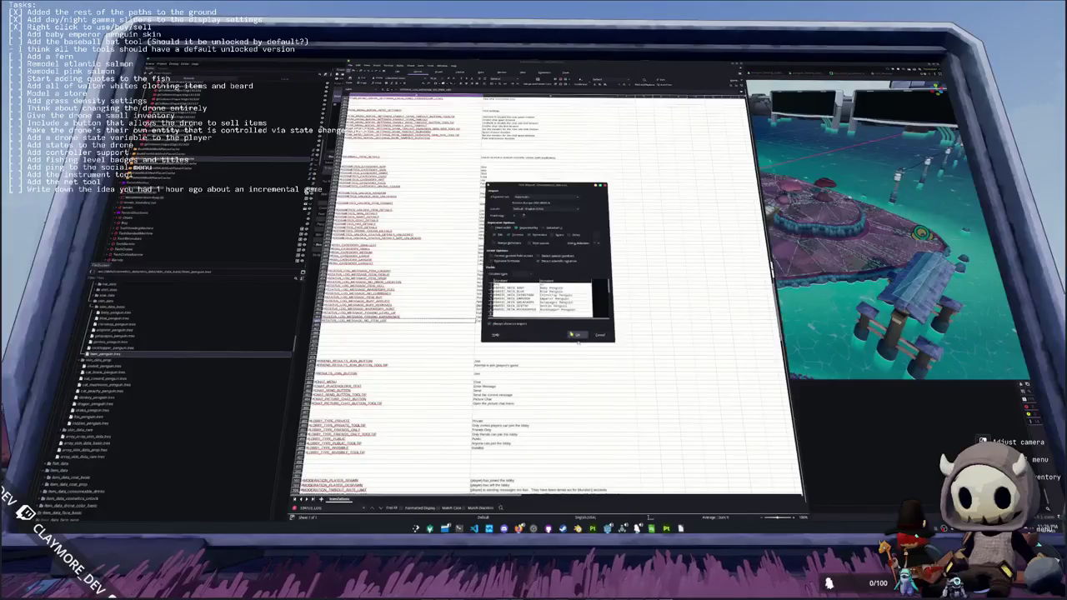
pyautogui.press('Return')
# - Select the skin key and text cells in translations_skin, then return to Godot
pyautogui.click(366, 126)
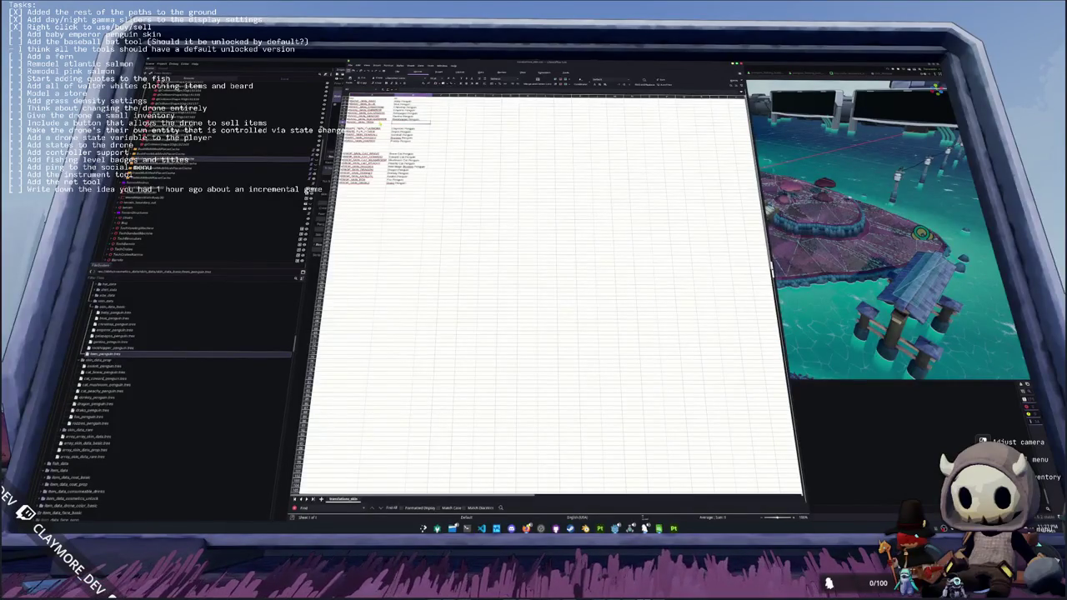
pyautogui.press('Up')
pyautogui.press('Up')
pyautogui.press('Up')
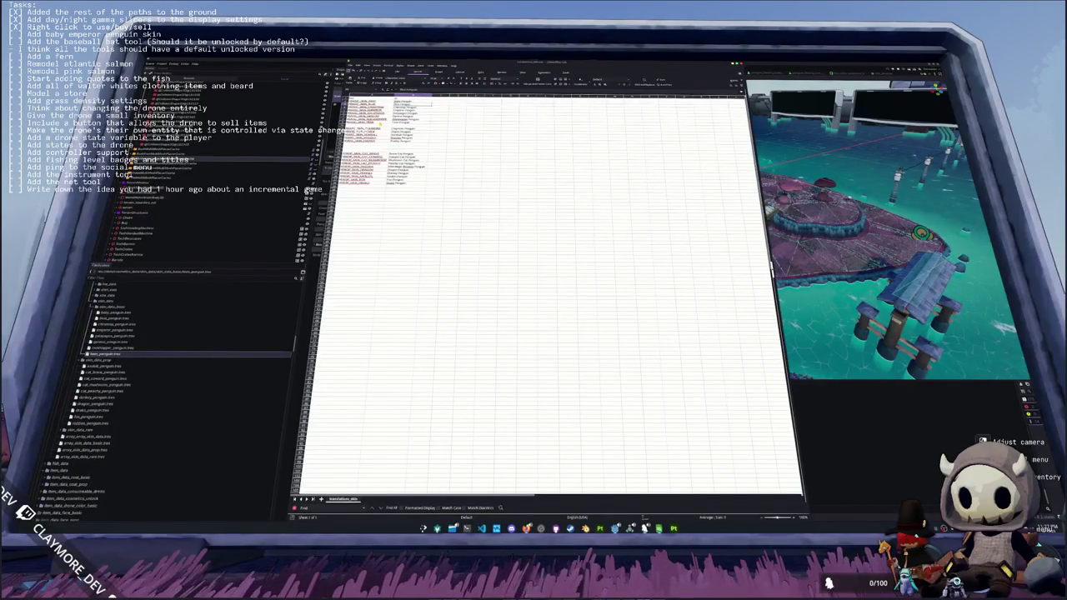
pyautogui.hotkey('shift', 'Down')
pyautogui.hotkey('shift', 'Down')
pyautogui.hotkey('shift', 'Down')
pyautogui.hotkey('shift', 'Right')
pyautogui.hotkey('shift', 'Up')
pyautogui.hotkey('shift', 'Up')
pyautogui.hotkey('shift', 'Down')
pyautogui.hotkey('shift', 'Down')
pyautogui.hotkey('shift', 'Down')
pyautogui.hotkey('shift', 'Down')
pyautogui.hotkey('shift', 'Down')
pyautogui.hotkey('shift', 'Down')
pyautogui.hotkey('shift', 'Down')
pyautogui.hotkey('shift', 'Right')
pyautogui.hotkey('shift', 'Down')
pyautogui.hotkey('shift', 'Down')
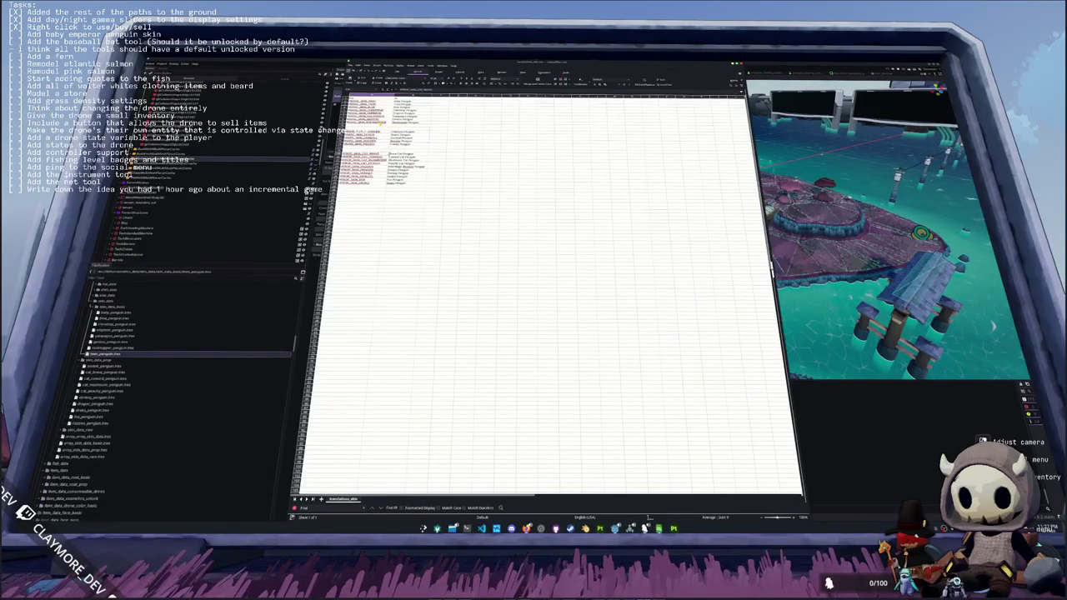
pyautogui.hotkey('ctrl', 'v')
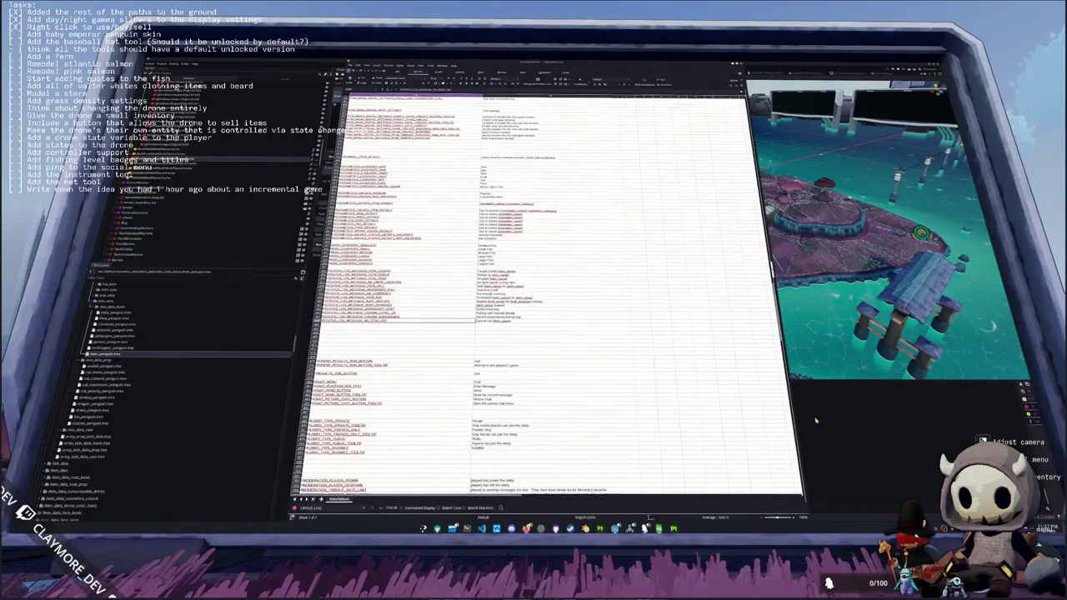
pyautogui.hotkey('alt', 'Tab')
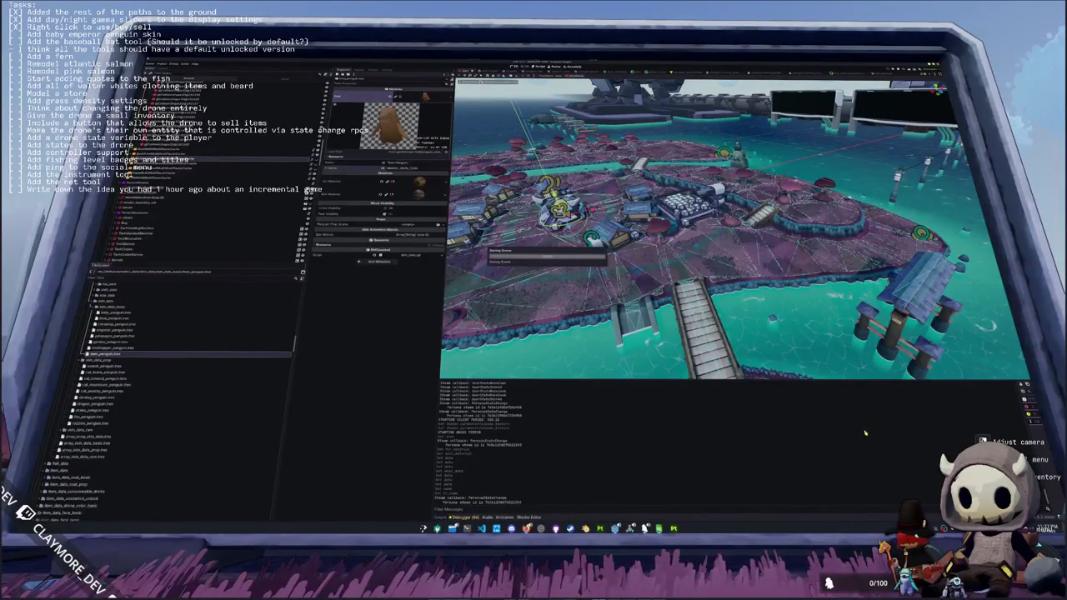
# - Run the game project with F5
pyautogui.press('F5')
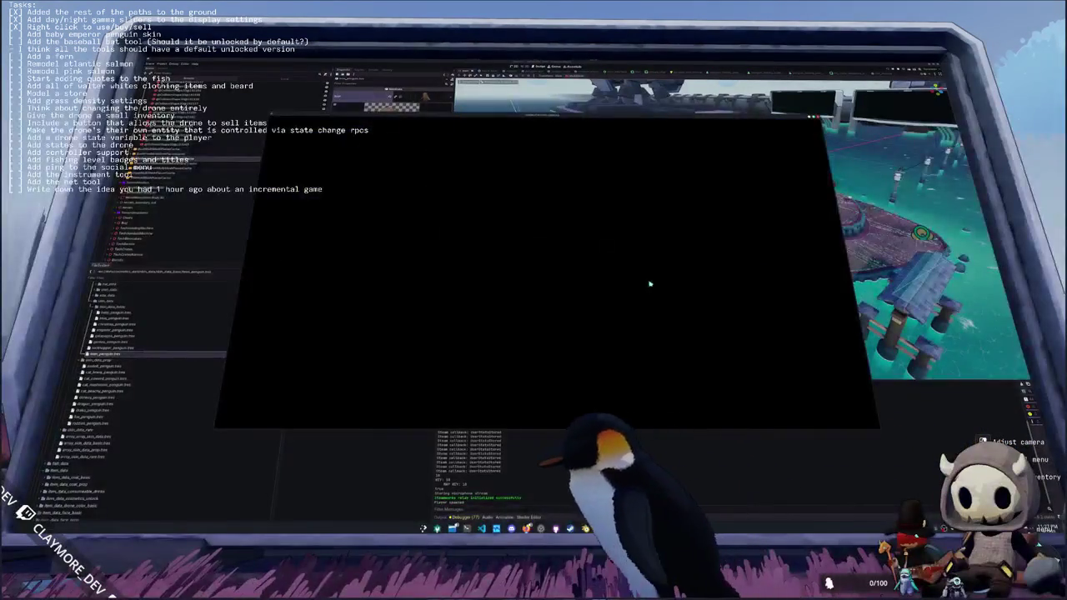
# - Toggle the inventory and chat box in-game to check the penguin skins
pyautogui.press('Tab')
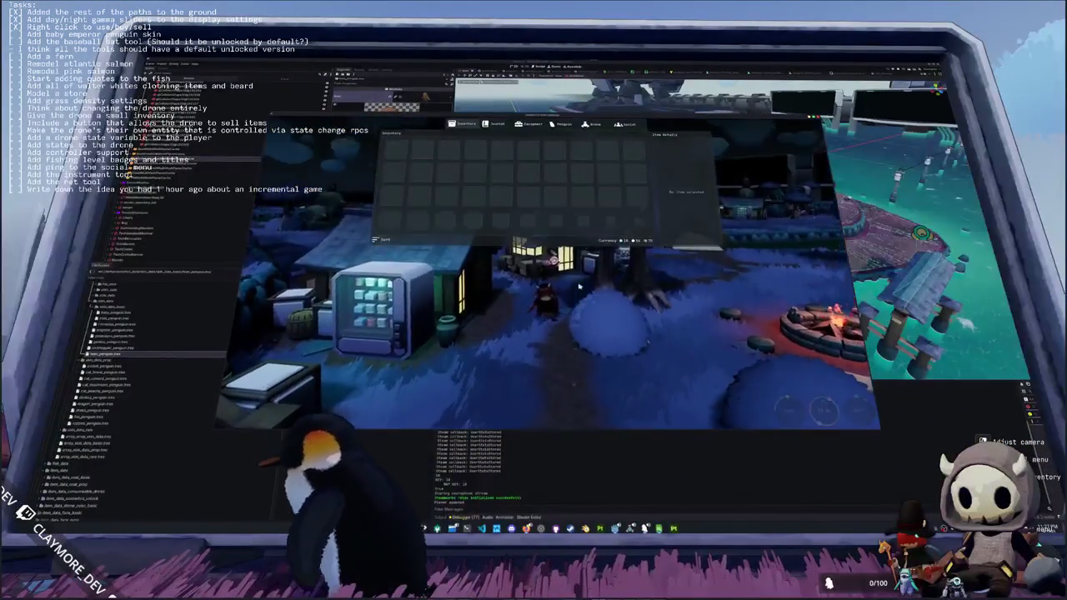
pyautogui.press('Tab')
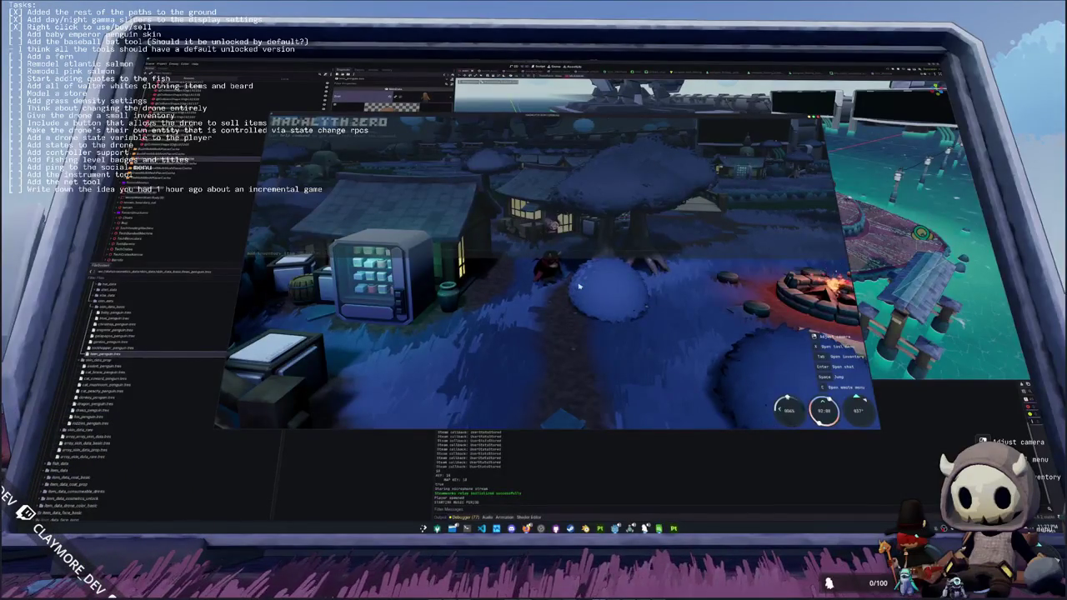
pyautogui.press('Return')
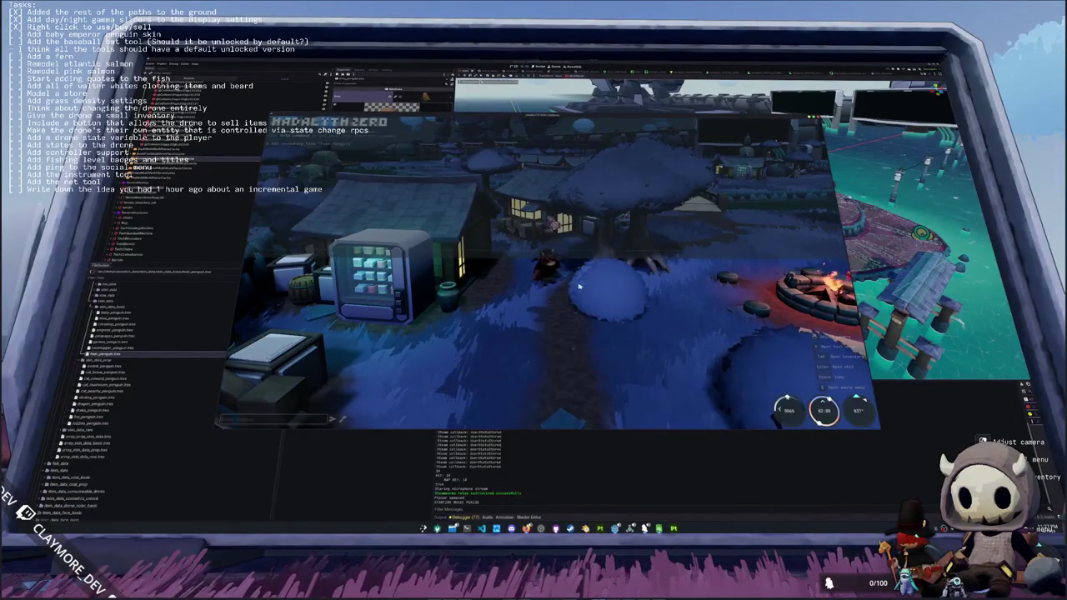
pyautogui.press('Escape')
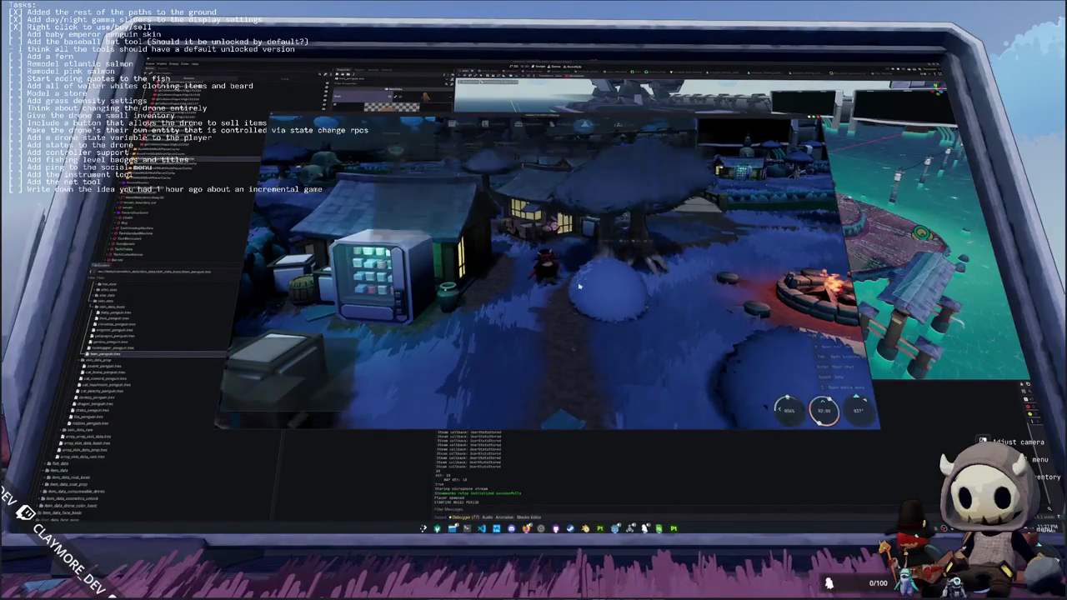
pyautogui.press('i')
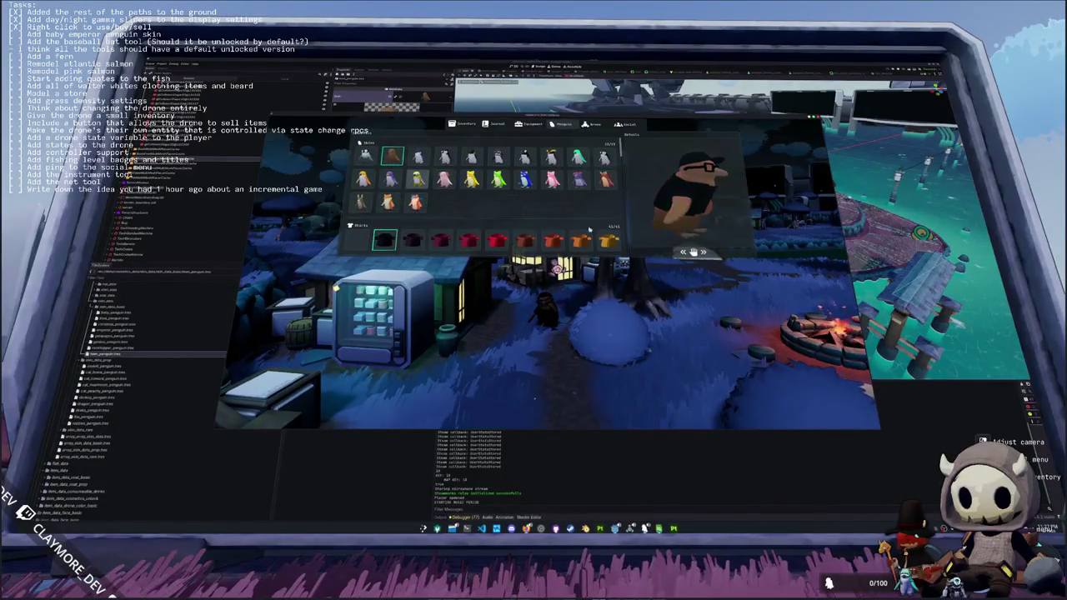
pyautogui.press('i')
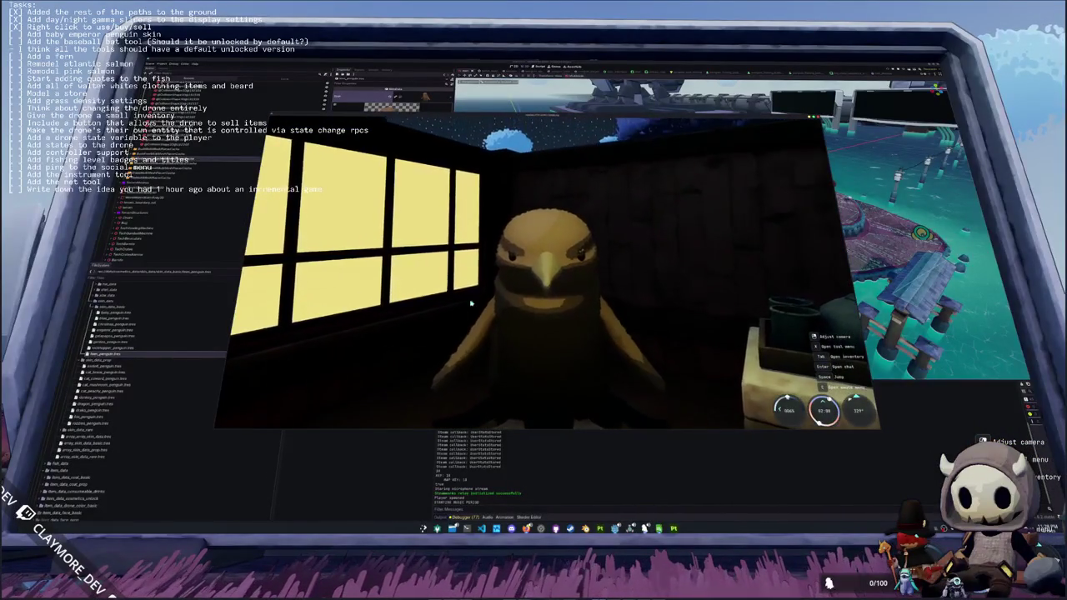
# - Capture a region screenshot of the brown penguin, then stop the game with F8
pyautogui.press('super+shift+s')
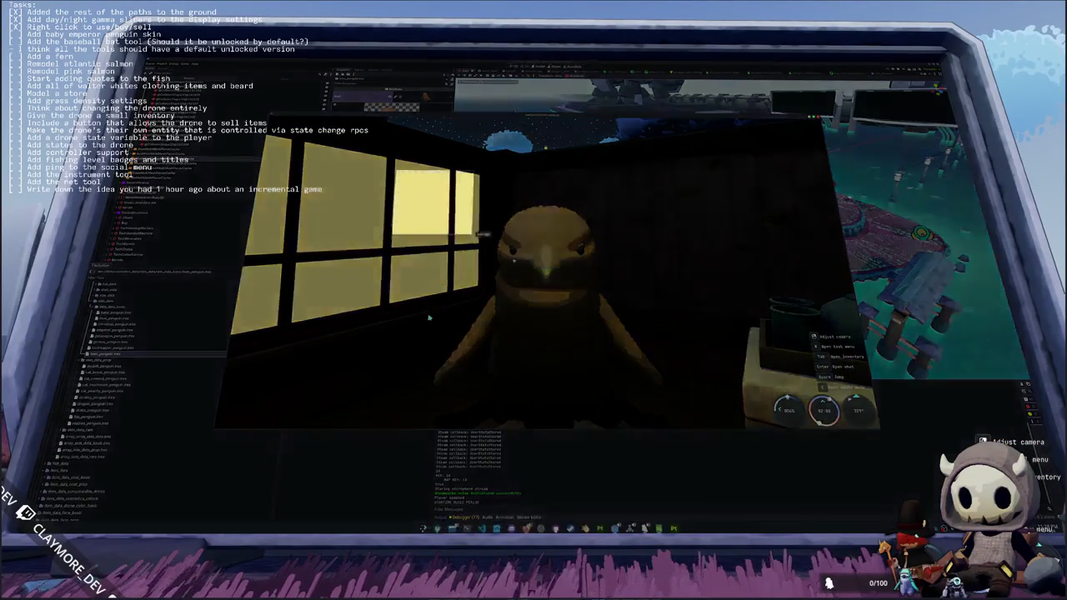
pyautogui.moveTo(375, 171); pyautogui.dragTo(740, 415)
pyautogui.press('F8')
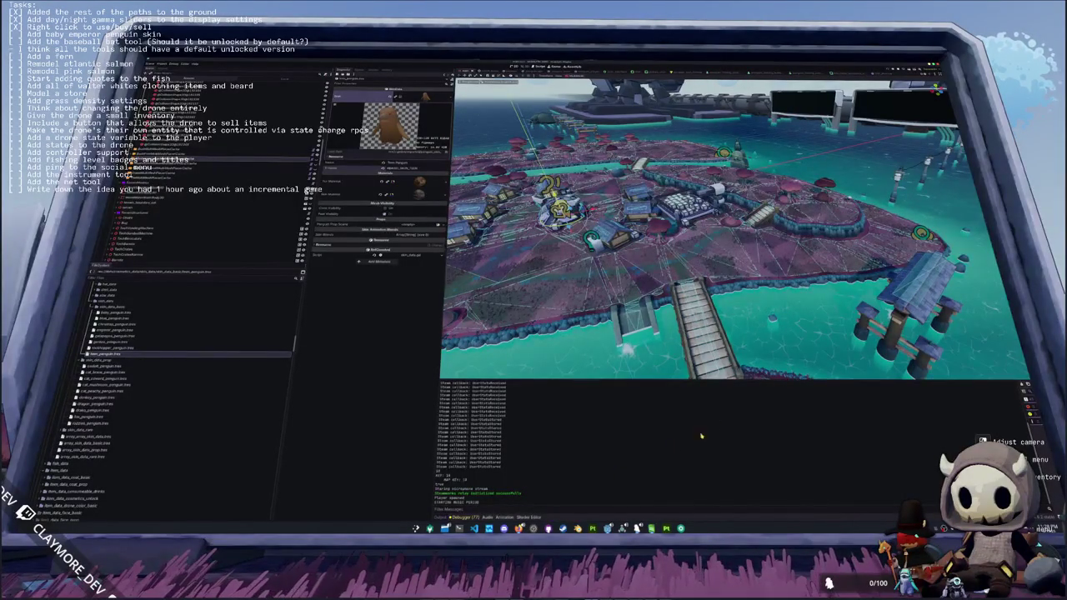
# - Close Substance 3D Painter, answering its save prompt, and bring the running game forward
pyautogui.click(666, 528)
pyautogui.rightClick(666, 528)
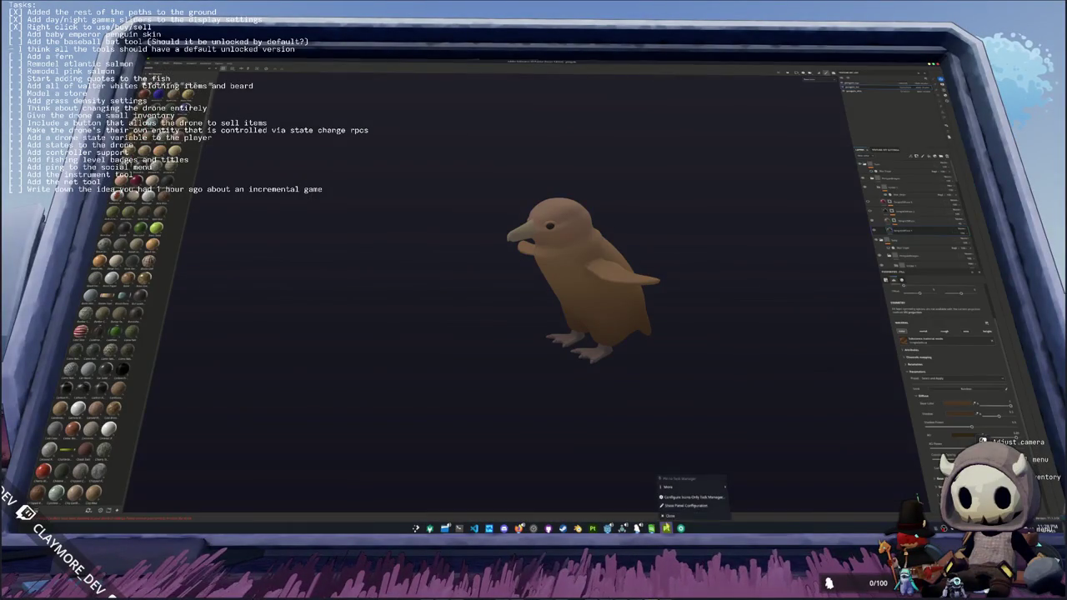
pyautogui.click(669, 516)
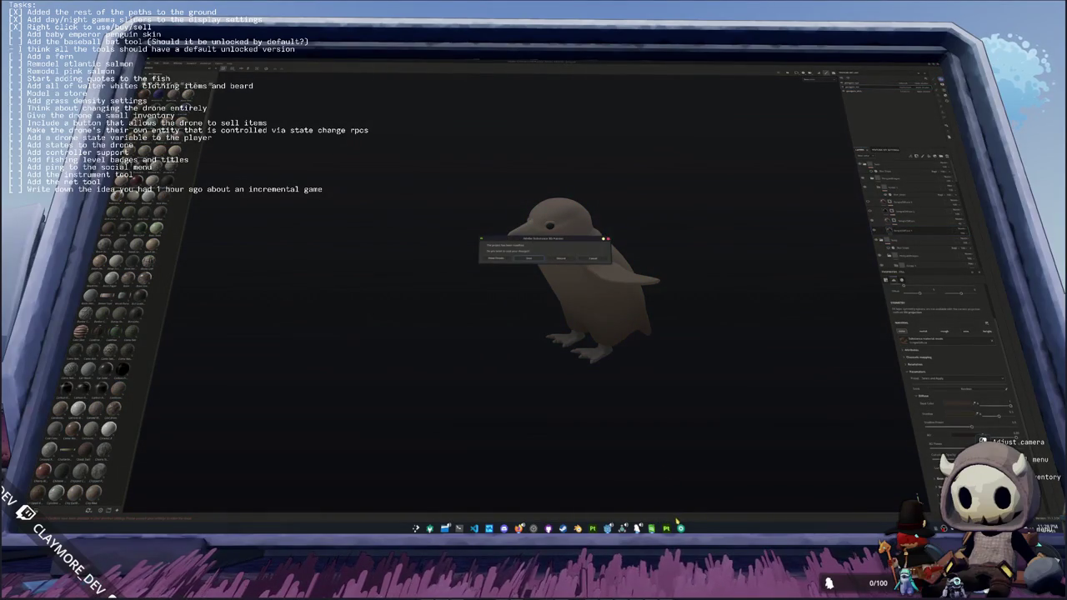
pyautogui.click(529, 259)
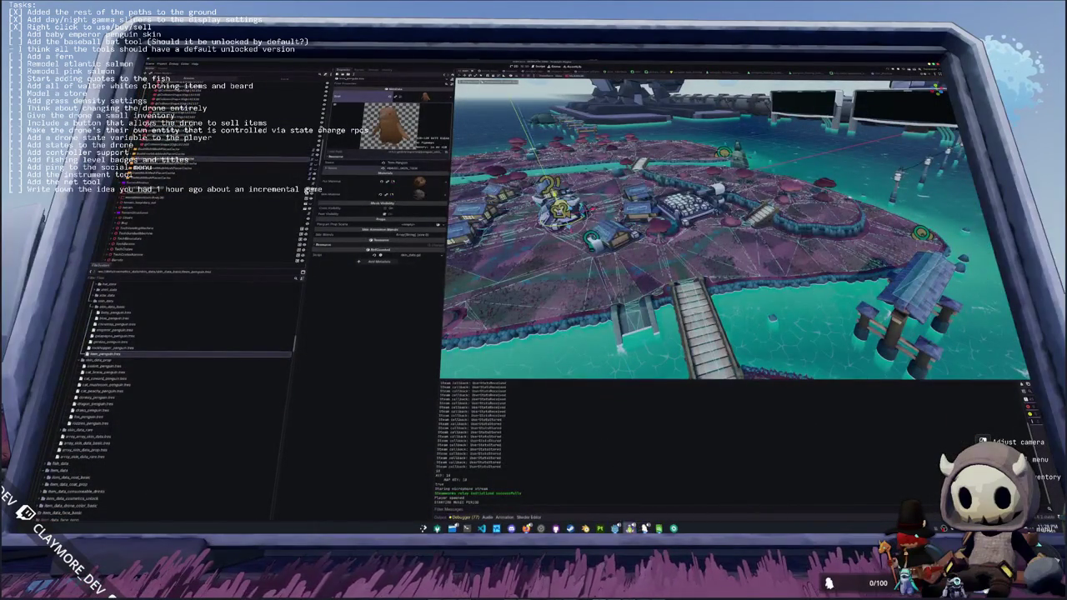
pyautogui.click(615, 528)
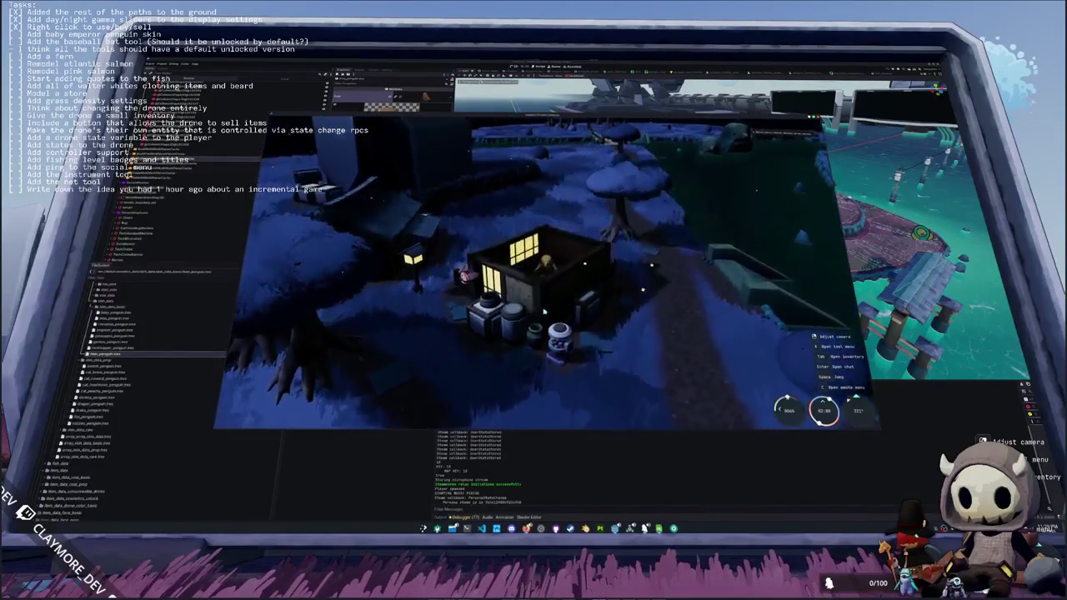
# - Toggle the inventory to hear its sounds, then walk the penguin over the bridge into the village
pyautogui.press('Tab')
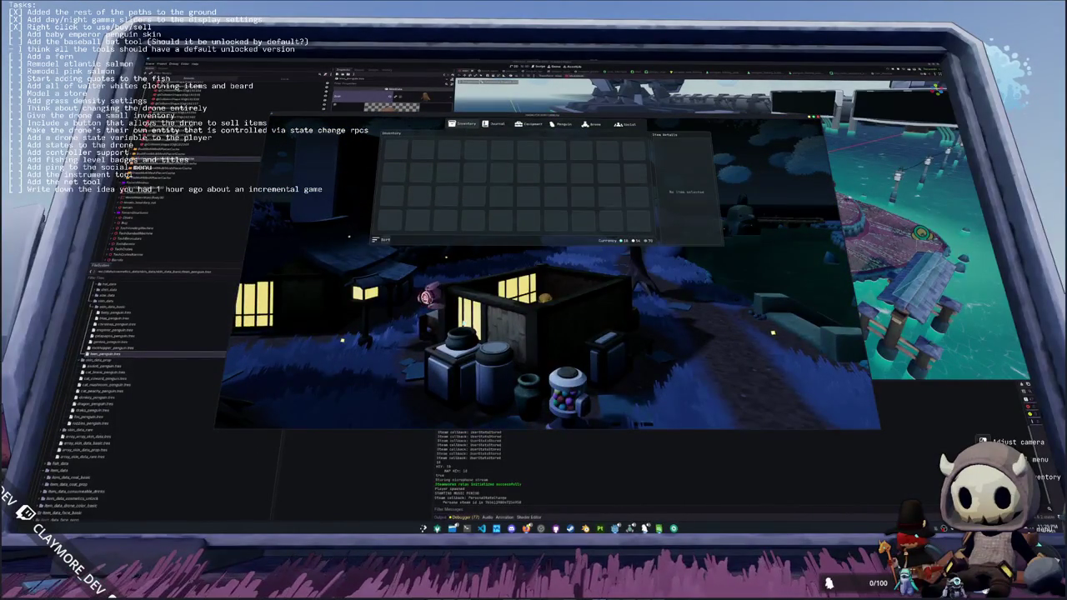
pyautogui.press('Tab')
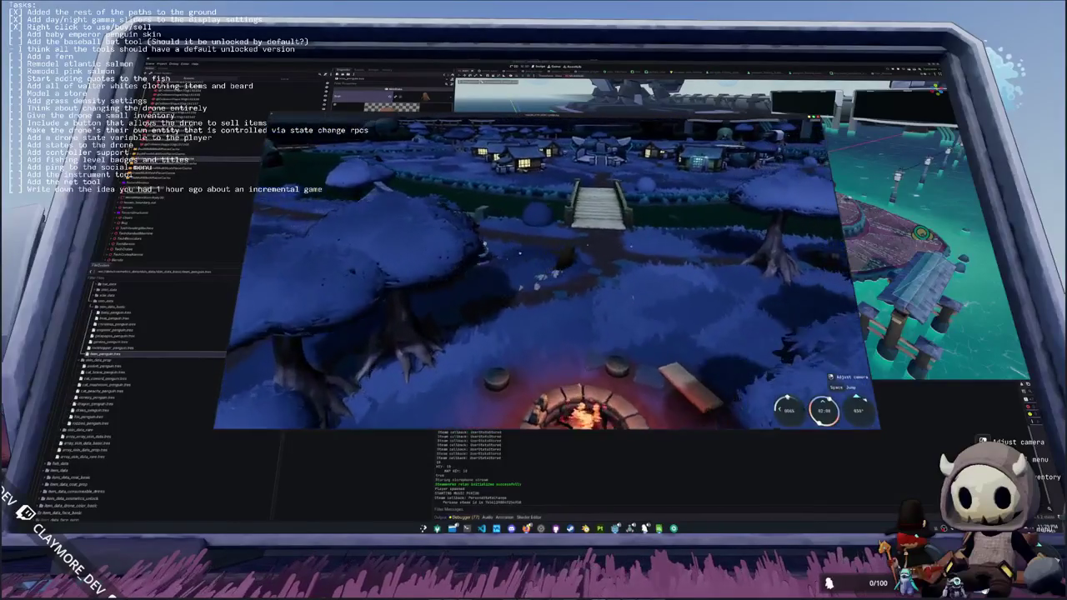
pyautogui.press('w')
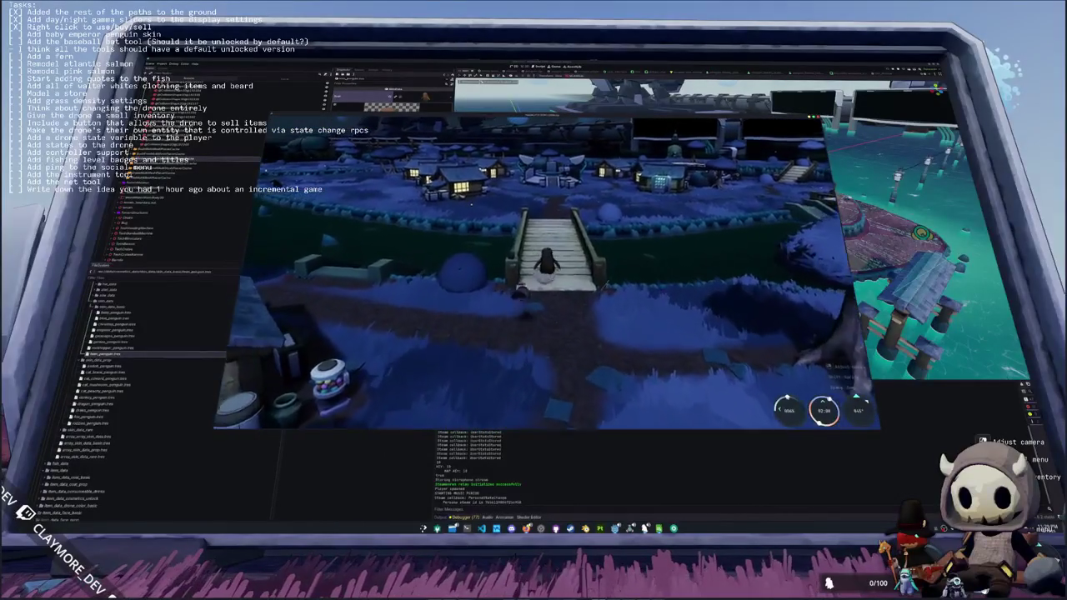
pyautogui.press('w')
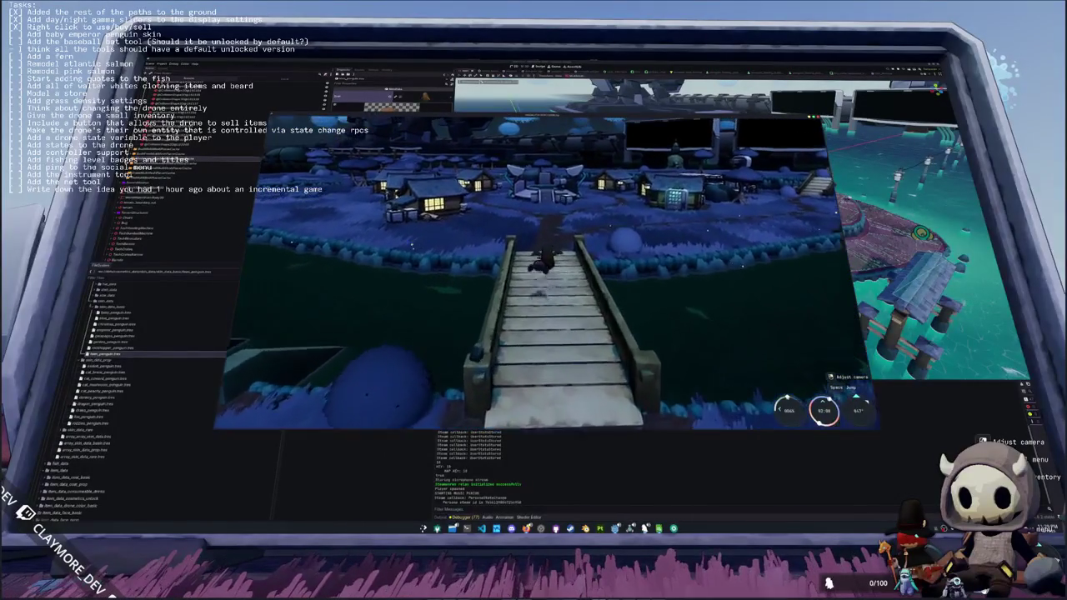
pyautogui.press('w')
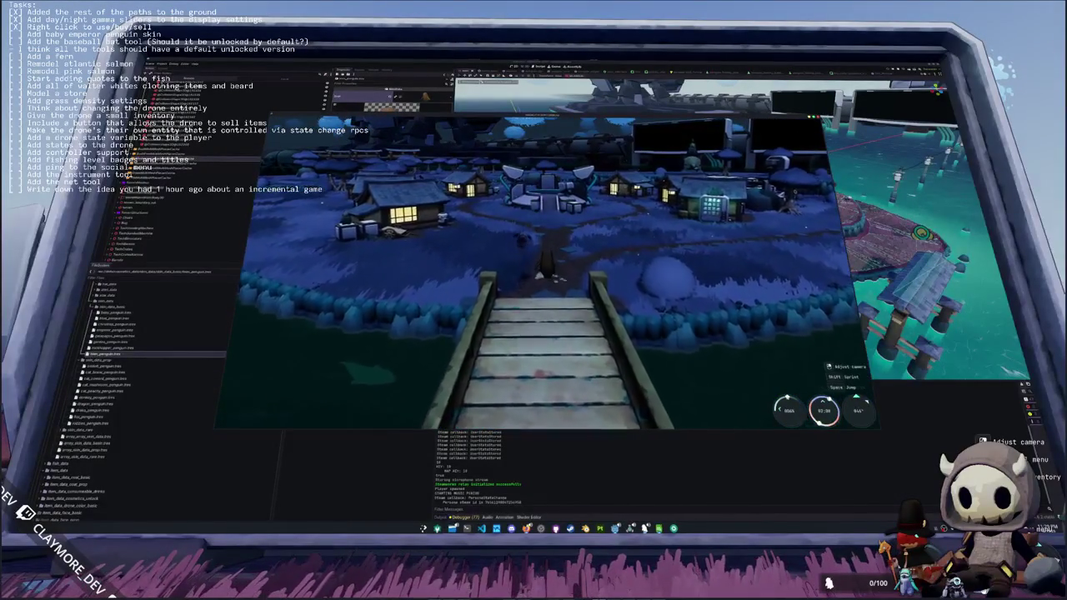
pyautogui.press('w')
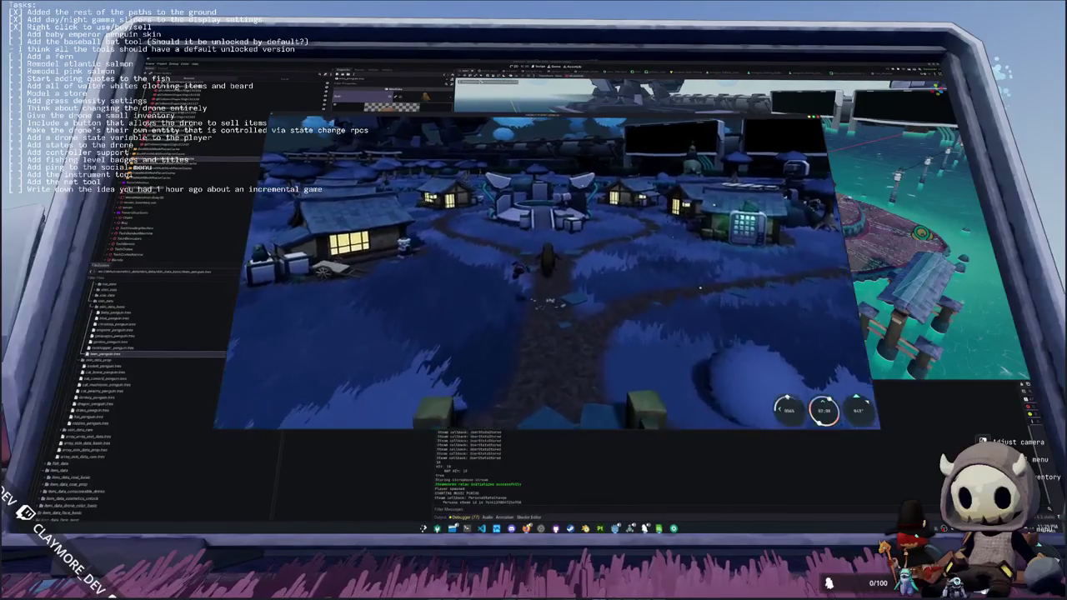
# - Open Dolphin beside the game and go to the Sonniss GDC Game Audio Bundle folder
pyautogui.click(467, 528)
pyautogui.moveTo(453, 239); pyautogui.dragTo(550, 315)
pyautogui.click(544, 277)
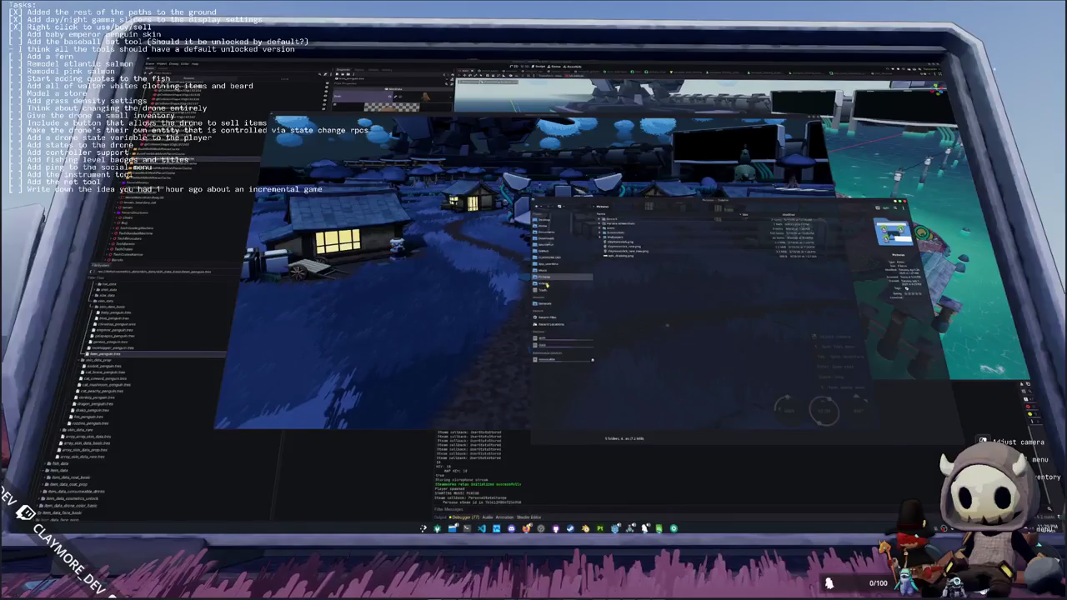
pyautogui.doubleClick(615, 241)
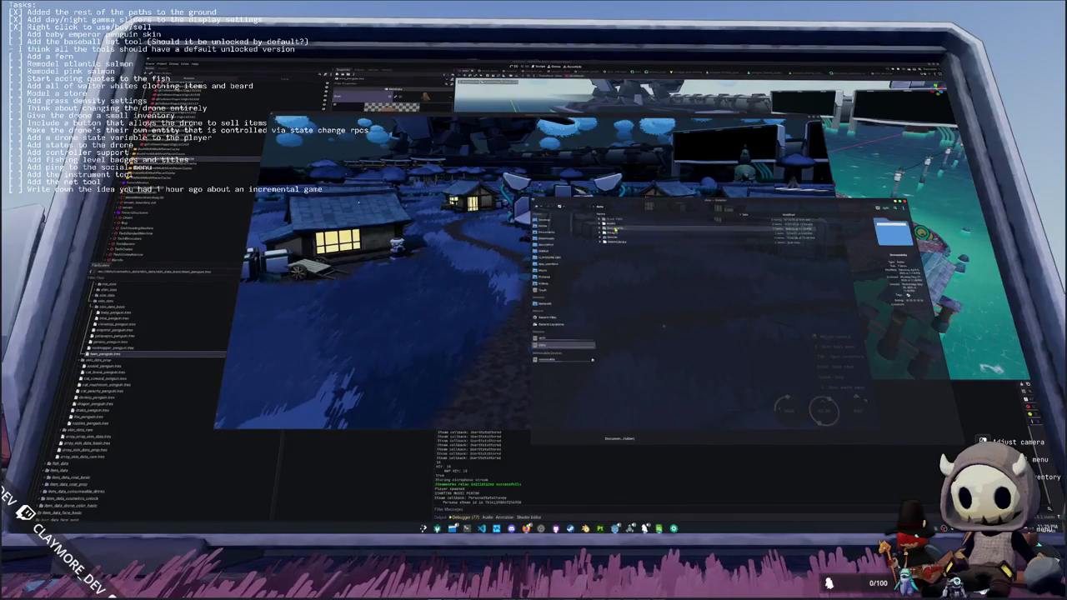
pyautogui.click(614, 247)
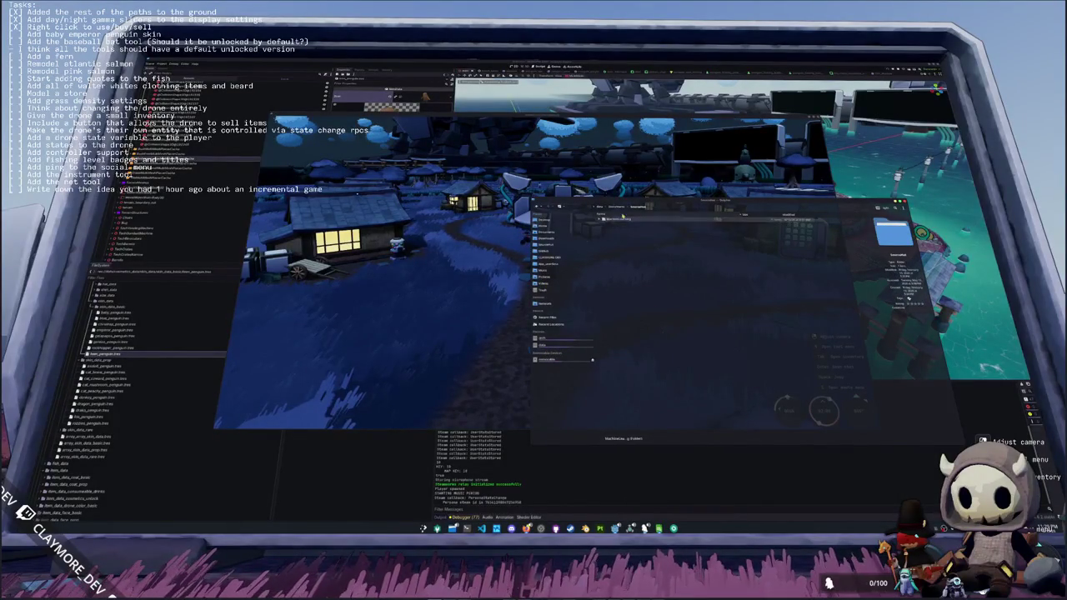
pyautogui.press('BackSpace')
pyautogui.doubleClick(614, 242)
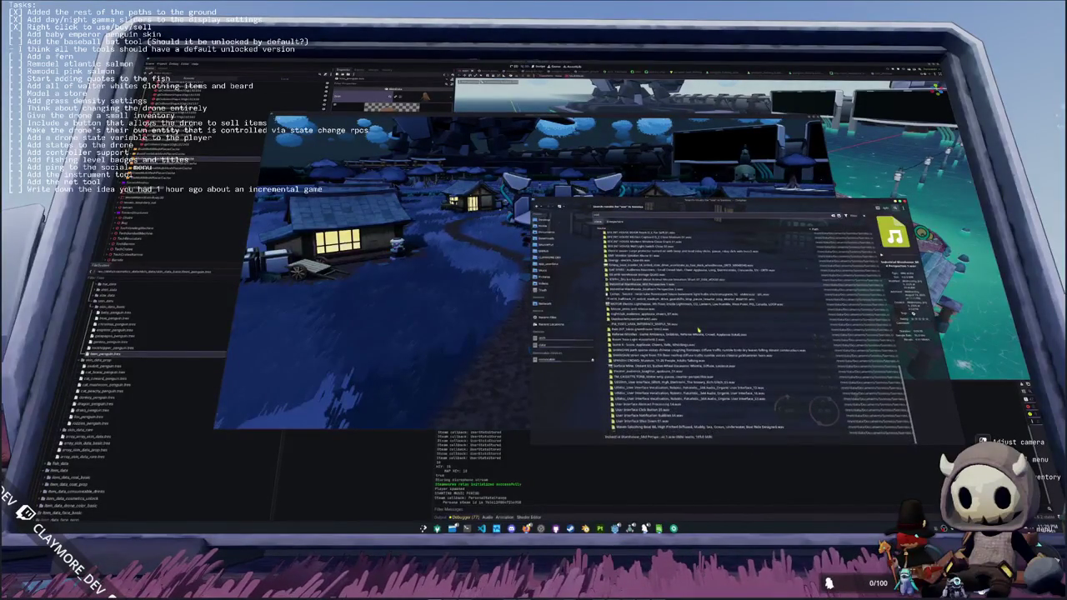
# - Browse the User Interface sounds and play the Notification Buttons sound
pyautogui.click(669, 410)
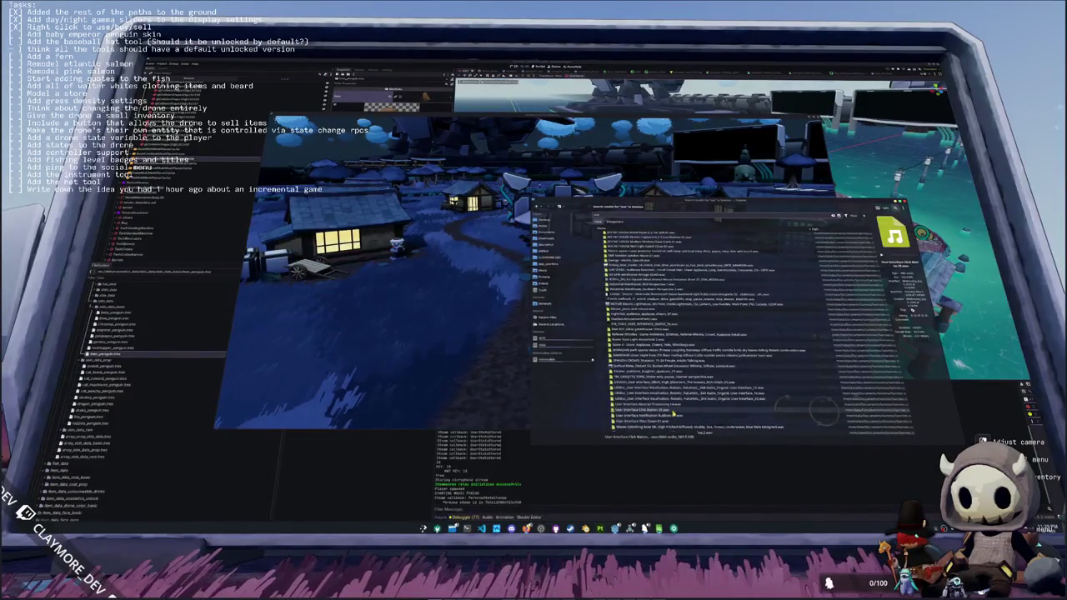
pyautogui.click(669, 388)
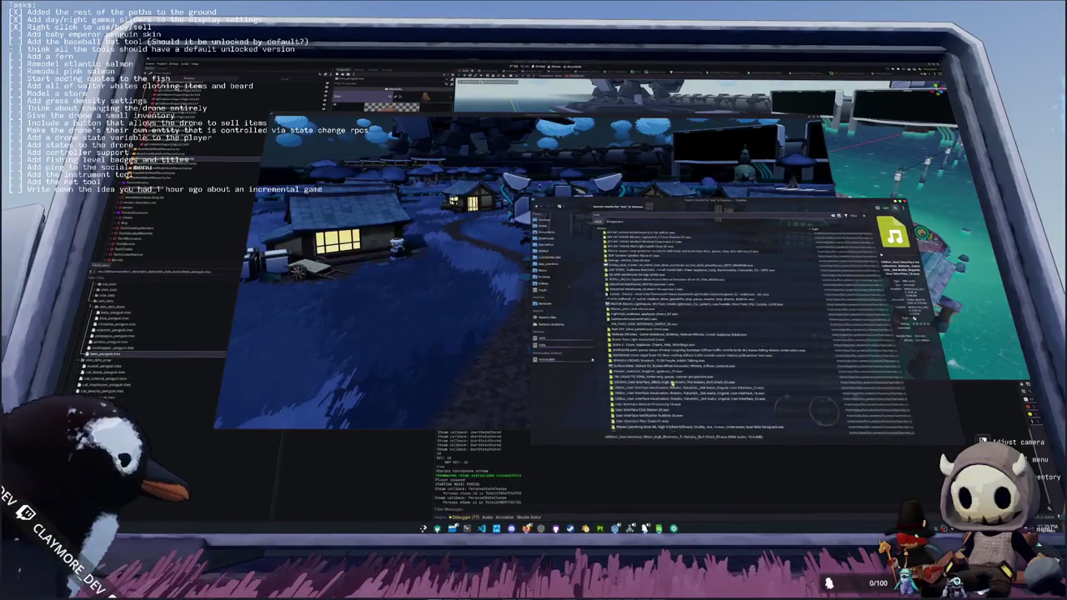
pyautogui.click(670, 405)
pyautogui.click(671, 421)
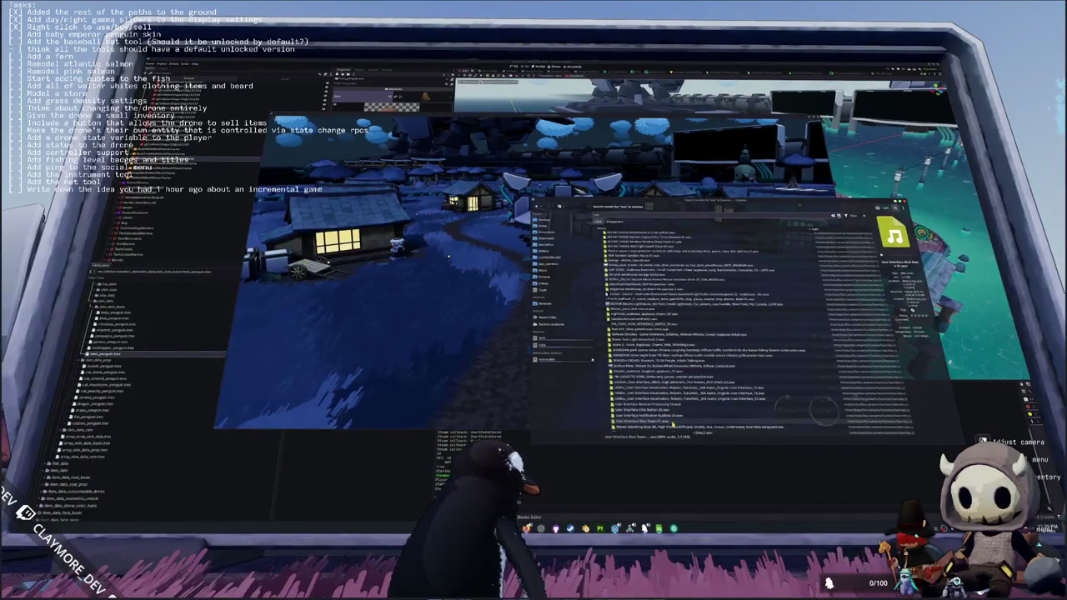
pyautogui.click(673, 415)
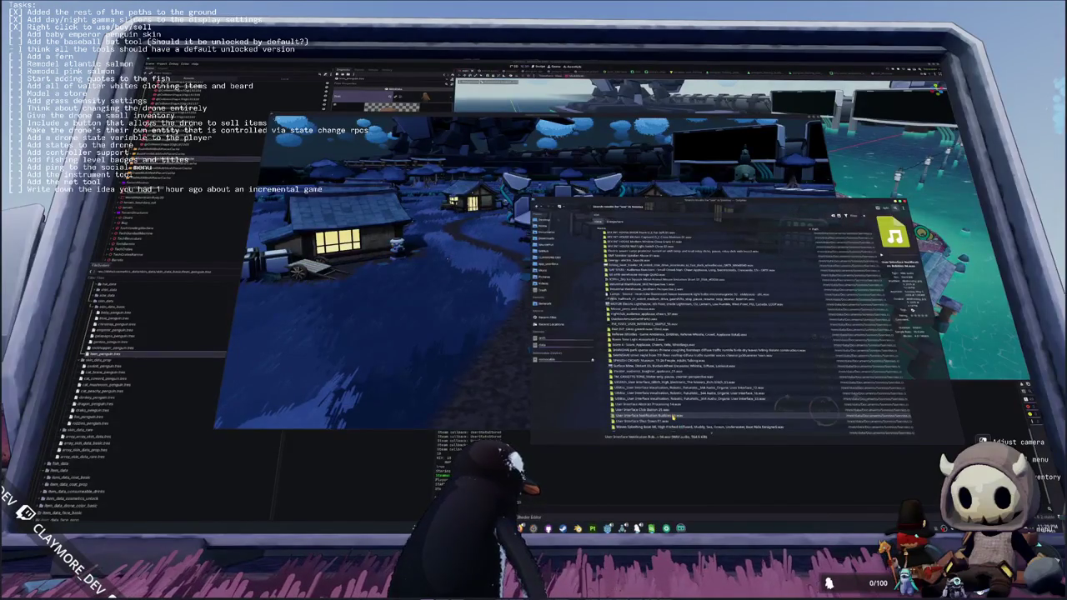
pyautogui.doubleClick(673, 416)
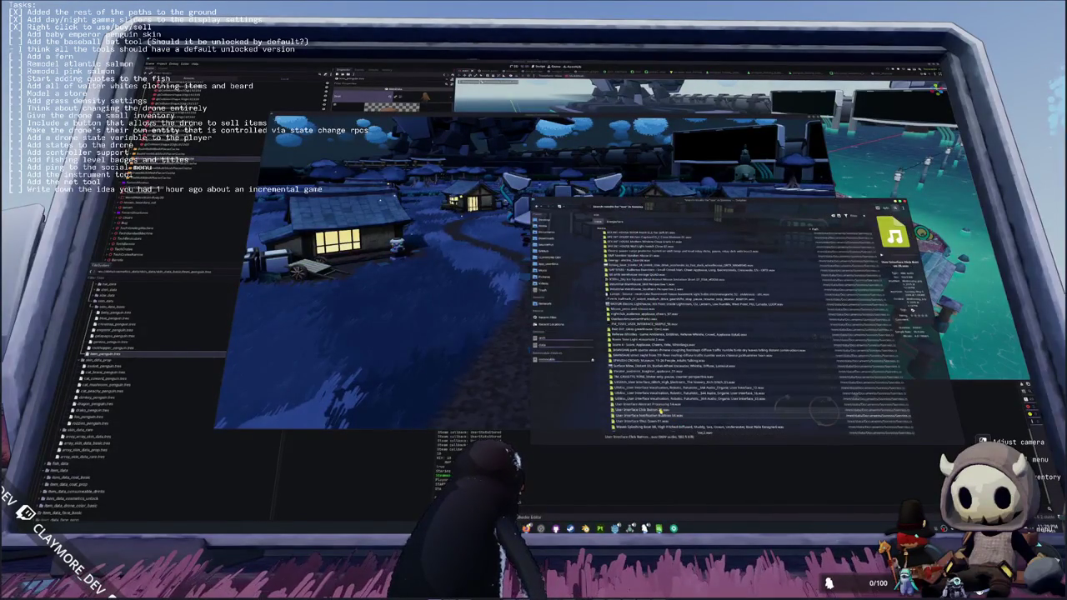
# - Preview the User Interface Click Button and Abstract Processing 14 sounds
pyautogui.click(661, 409)
pyautogui.doubleClick(661, 409)
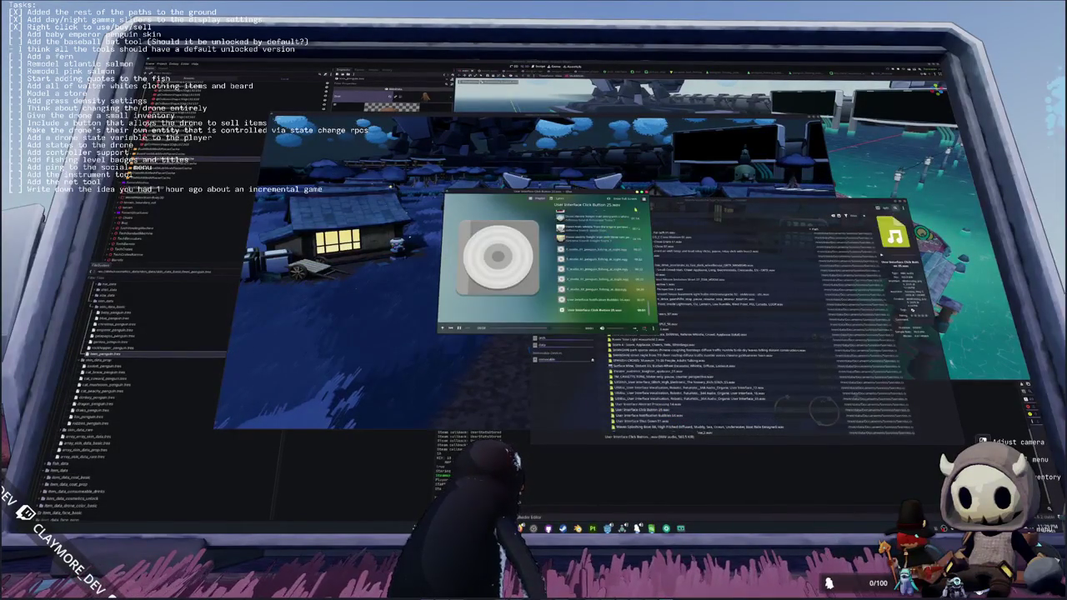
pyautogui.click(661, 410)
pyautogui.click(654, 406)
pyautogui.click(661, 406)
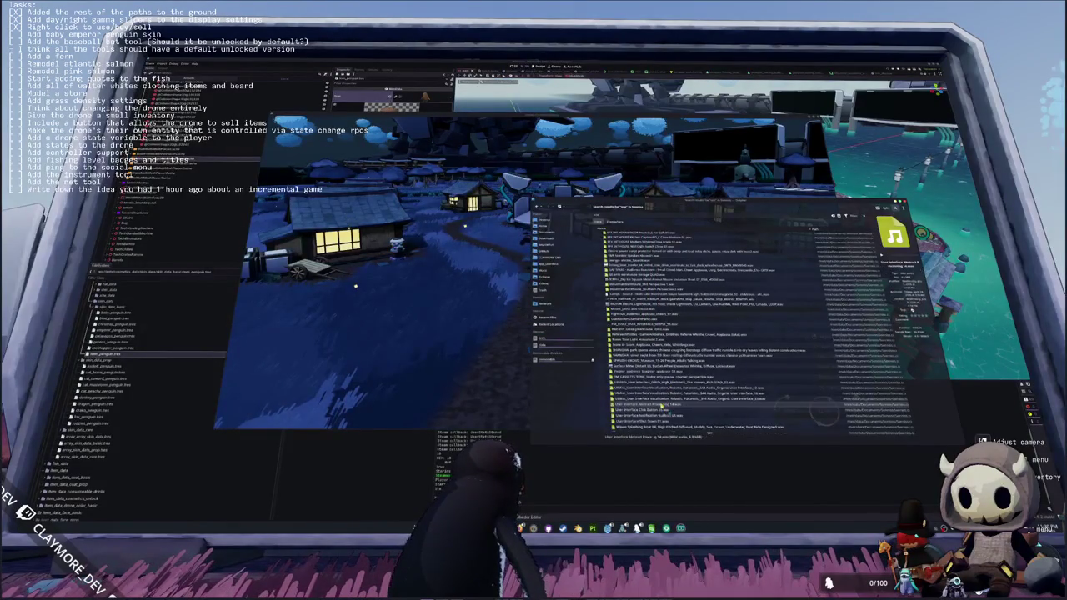
pyautogui.press('Return')
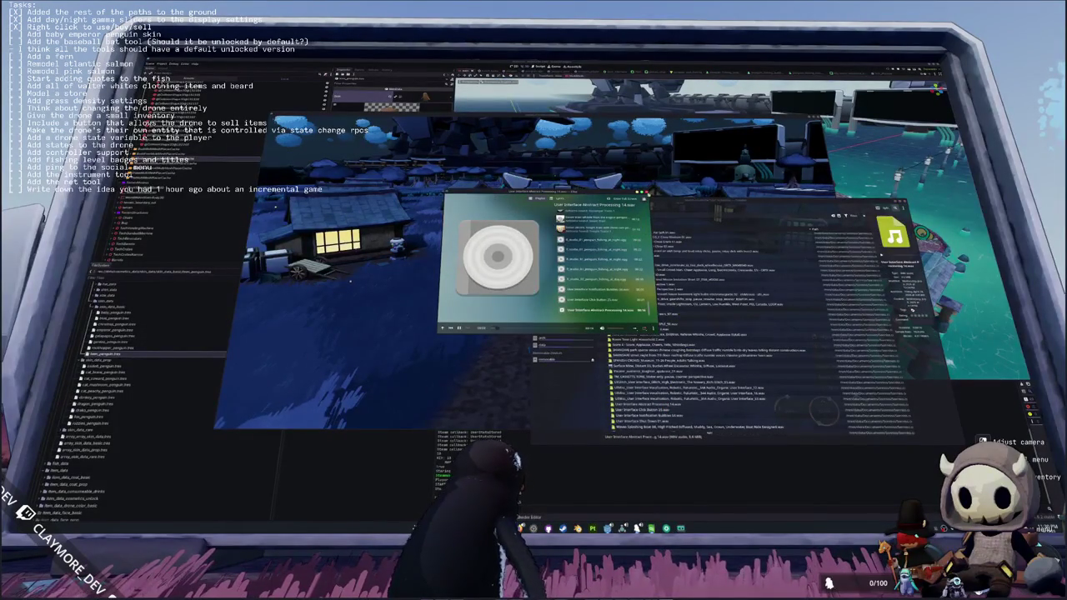
pyautogui.hotkey('alt', 'F4')
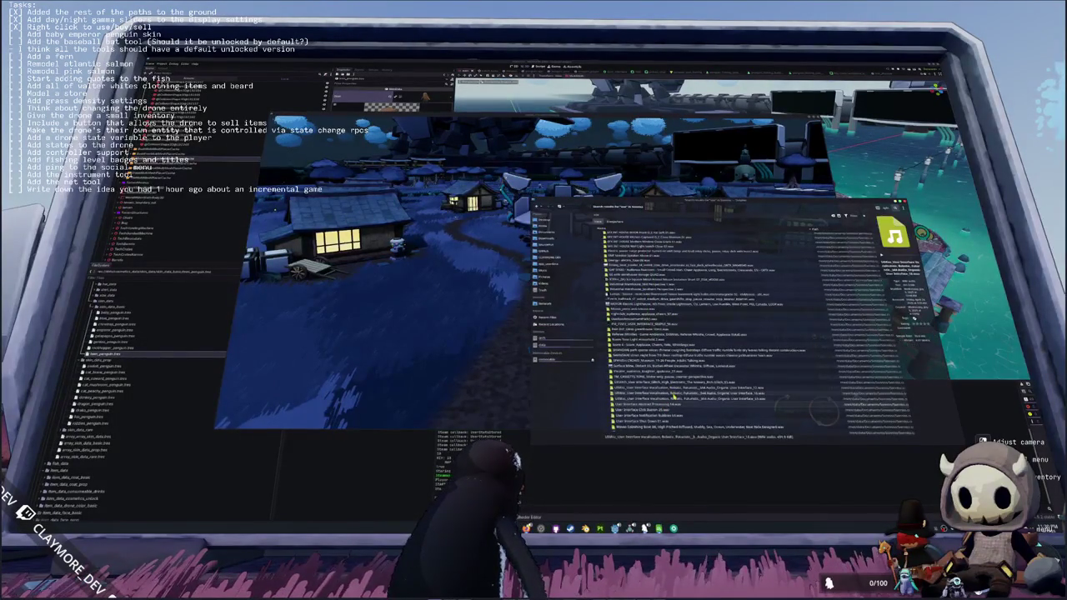
pyautogui.scroll(3, 674, 397)
pyautogui.scroll(5, 674, 397)
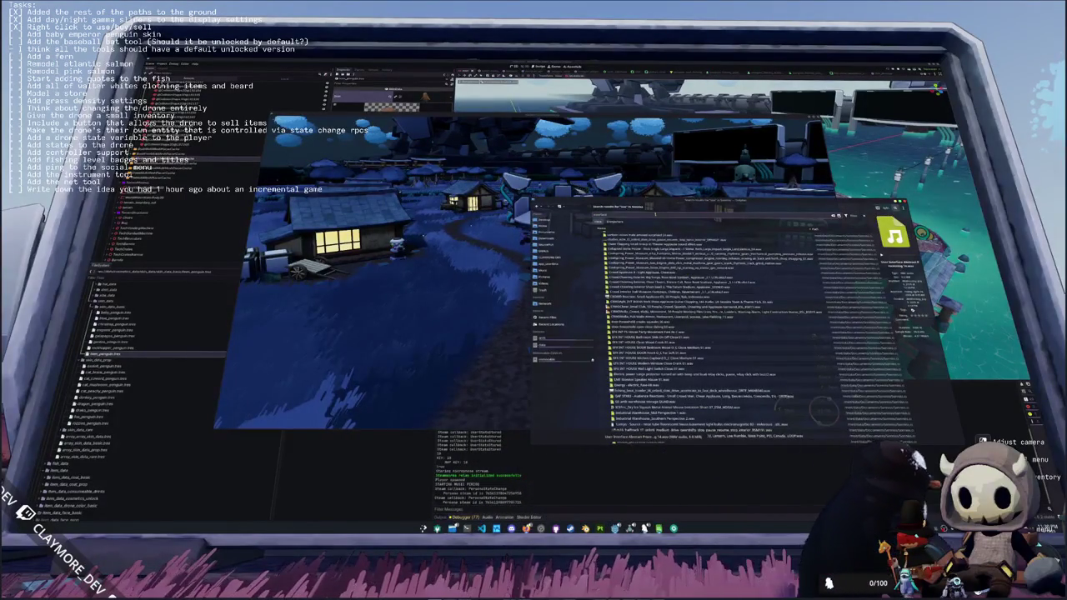
pyautogui.write('interface')
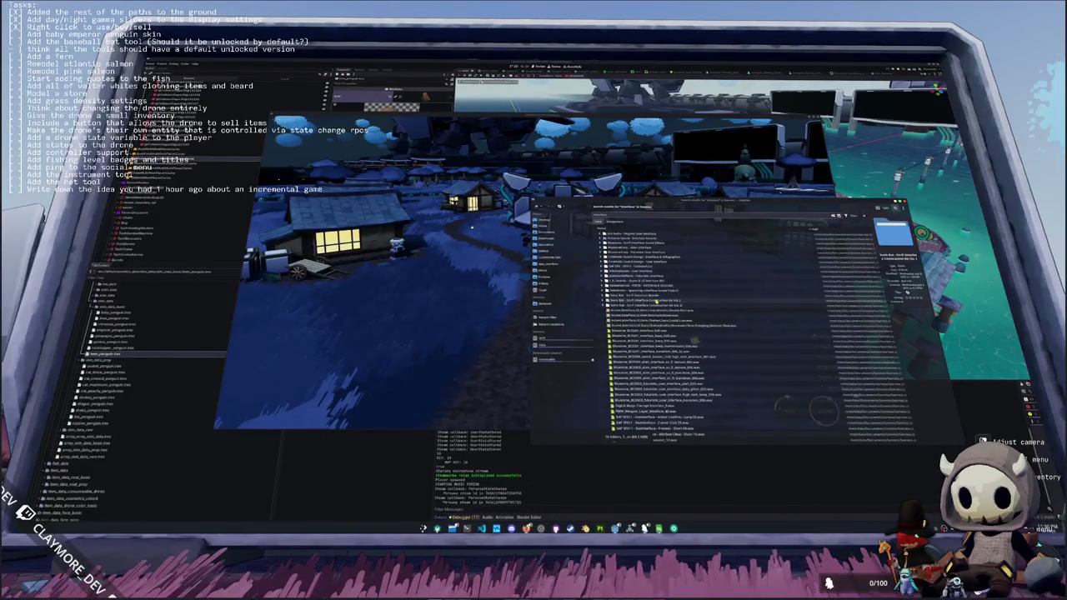
pyautogui.scroll(-5, 656, 317)
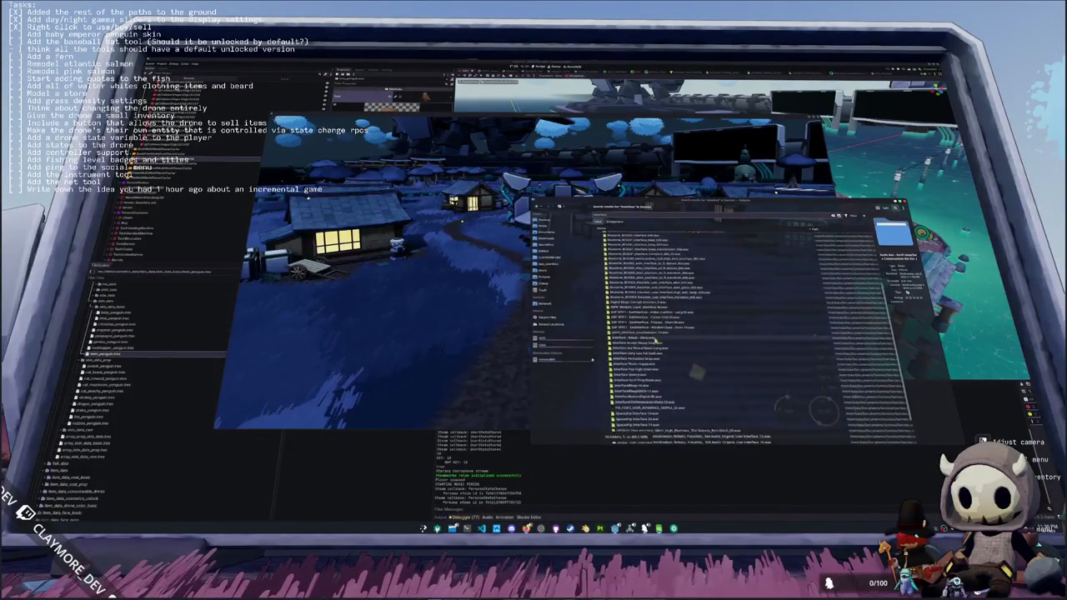
pyautogui.scroll(1, 656, 342)
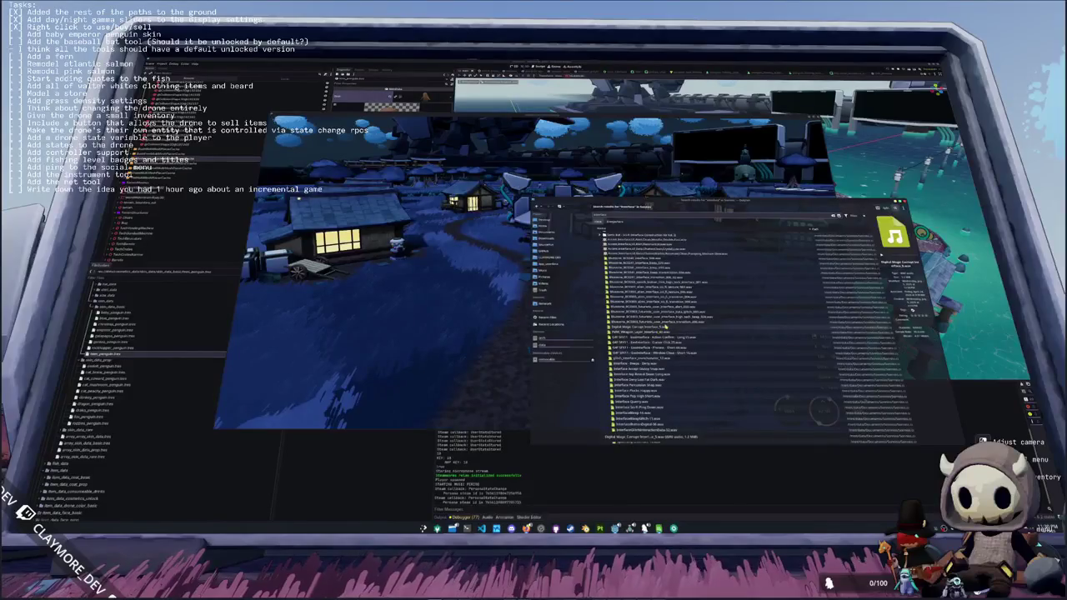
pyautogui.scroll(2, 672, 330)
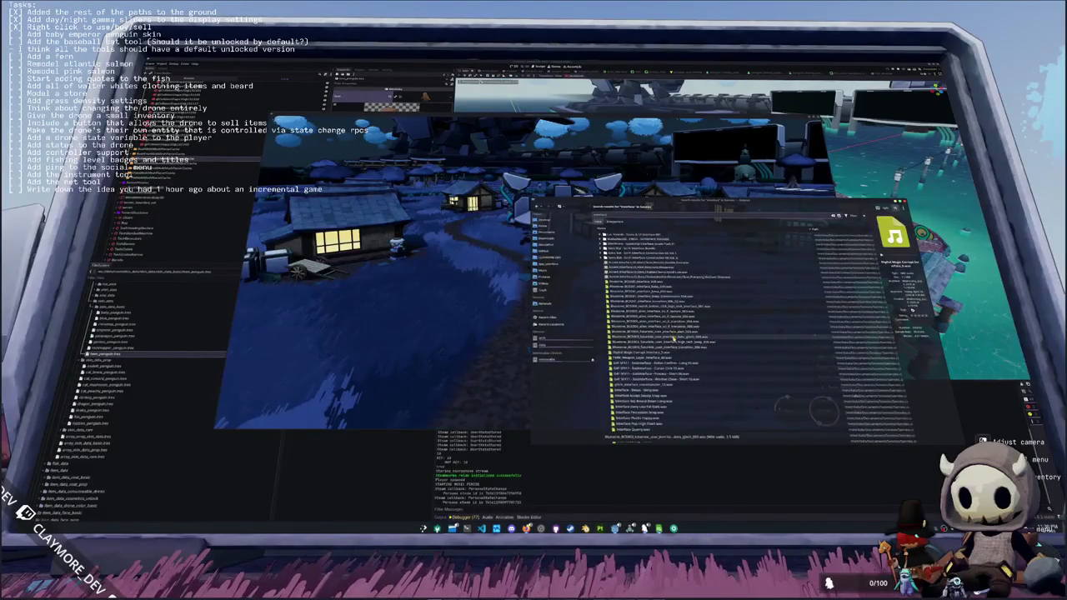
pyautogui.scroll(3, 674, 340)
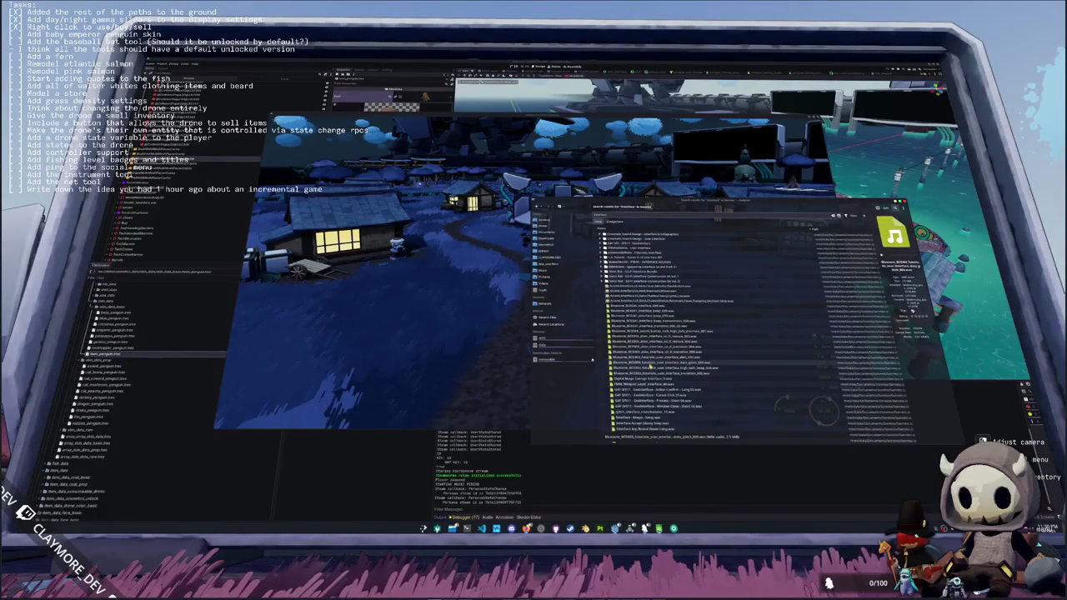
pyautogui.scroll(-5, 650, 325)
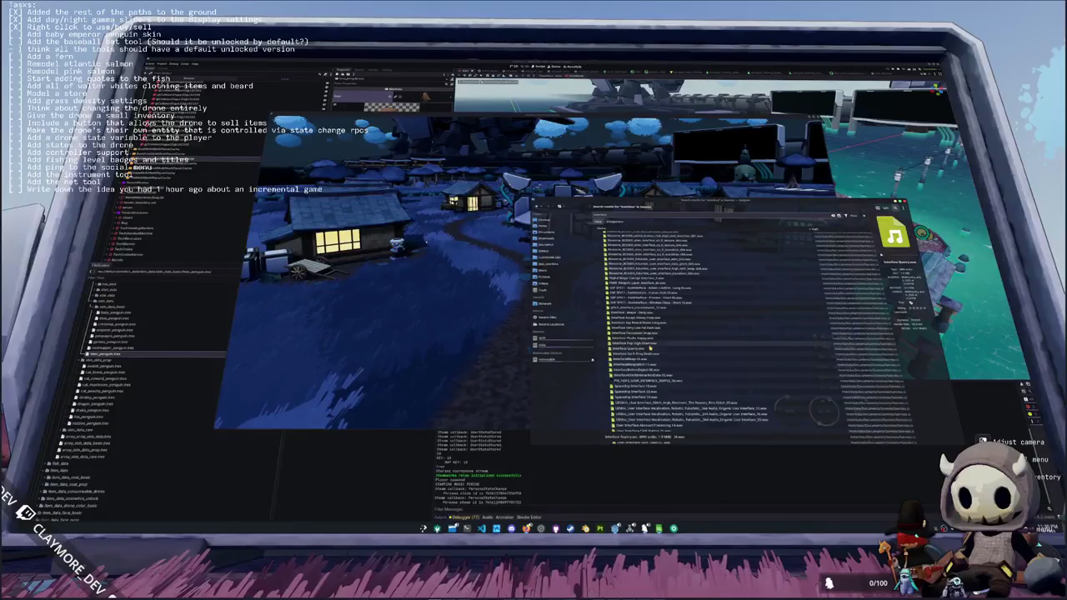
pyautogui.doubleClick(653, 344)
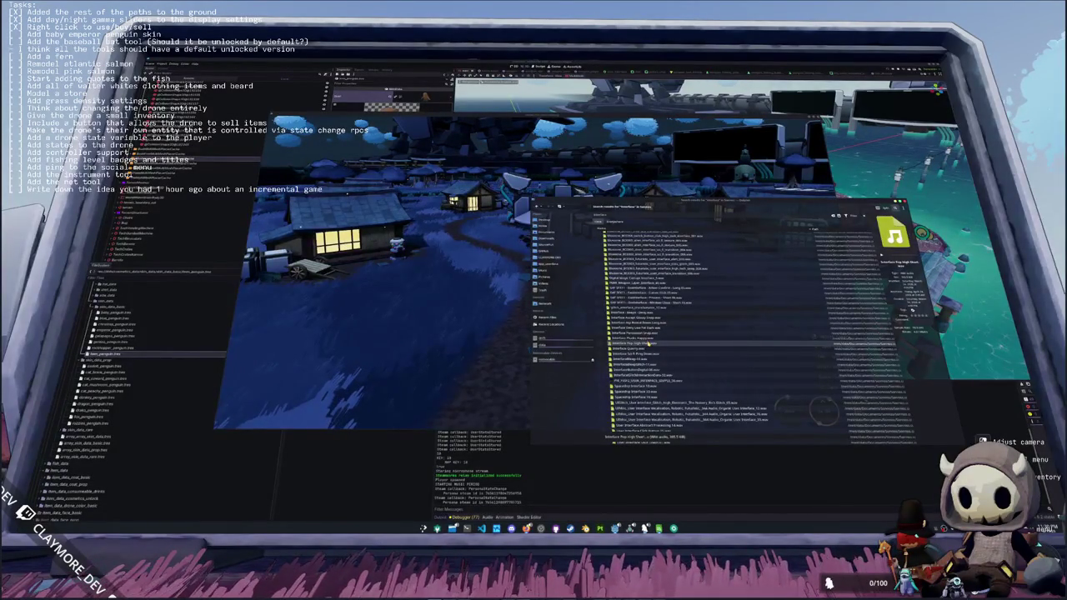
pyautogui.click(632, 338)
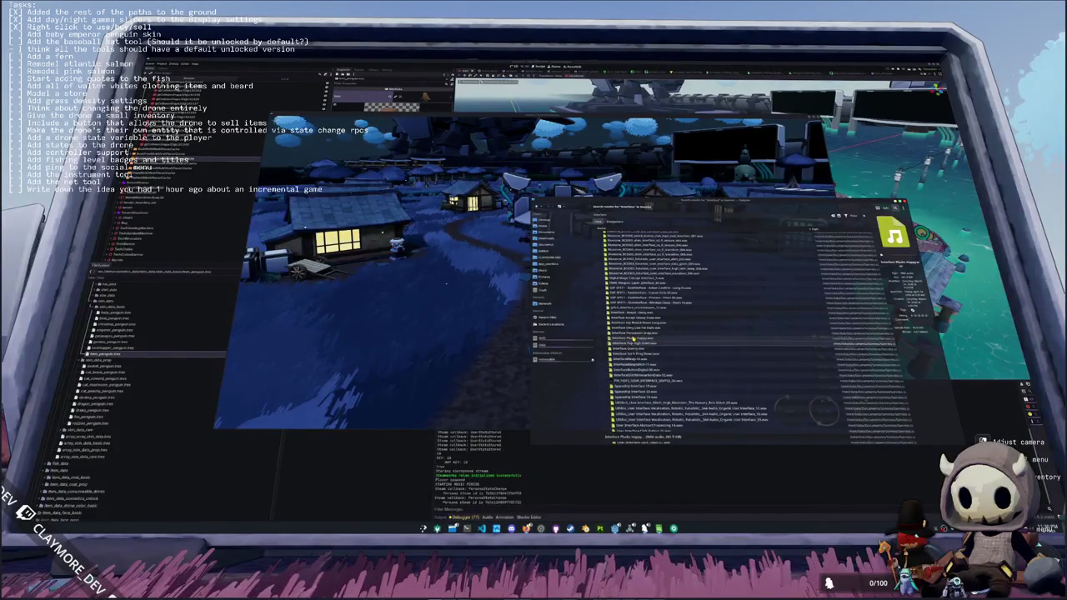
pyautogui.doubleClick(610, 339)
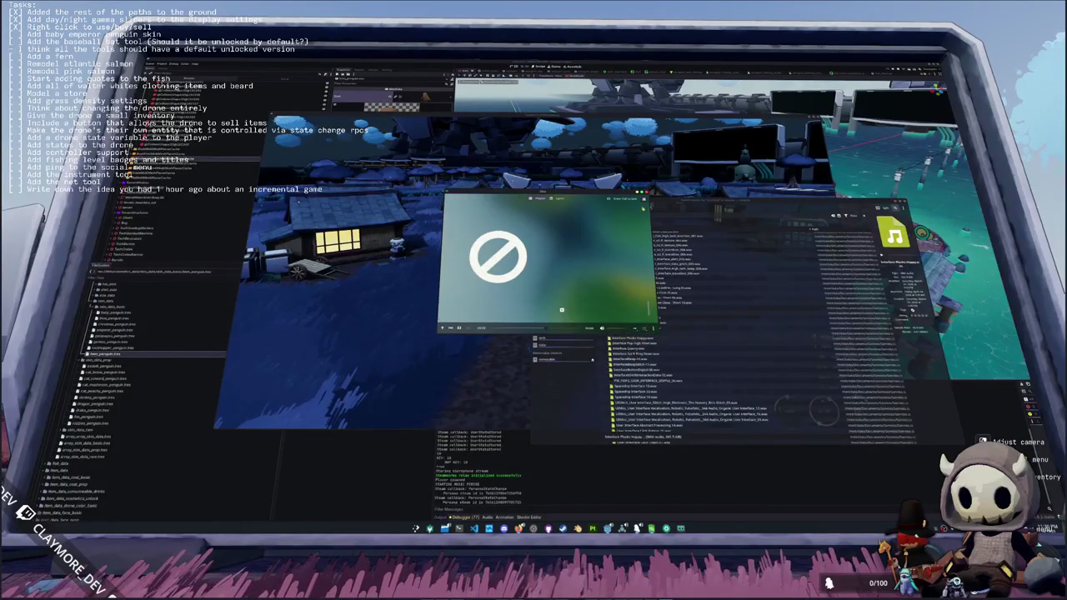
pyautogui.click(647, 197)
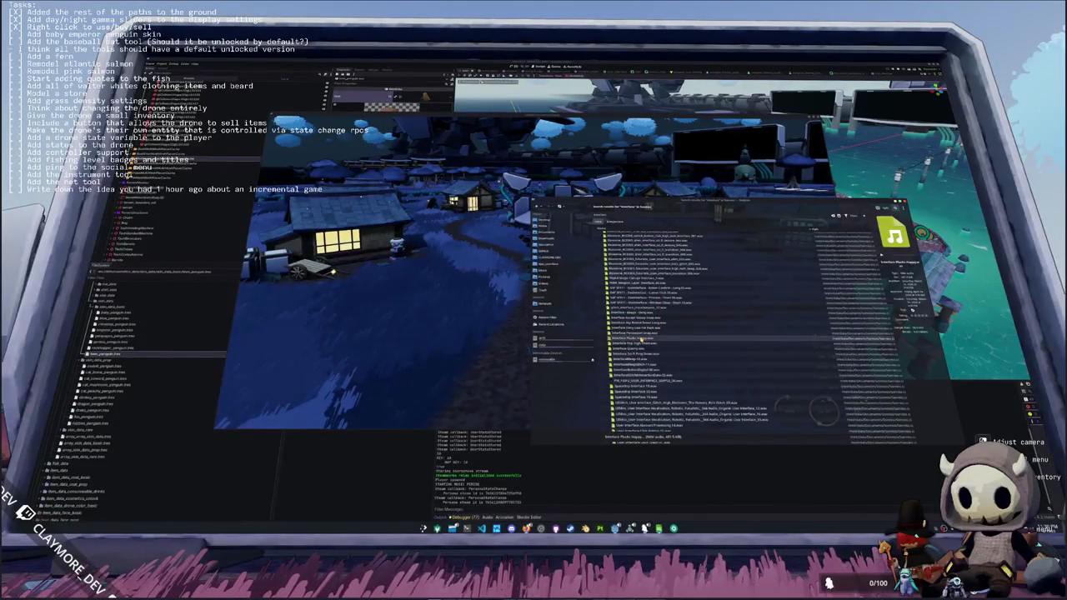
pyautogui.click(642, 334)
pyautogui.click(642, 327)
pyautogui.click(643, 318)
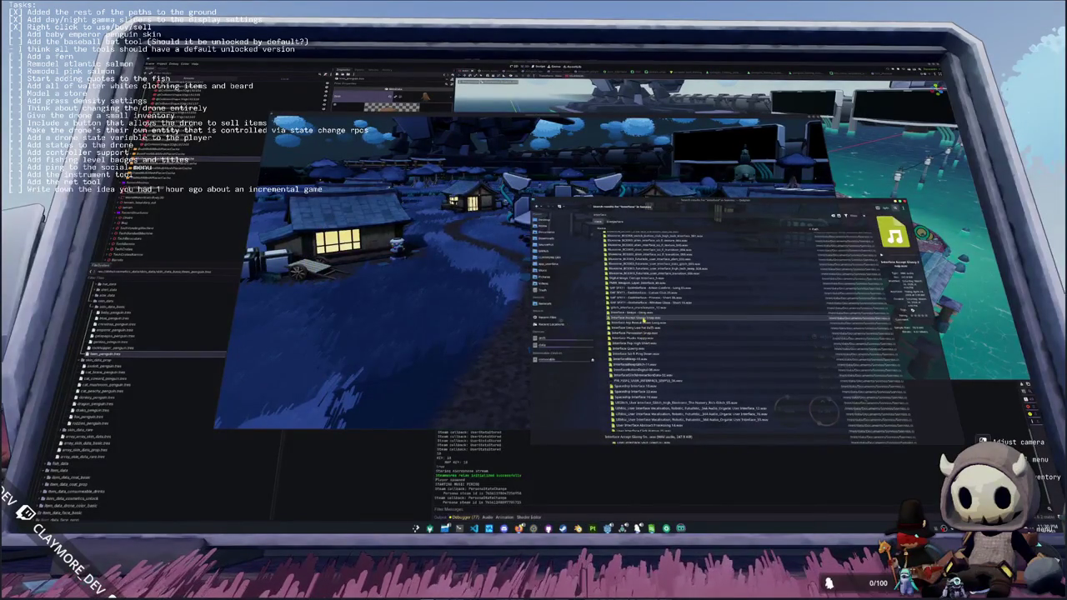
pyautogui.doubleClick(642, 318)
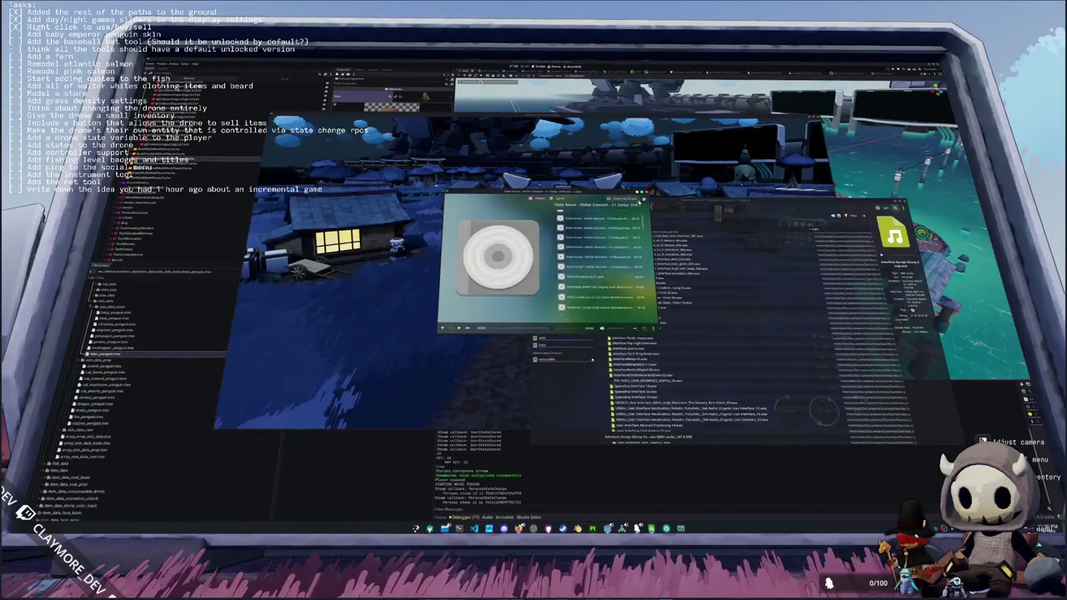
pyautogui.hotkey('ctrl', 'q')
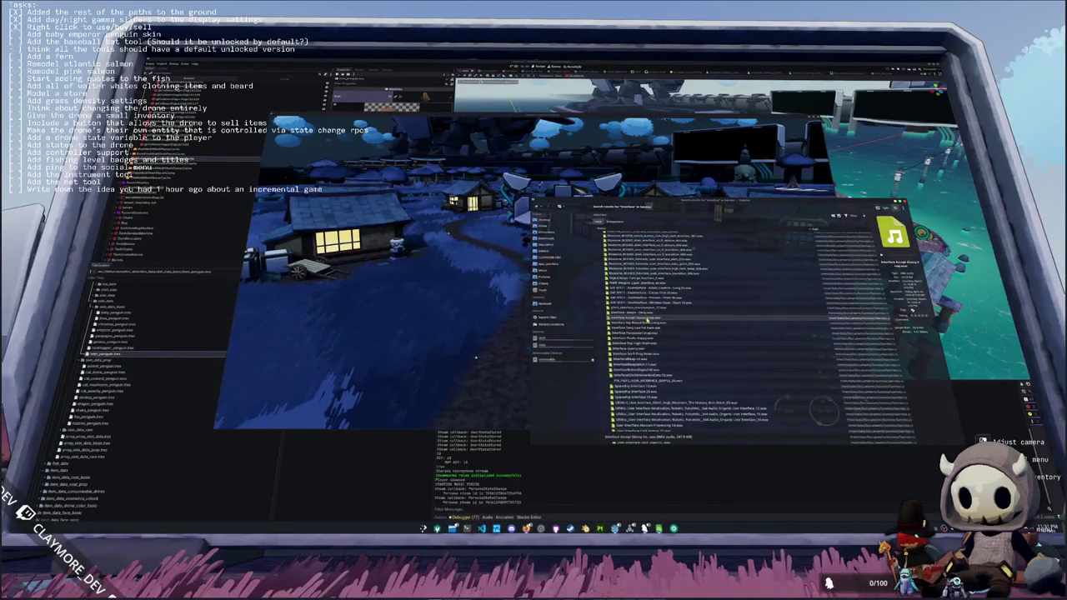
pyautogui.click(663, 327)
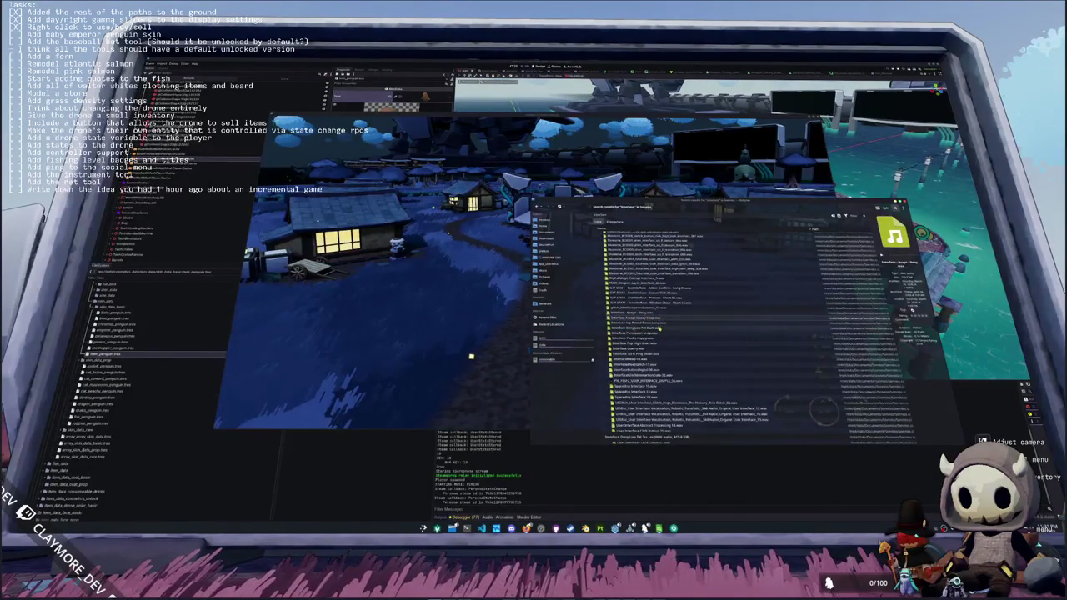
pyautogui.scroll(-1, 660, 356)
pyautogui.click(674, 406)
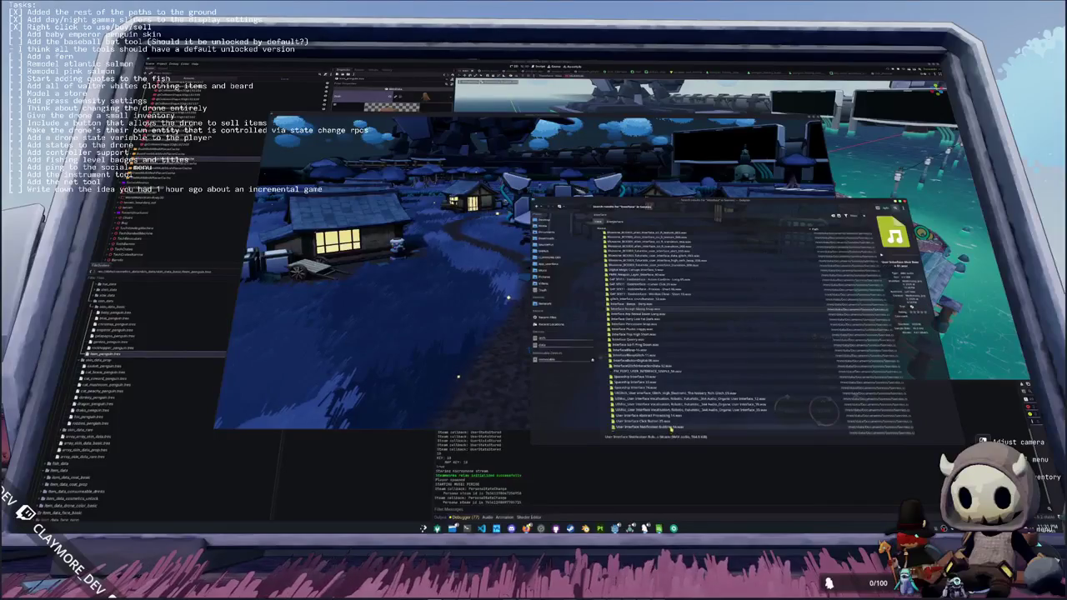
pyautogui.click(653, 307)
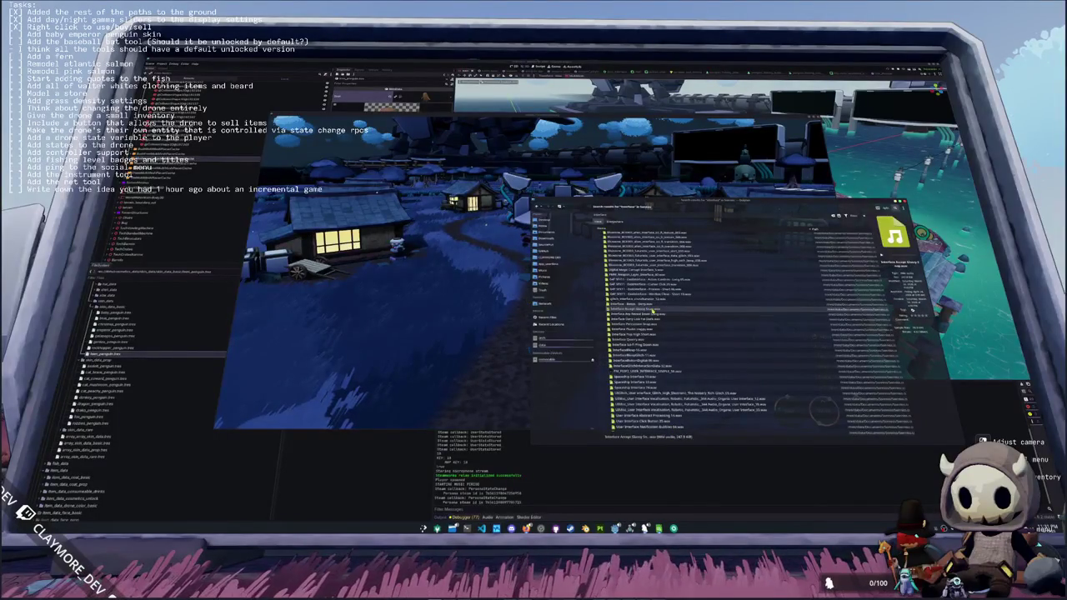
pyautogui.click(446, 356)
# - Test the inventory, view Seal Milk at the vending machine, then use the fourth-slot boost item
pyautogui.press('Tab')
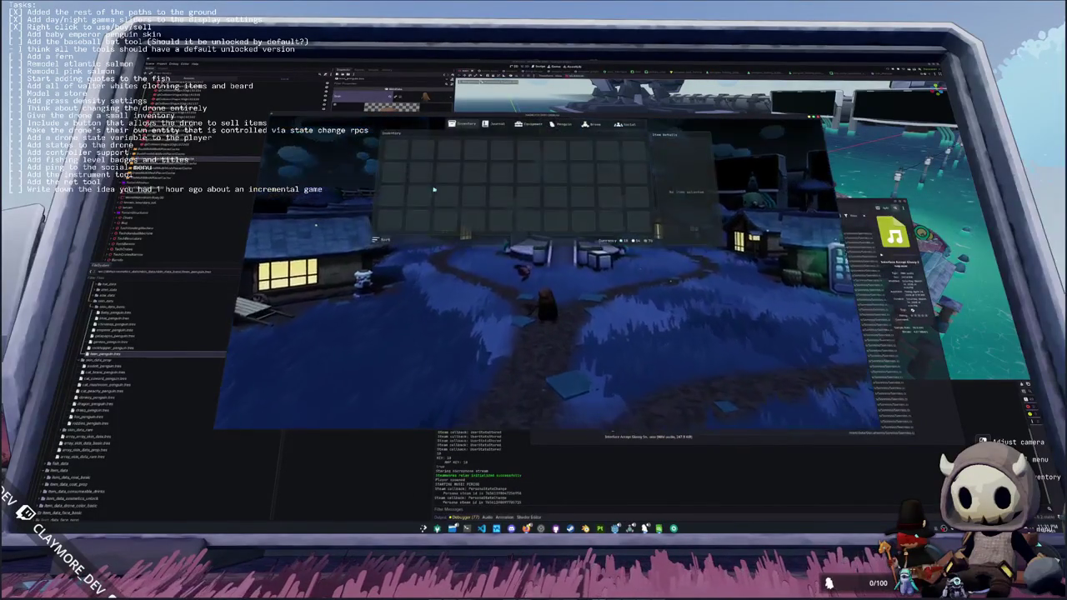
pyautogui.press('Tab')
pyautogui.moveTo(667, 356)
pyautogui.mouseDown()
pyautogui.moveTo(615, 386)
pyautogui.moveTo(523, 322)
pyautogui.mouseUp()
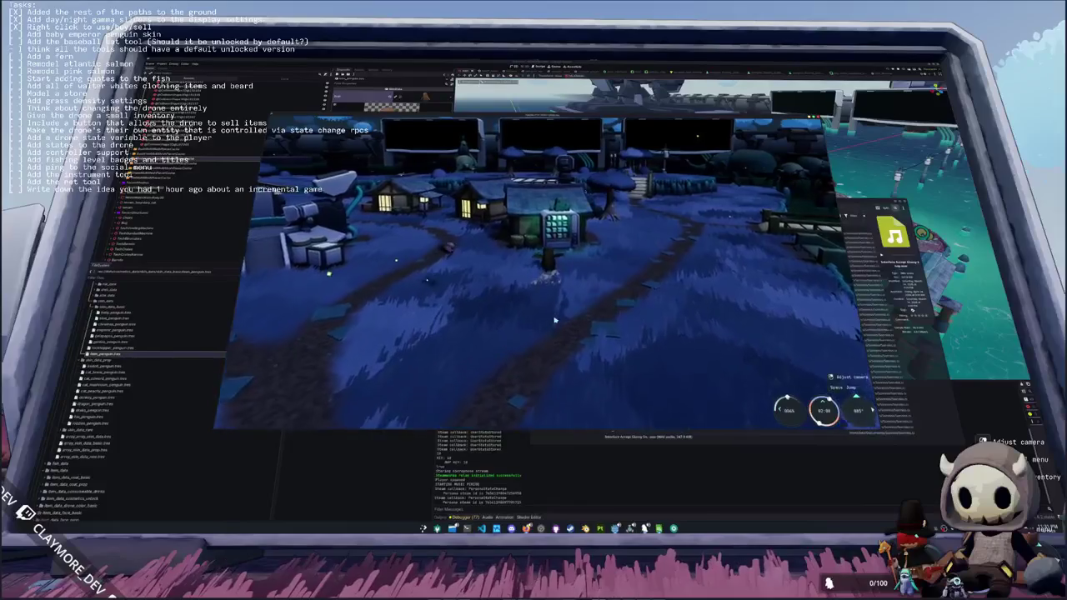
pyautogui.press('e')
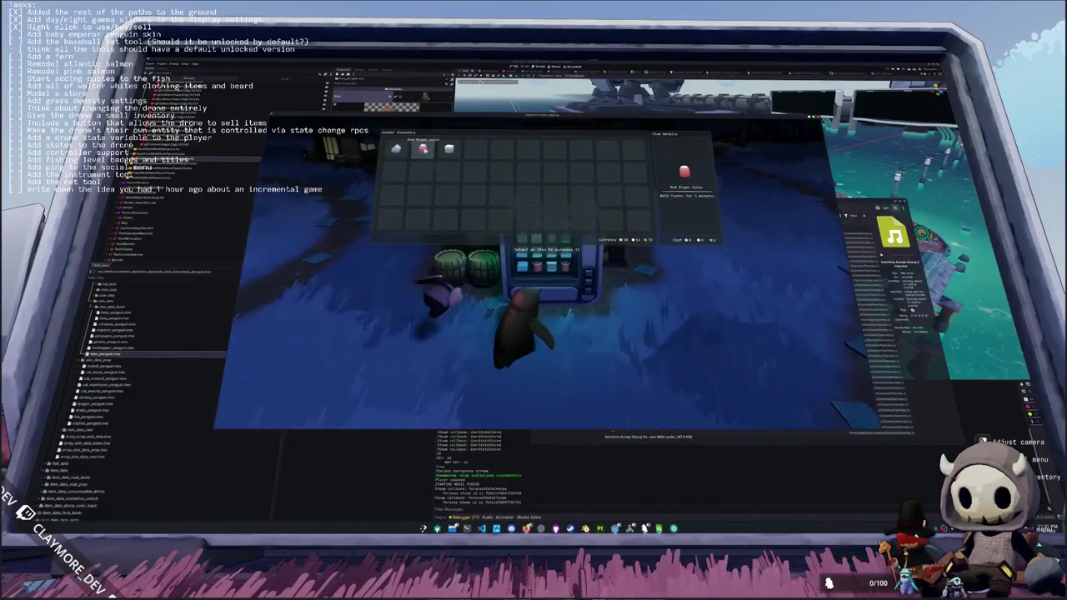
pyautogui.click(396, 148)
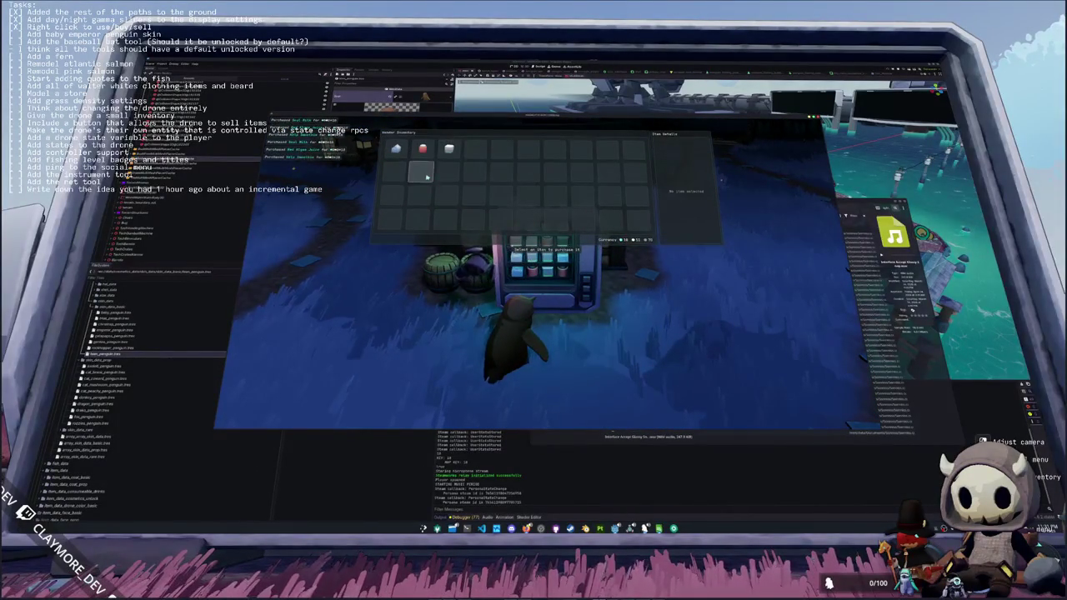
pyautogui.press('Escape')
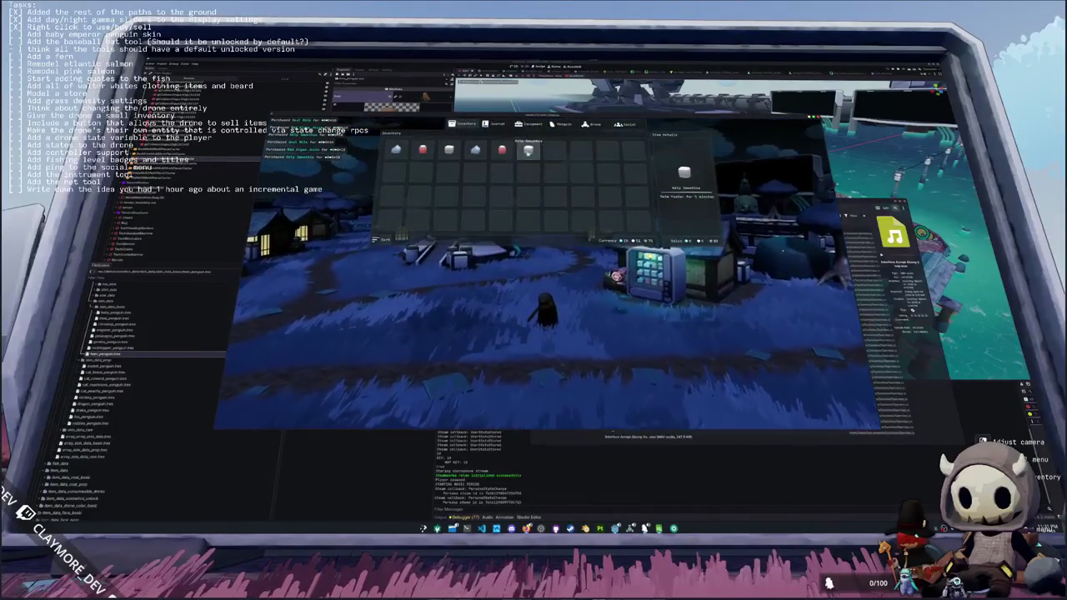
pyautogui.rightClick(476, 155)
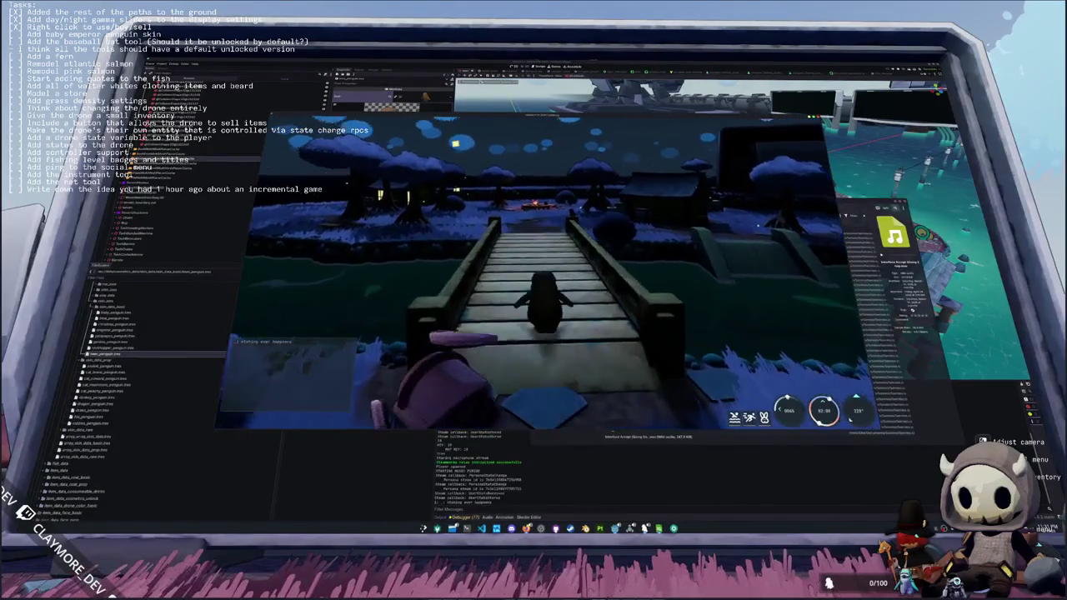
# - Walk the penguin off the bridge to the campfire and sit down with E
pyautogui.press('w')
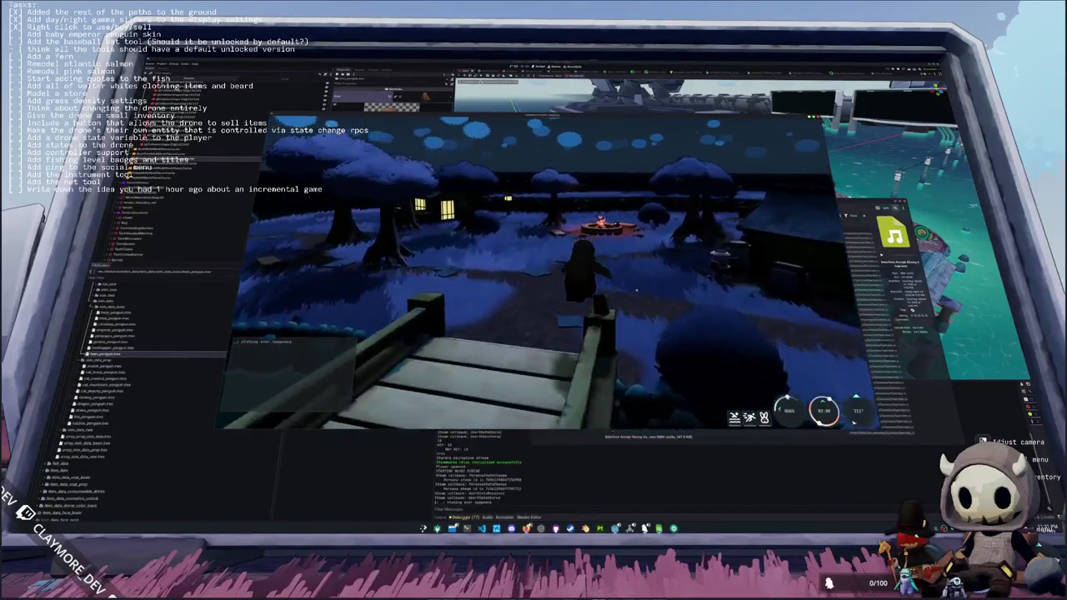
pyautogui.press('w')
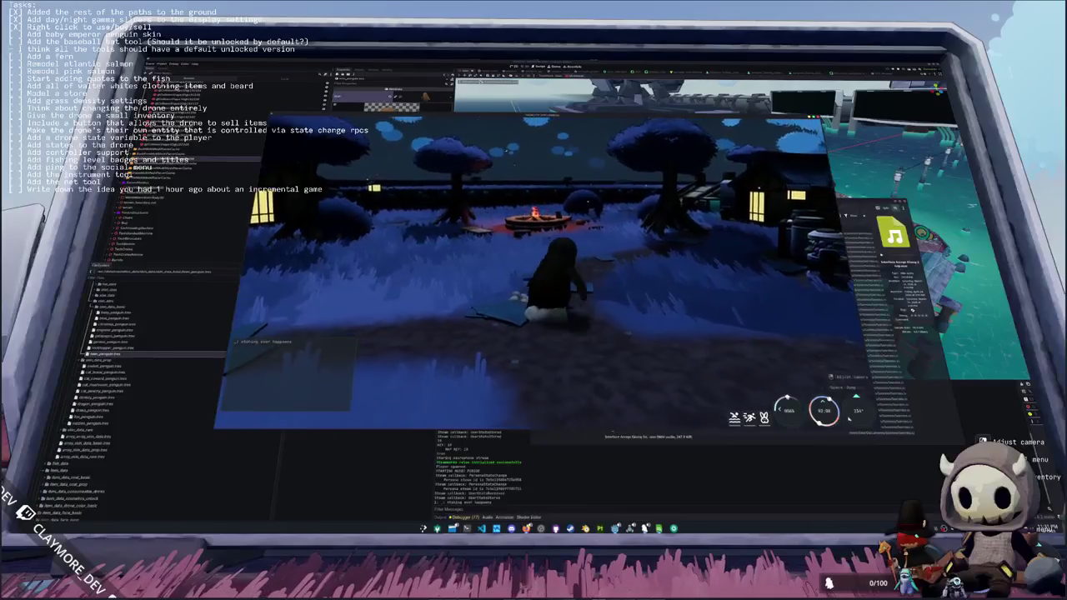
pyautogui.press('w')
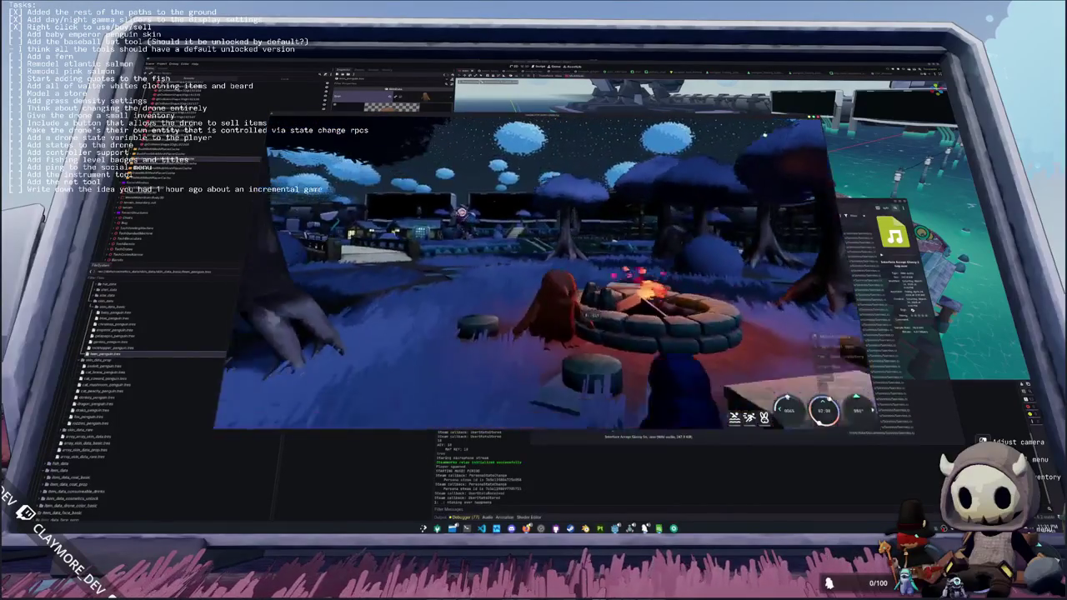
pyautogui.press('w')
pyautogui.press('e')
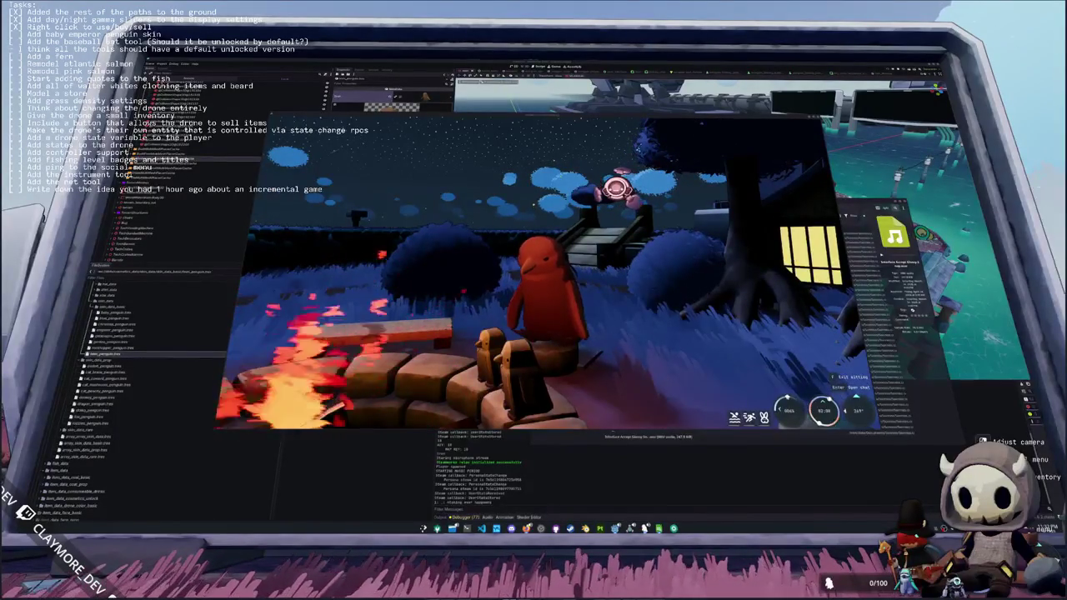
pyautogui.click(542, 528)
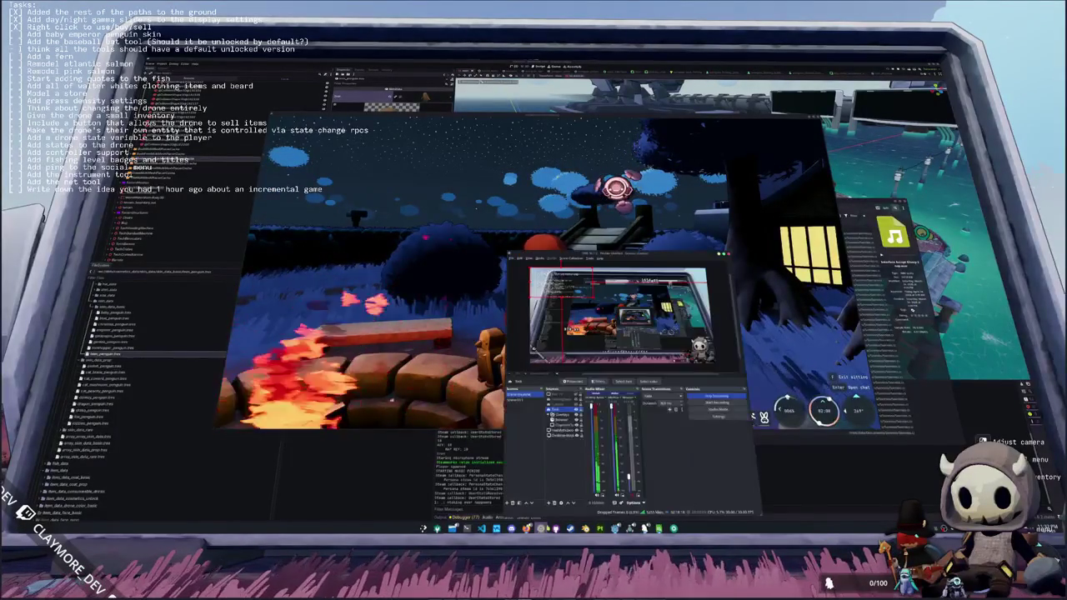
# - Add an image source showing the circle image from Downloads
pyautogui.click(552, 502)
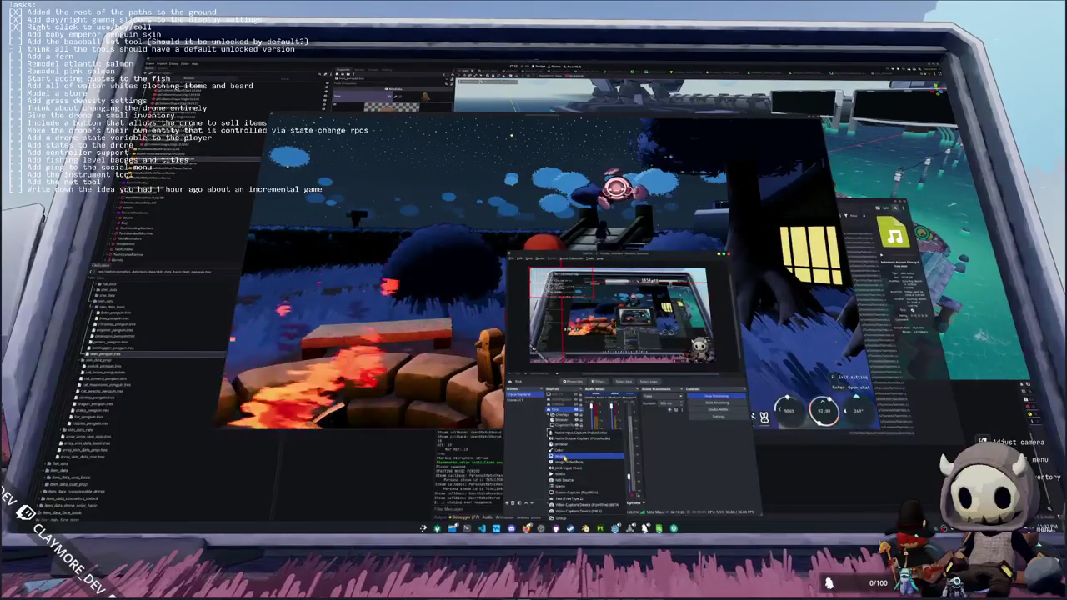
pyautogui.click(574, 461)
pyautogui.click(655, 409)
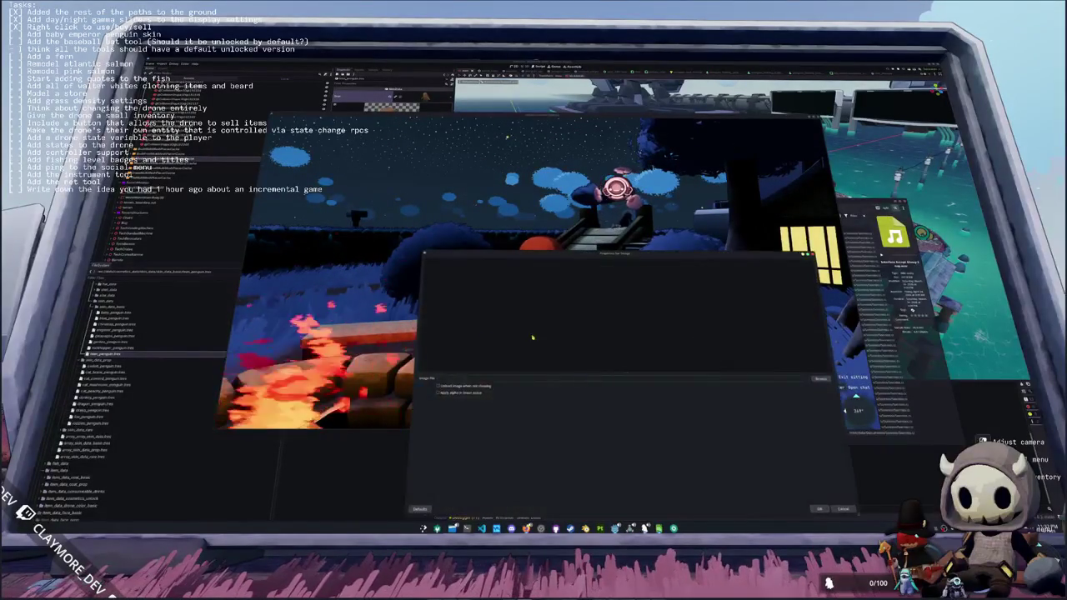
pyautogui.click(819, 379)
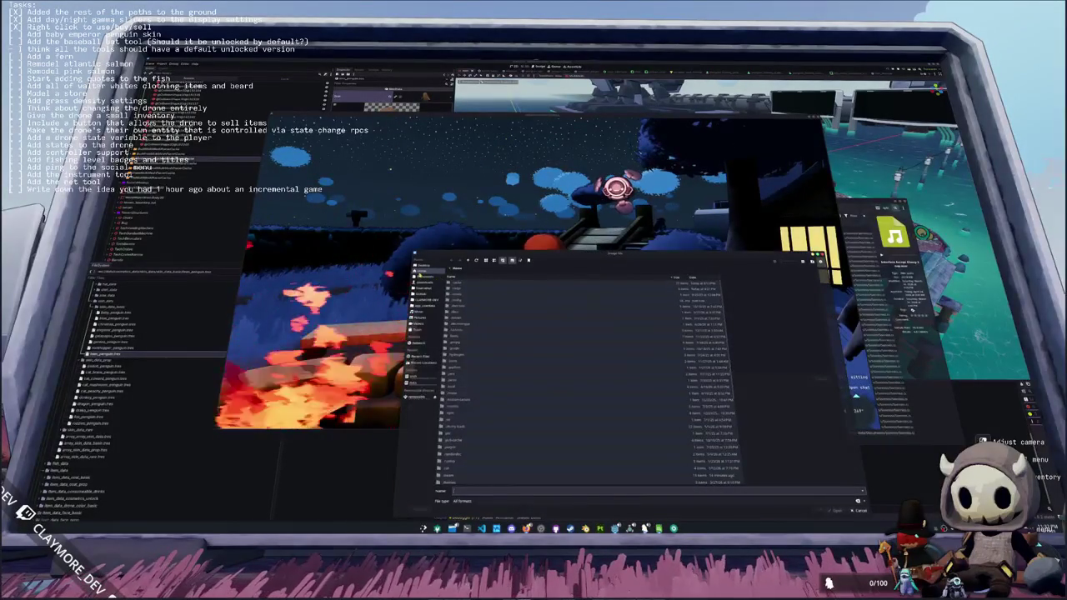
pyautogui.click(422, 283)
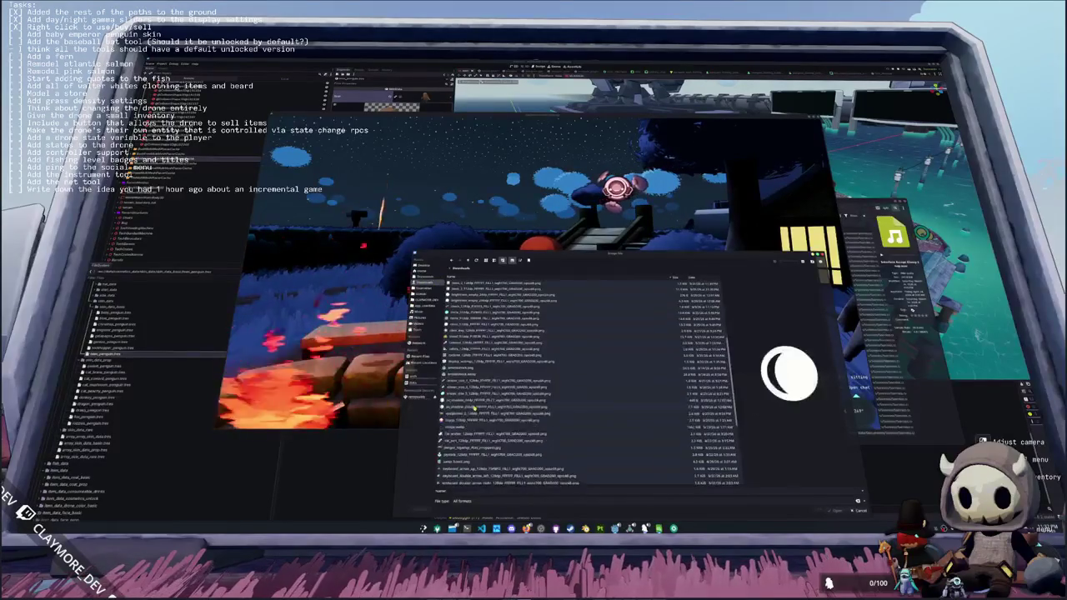
pyautogui.press('Down')
pyautogui.press('Down')
pyautogui.press('Down')
pyautogui.press('Up')
pyautogui.press('Up')
pyautogui.press('Up')
pyautogui.press('Down')
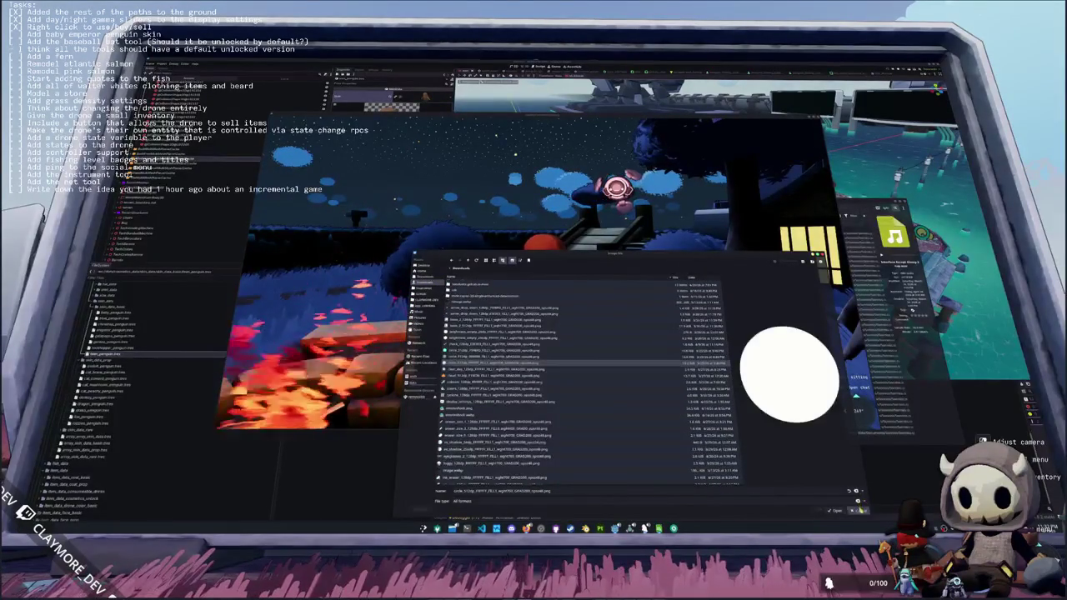
pyautogui.press('Return')
pyautogui.click(840, 509)
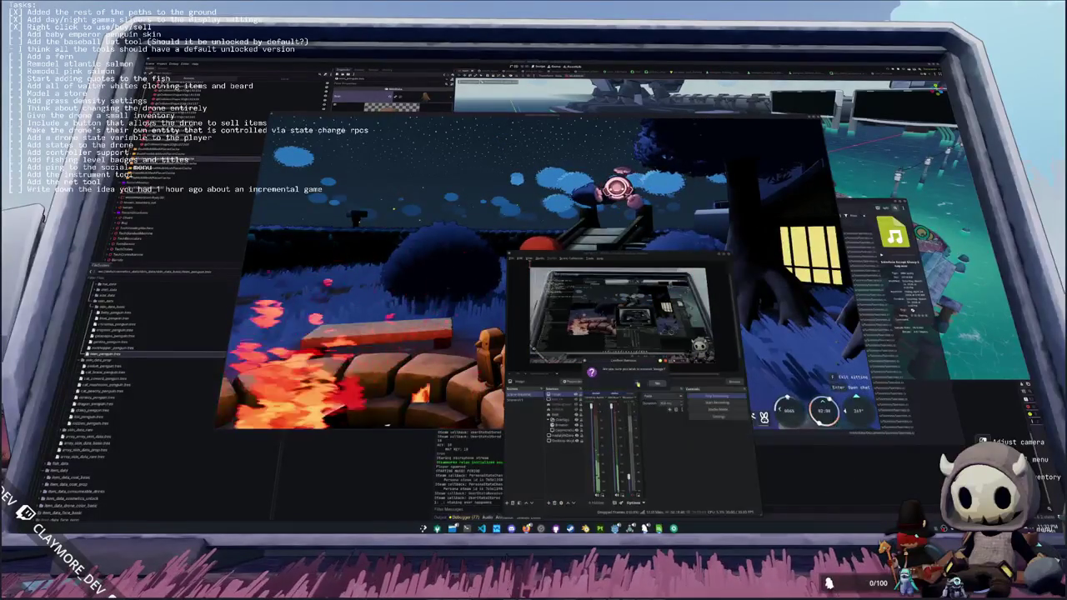
# - Add a media source using a video file from Downloads
pyautogui.click(548, 503)
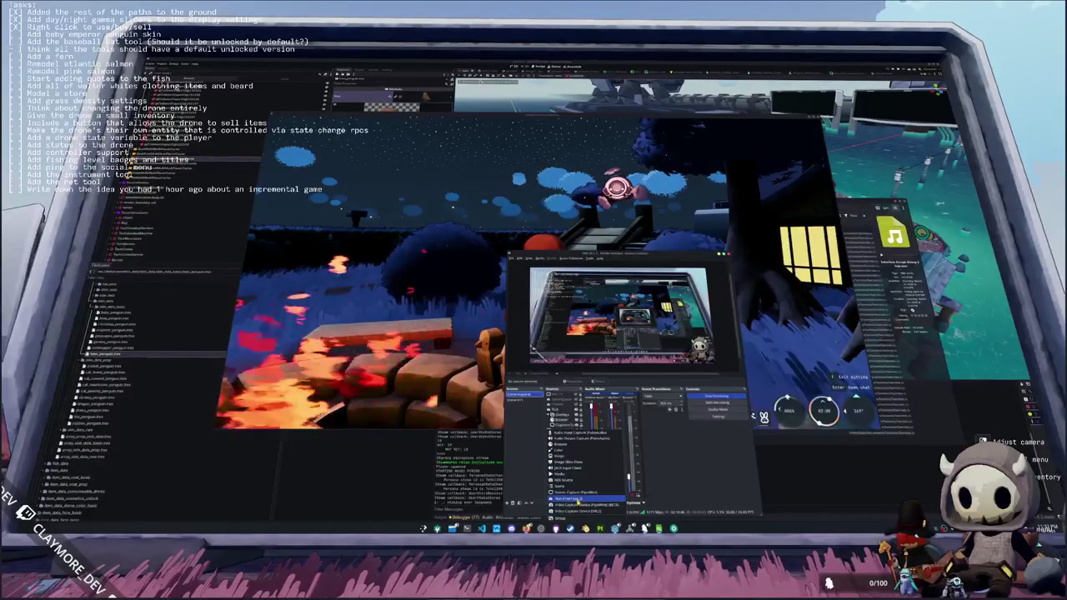
pyautogui.click(580, 475)
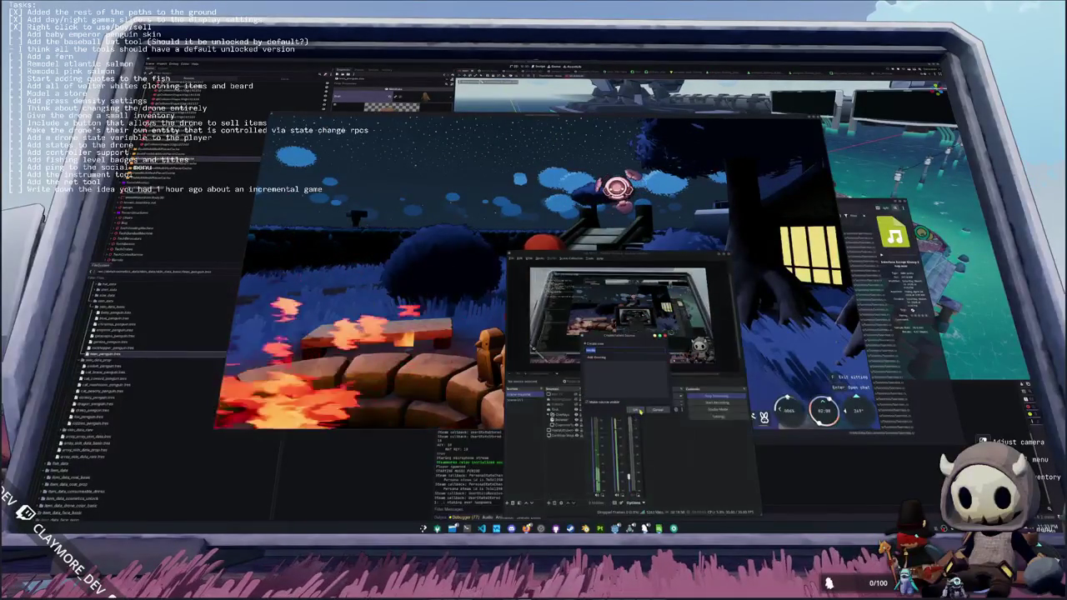
pyautogui.click(638, 412)
pyautogui.click(822, 386)
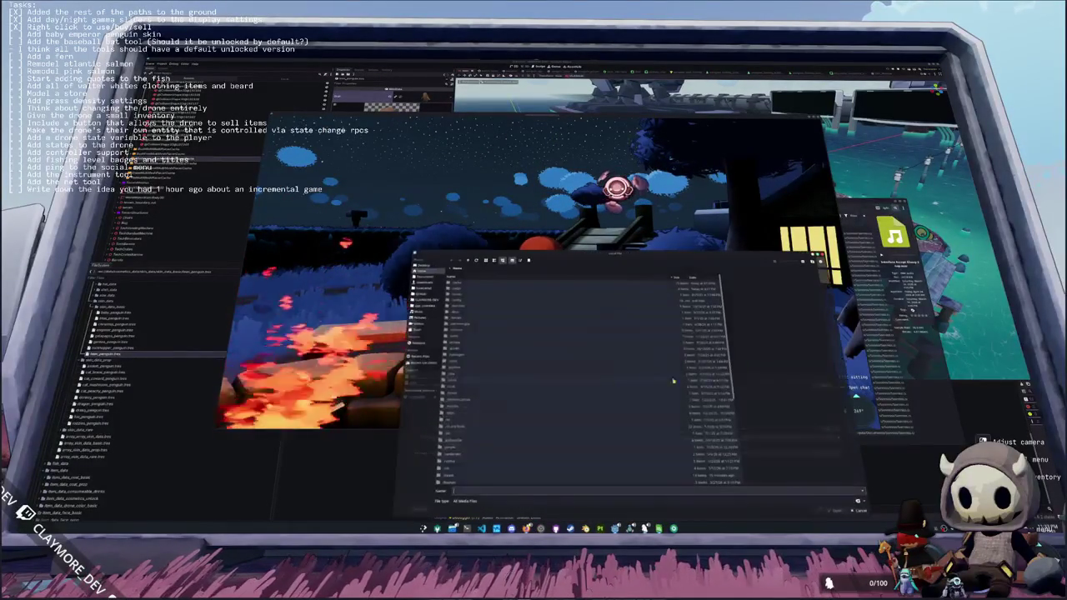
pyautogui.click(423, 287)
pyautogui.click(463, 440)
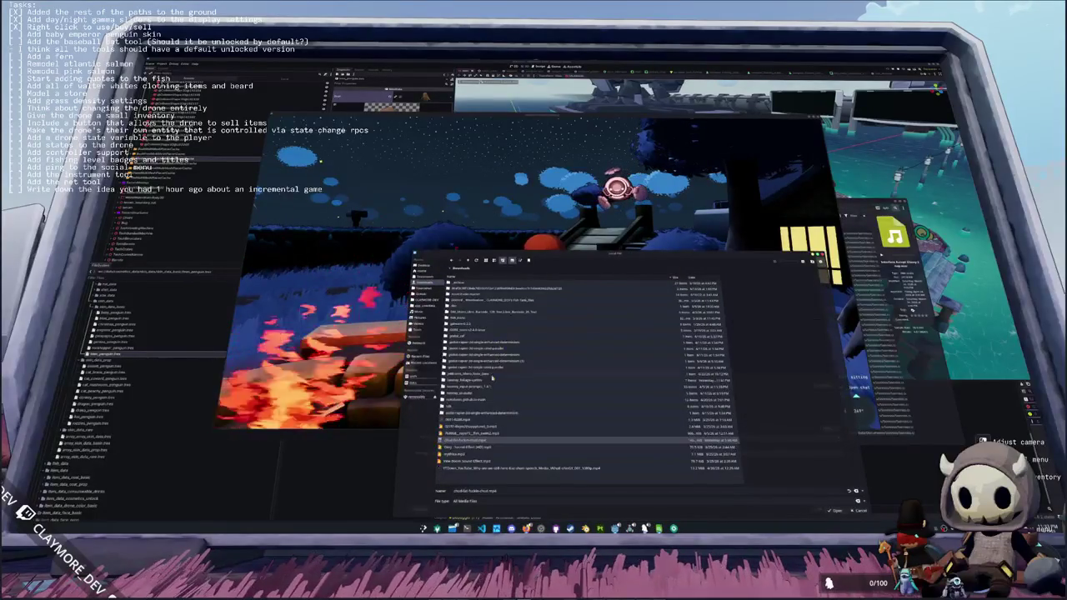
pyautogui.doubleClick(463, 441)
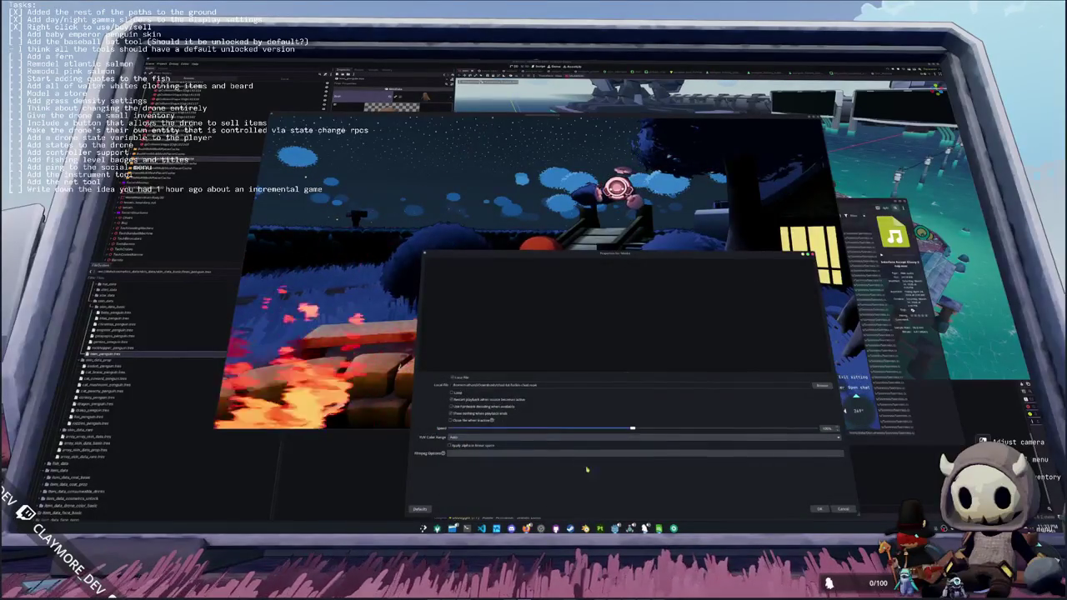
# - Set the media source to show nothing when playback ends, keep Local File, and confirm
pyautogui.moveTo(575, 261)
pyautogui.mouseDown()
pyautogui.moveTo(209, 175)
pyautogui.moveTo(364, 146)
pyautogui.mouseUp()
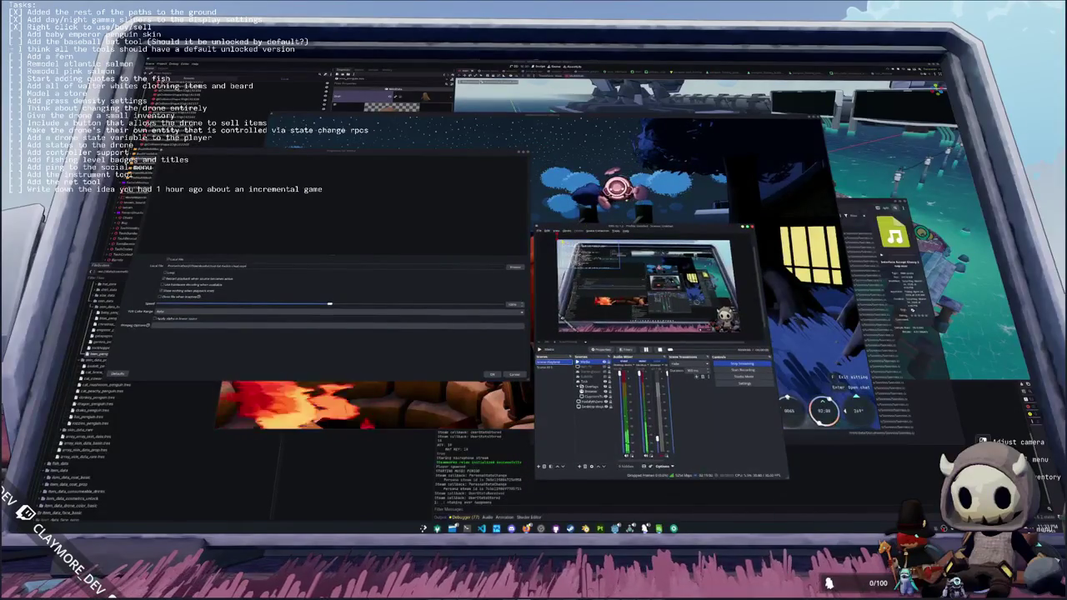
pyautogui.click(208, 291)
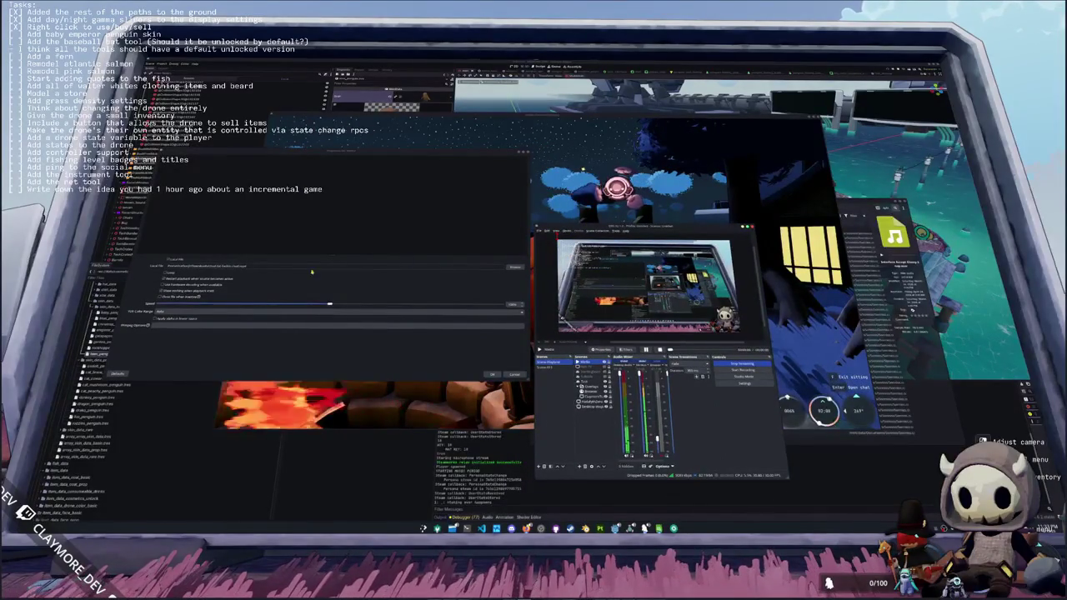
pyautogui.click(169, 259)
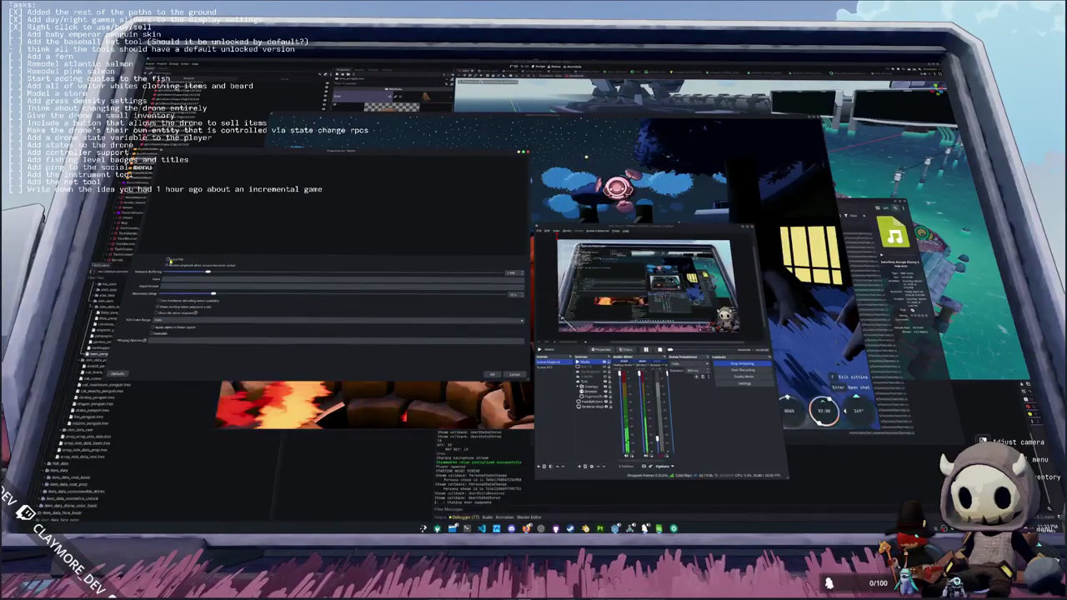
pyautogui.click(168, 260)
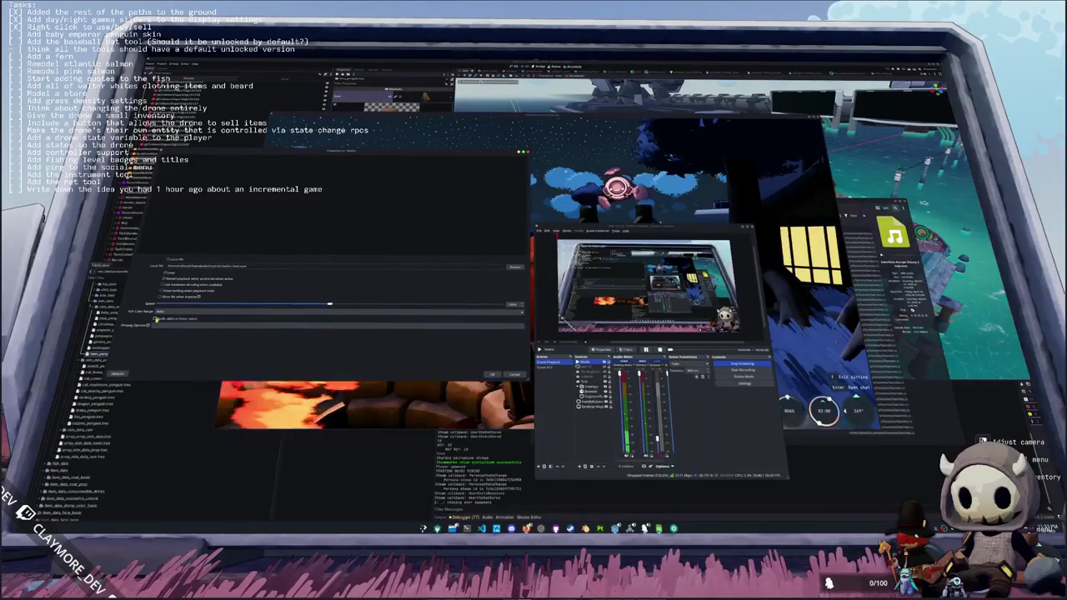
pyautogui.click(491, 374)
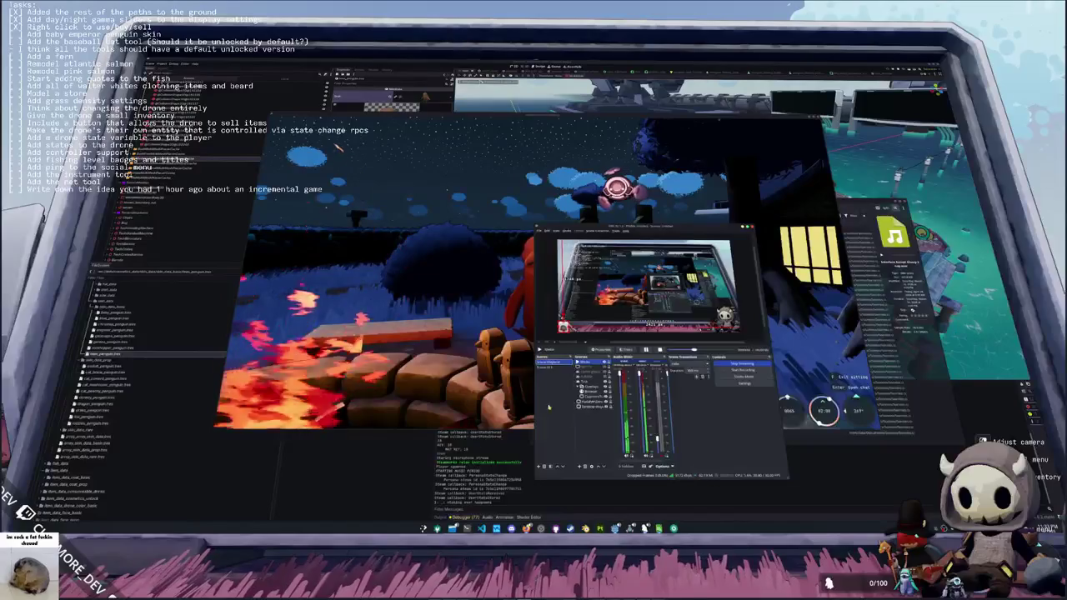
# - In the running game, swing the camera and walk the penguin from the campfire to the bridge path
pyautogui.click(493, 398)
pyautogui.scroll(-5, 553, 315)
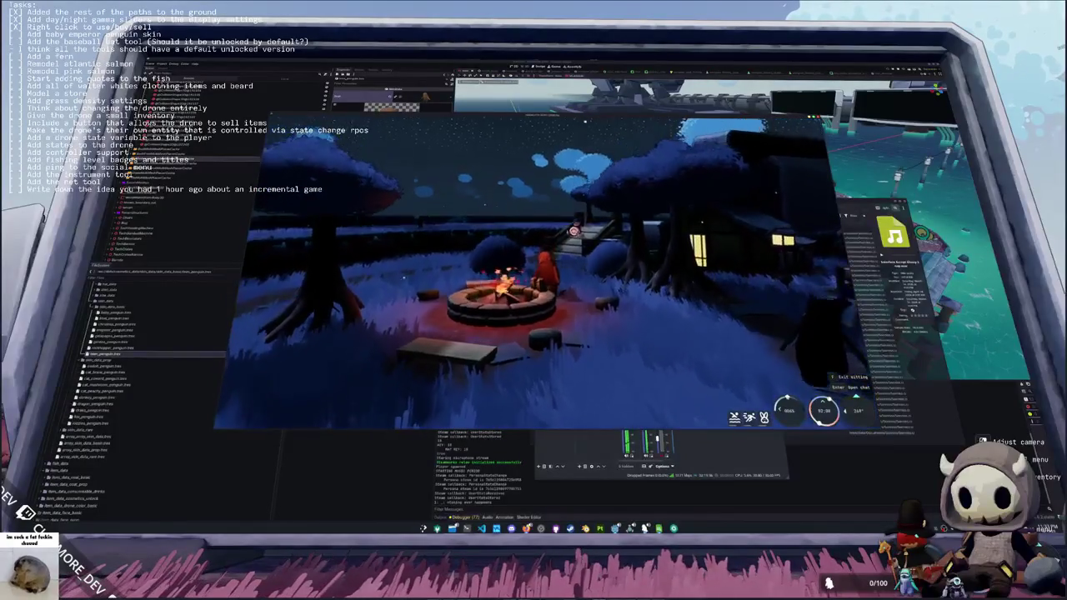
pyautogui.moveTo(554, 315)
pyautogui.mouseDown()
pyautogui.moveTo(614, 229)
pyautogui.moveTo(570, 225)
pyautogui.moveTo(596, 218)
pyautogui.mouseUp()
pyautogui.press('w')
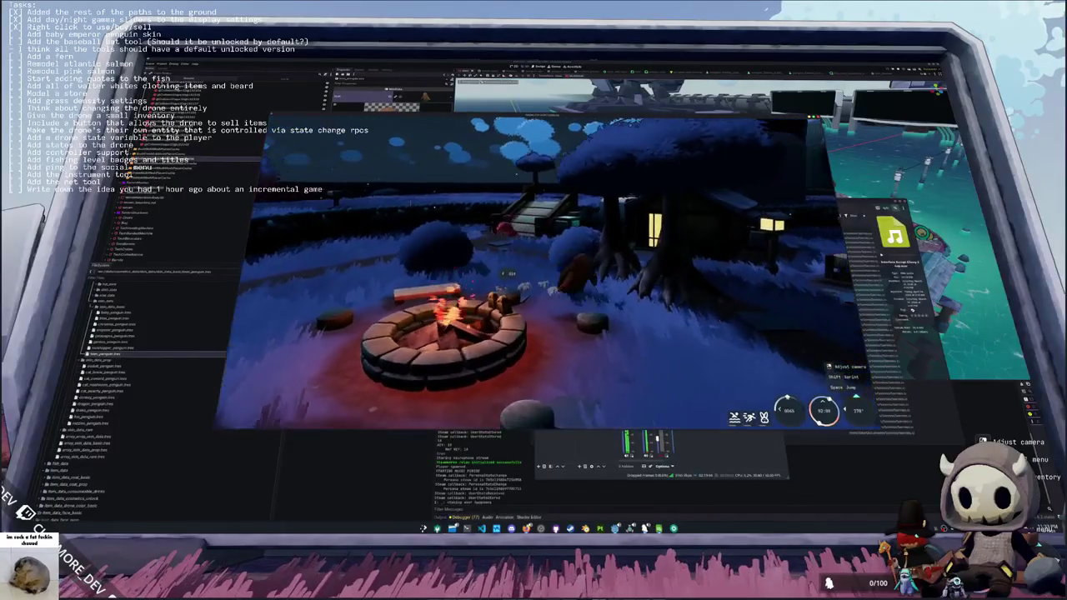
pyautogui.press('w')
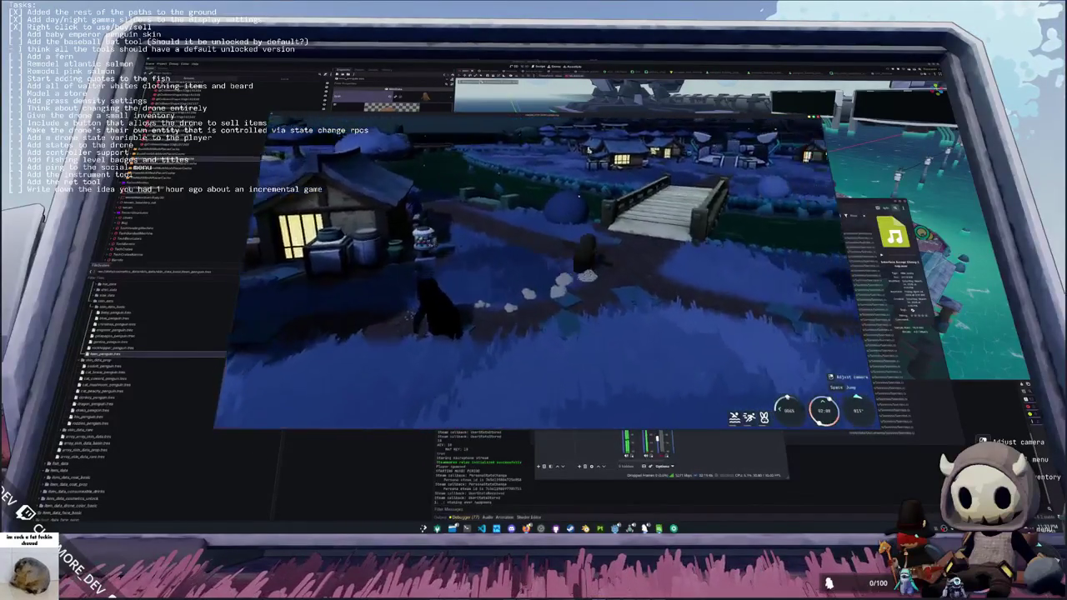
pyautogui.hotkey('alt', 'Tab')
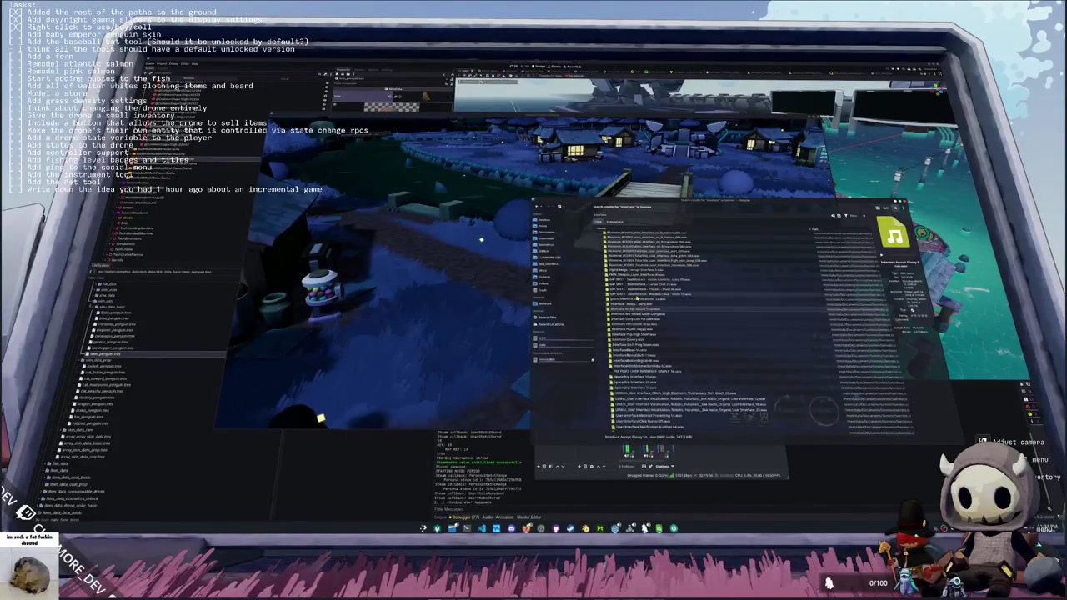
# - Browse down through the project folders to the folder of .ogg sound files
pyautogui.press('Escape')
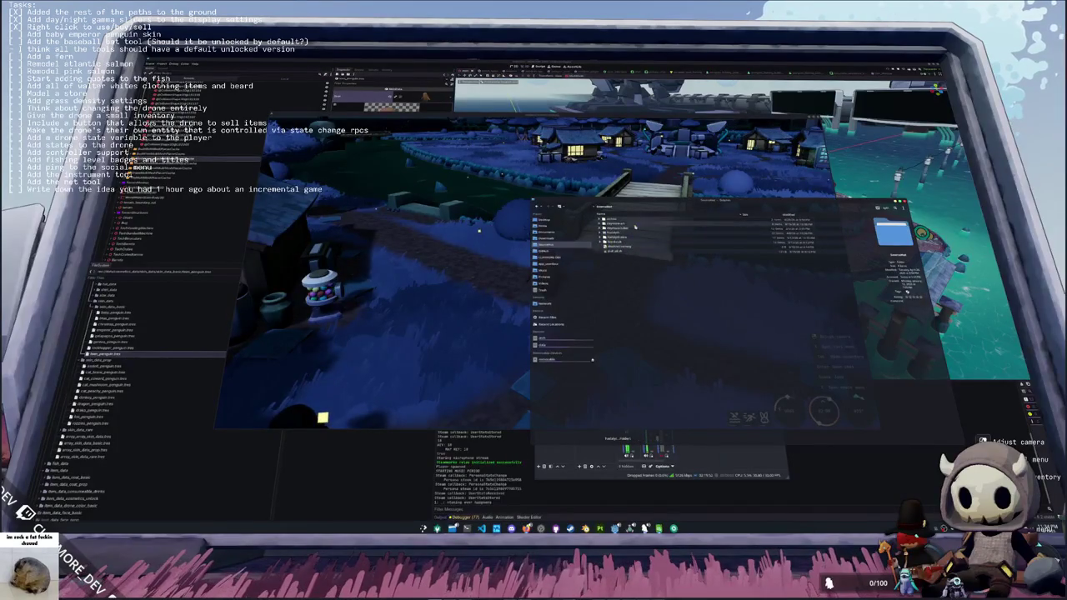
pyautogui.doubleClick(615, 239)
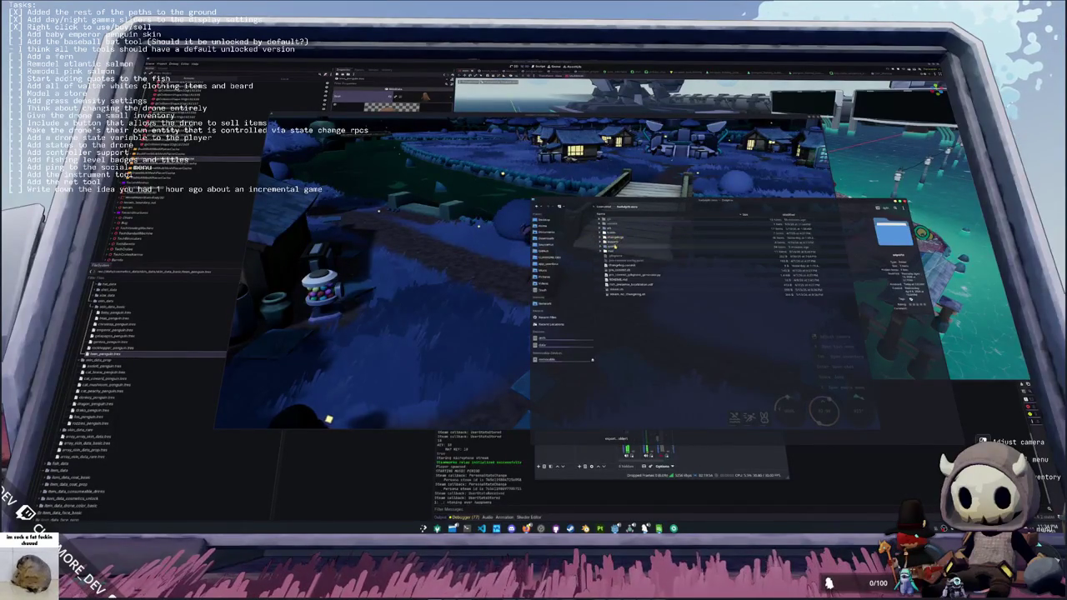
pyautogui.doubleClick(614, 246)
pyautogui.doubleClick(614, 228)
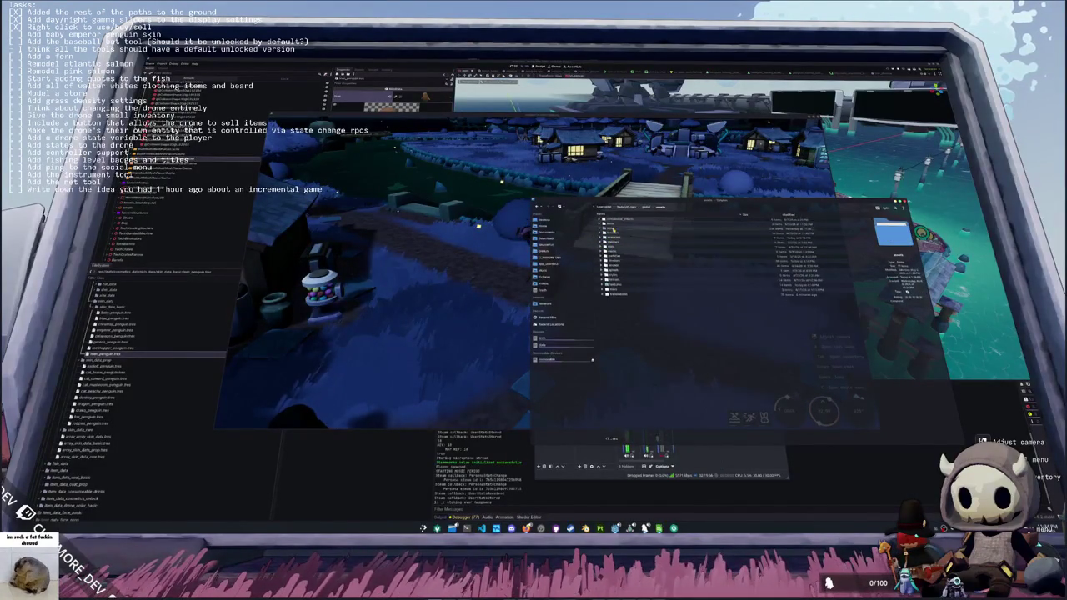
pyautogui.doubleClick(617, 268)
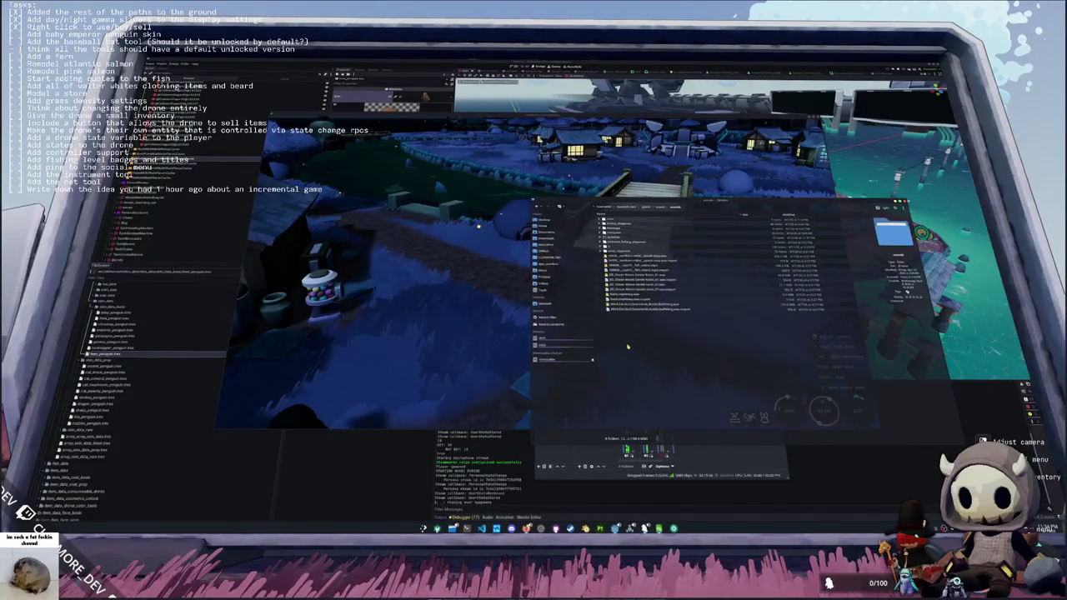
pyautogui.doubleClick(622, 250)
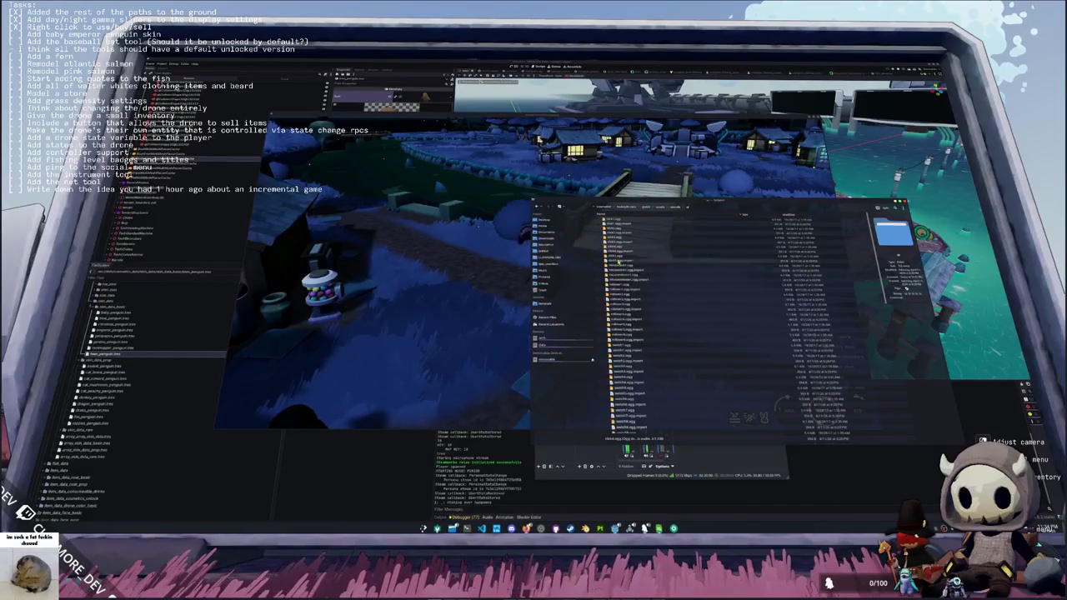
# - Create a new folder in the parent directory, open it and paste a sound file in
pyautogui.hotkey('alt', 'Left')
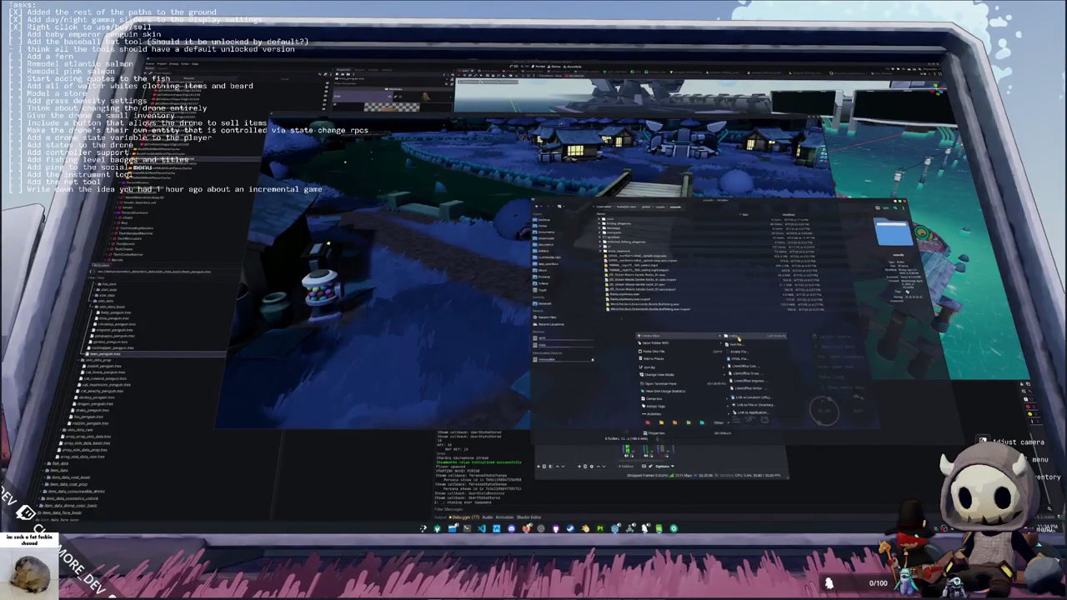
pyautogui.press('F10')
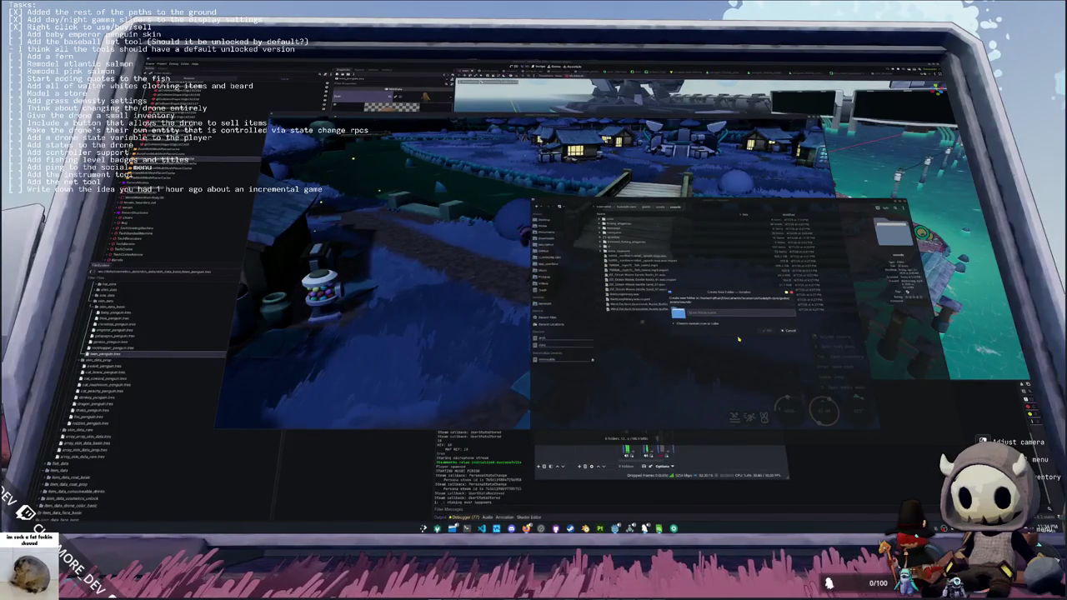
pyautogui.press('Return')
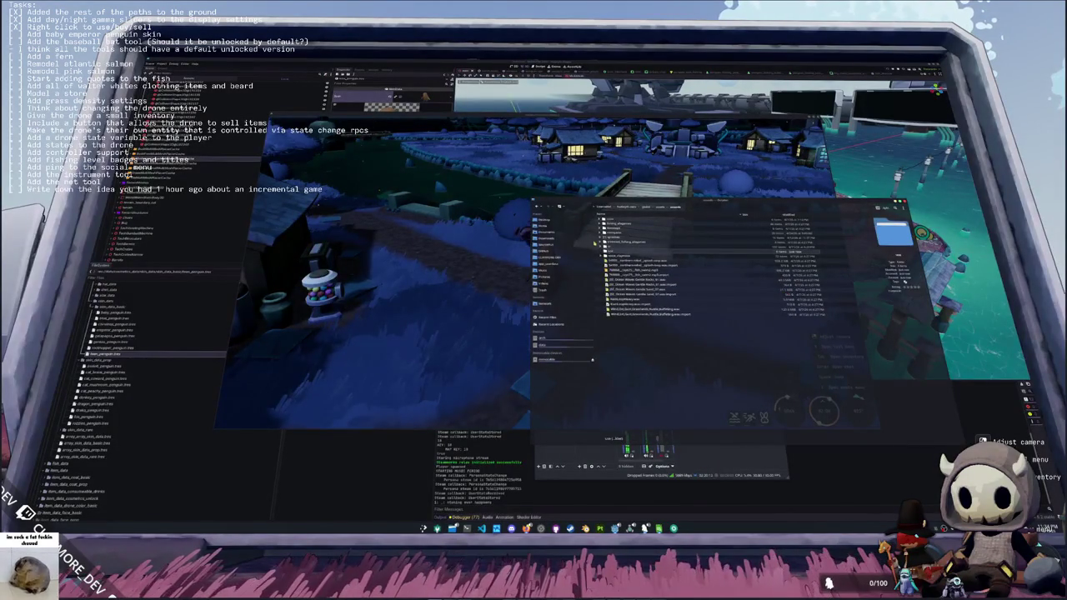
pyautogui.doubleClick(622, 254)
pyautogui.hotkey('ctrl', 'v')
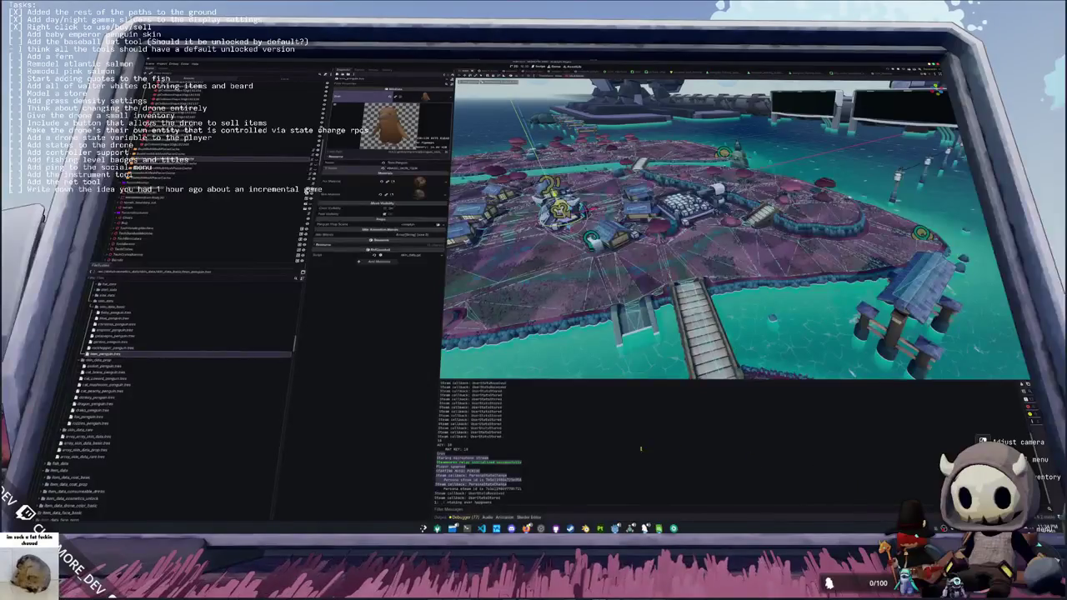
# - Open the Settings UI scene and select its UI sound player node
pyautogui.scroll(10, 208, 167)
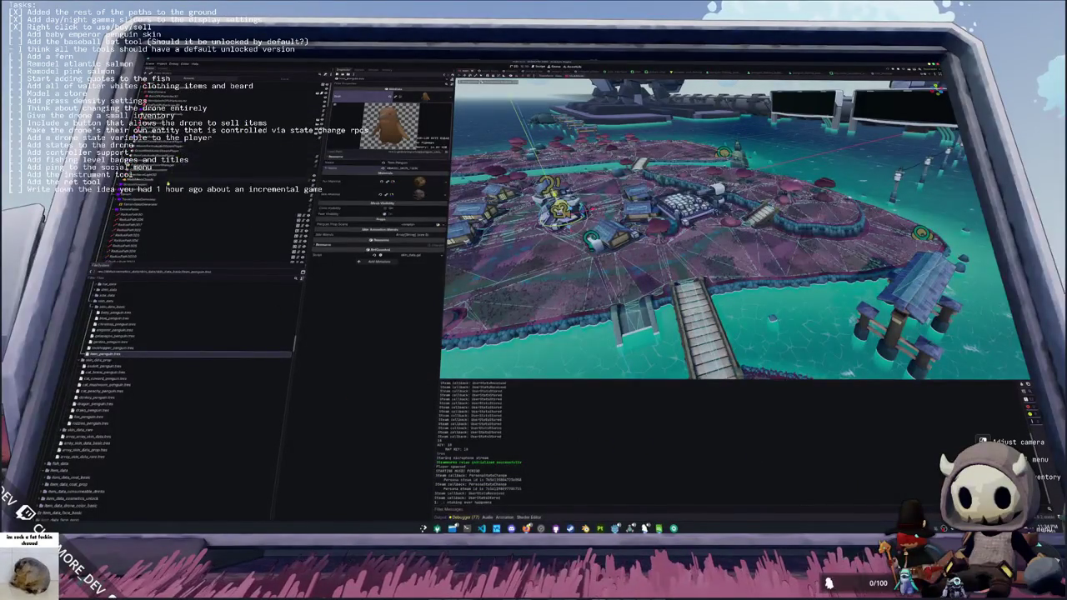
pyautogui.scroll(15, 208, 167)
pyautogui.scroll(-10, 208, 167)
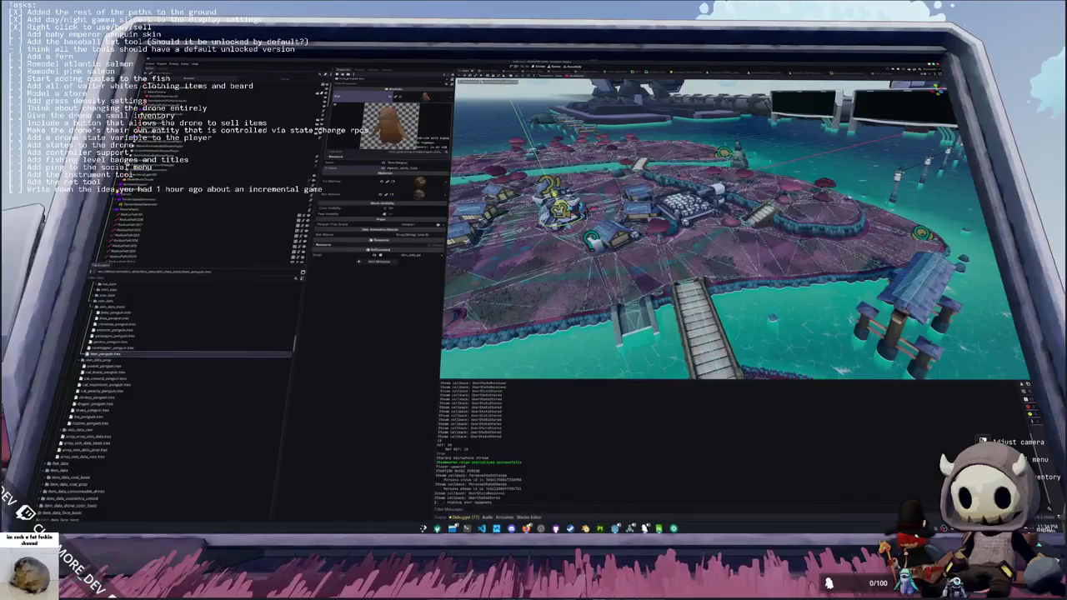
pyautogui.click(301, 195)
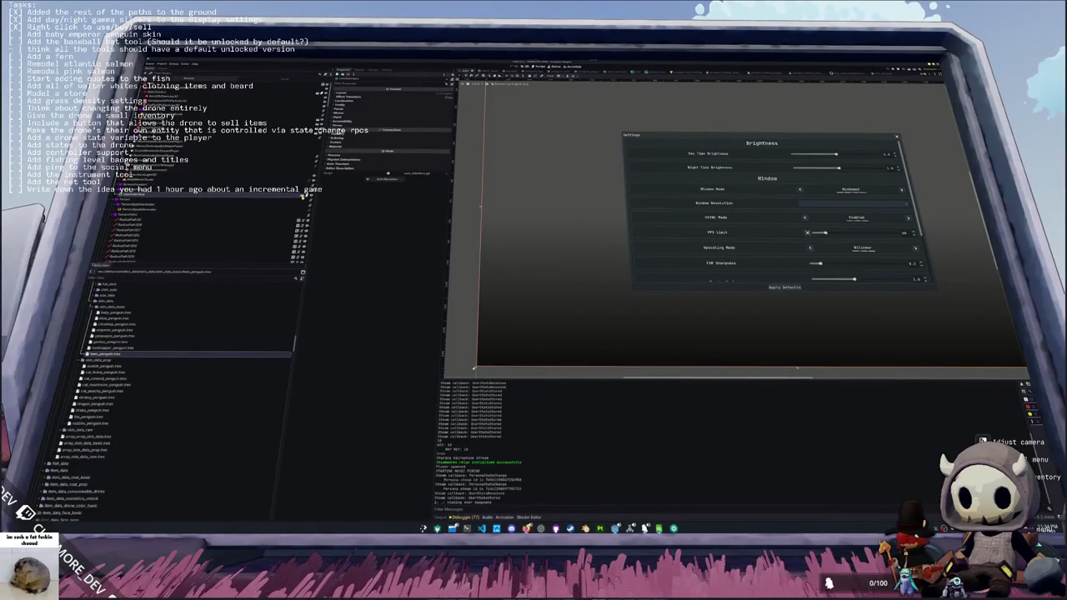
pyautogui.click(163, 203)
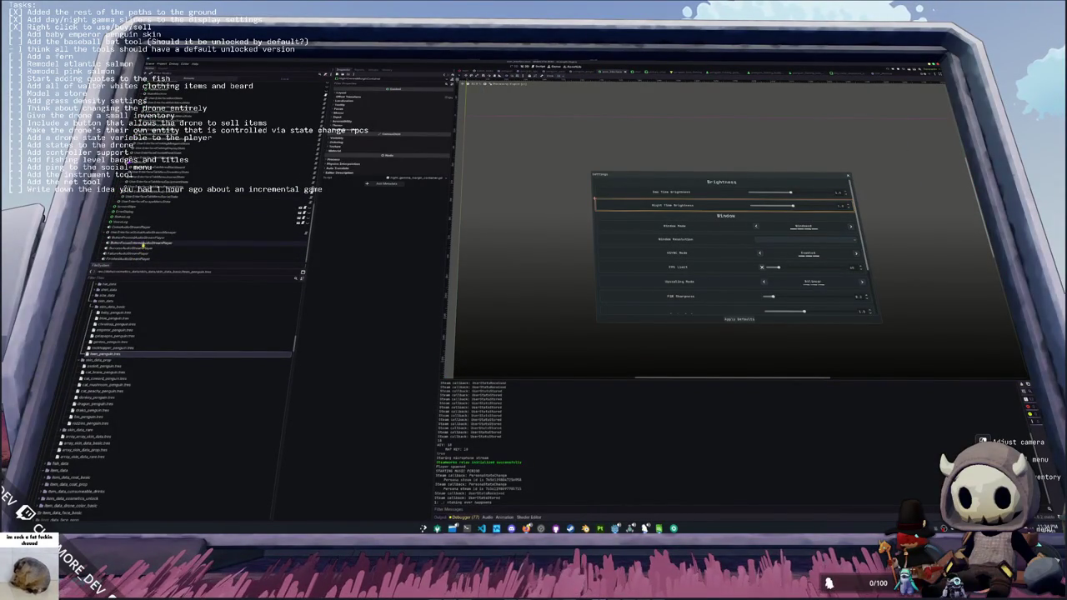
pyautogui.click(178, 233)
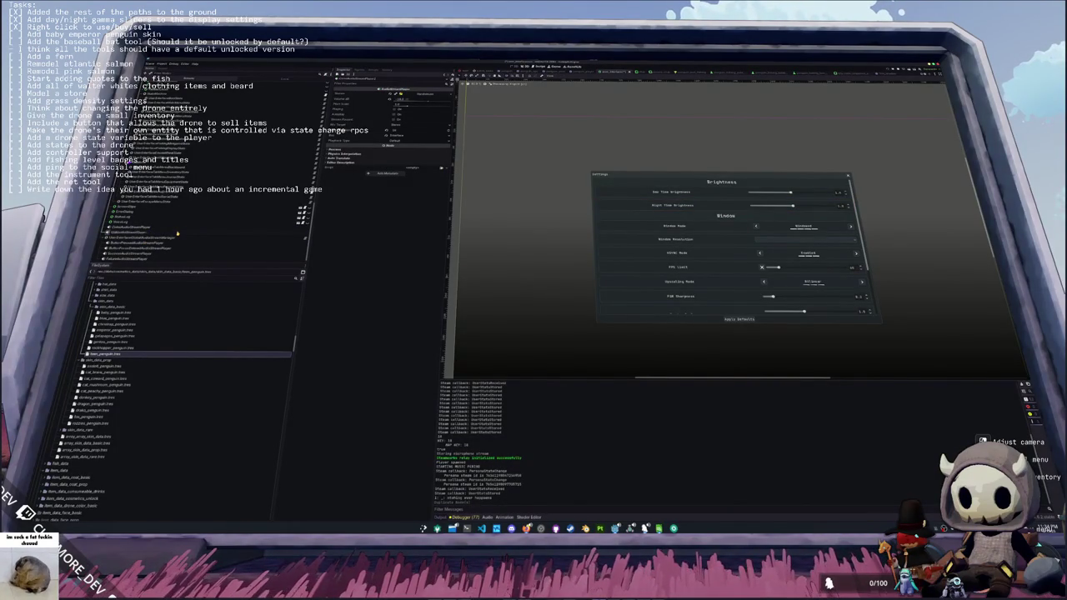
# - Expand the node's Stream property, assign a new stream, and open Quick Load
pyautogui.click(417, 94)
pyautogui.click(388, 114)
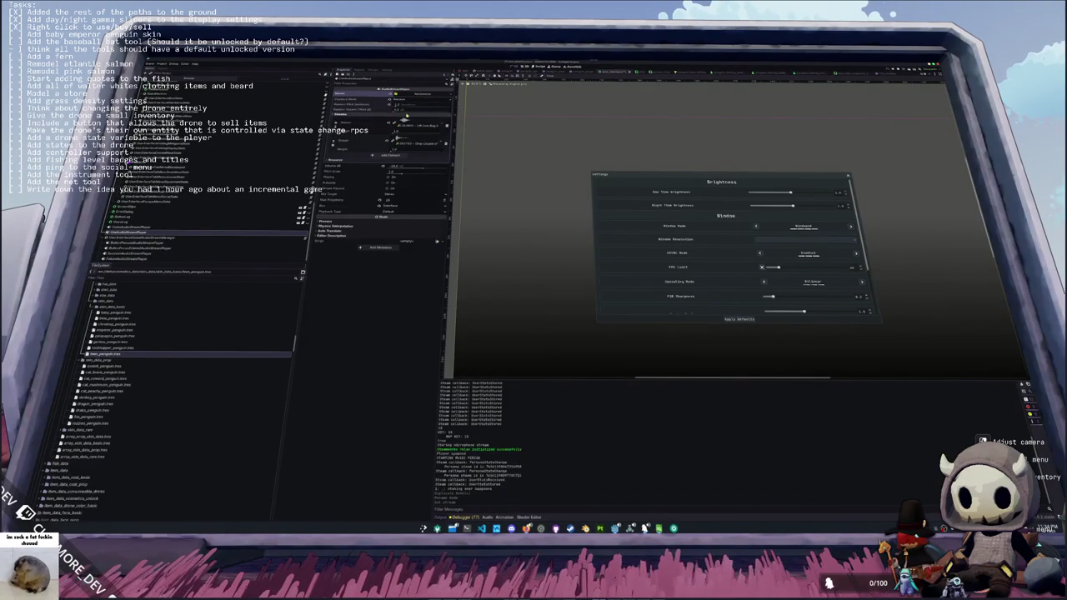
pyautogui.click(427, 111)
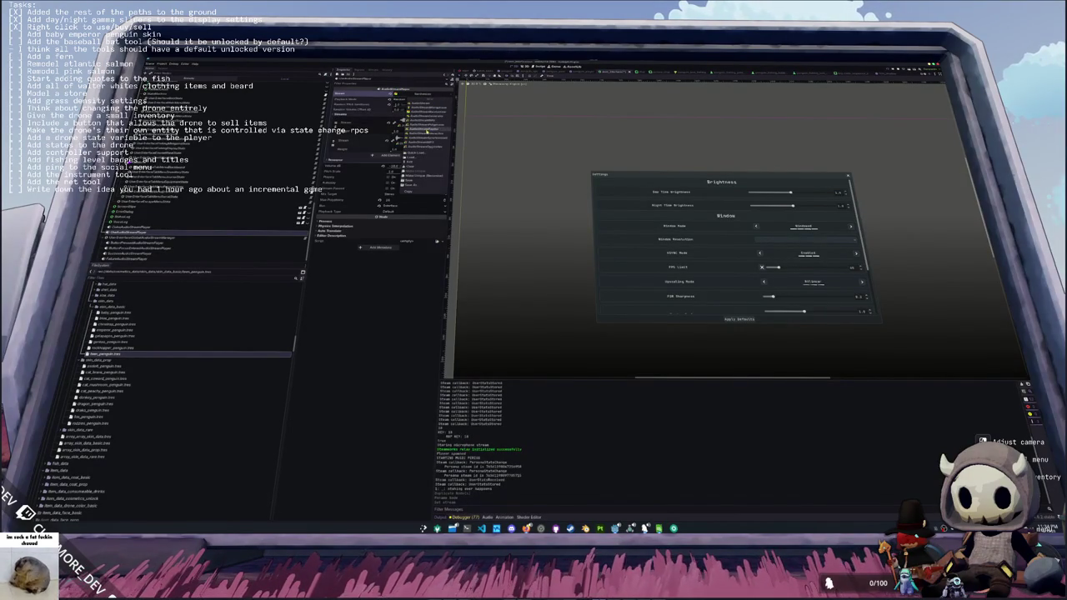
pyautogui.click(425, 110)
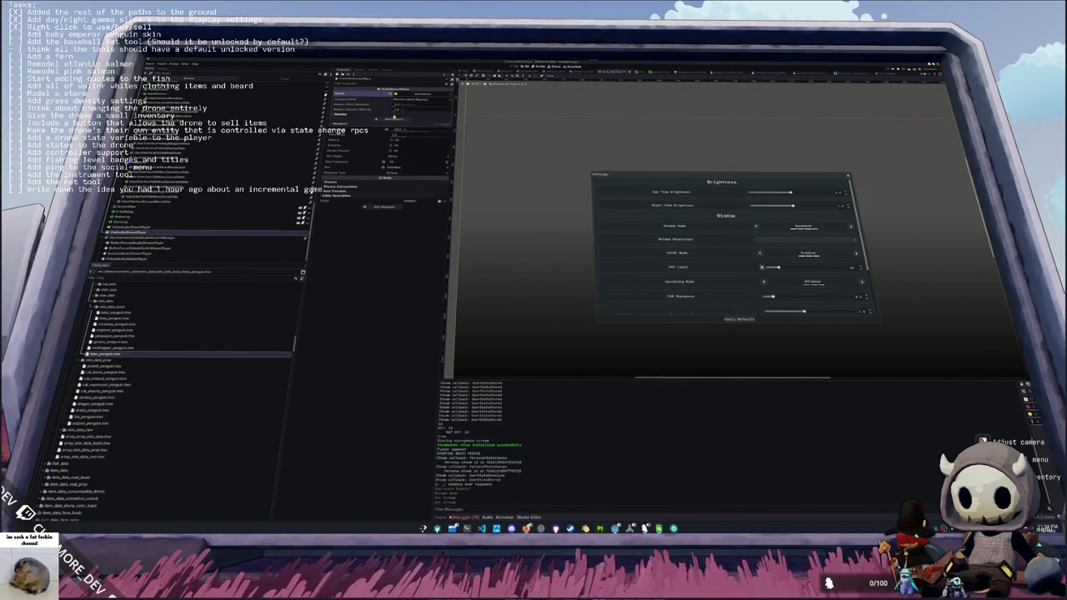
pyautogui.click(437, 120)
# - Filter by 'disp' and assign Interface Accept Display Drop as the player's stream
pyautogui.write('disp')
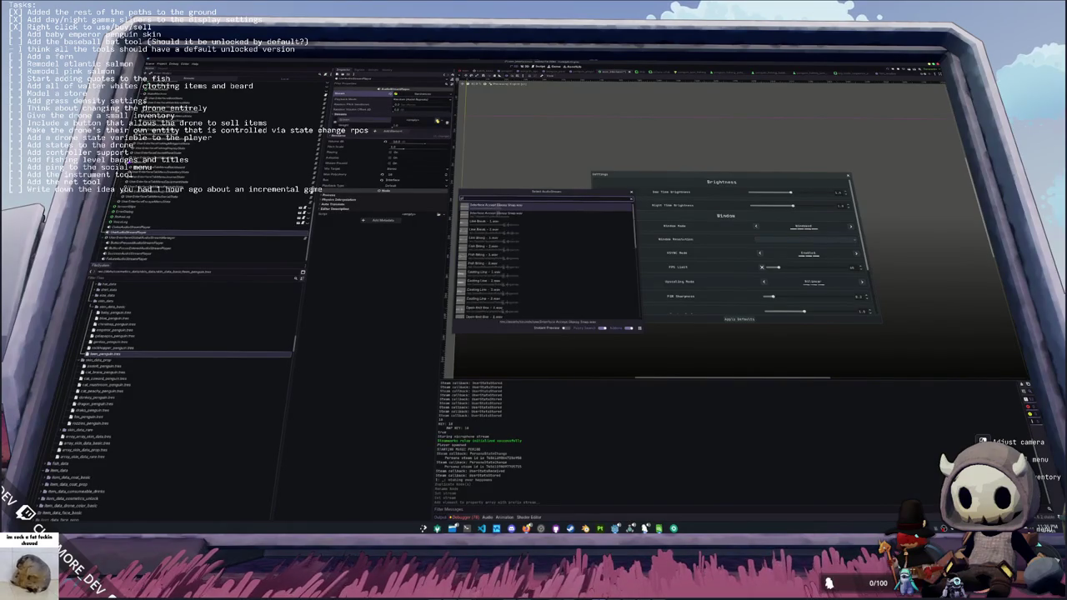
pyautogui.click(500, 213)
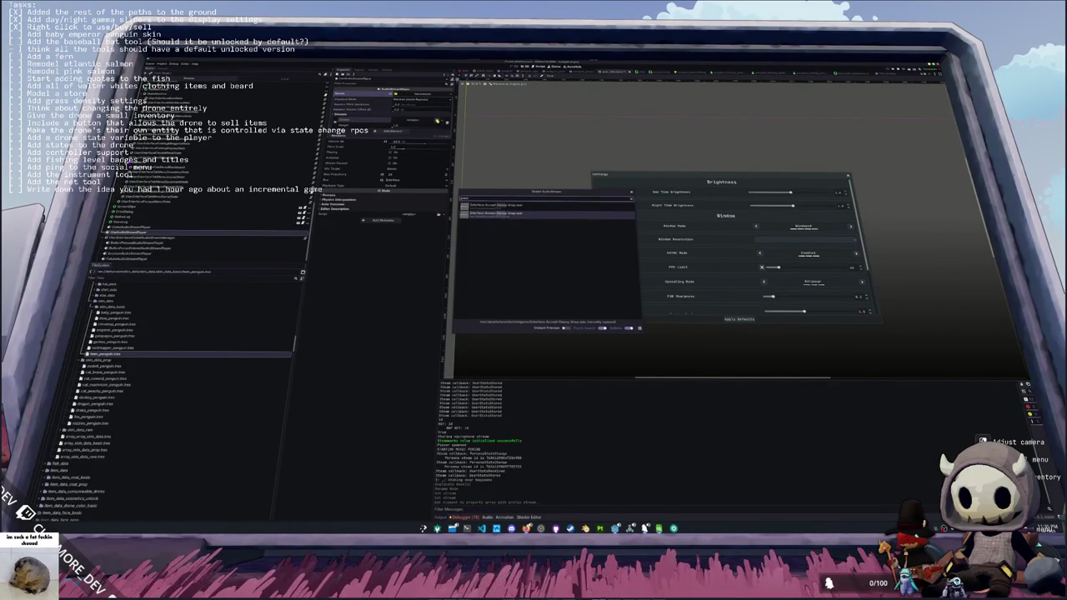
pyautogui.press('Return')
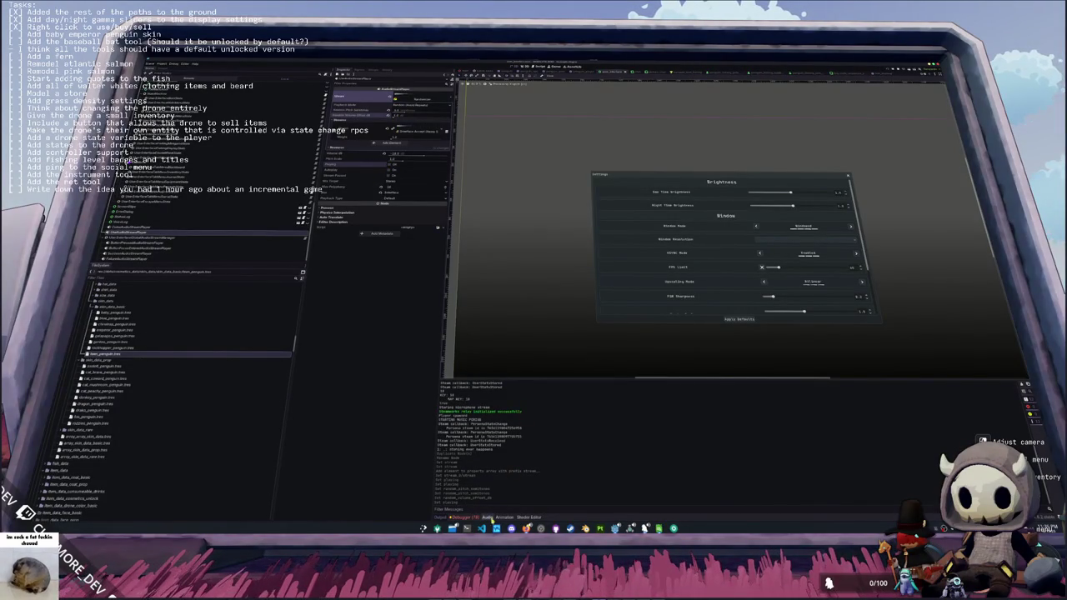
# - Dismiss the file chooser and launch the file manager from the taskbar
pyautogui.hotkey('alt', 'Tab')
pyautogui.hotkey('alt', 'Tab')
pyautogui.hotkey('alt', 'Tab')
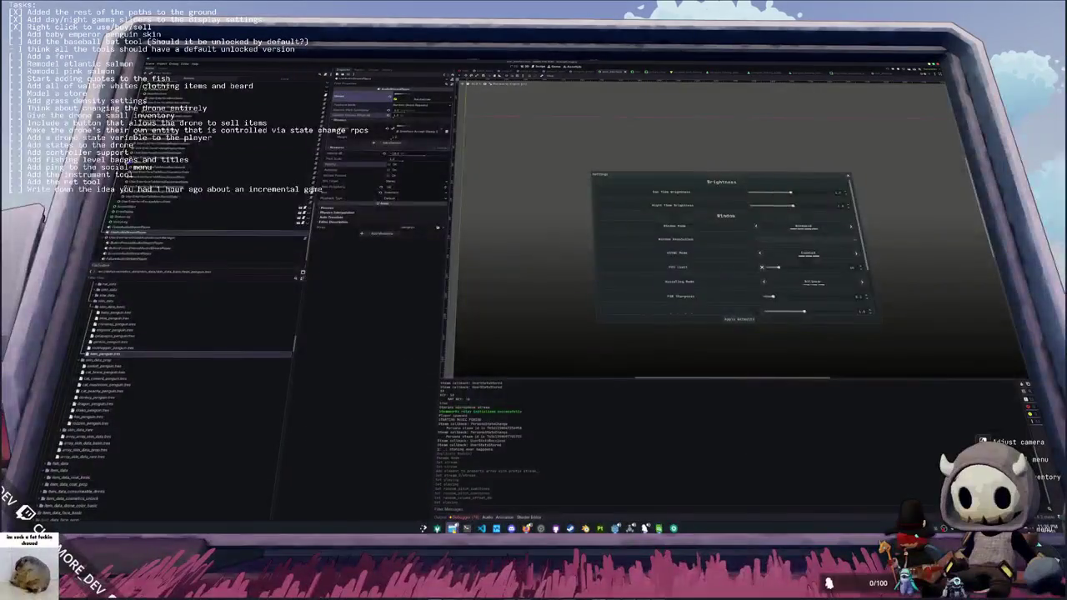
pyautogui.click(454, 529)
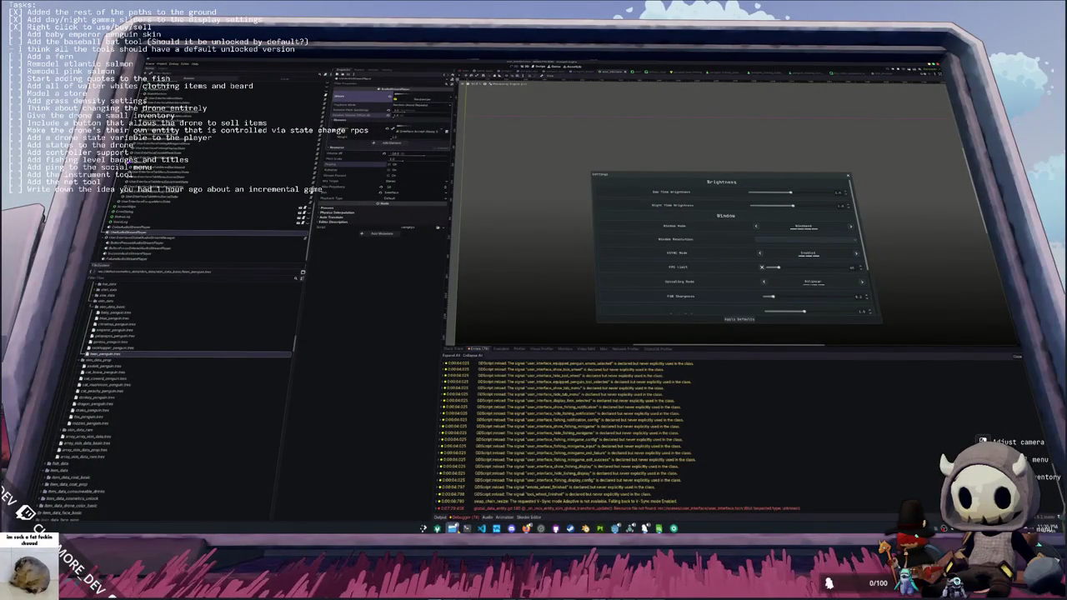
pyautogui.click(481, 528)
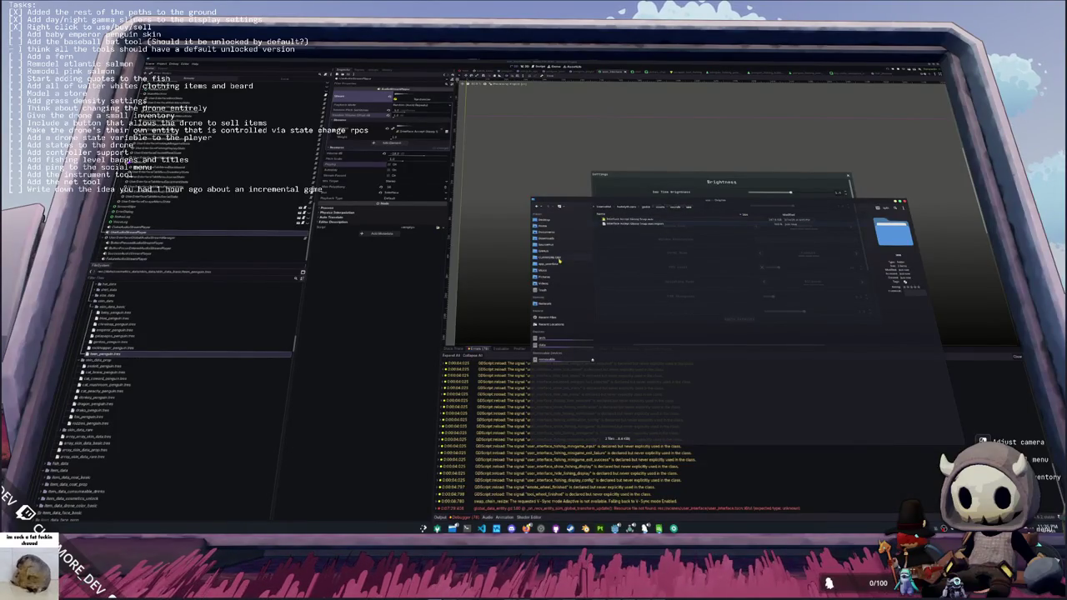
# - Search the Sonniss library under app_userdata > data for 'accept' and preview the first result
pyautogui.click(557, 264)
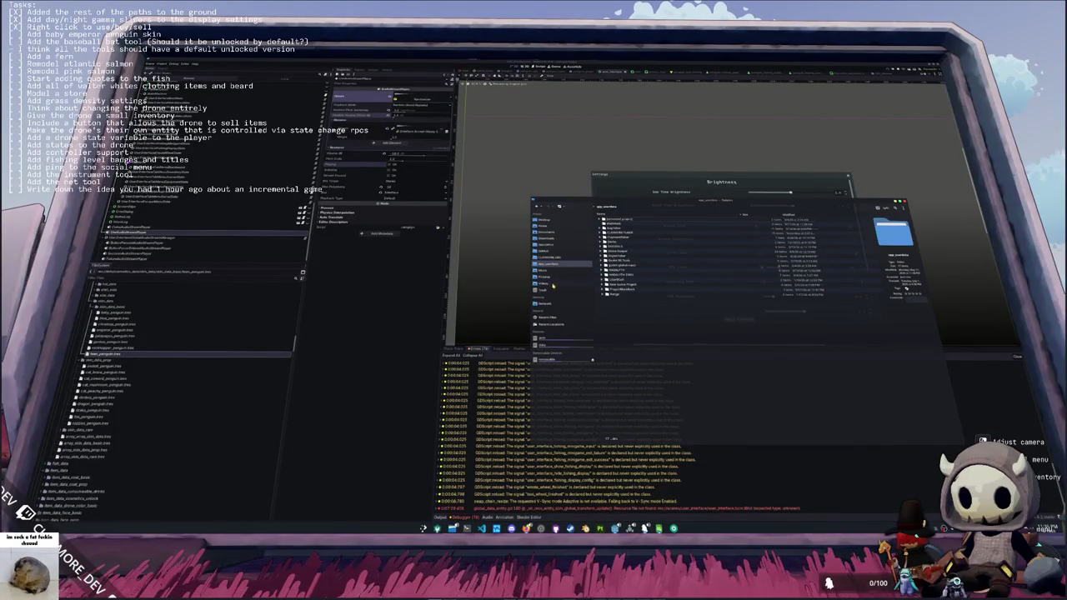
pyautogui.click(557, 347)
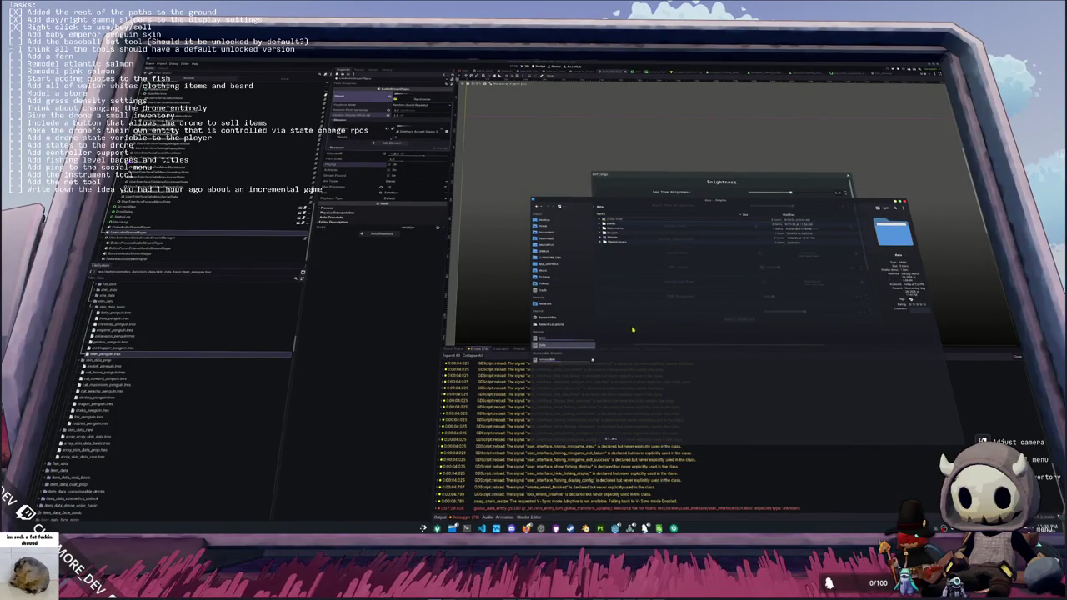
pyautogui.doubleClick(617, 240)
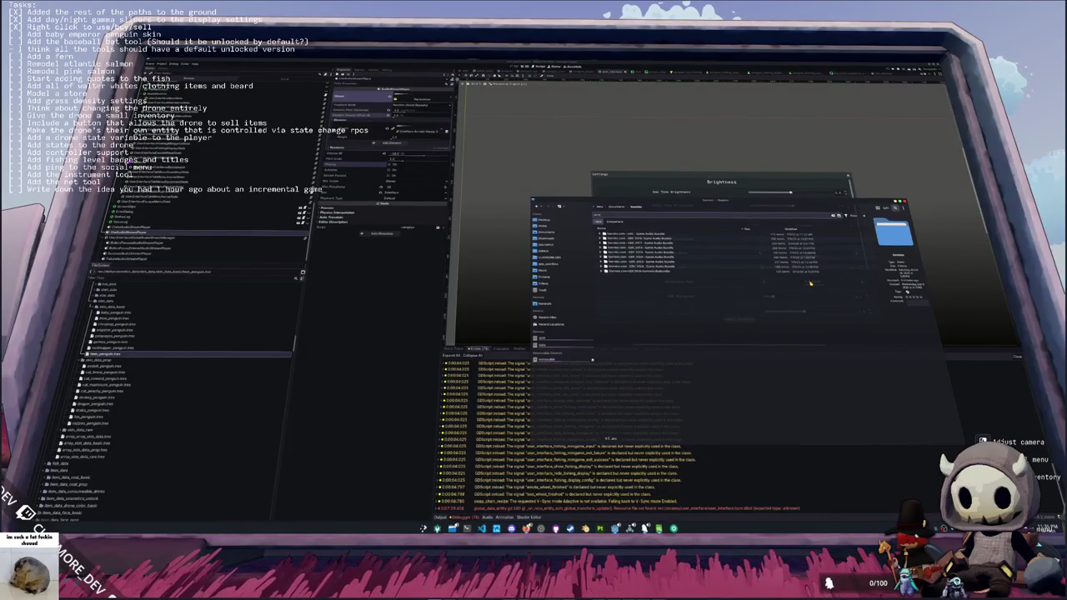
pyautogui.press('Down')
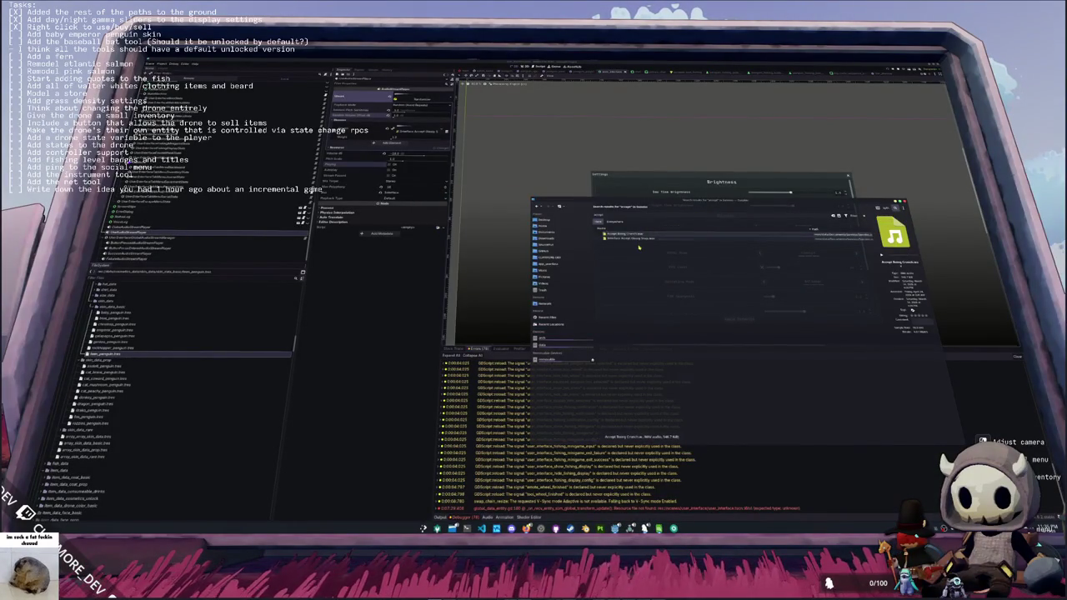
pyautogui.click(639, 215)
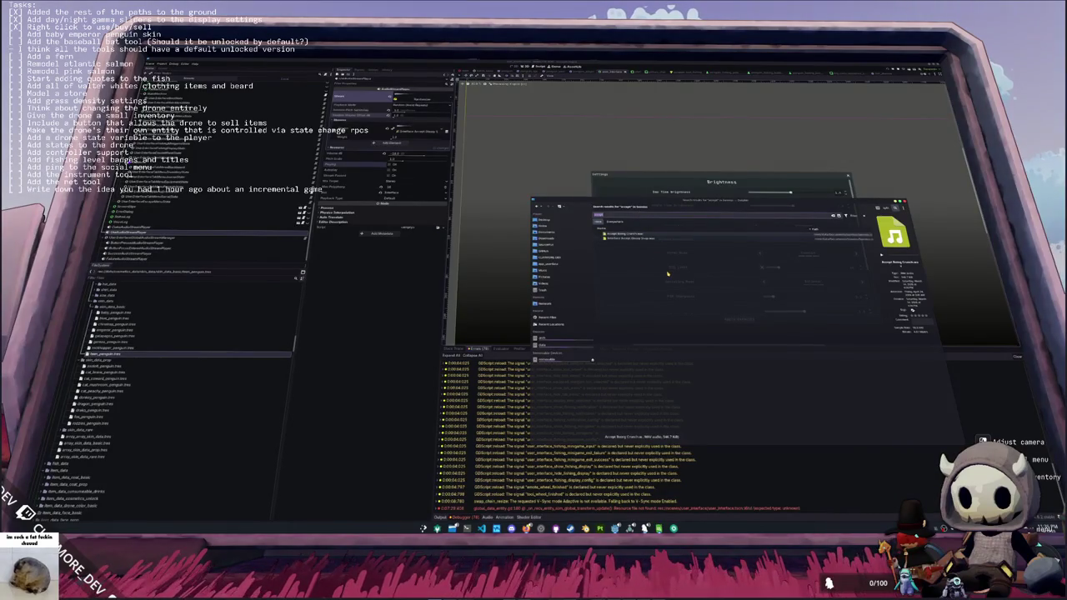
pyautogui.click(617, 213)
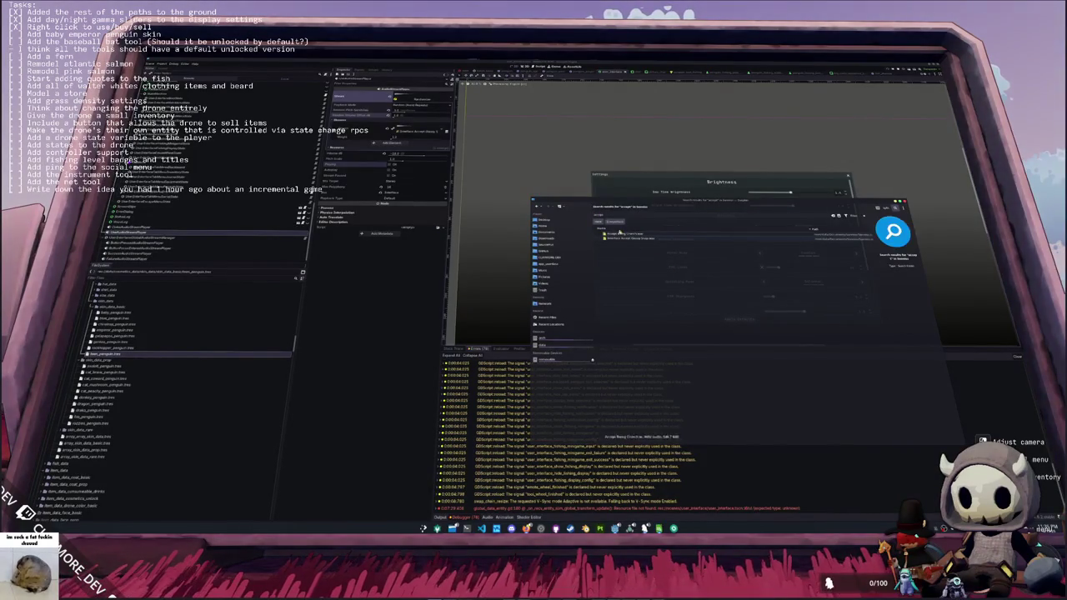
pyautogui.click(633, 234)
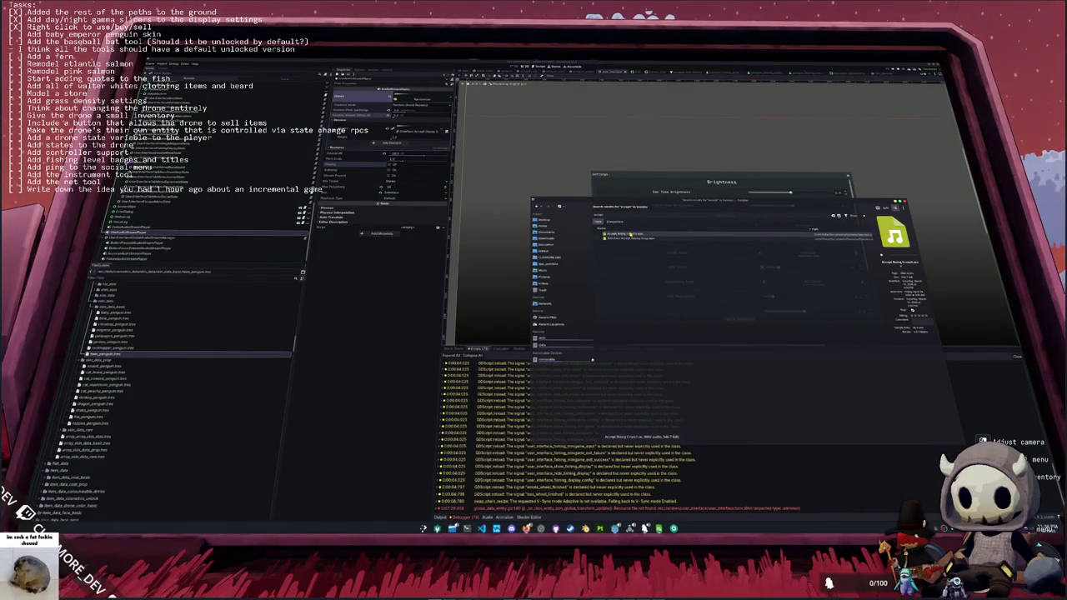
# - Browse the CLAYMORE folder and the project's audio folders down to the Interface sound files
pyautogui.click(561, 258)
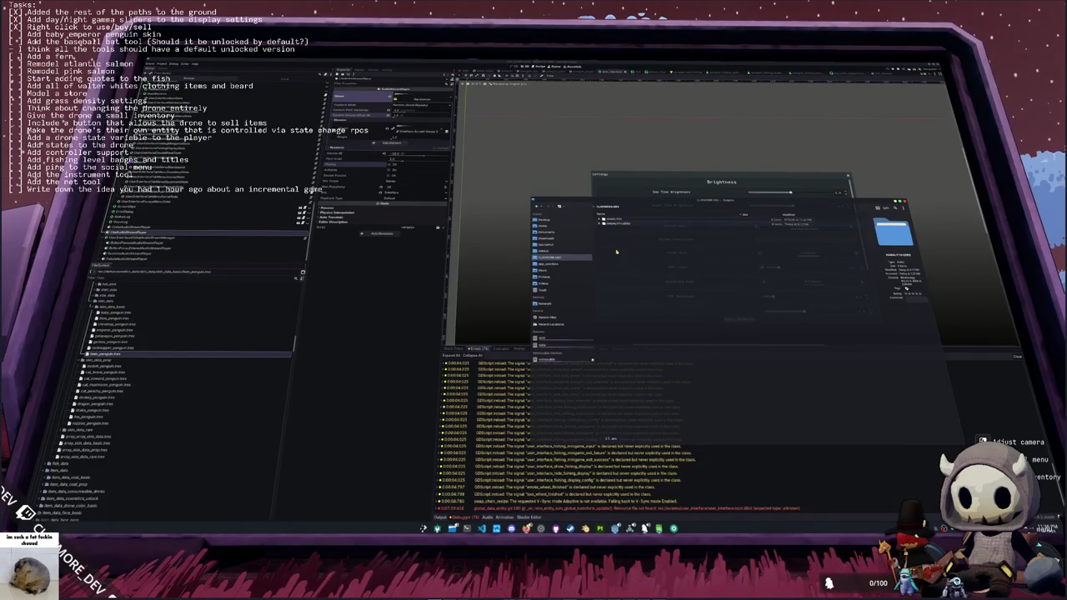
pyautogui.click(551, 245)
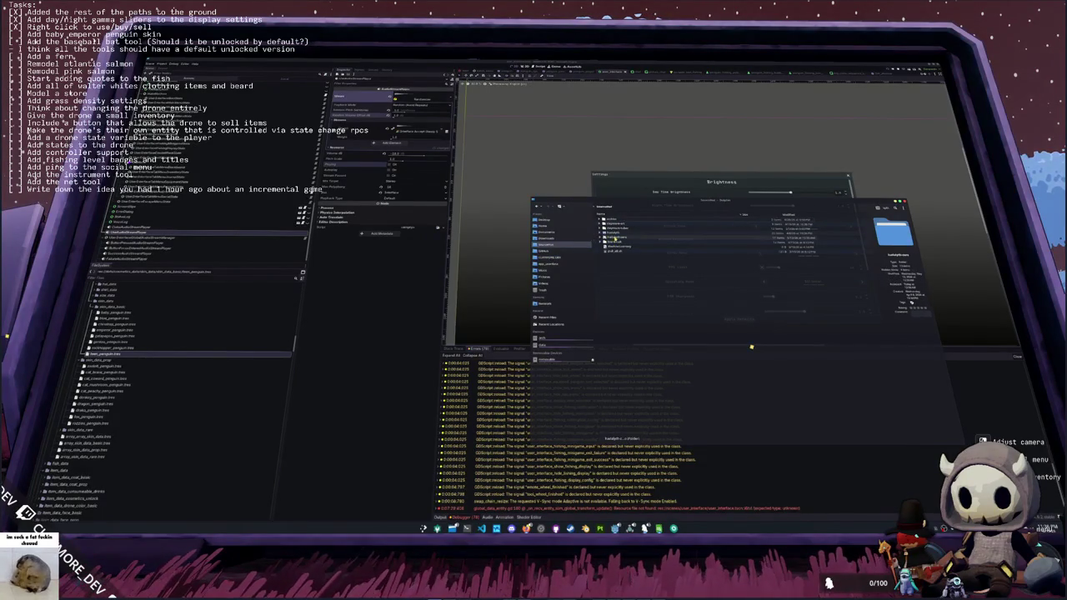
pyautogui.doubleClick(612, 239)
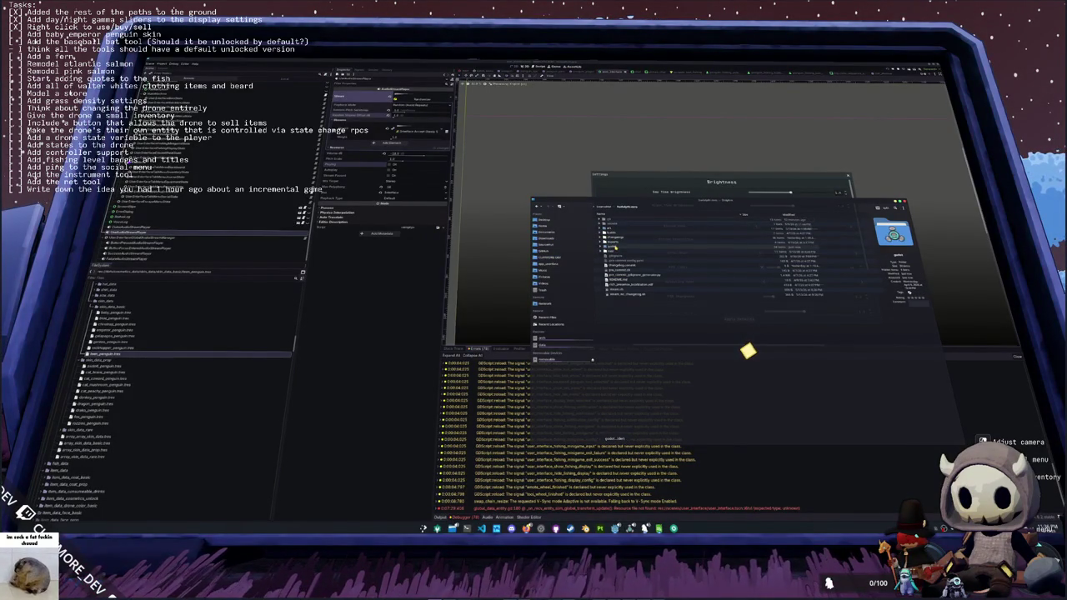
pyautogui.doubleClick(617, 250)
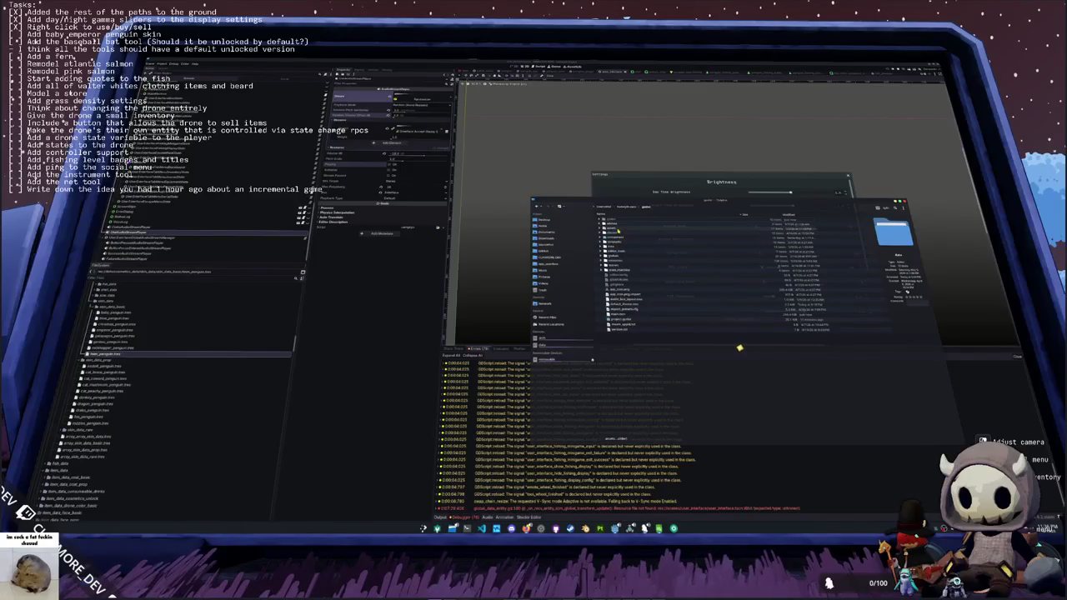
pyautogui.doubleClick(618, 231)
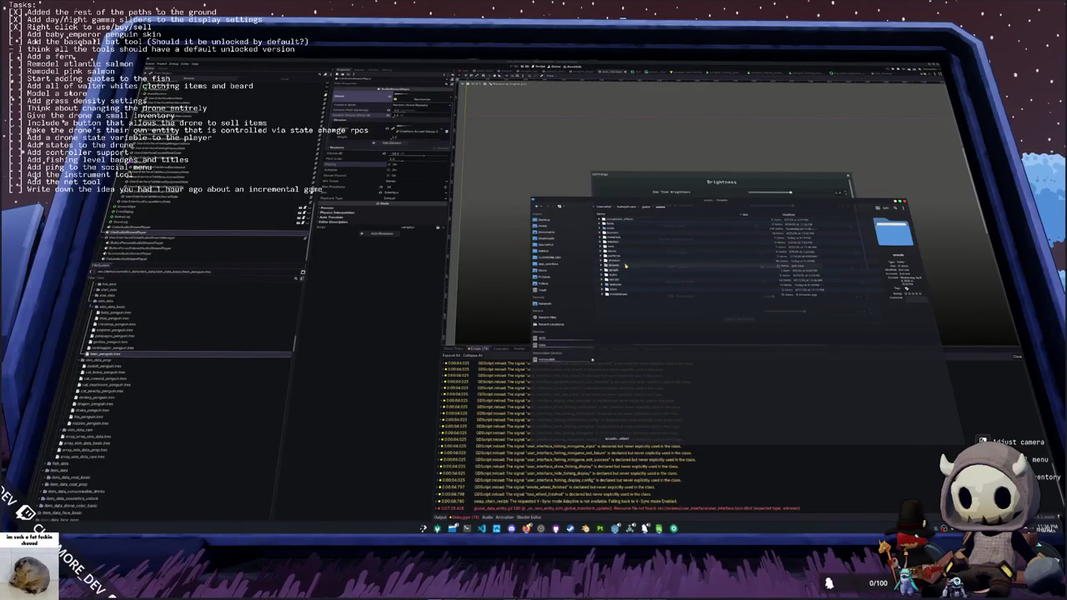
pyautogui.doubleClick(624, 263)
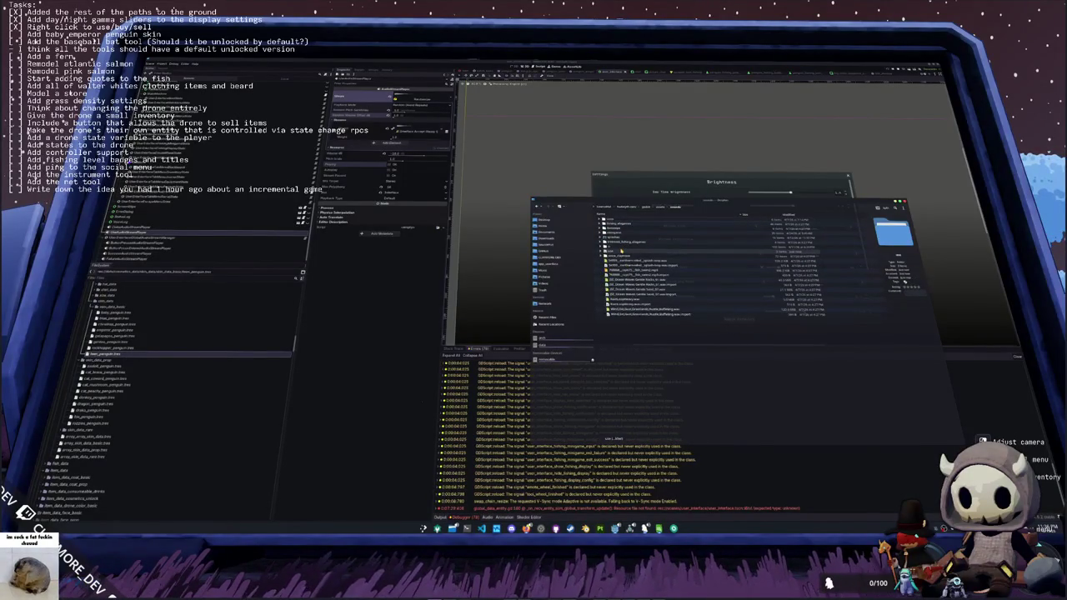
pyautogui.doubleClick(621, 251)
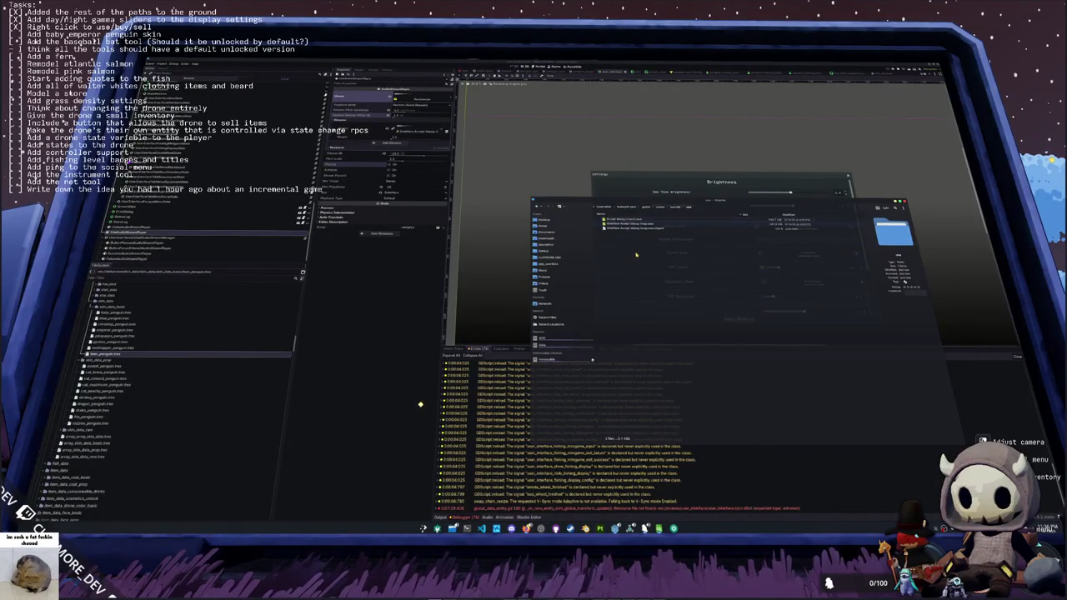
pyautogui.doubleClick(635, 257)
pyautogui.click(444, 130)
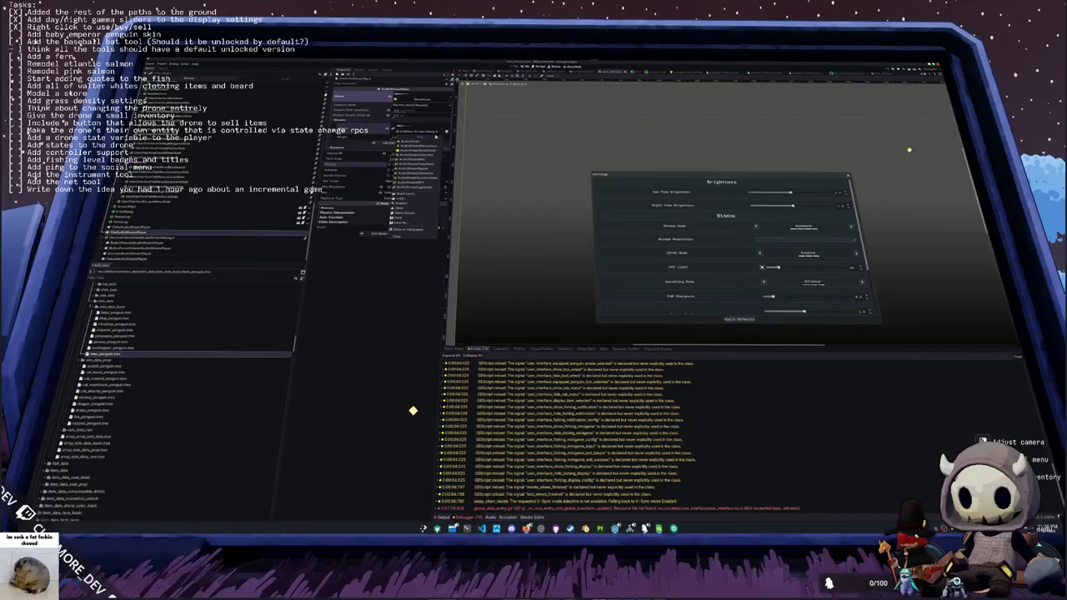
# - Quick-load sounds onto two more AudioStreamPlayer nodes
pyautogui.click(417, 195)
pyautogui.press('Return')
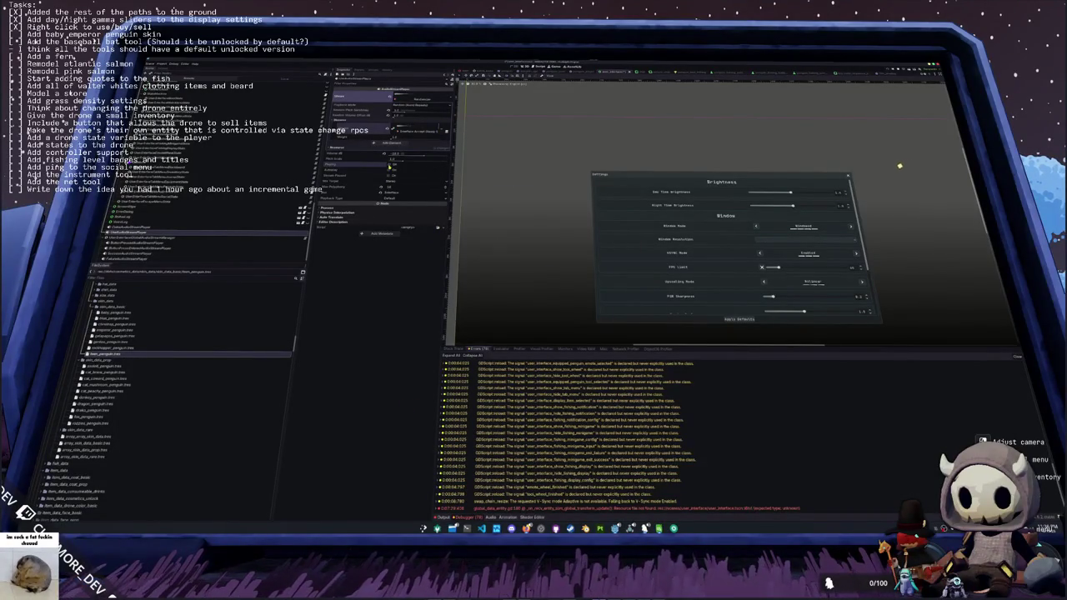
pyautogui.click(445, 130)
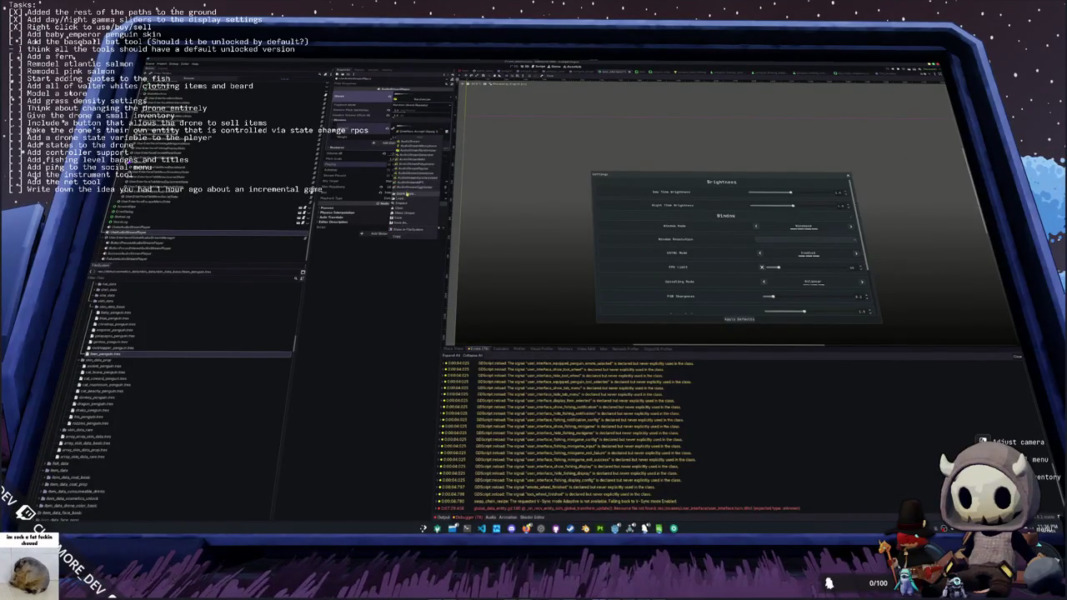
pyautogui.click(416, 195)
pyautogui.press('Return')
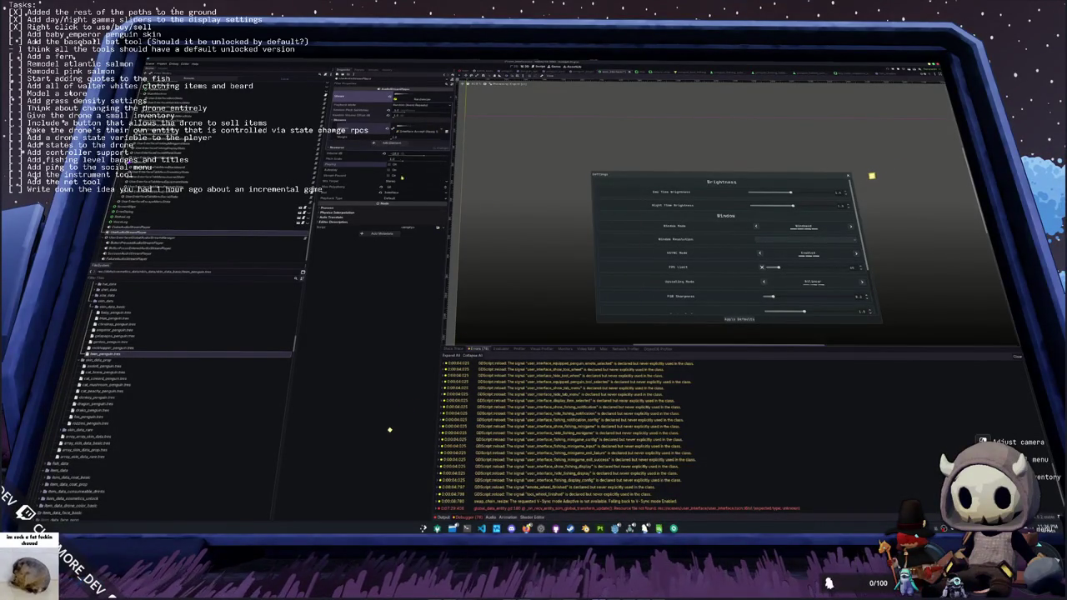
# - Filter the quick-load list by 'ui', apply a User Interface sound, and save the scene
pyautogui.write('ui')
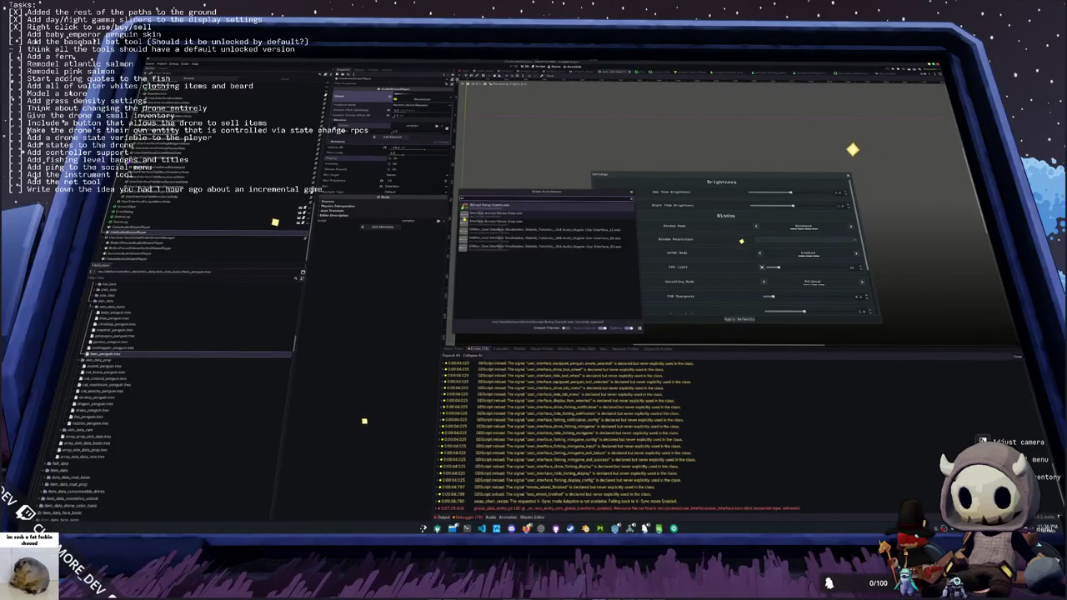
pyautogui.press('Return')
pyautogui.hotkey('ctrl', 's')
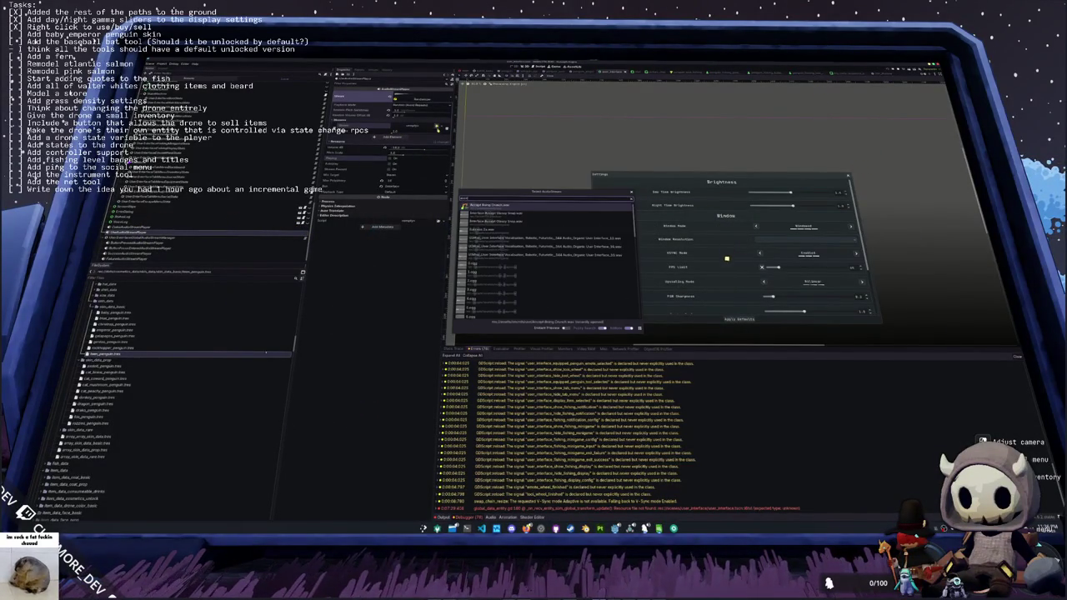
pyautogui.doubleClick(476, 225)
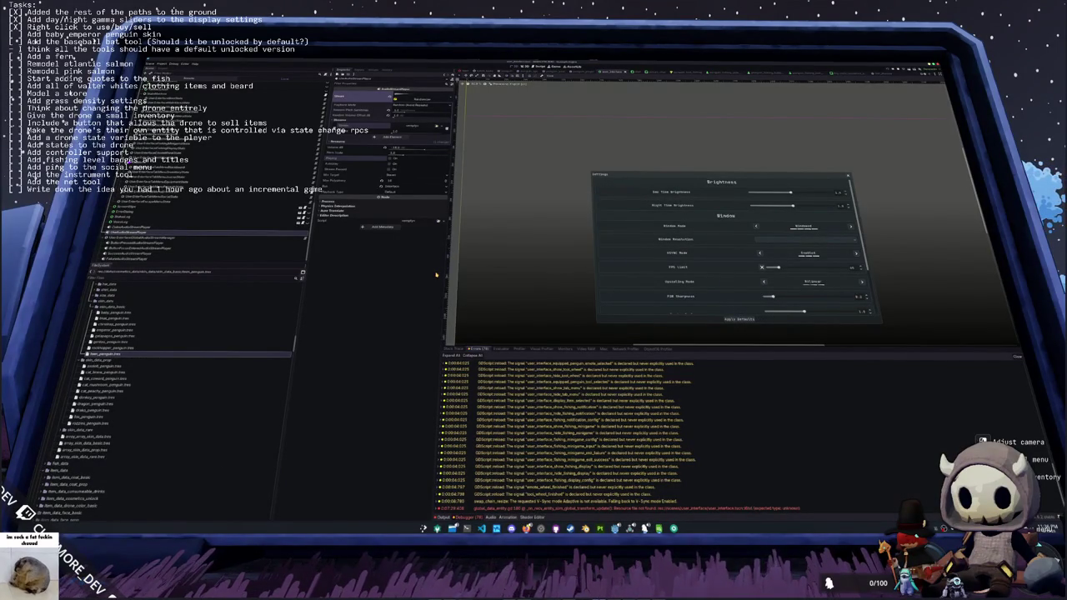
pyautogui.doubleClick(107, 308)
pyautogui.doubleClick(107, 307)
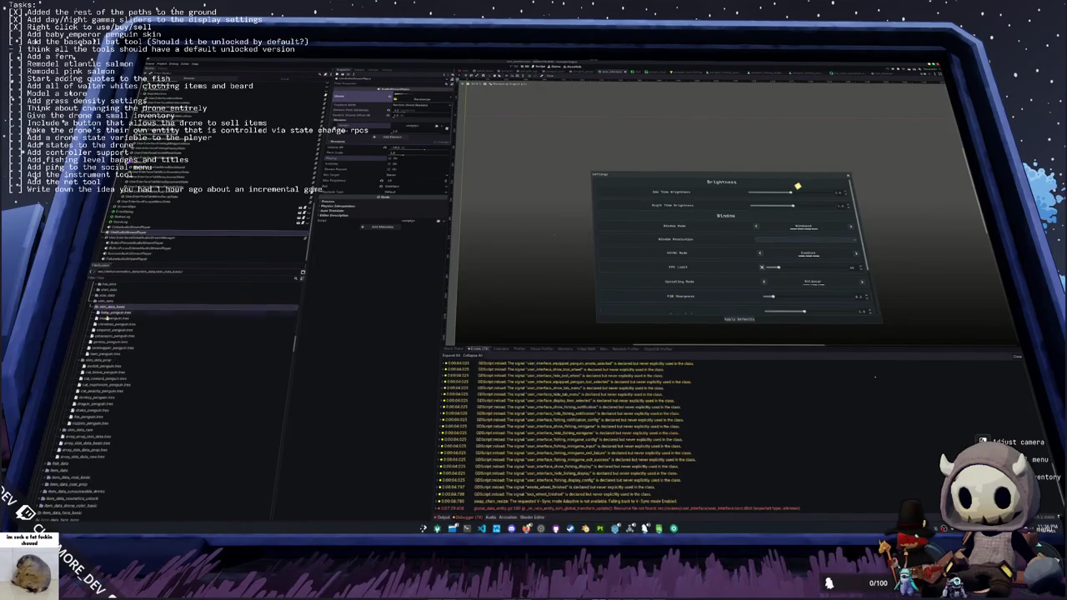
pyautogui.hotkey('alt', 'Tab')
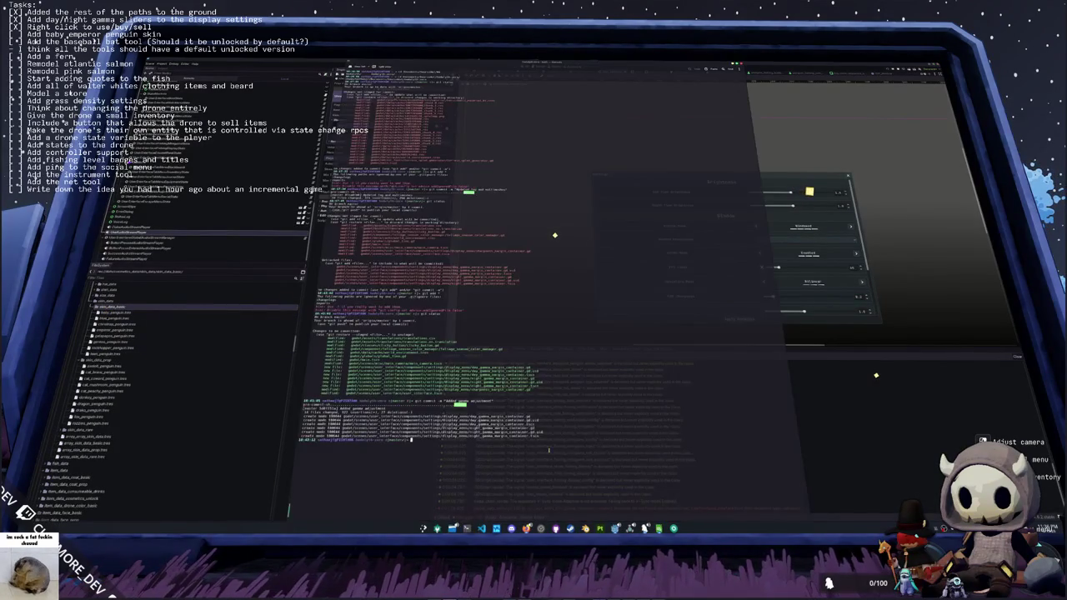
# - Run git log and scroll down through the commit history
pyautogui.write('git log')
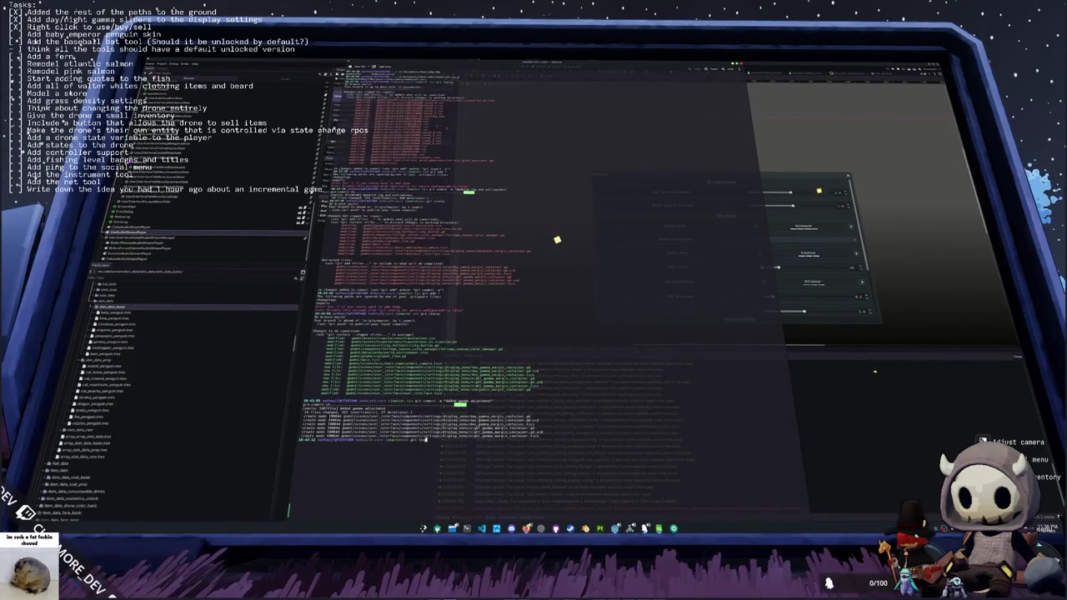
pyautogui.press('Return')
pyautogui.scroll(-10, 560, 248)
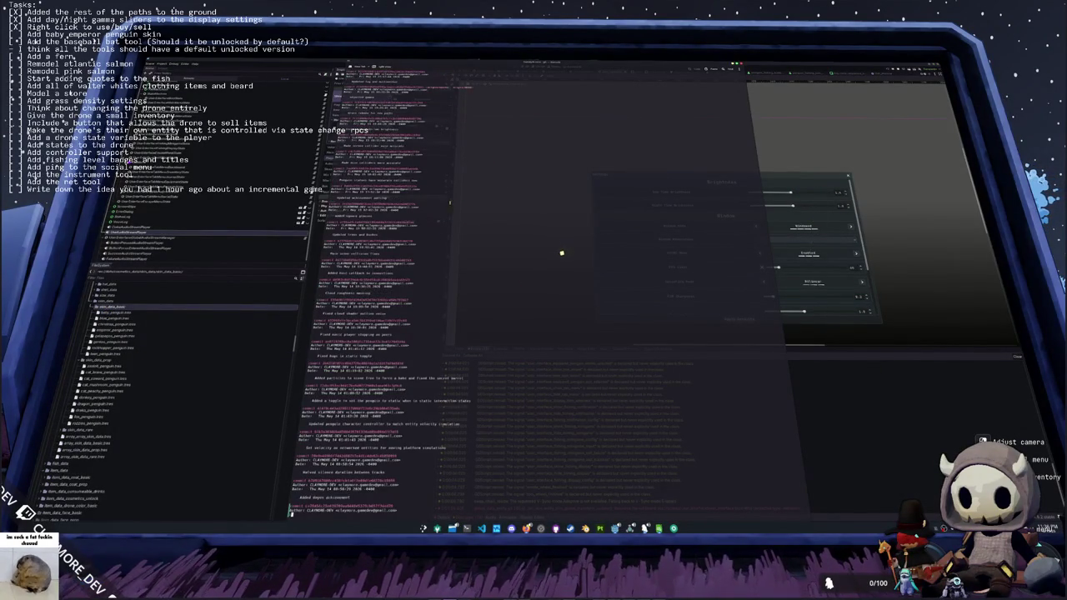
pyautogui.scroll(-3, 446, 370)
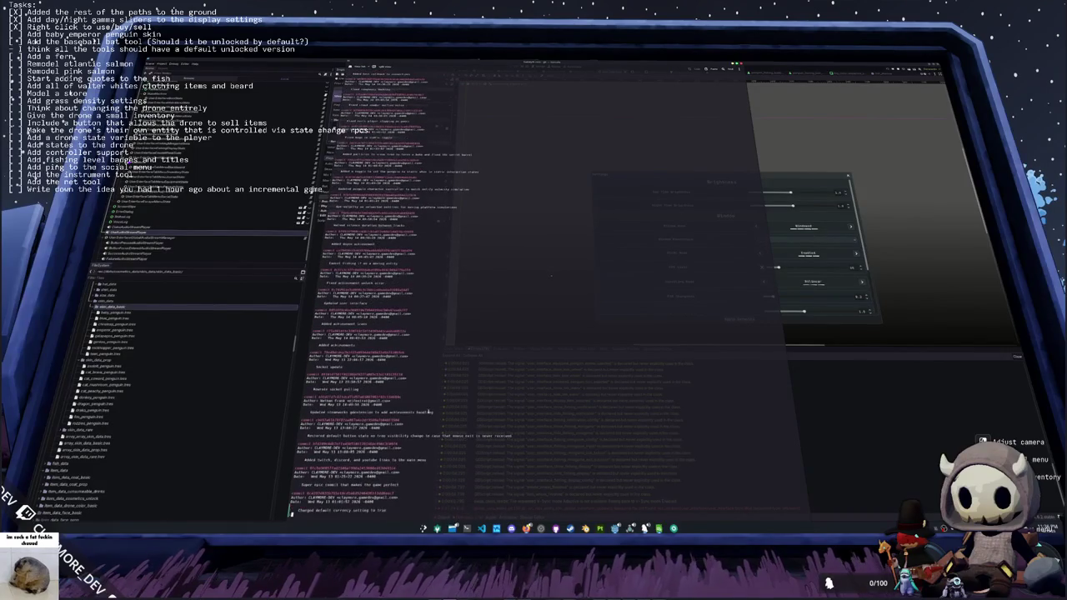
pyautogui.scroll(-12, 359, 292)
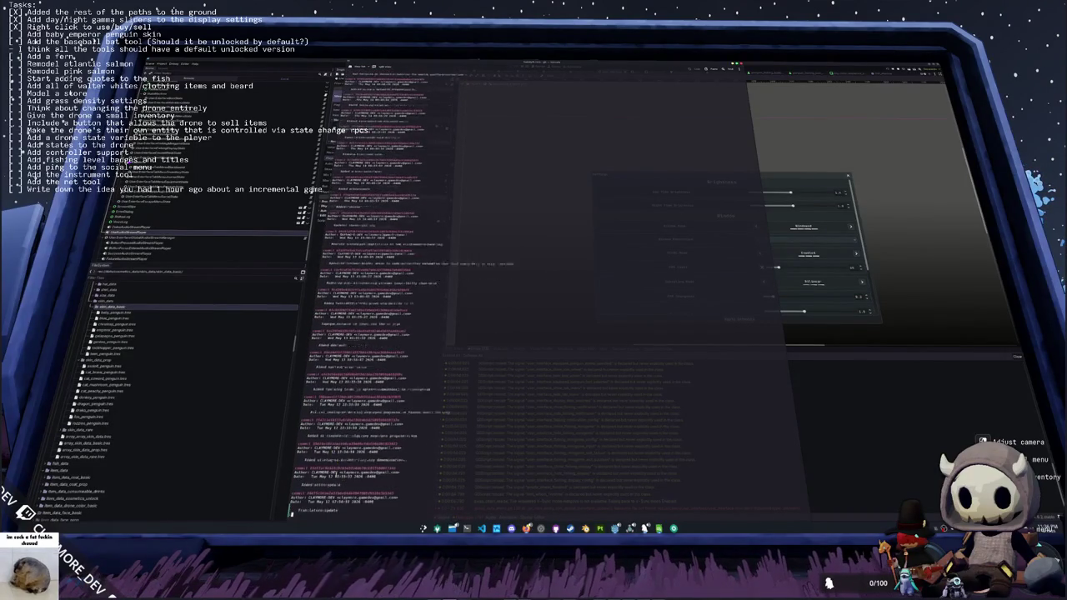
pyautogui.scroll(-15, 358, 292)
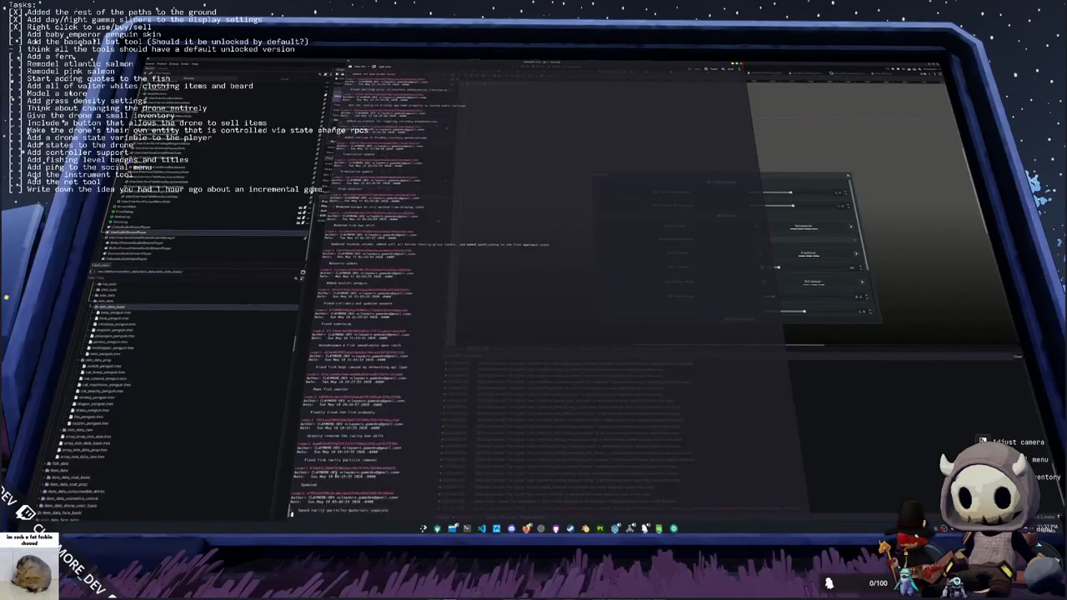
pyautogui.scroll(-15, 358, 291)
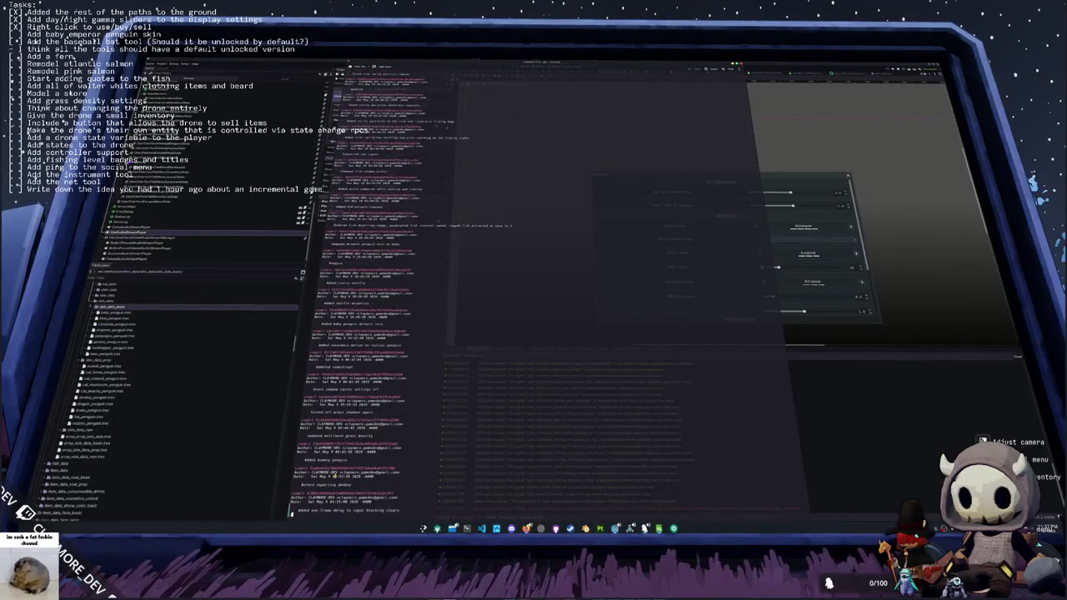
pyautogui.scroll(-15, 358, 292)
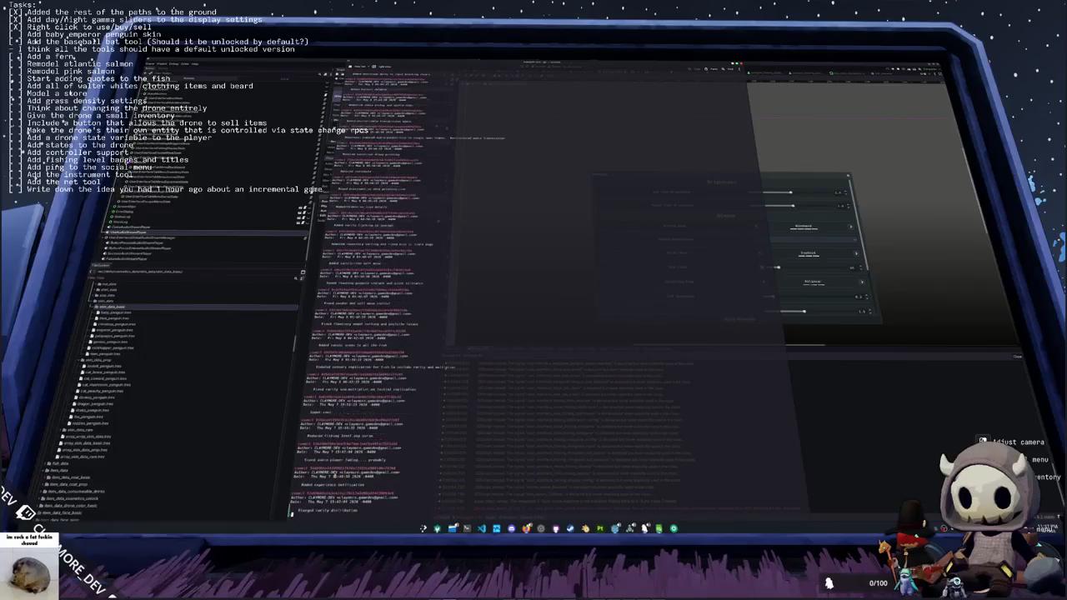
pyautogui.scroll(-15, 359, 292)
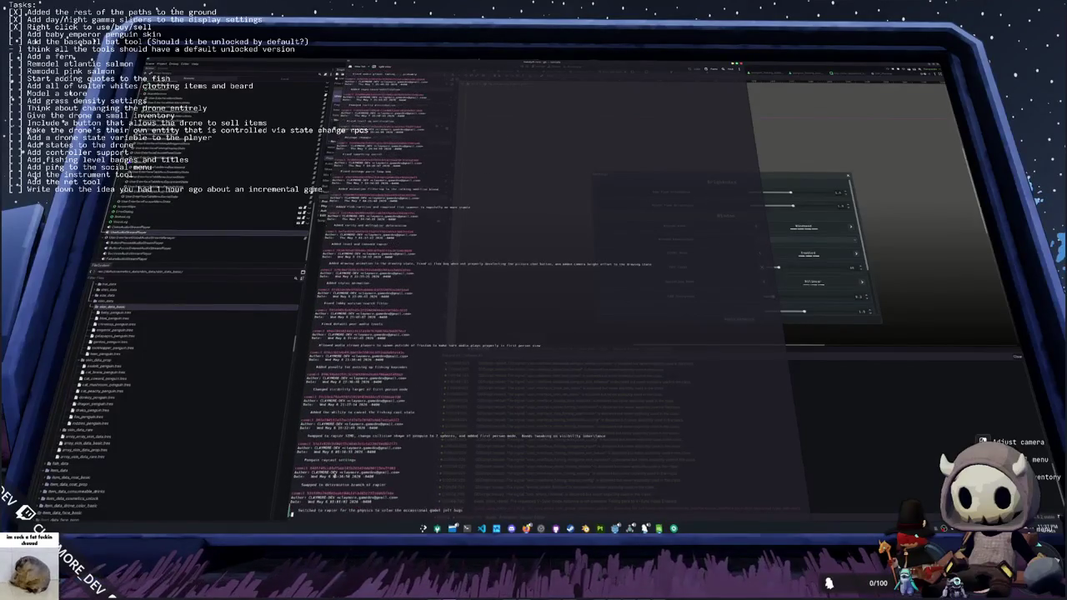
pyautogui.scroll(-10, 358, 292)
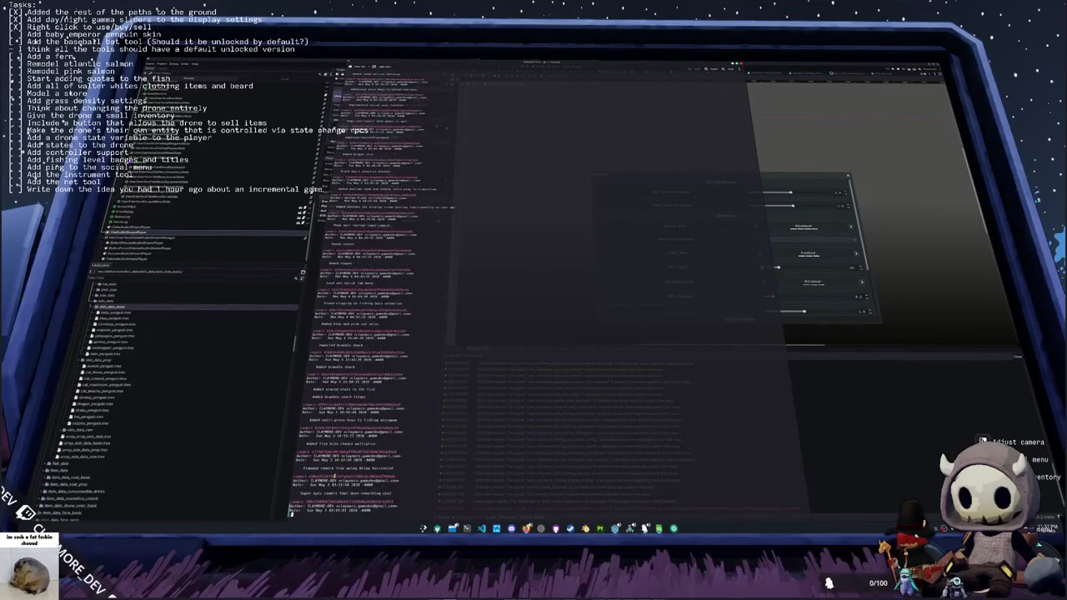
pyautogui.scroll(-5, 358, 292)
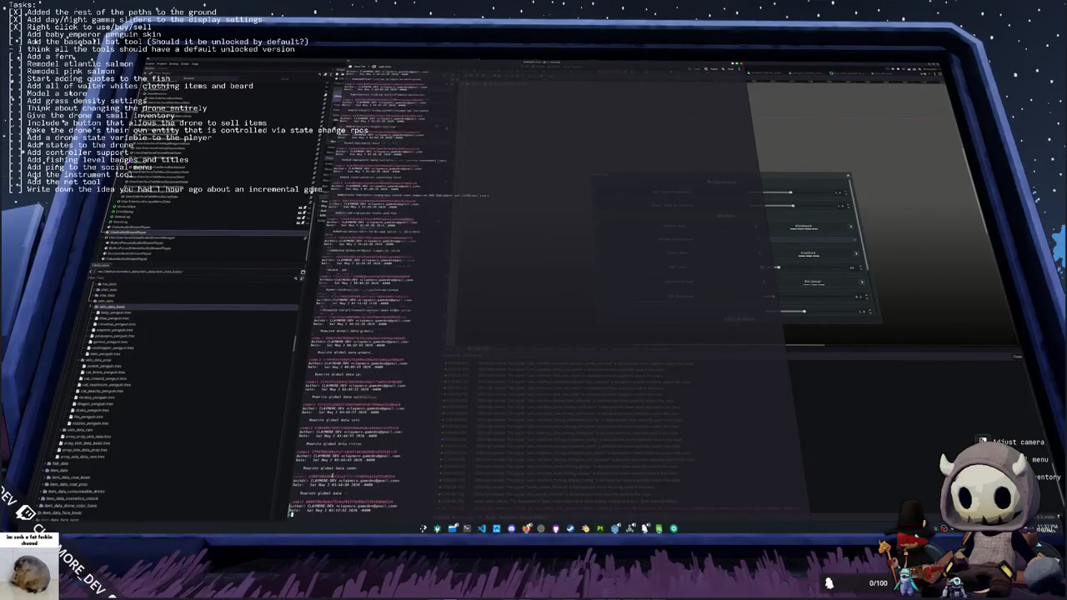
pyautogui.scroll(-3, 358, 292)
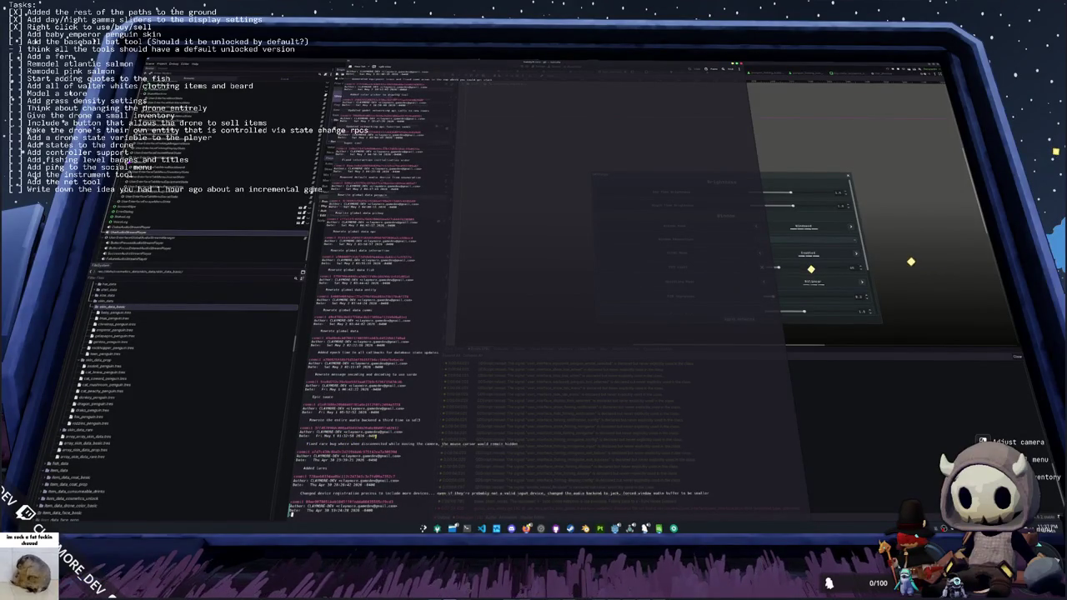
# - Highlight the audio backend rewrite commit, scroll back up, quit the pager and hide the terminal
pyautogui.tripleClick(407, 420)
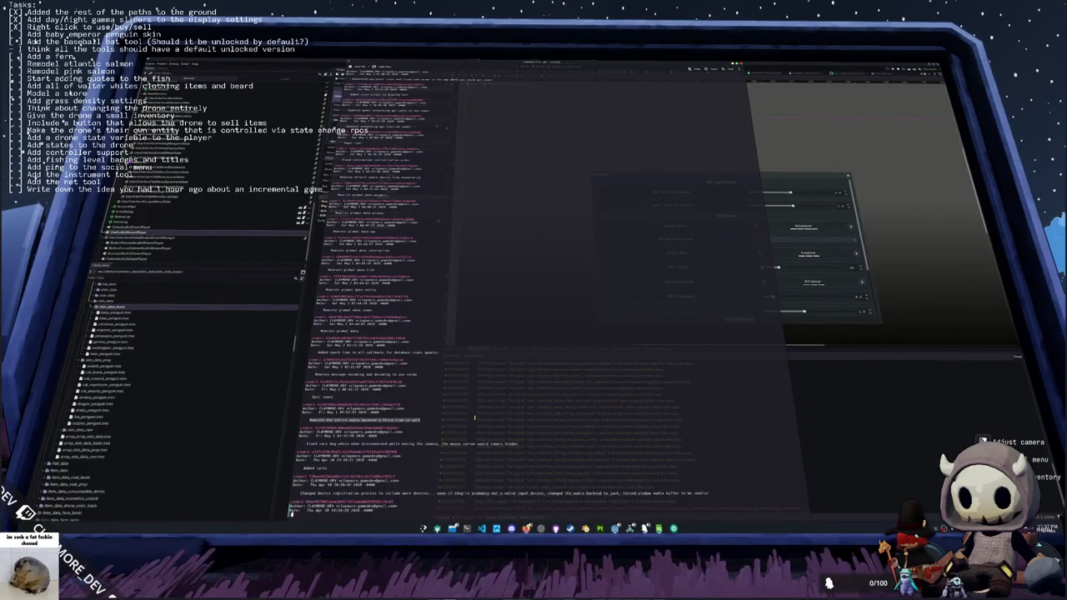
pyautogui.click(352, 400)
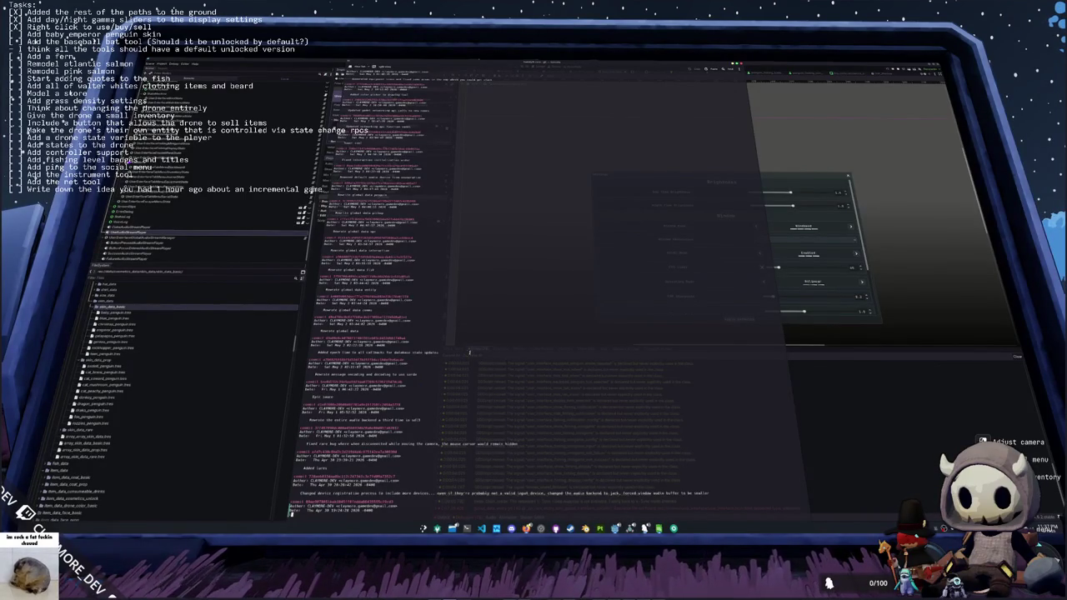
pyautogui.scroll(1, 476, 314)
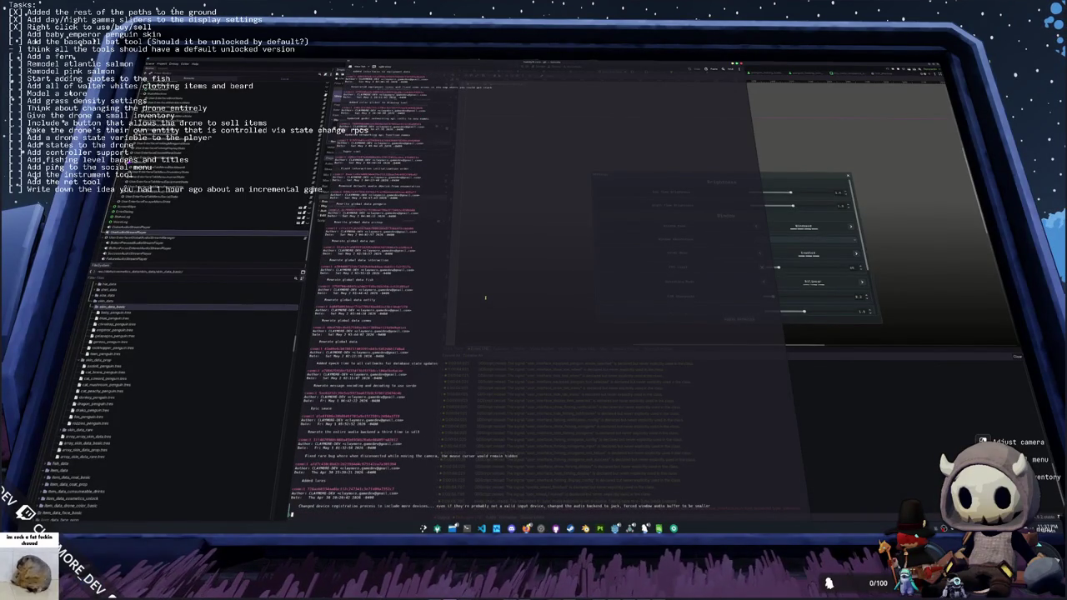
pyautogui.scroll(10, 483, 294)
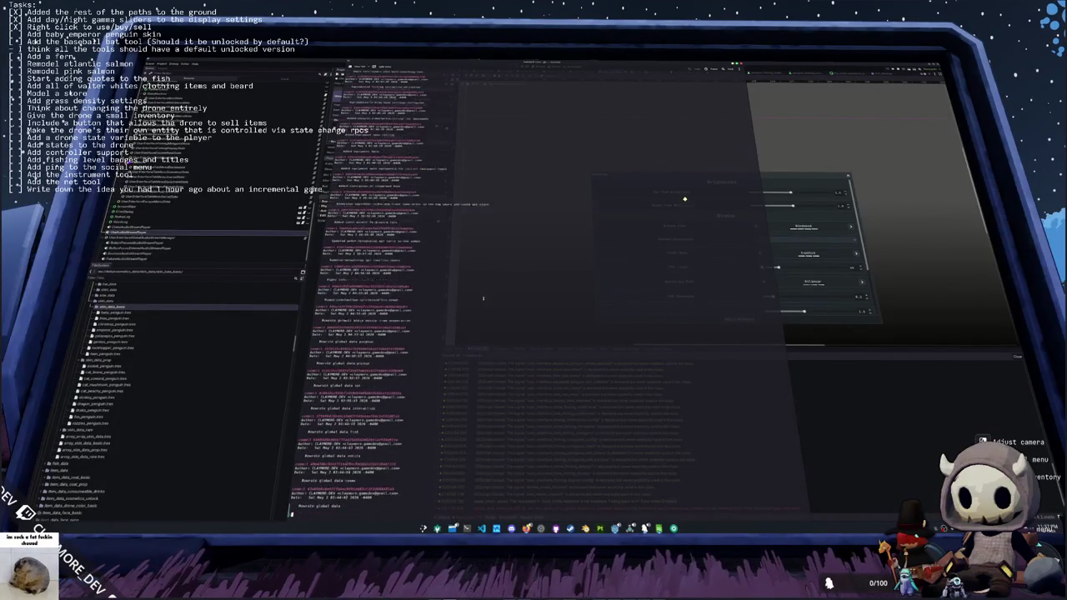
pyautogui.scroll(10, 480, 295)
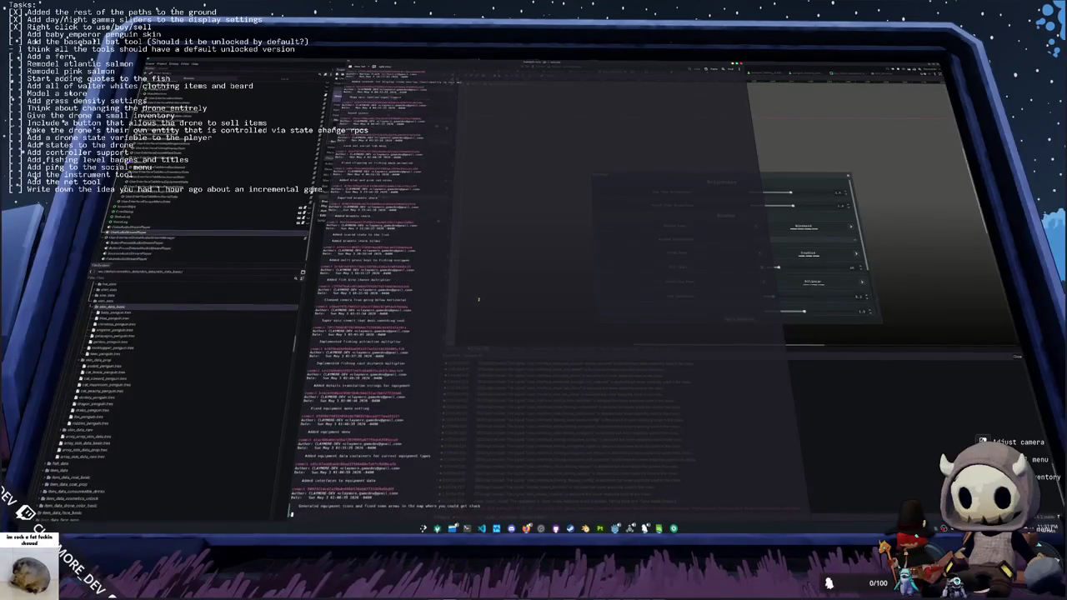
pyautogui.scroll(10, 479, 302)
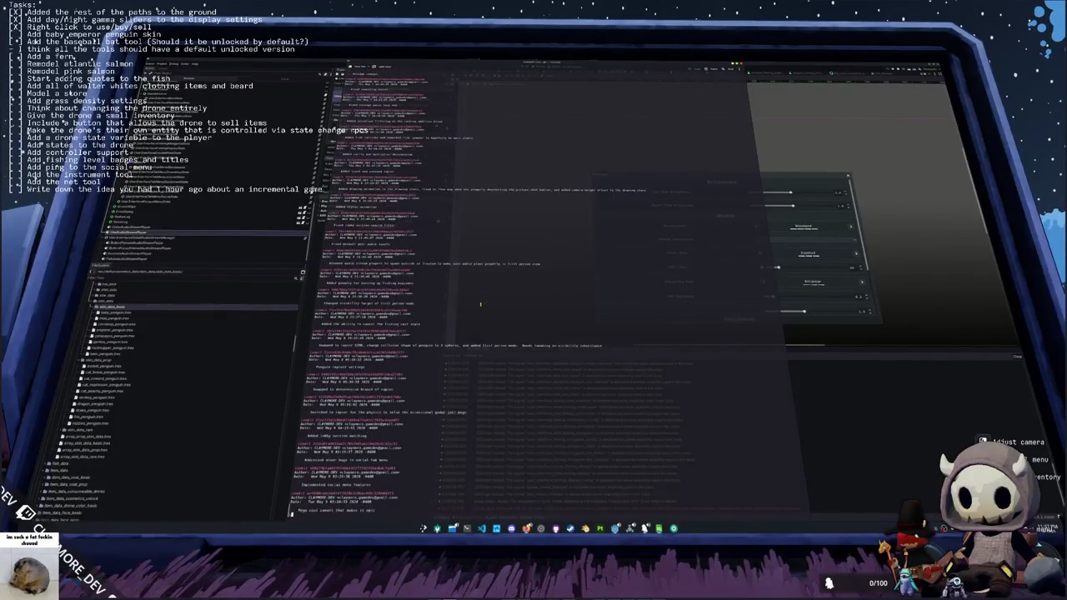
pyautogui.scroll(5, 491, 306)
pyautogui.scroll(10, 493, 309)
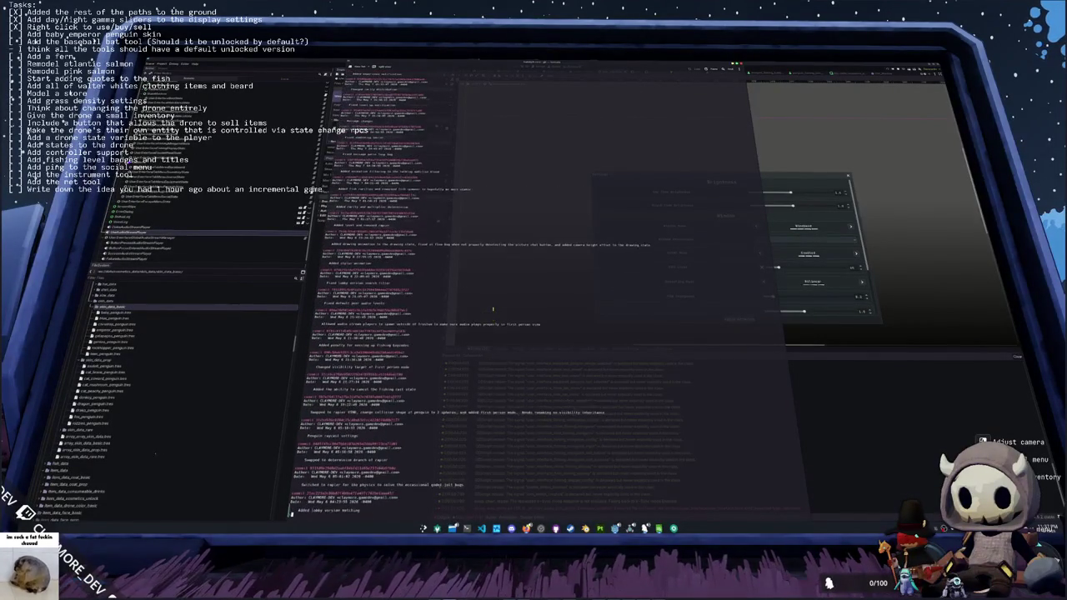
pyautogui.scroll(10, 492, 309)
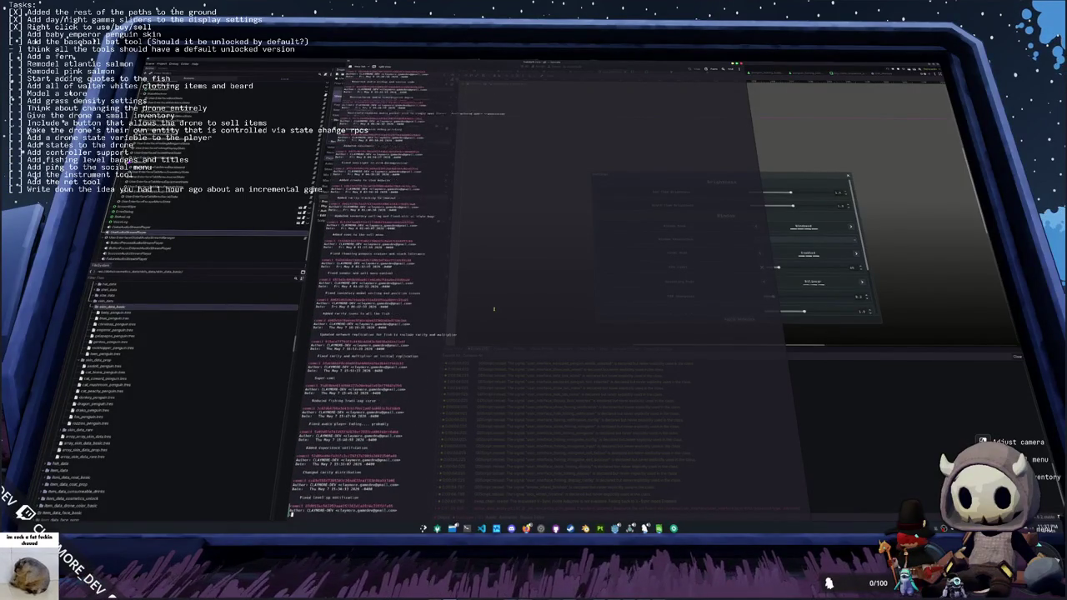
pyautogui.scroll(10, 493, 310)
pyautogui.scroll(3, 493, 309)
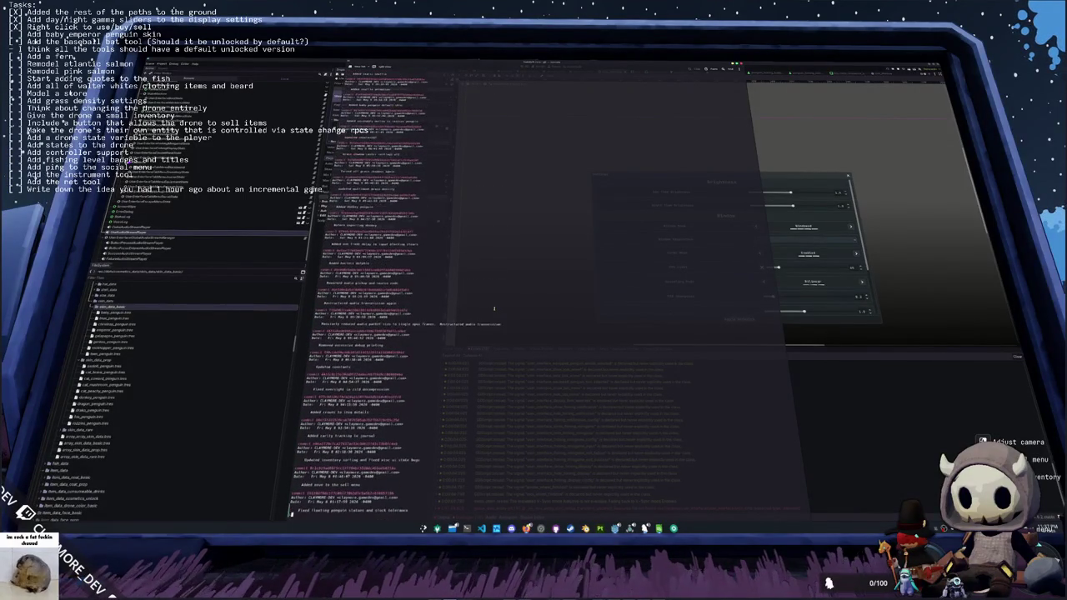
pyautogui.scroll(4, 494, 308)
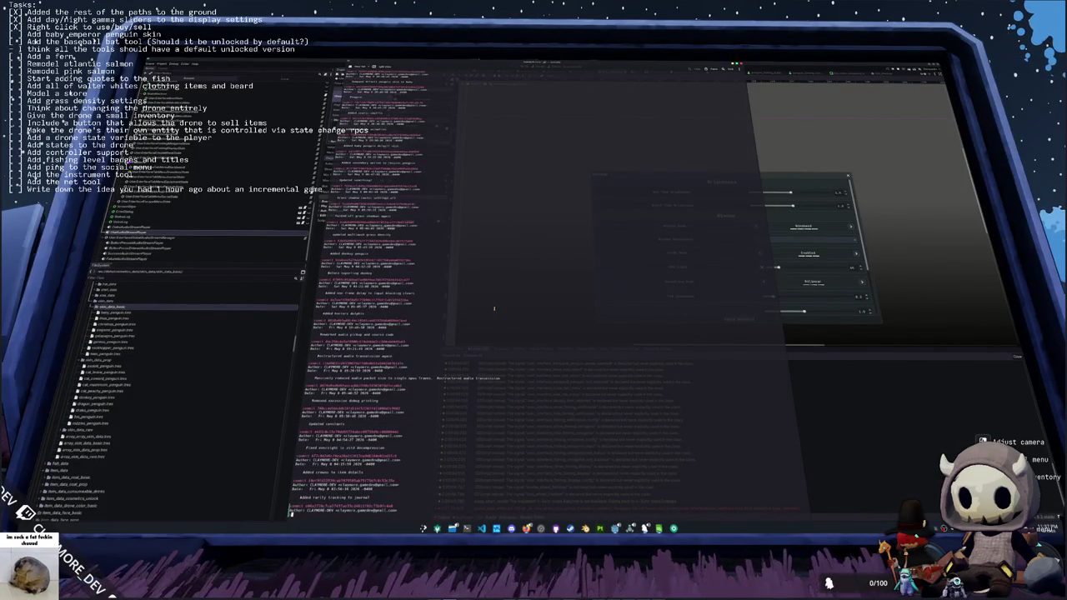
pyautogui.scroll(2, 493, 308)
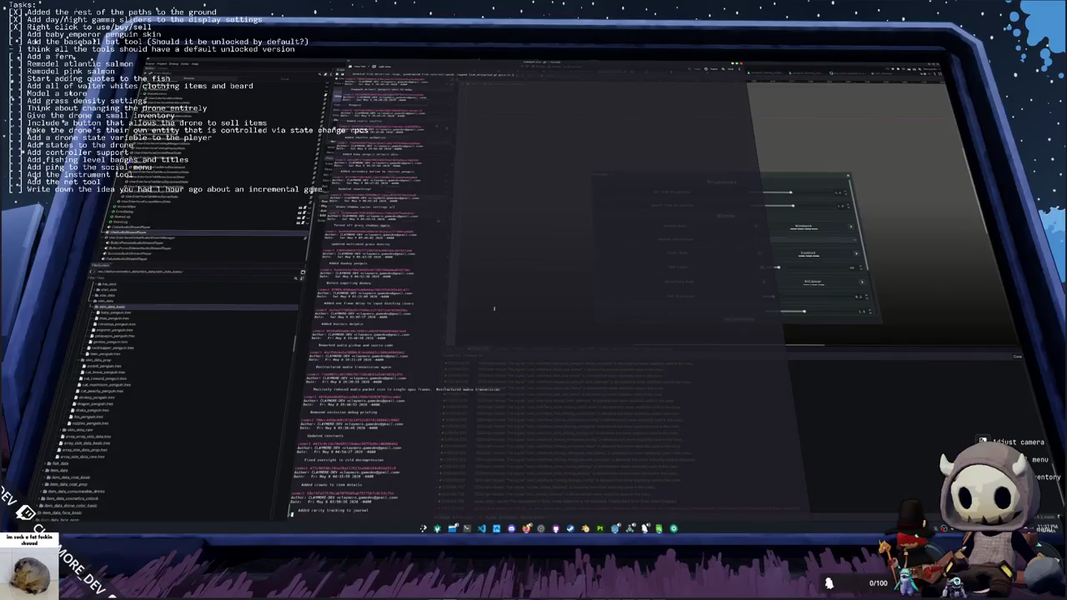
pyautogui.scroll(10, 493, 309)
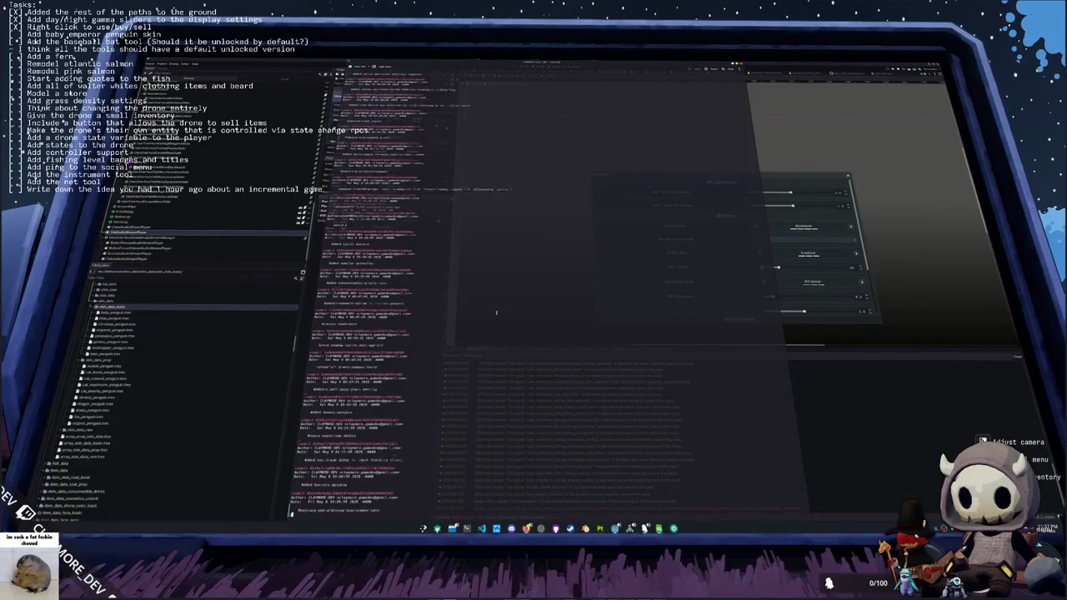
pyautogui.scroll(3, 495, 313)
pyautogui.press('q')
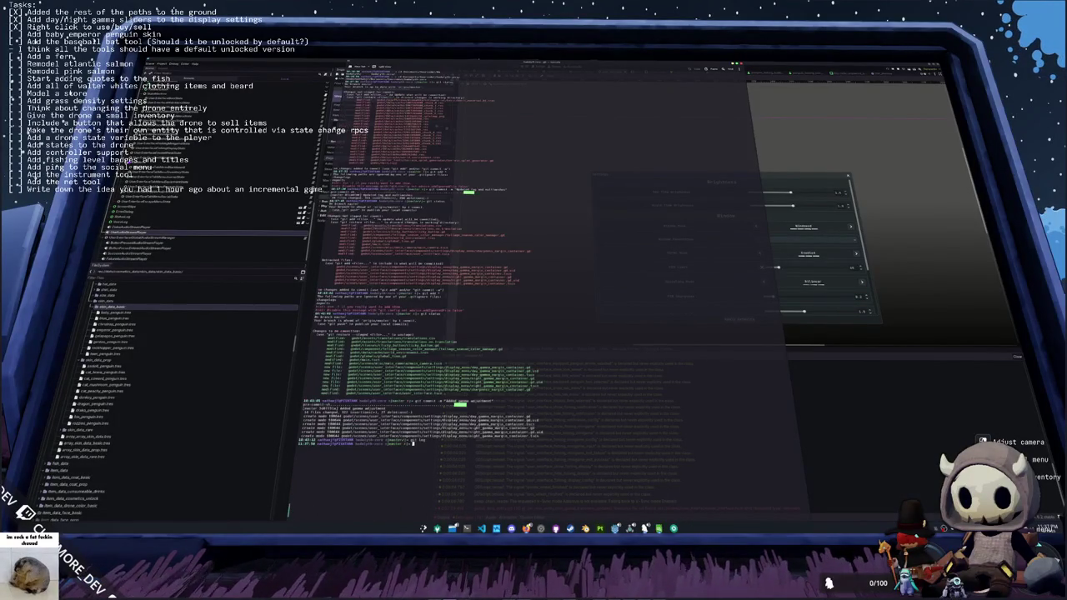
pyautogui.hotkey('alt', 'Tab')
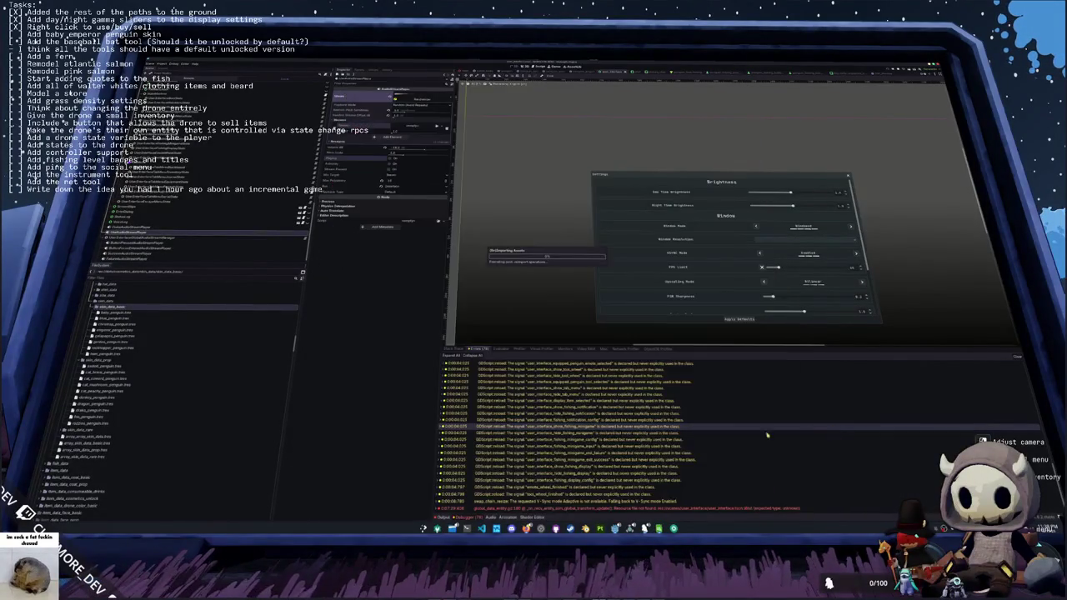
# - Clear the output log and select down through the settings panel to its Window section
pyautogui.click(1019, 357)
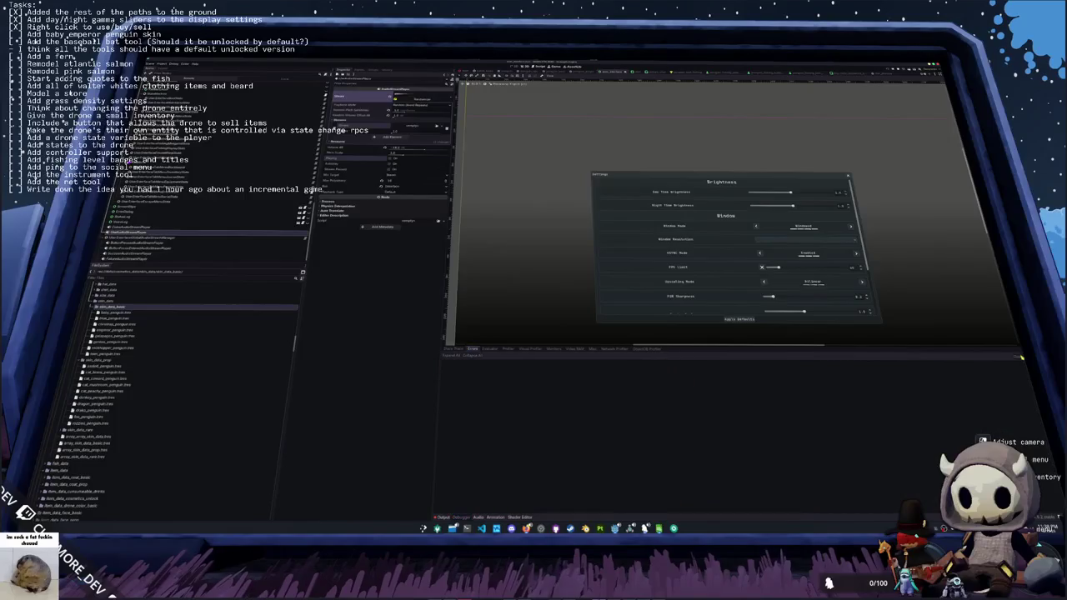
pyautogui.click(734, 312)
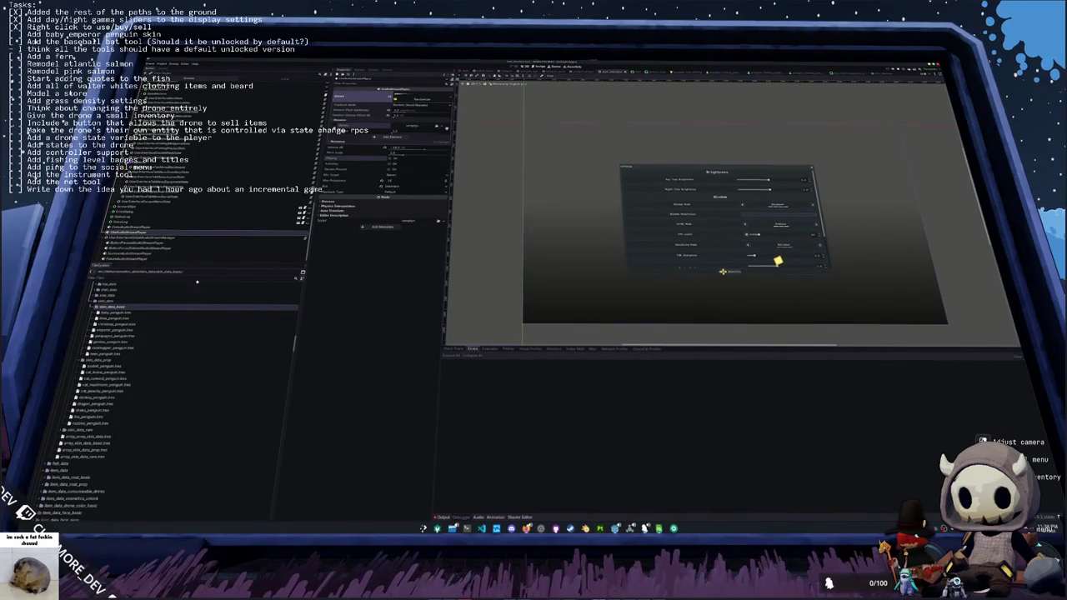
pyautogui.click(779, 260)
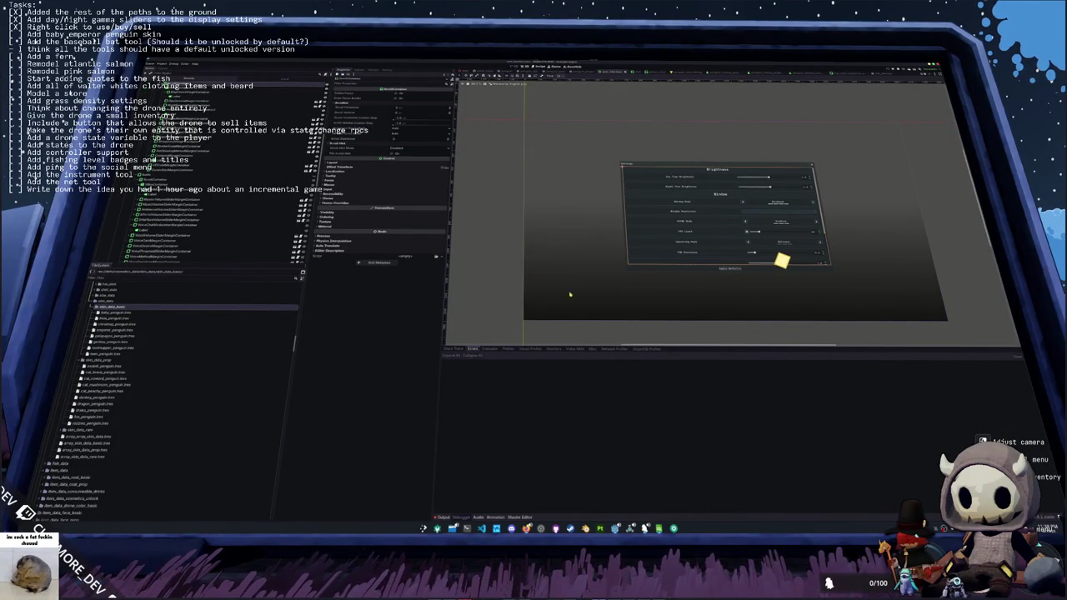
pyautogui.click(510, 288)
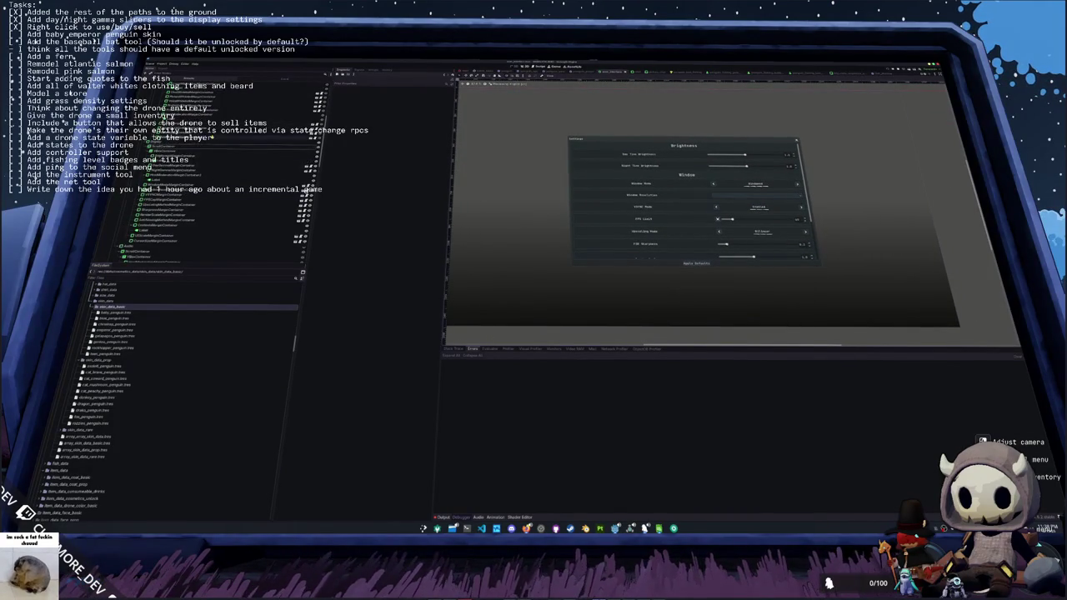
pyautogui.click(198, 158)
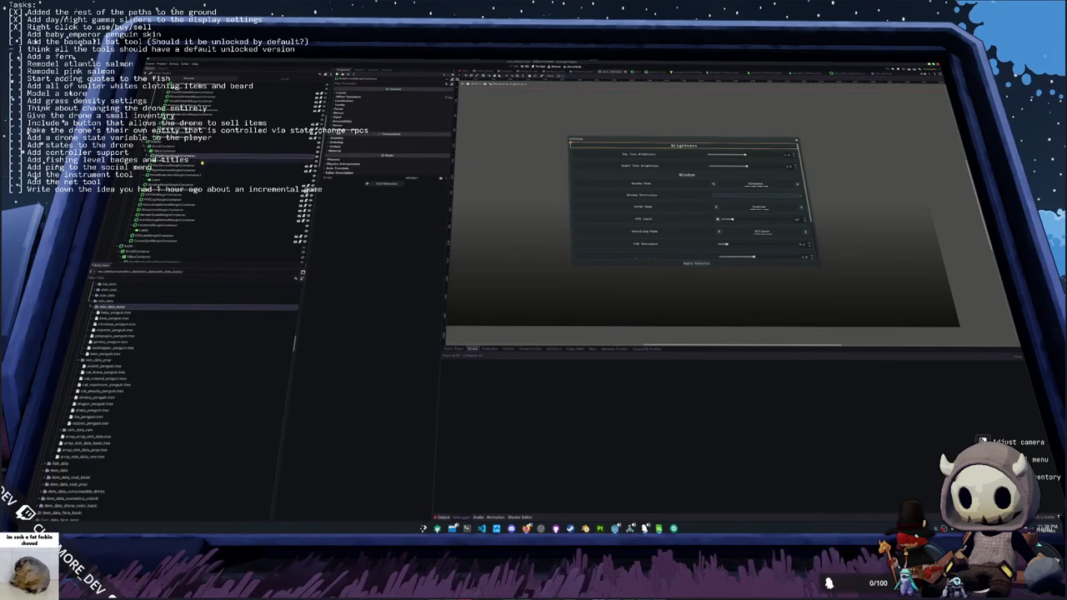
pyautogui.click(197, 167)
pyautogui.click(201, 171)
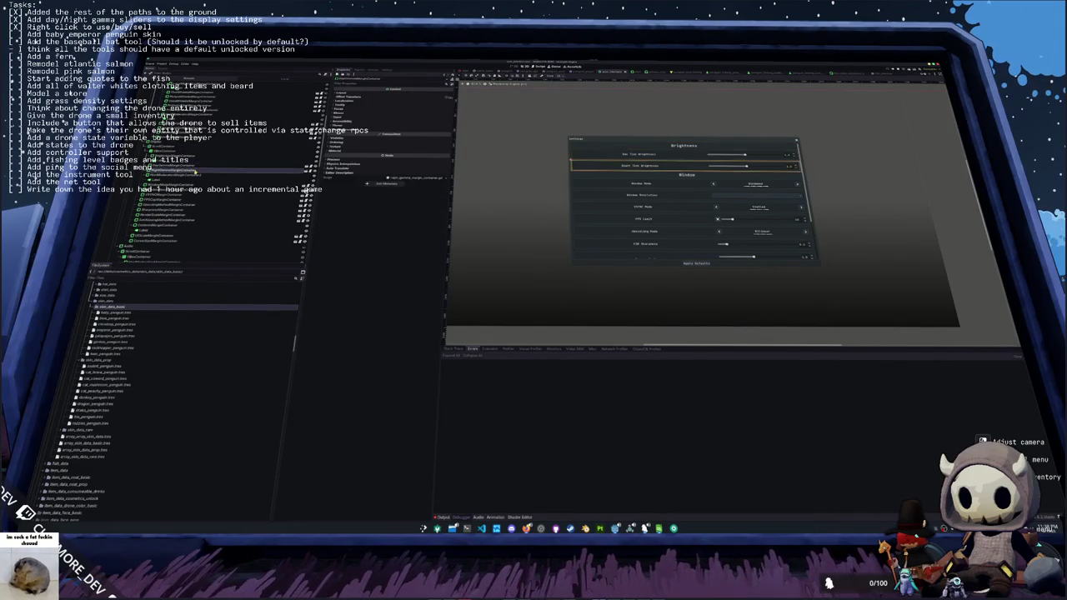
pyautogui.click(206, 176)
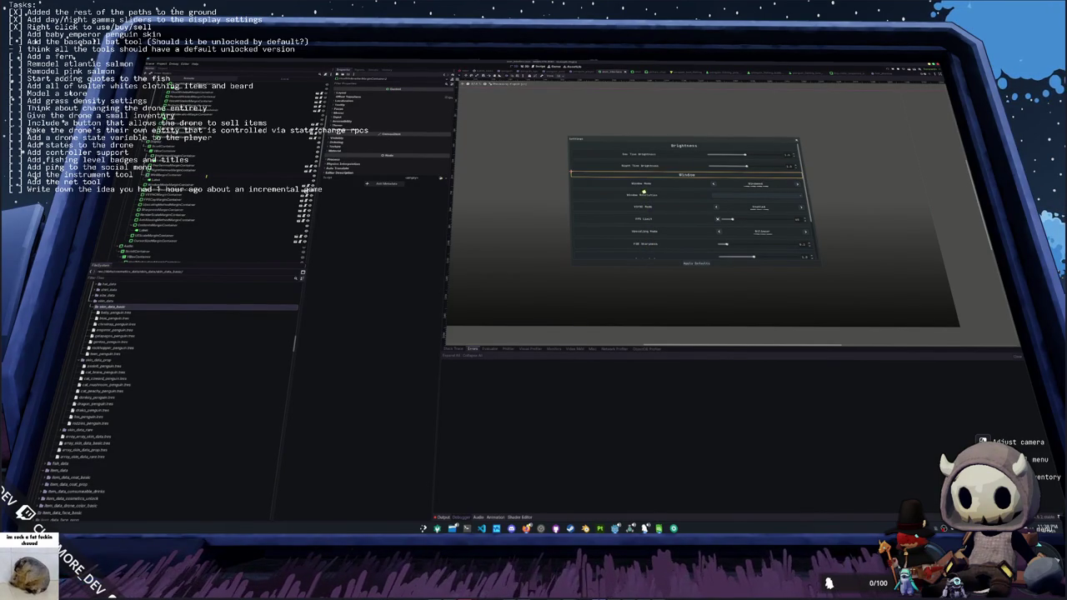
# - Move game focus down past FSR Sharpness and save the scene
pyautogui.press('Down')
pyautogui.press('Down')
pyautogui.press('Down')
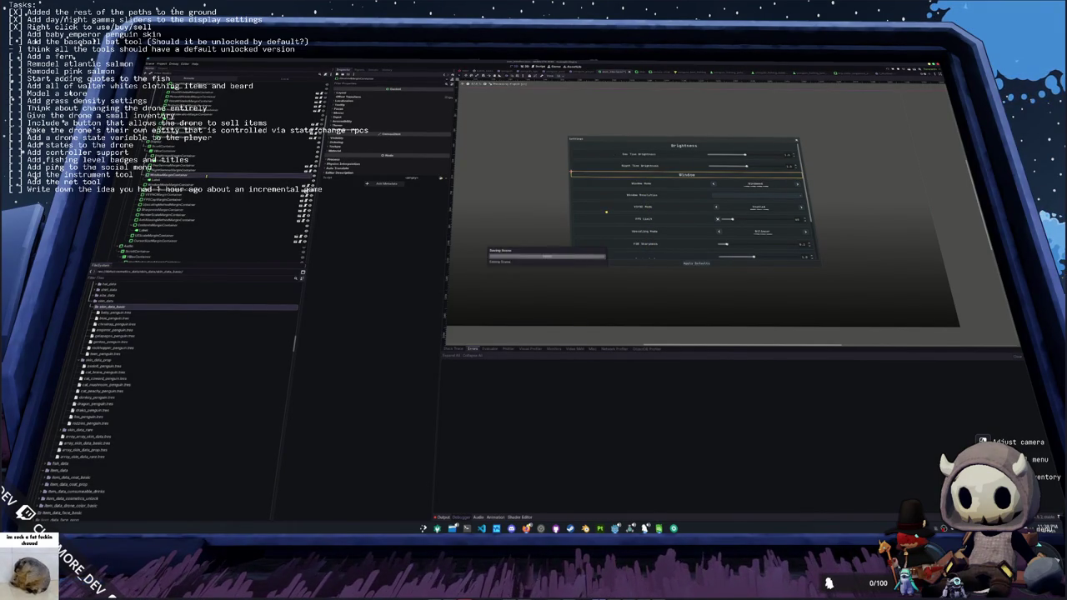
pyautogui.press('Down')
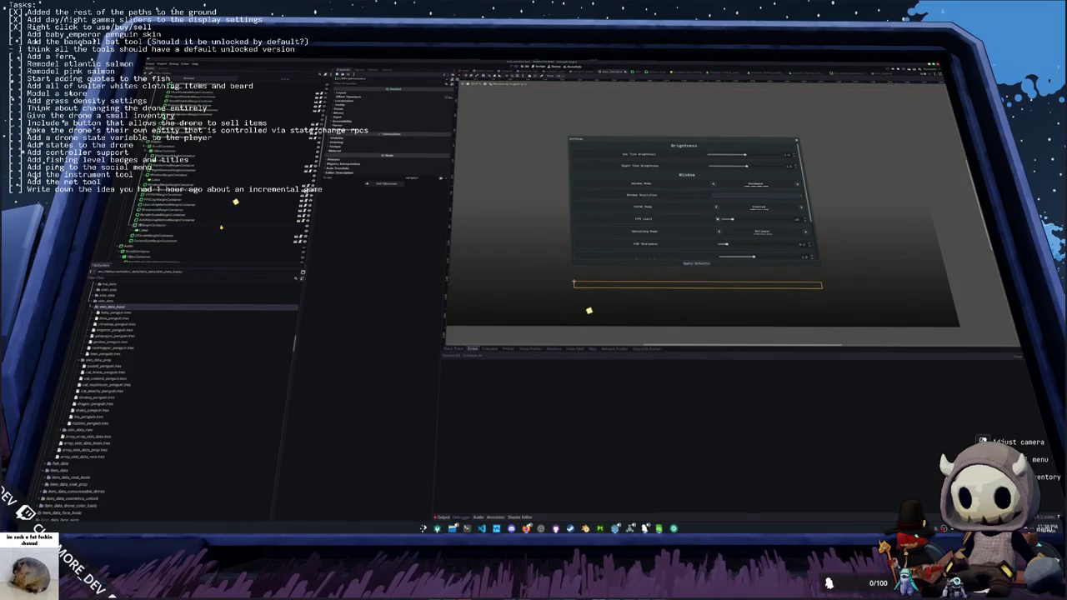
pyautogui.hotkey('ctrl', 's')
# - Check the git commit in the terminal, then inspect the UserAudioStreamPlayer node
pyautogui.hotkey('alt', 'Tab')
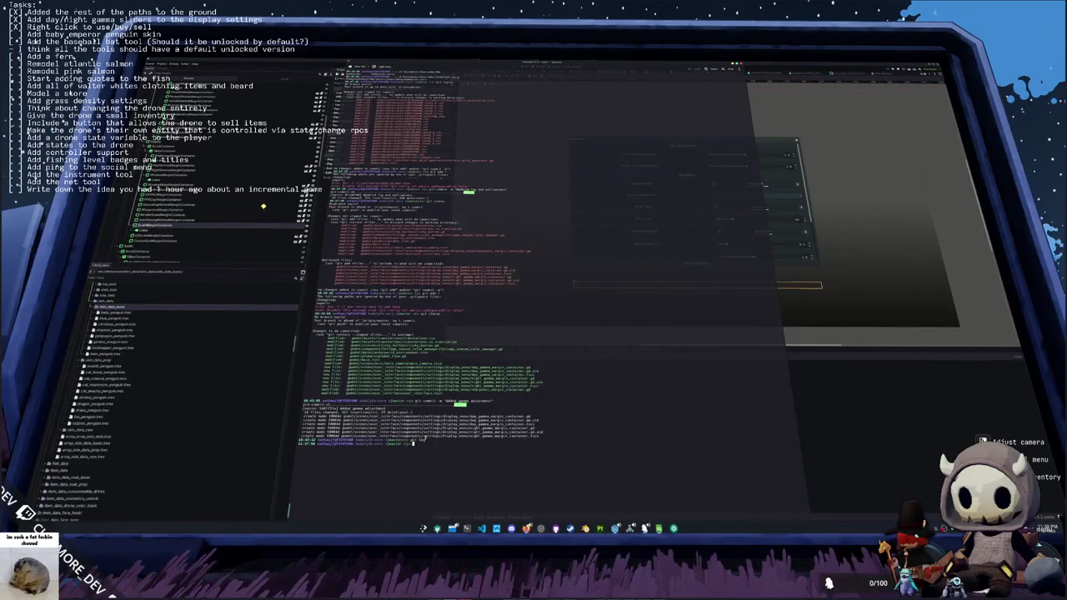
pyautogui.hotkey('alt', 'Tab')
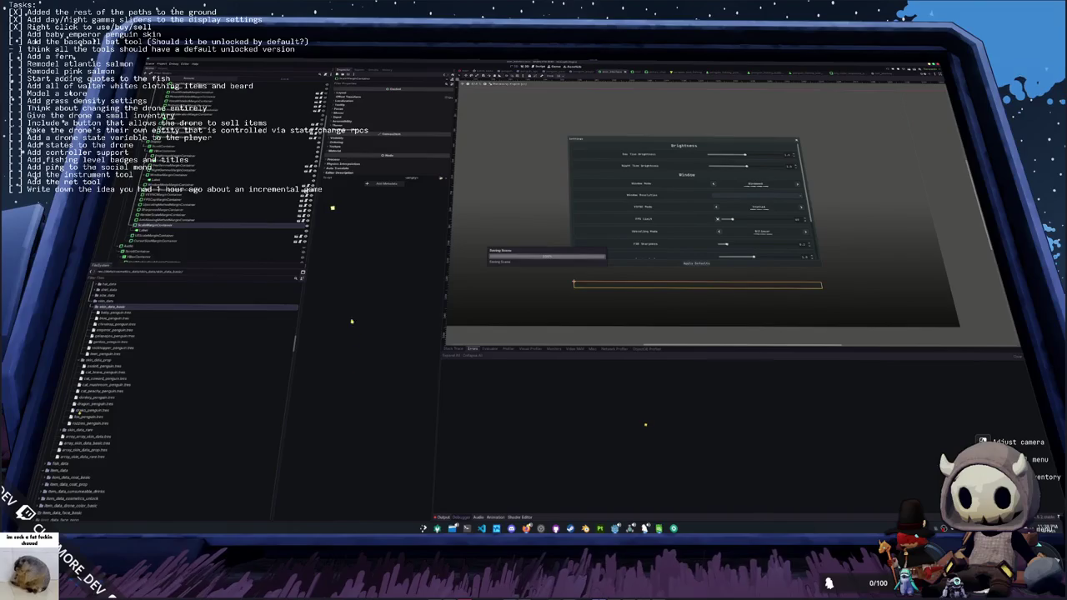
pyautogui.click(306, 225)
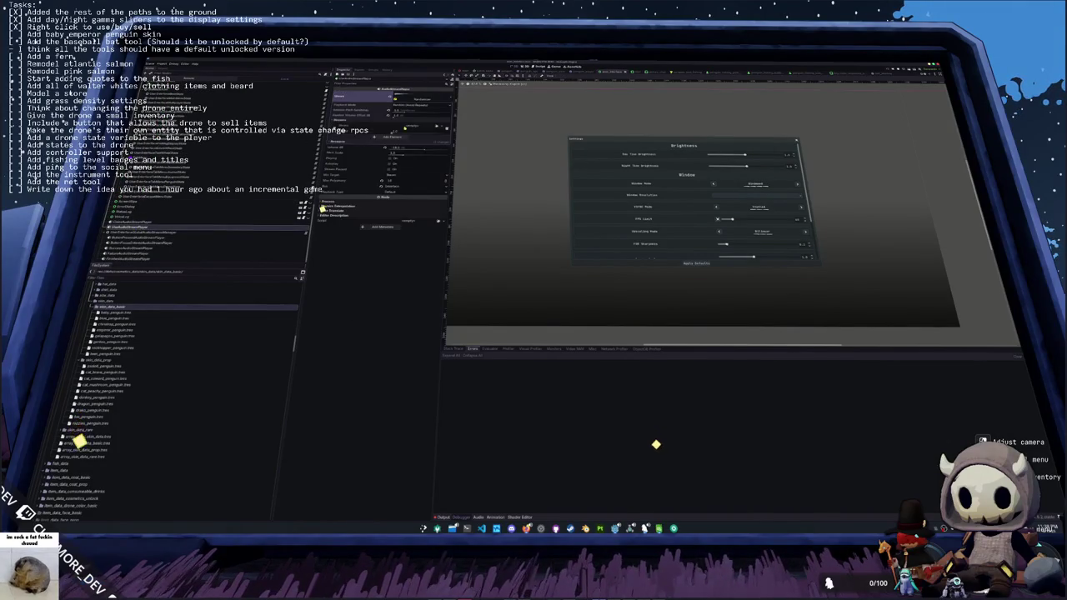
# - Save the scene, filter FileSystem by 'accept', and pick the Glassy Snap and Boing Crunch sounds
pyautogui.hotkey('ctrl', 's')
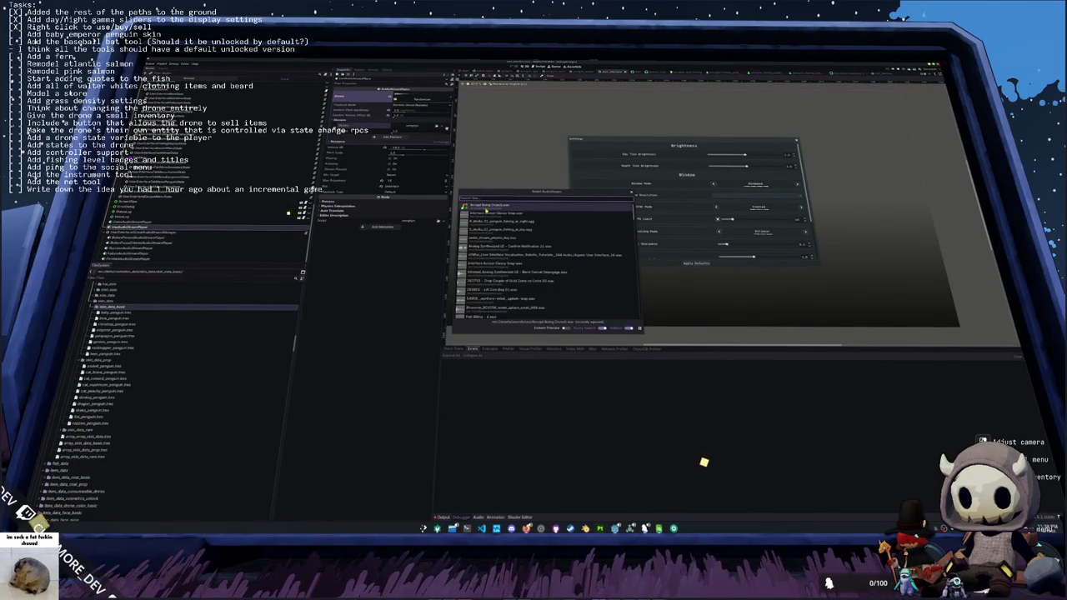
pyautogui.press('Return')
pyautogui.write('accept')
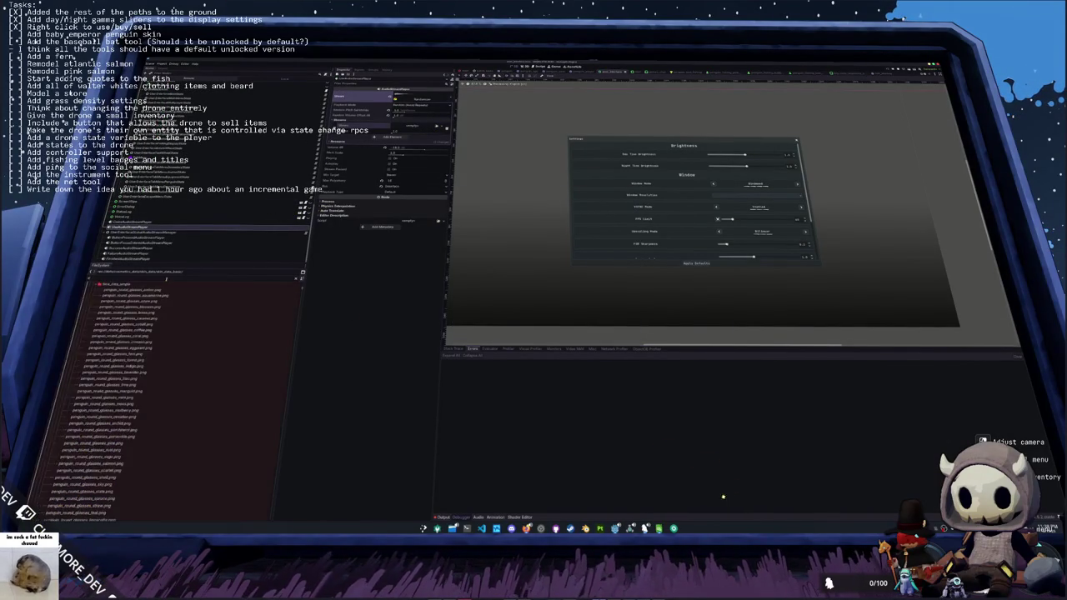
pyautogui.click(116, 325)
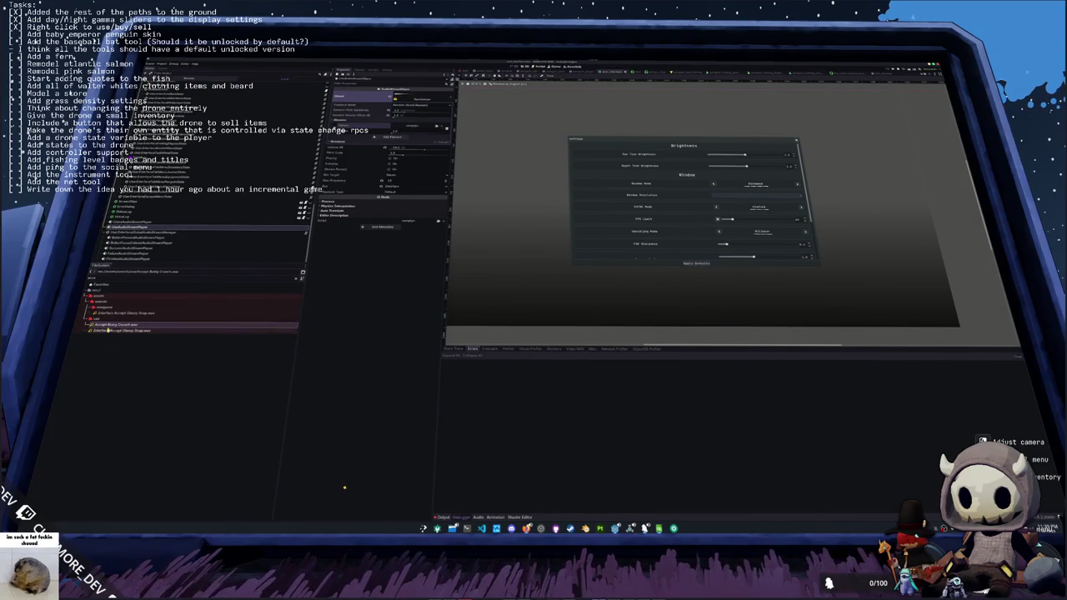
pyautogui.moveTo(116, 314); pyautogui.dragTo(320, 240)
pyautogui.click(111, 327)
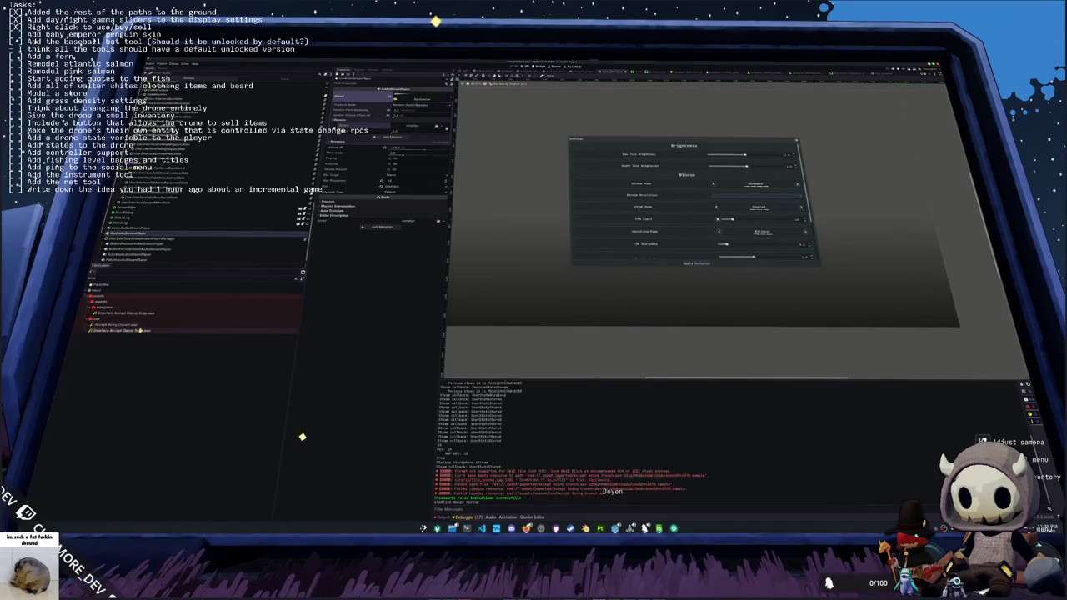
# - Remove Accept Boing Crunch.wav and Interface Accept Classy Snap.wav from the project, then open the file manager
pyautogui.press('Delete')
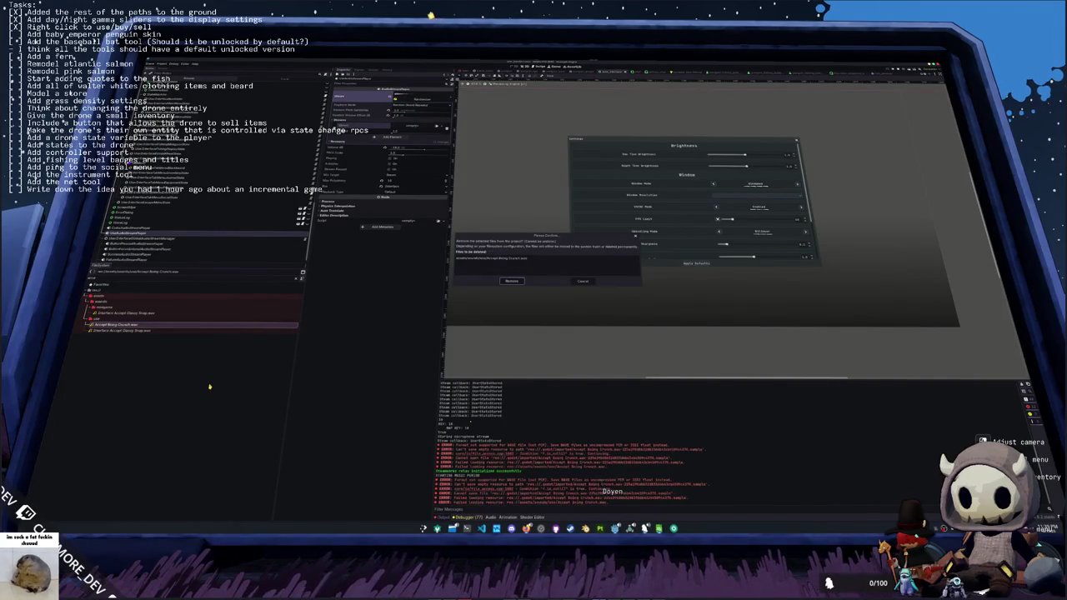
pyautogui.press('Return')
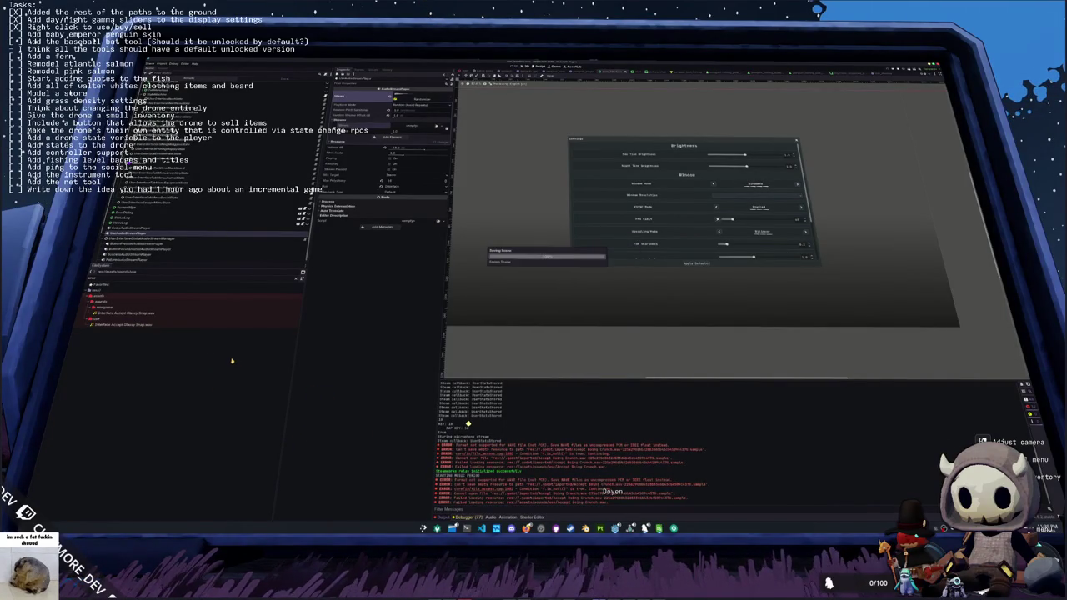
pyautogui.click(220, 326)
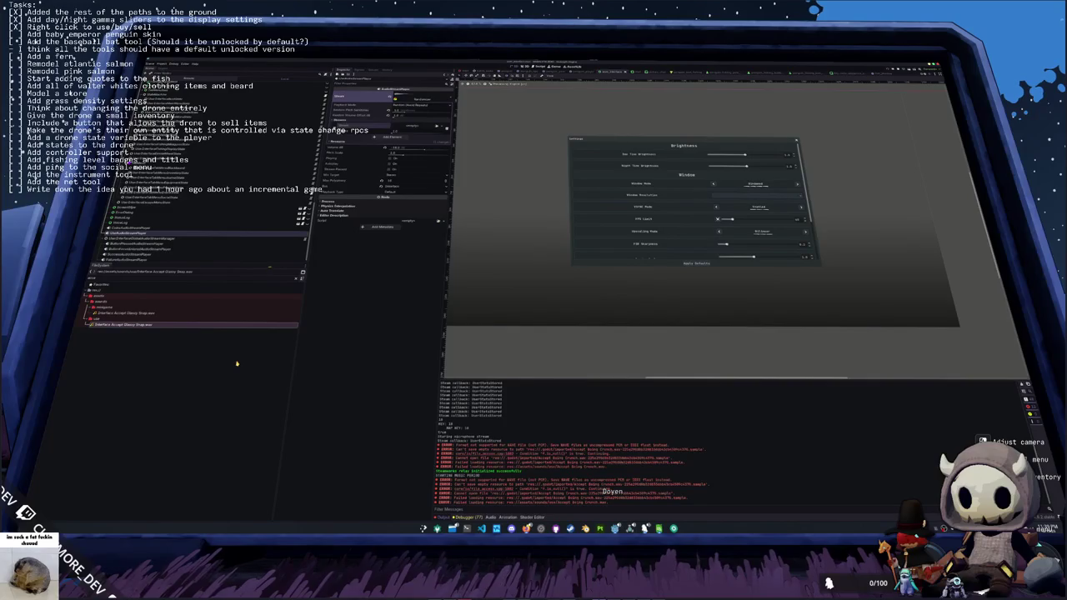
pyautogui.press('Delete')
pyautogui.press('Return')
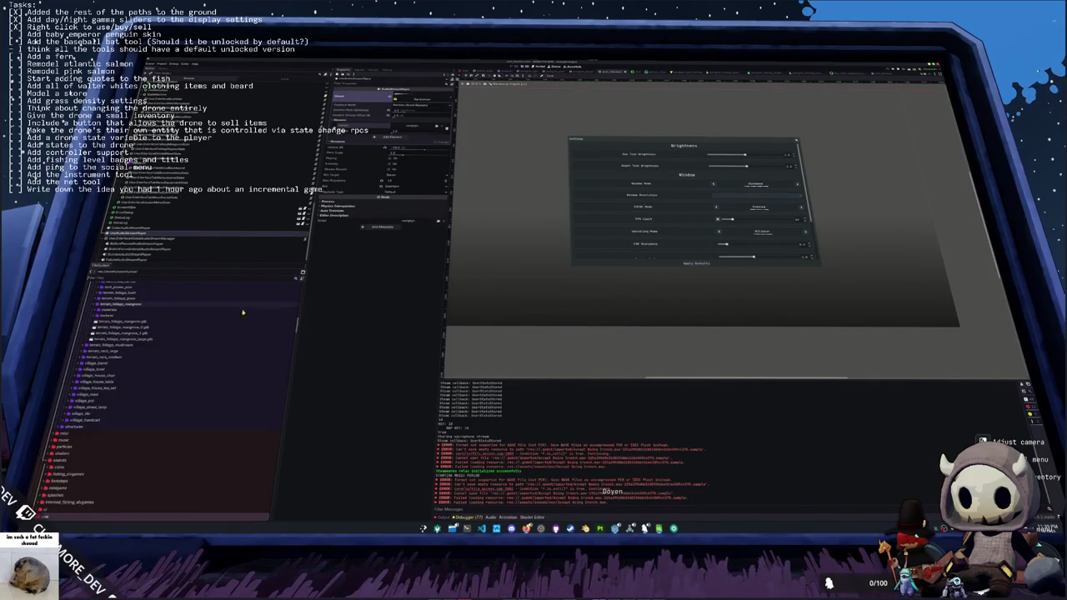
pyautogui.scroll(-3, 122, 394)
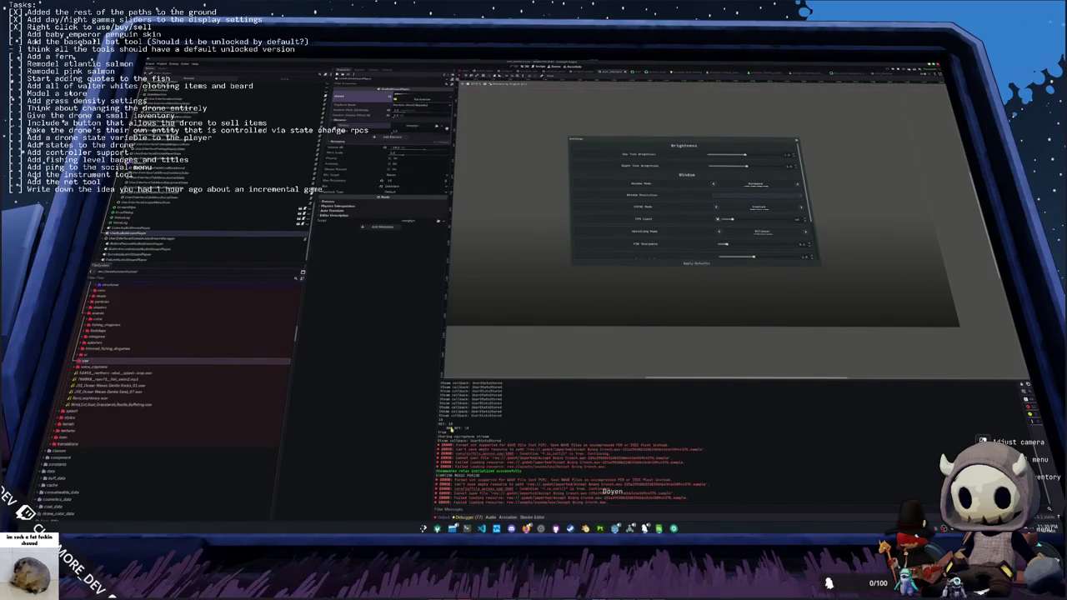
pyautogui.click(453, 528)
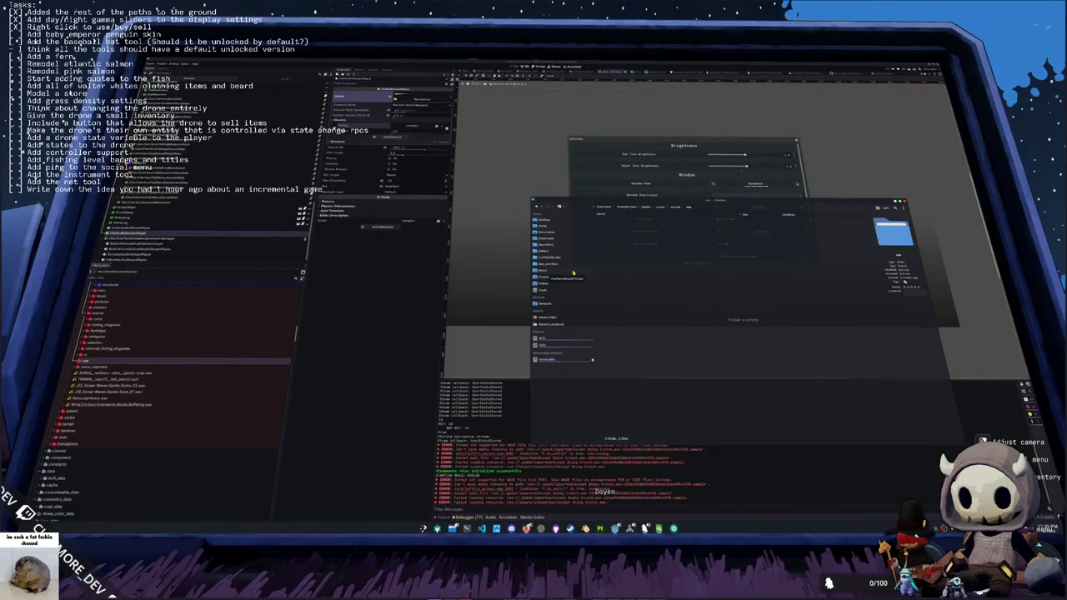
# - Browse the project's folders, then open the Games audio folder under Documents
pyautogui.click(555, 264)
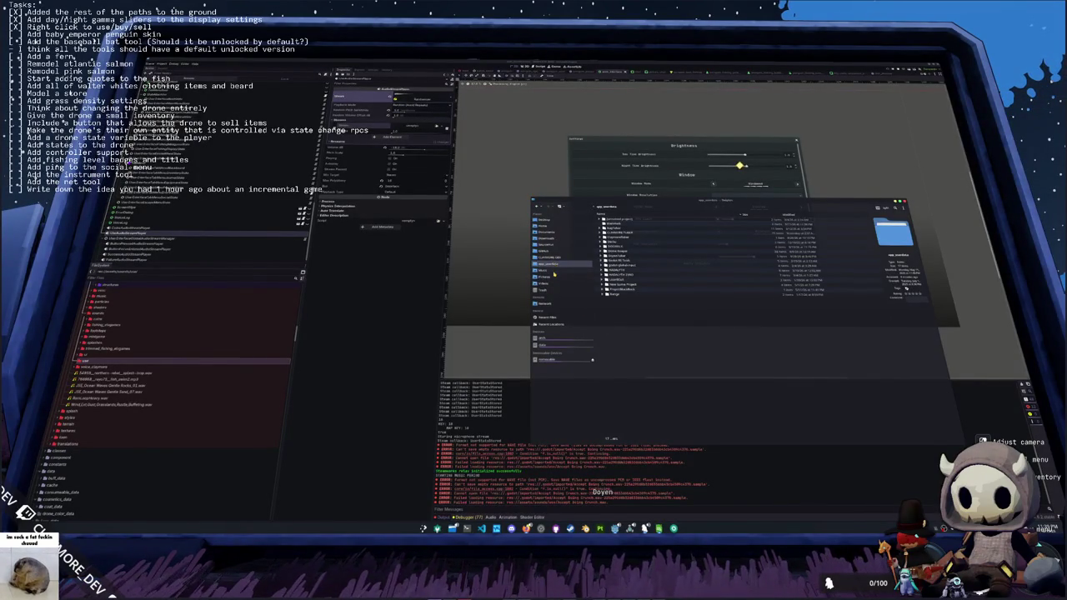
pyautogui.click(554, 257)
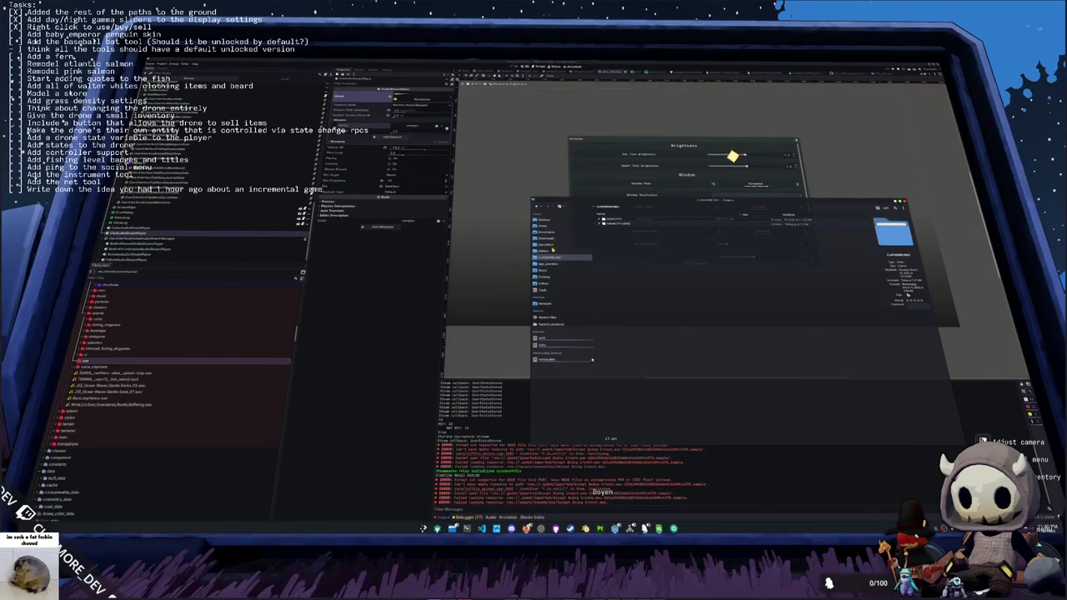
pyautogui.doubleClick(612, 223)
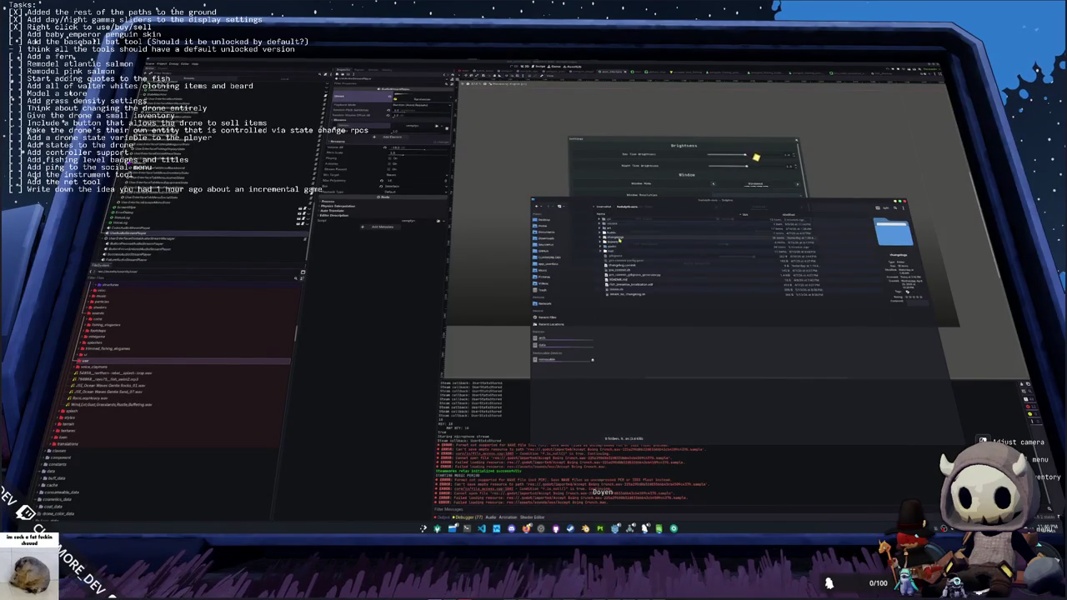
pyautogui.doubleClick(619, 238)
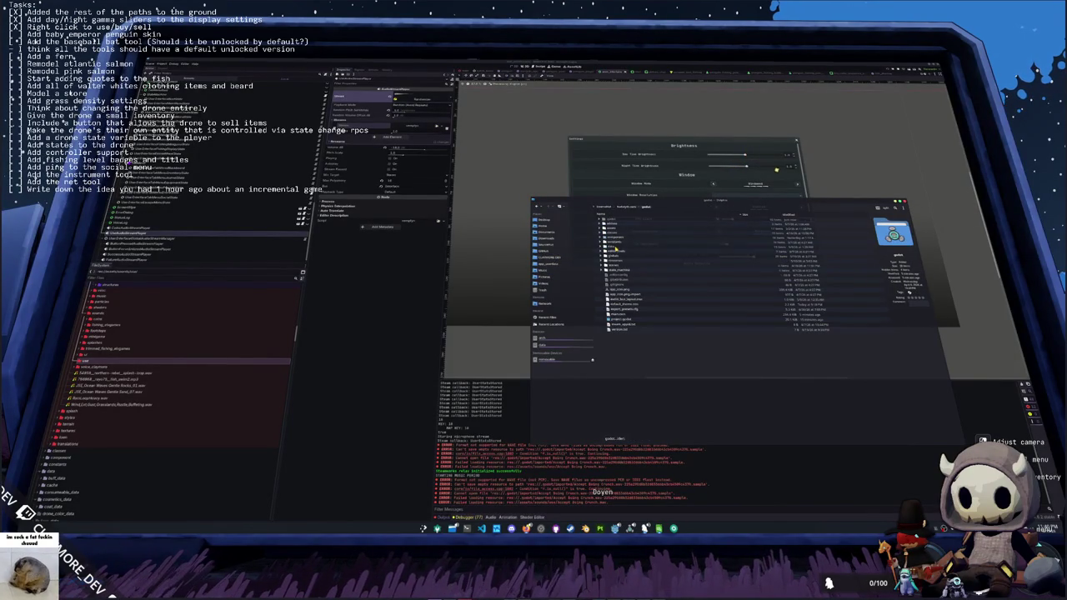
pyautogui.doubleClick(614, 231)
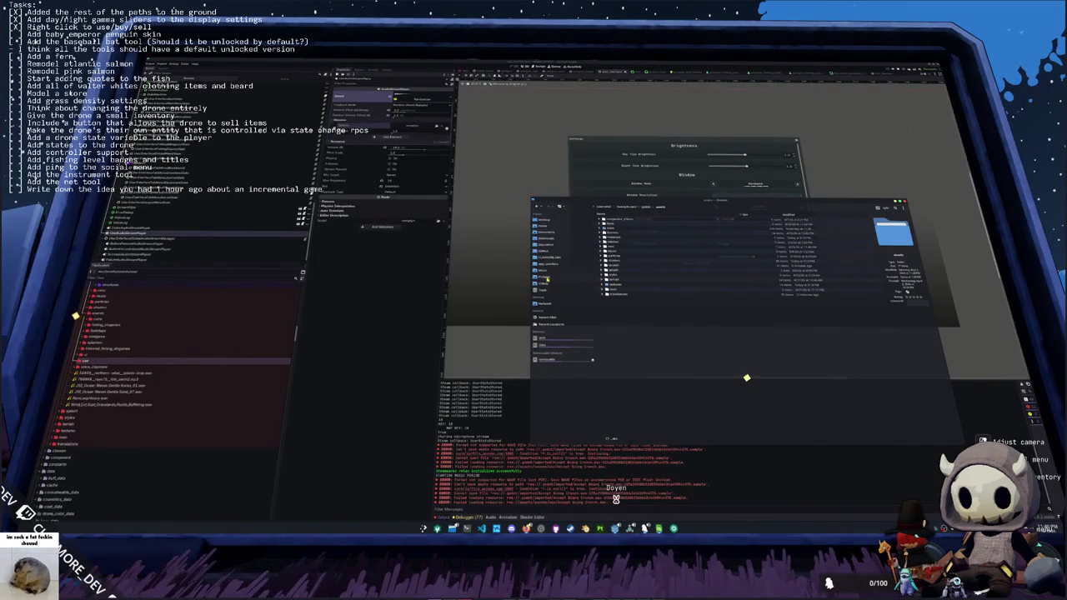
pyautogui.click(546, 276)
pyautogui.click(546, 284)
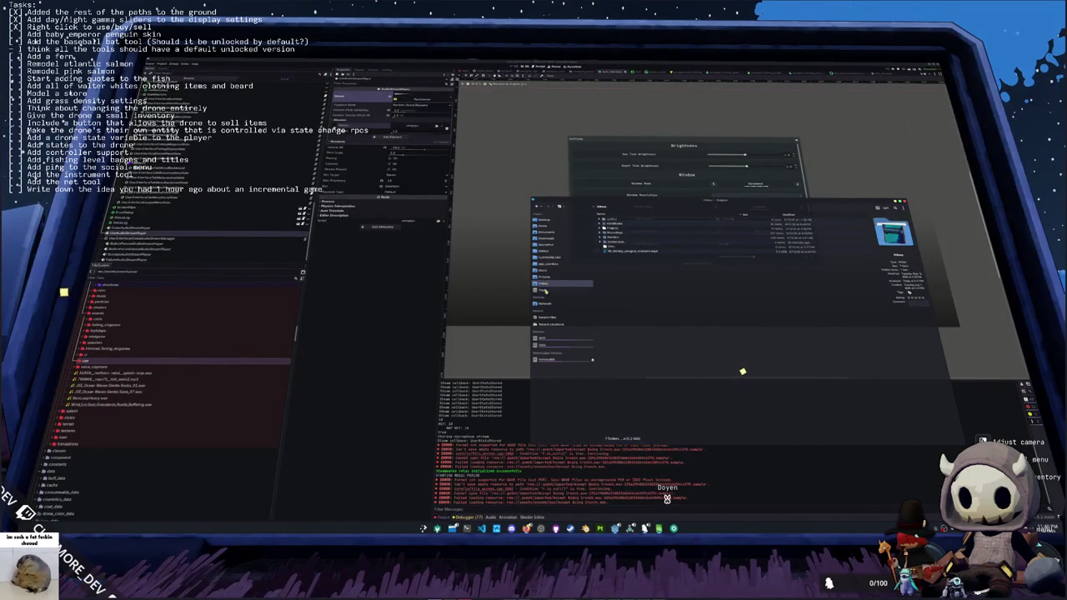
pyautogui.click(546, 256)
pyautogui.doubleClick(616, 229)
# - Search the Games folder for interface sounds and step through the results
pyautogui.click(893, 207)
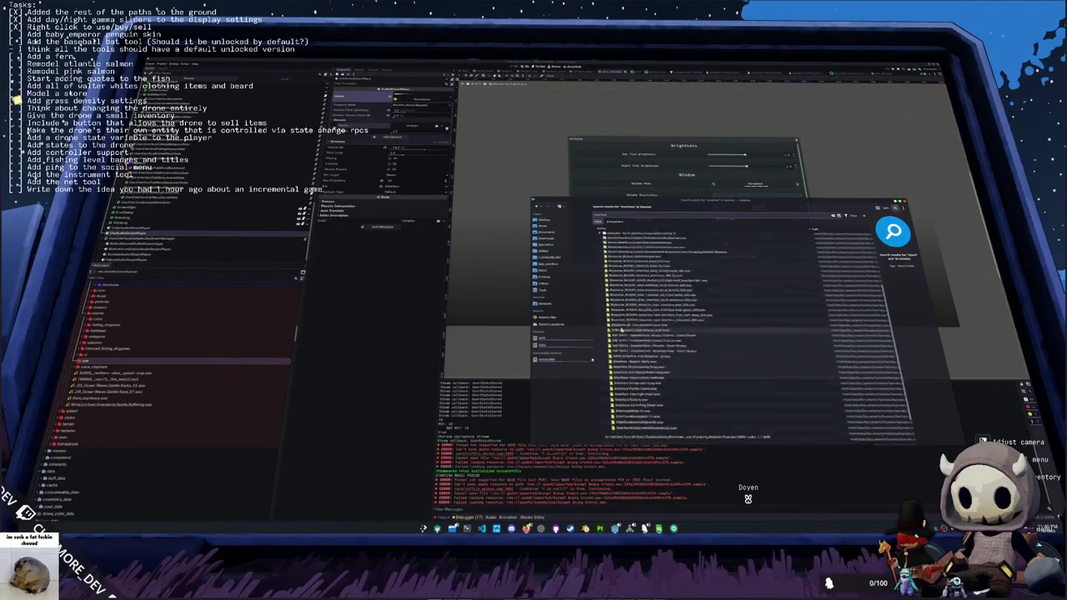
pyautogui.click(647, 423)
pyautogui.press('Down')
pyautogui.press('Up')
pyautogui.press('Up')
pyautogui.press('Down')
pyautogui.press('Down')
pyautogui.press('Up')
pyautogui.click(641, 388)
pyautogui.click(638, 378)
pyautogui.click(637, 371)
pyautogui.click(632, 330)
pyautogui.click(630, 339)
# - Preview Interface Pop High Short and two other interface sounds, then return to Godot
pyautogui.click(633, 335)
pyautogui.doubleClick(635, 339)
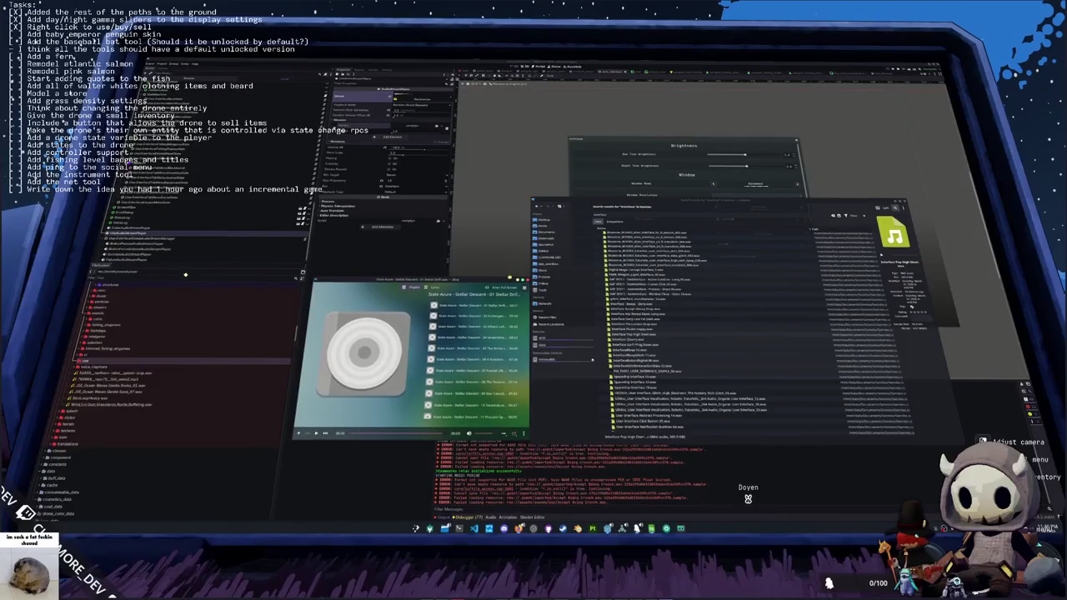
pyautogui.doubleClick(649, 331)
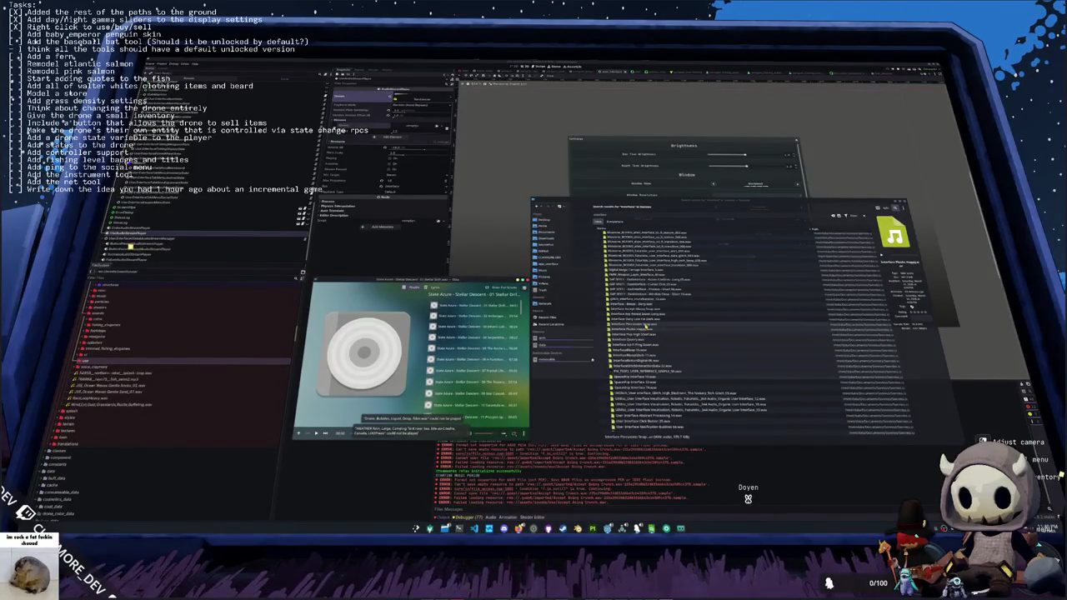
pyautogui.doubleClick(647, 320)
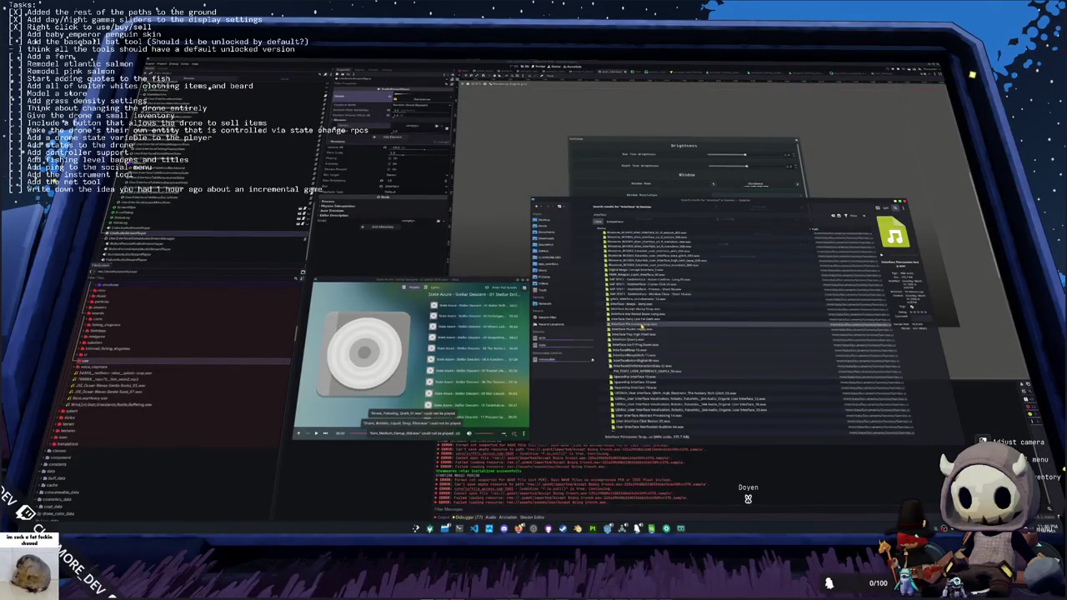
pyautogui.click(98, 365)
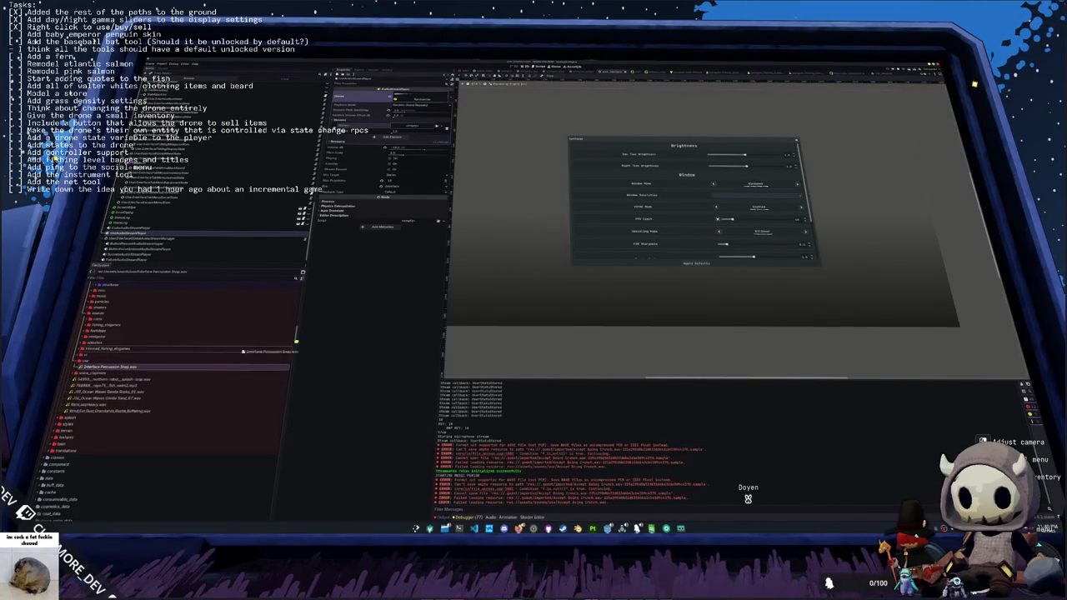
# - Assign Interface Percussion Snap.wav to the player's Stream property and save the scene
pyautogui.moveTo(413, 124); pyautogui.dragTo(413, 127)
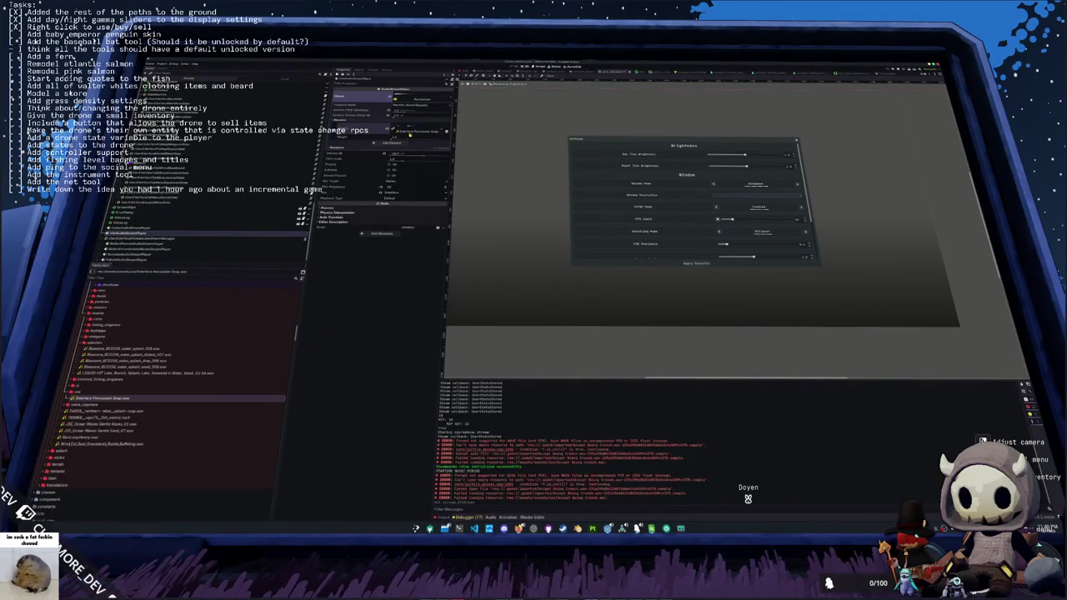
pyautogui.hotkey('ctrl', 's')
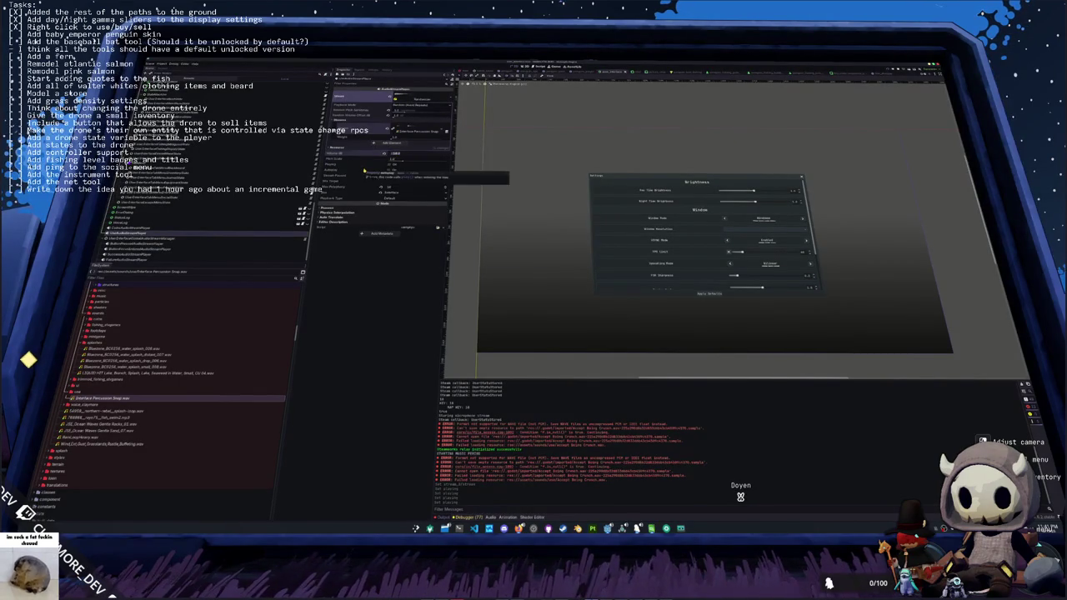
# - Save the scene, inspect two nodes in the Scene tree, and briefly switch to VS Code and back
pyautogui.hotkey('ctrl', 's')
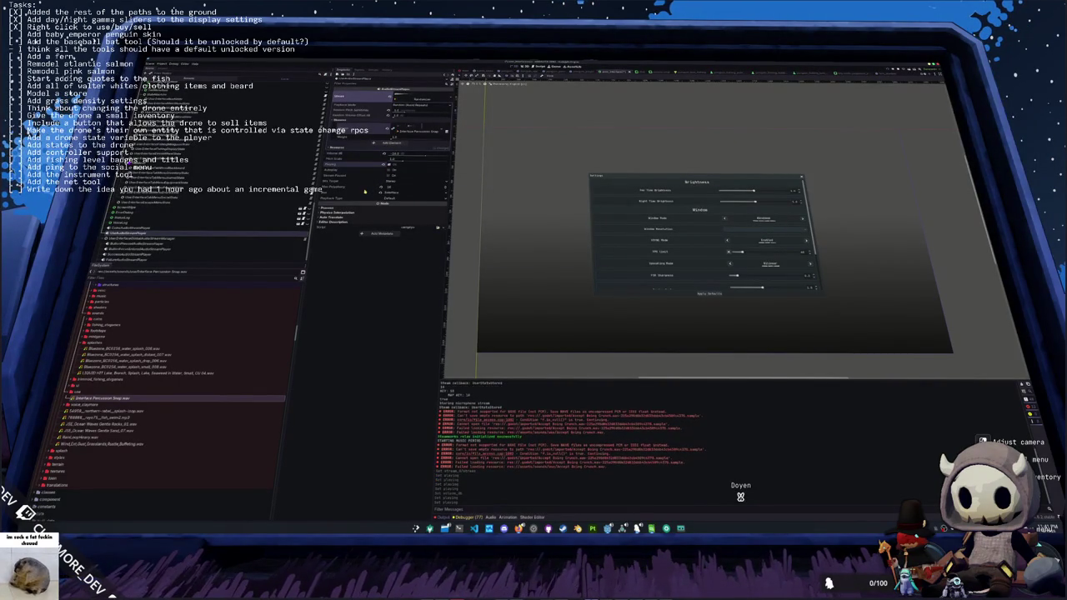
pyautogui.hotkey('ctrl', 's')
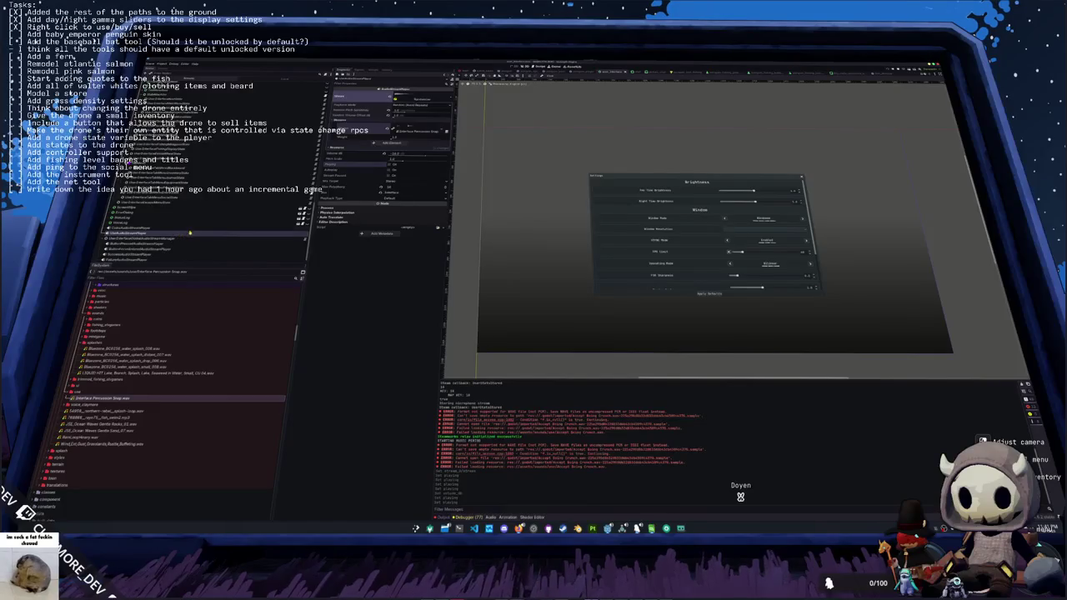
pyautogui.click(185, 238)
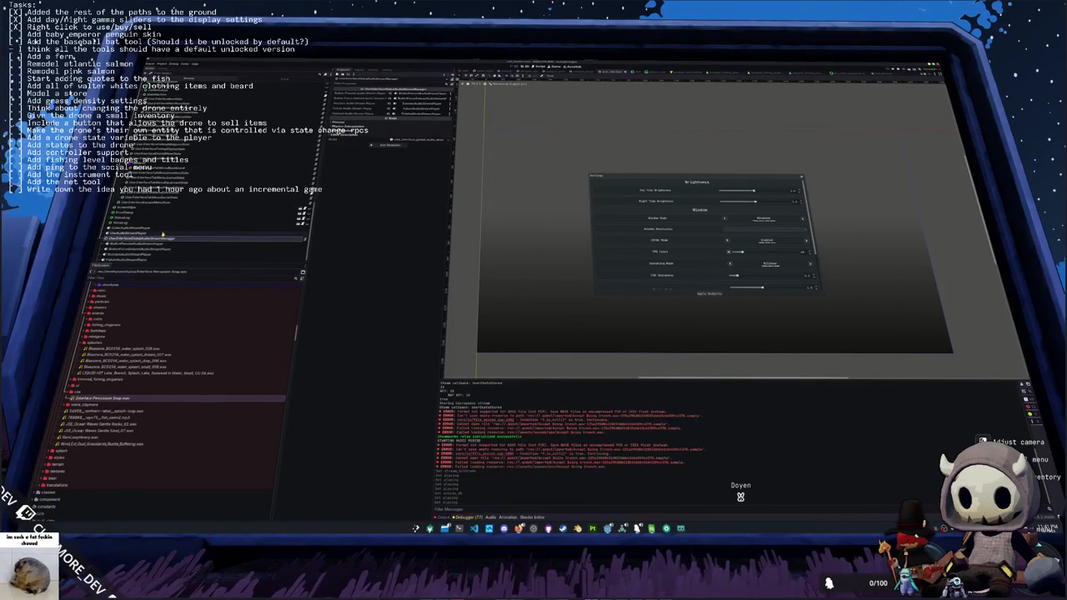
pyautogui.scroll(-3, 216, 202)
pyautogui.scroll(3, 216, 202)
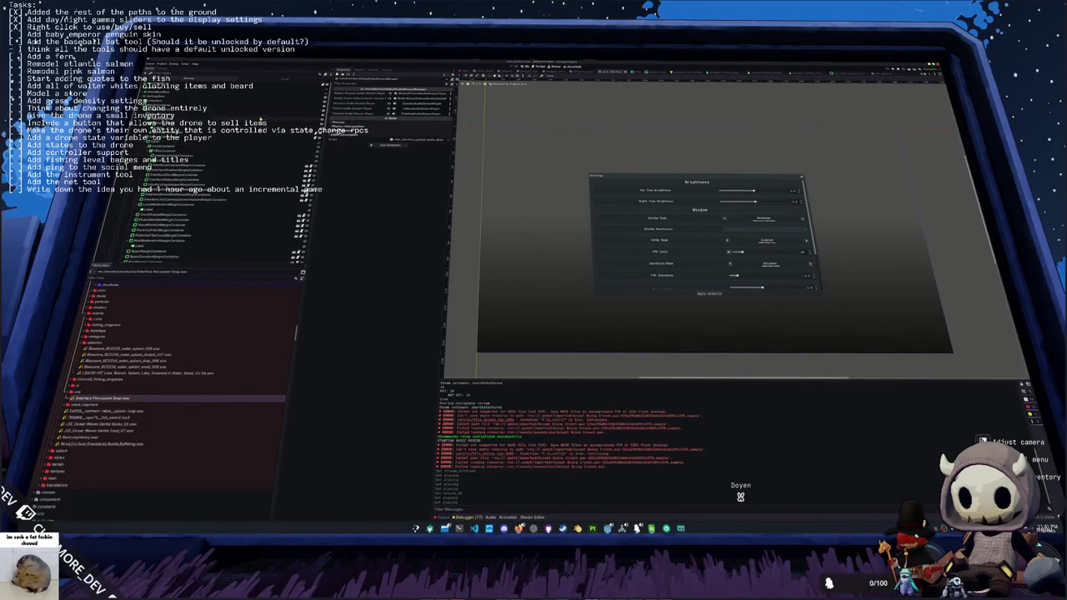
pyautogui.click(216, 202)
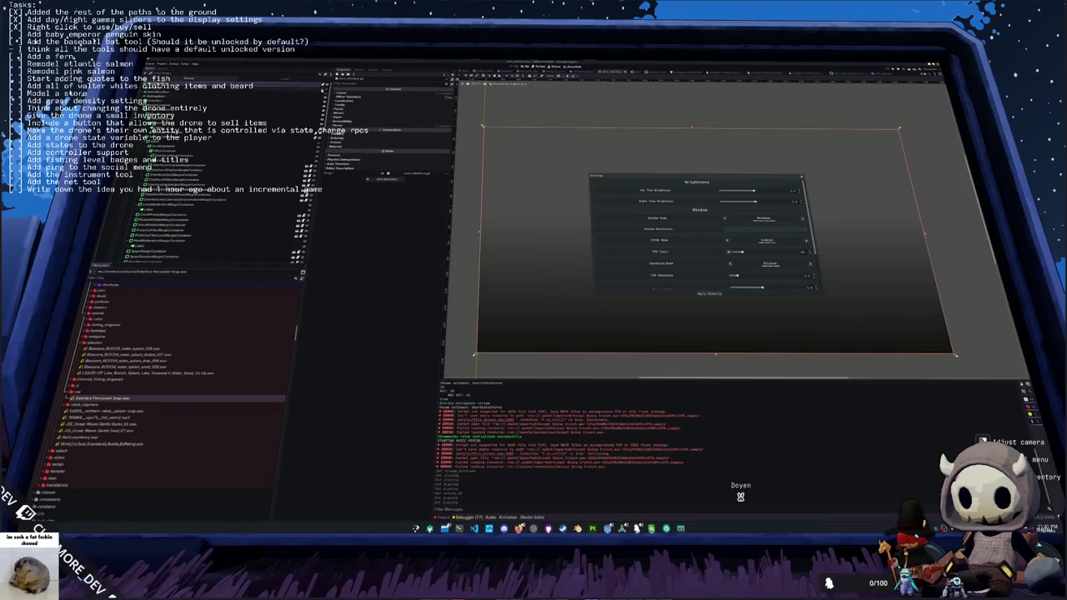
pyautogui.hotkey('alt', 'Tab')
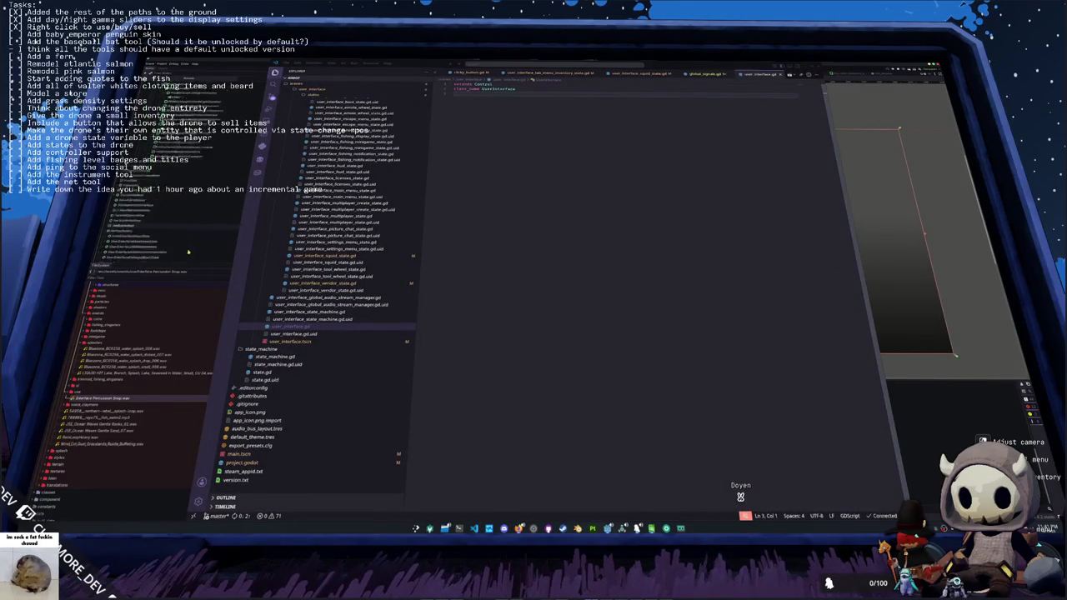
pyautogui.hotkey('alt', 'Tab')
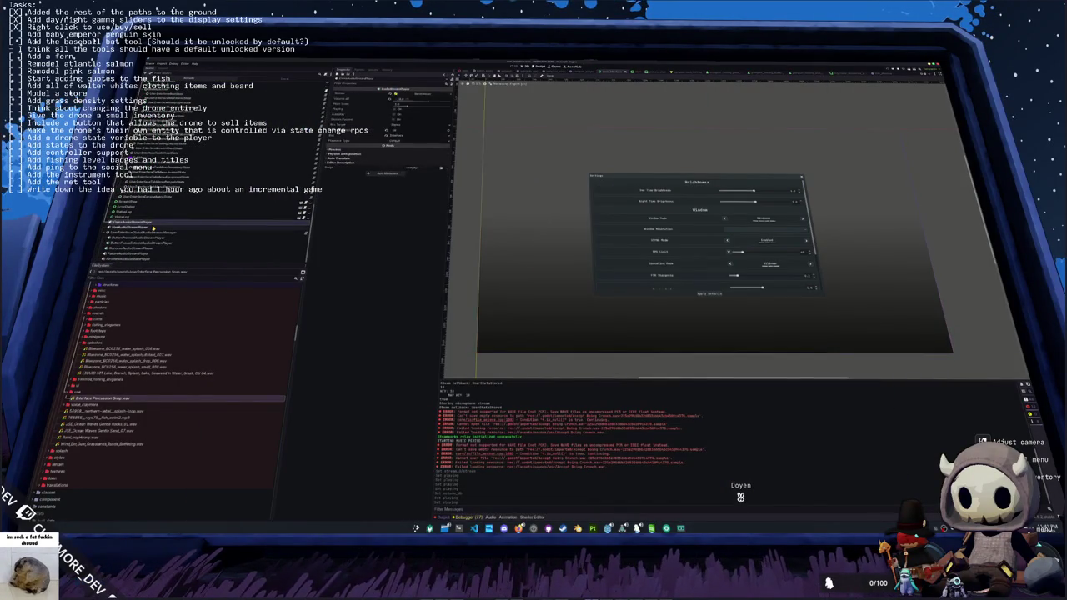
# - View the StateMachine and several AudioStreamPlayer nodes in the Inspector
pyautogui.click(150, 232)
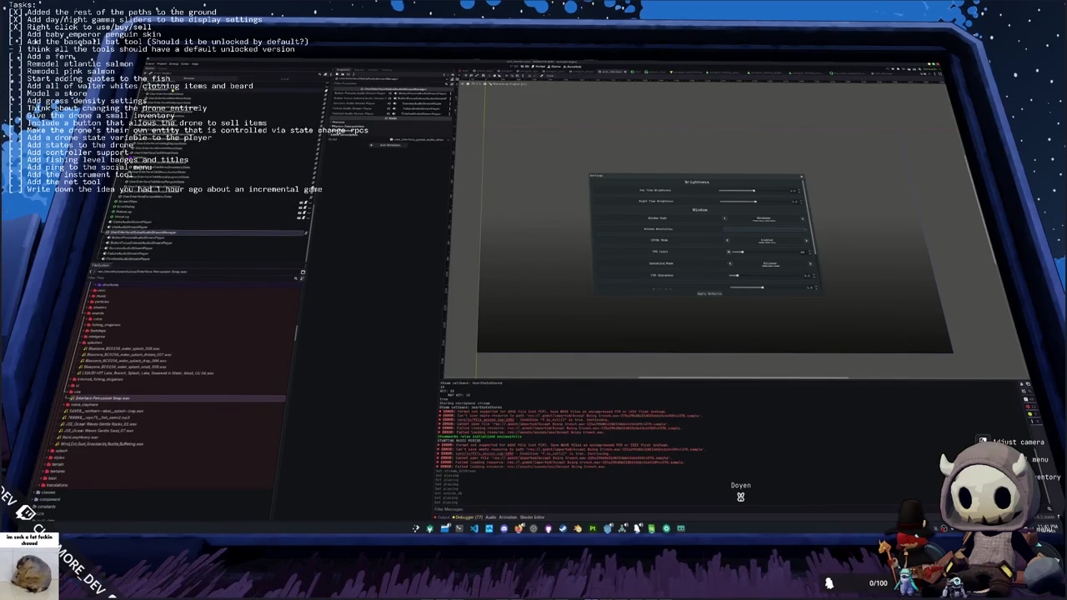
pyautogui.click(153, 226)
pyautogui.click(137, 223)
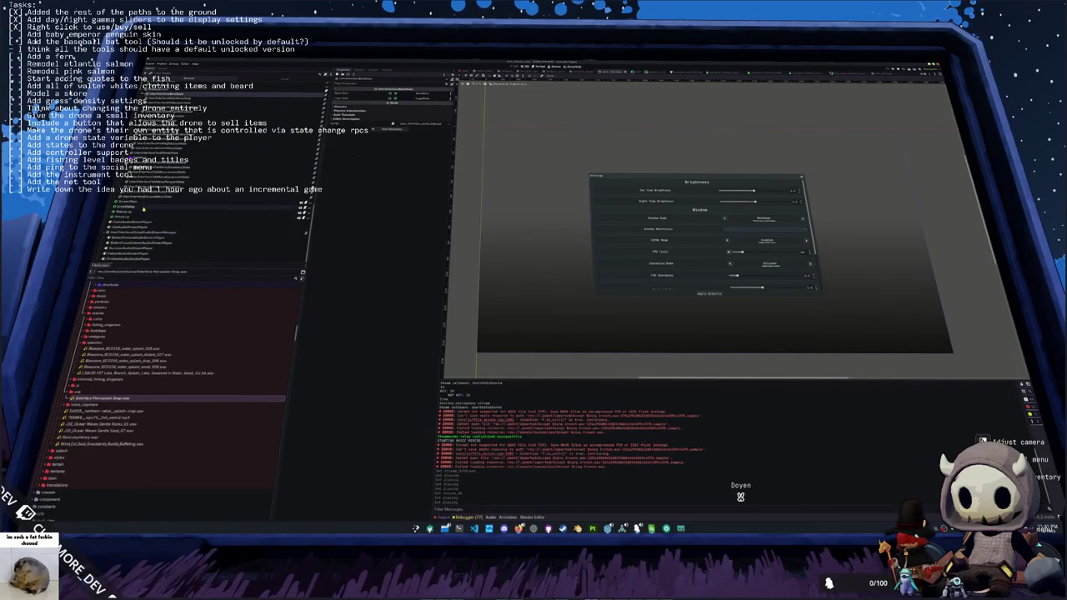
pyautogui.click(142, 226)
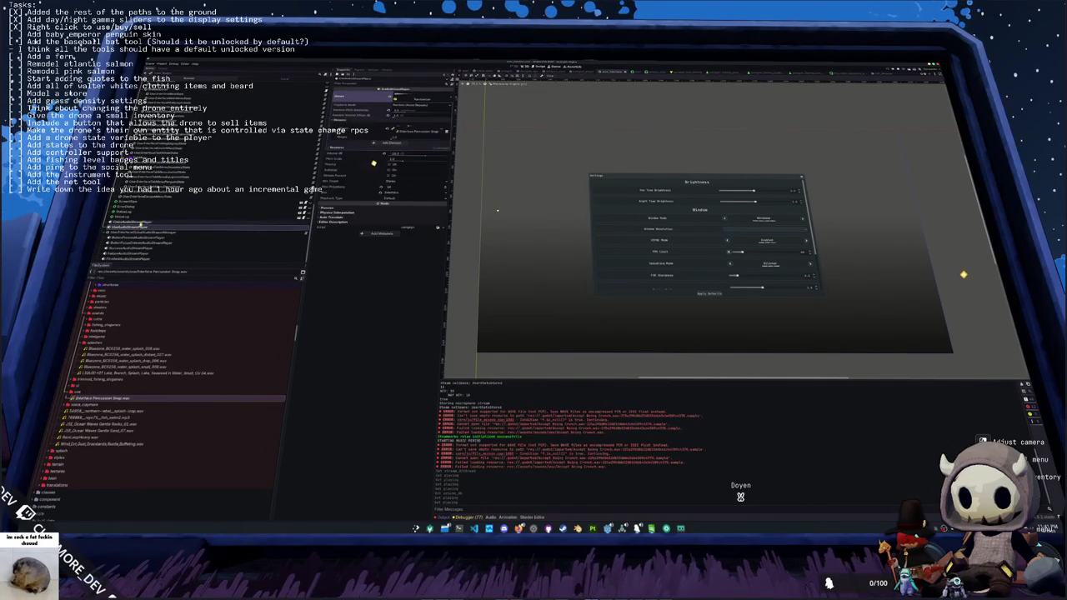
pyautogui.click(143, 231)
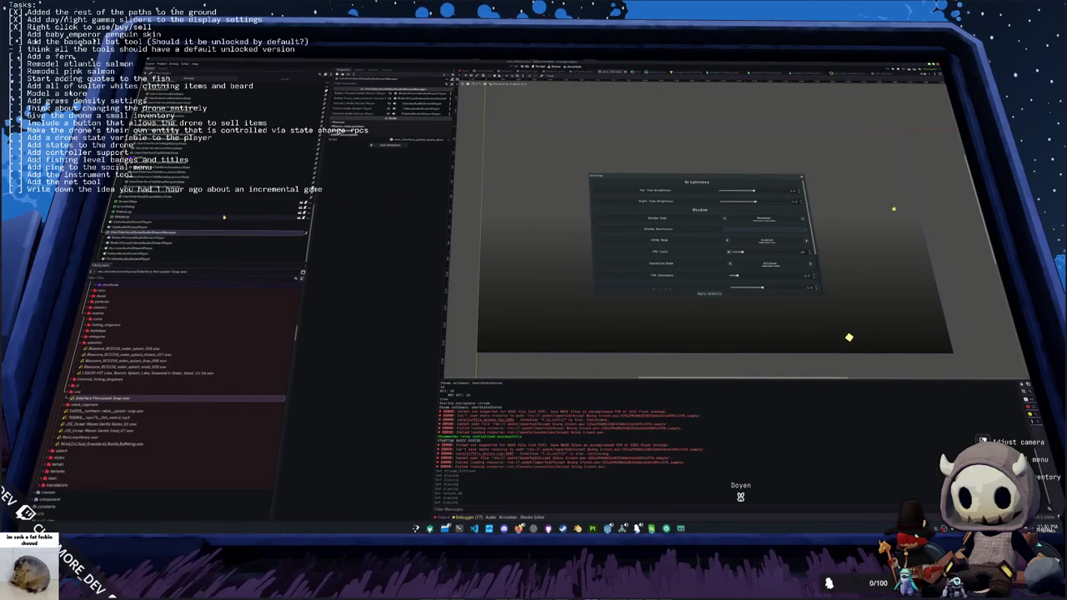
pyautogui.click(164, 227)
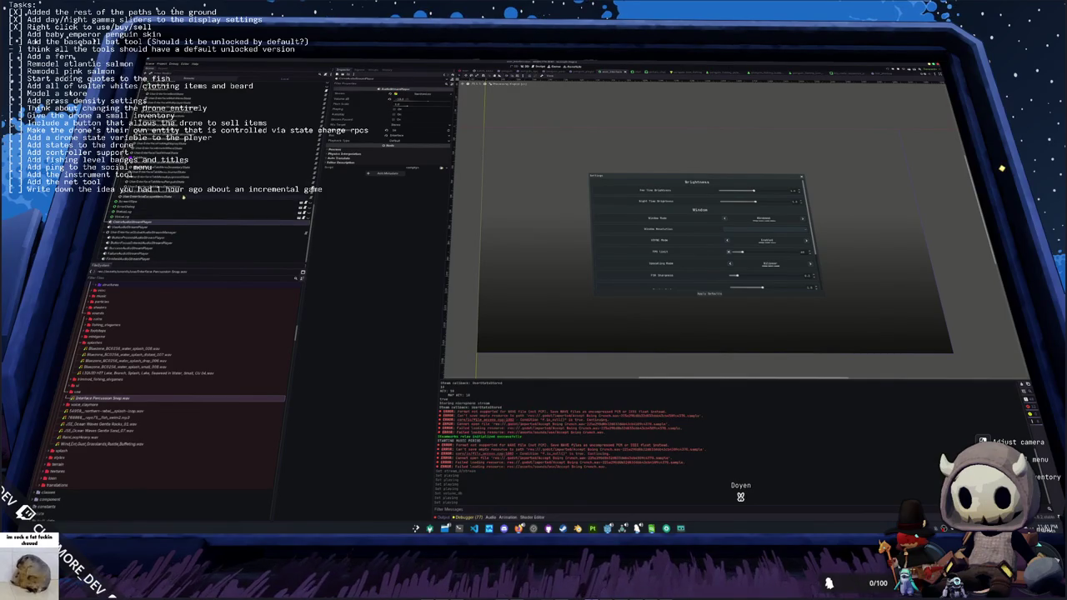
# - Check another node's exported properties, then switch to user_interface.gd in VS Code
pyautogui.scroll(5, 167, 201)
pyautogui.scroll(-10, 166, 200)
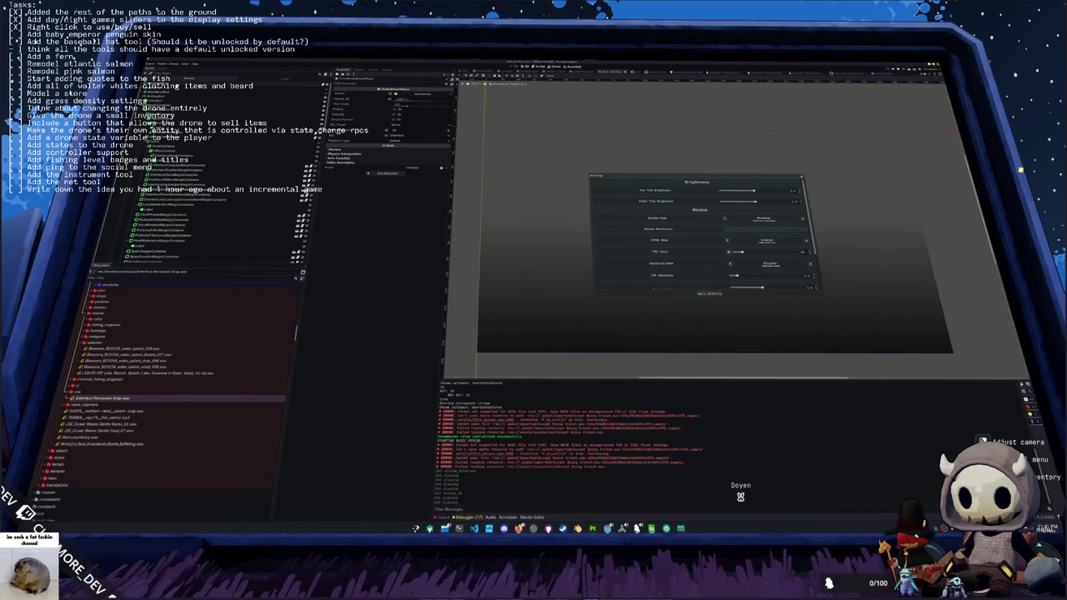
pyautogui.scroll(-3, 179, 183)
pyautogui.scroll(-5, 190, 175)
pyautogui.scroll(-3, 165, 155)
pyautogui.scroll(-3, 159, 171)
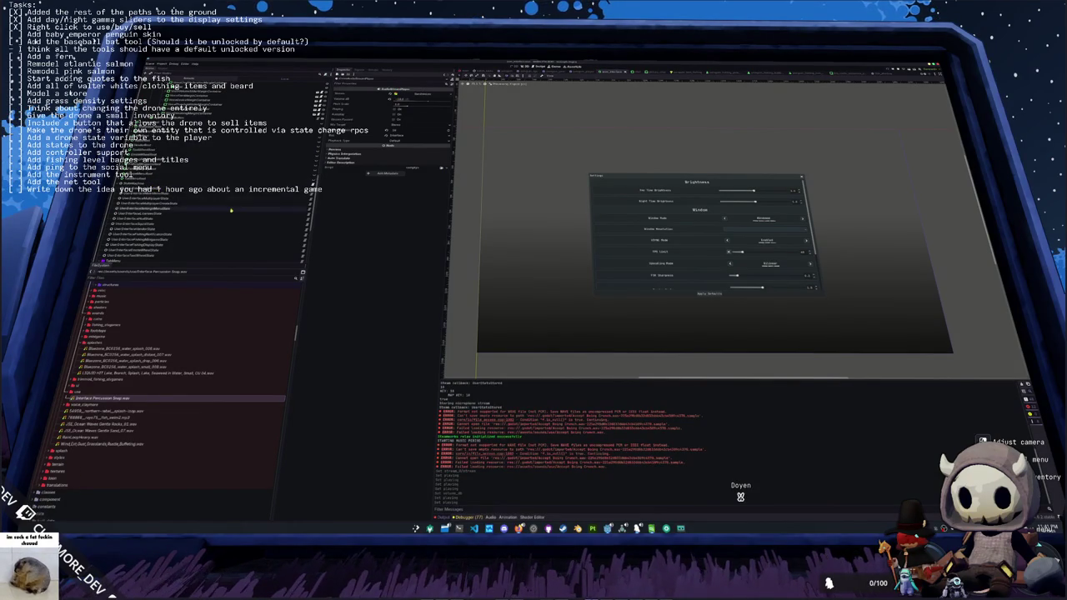
pyautogui.click(280, 187)
pyautogui.click(280, 189)
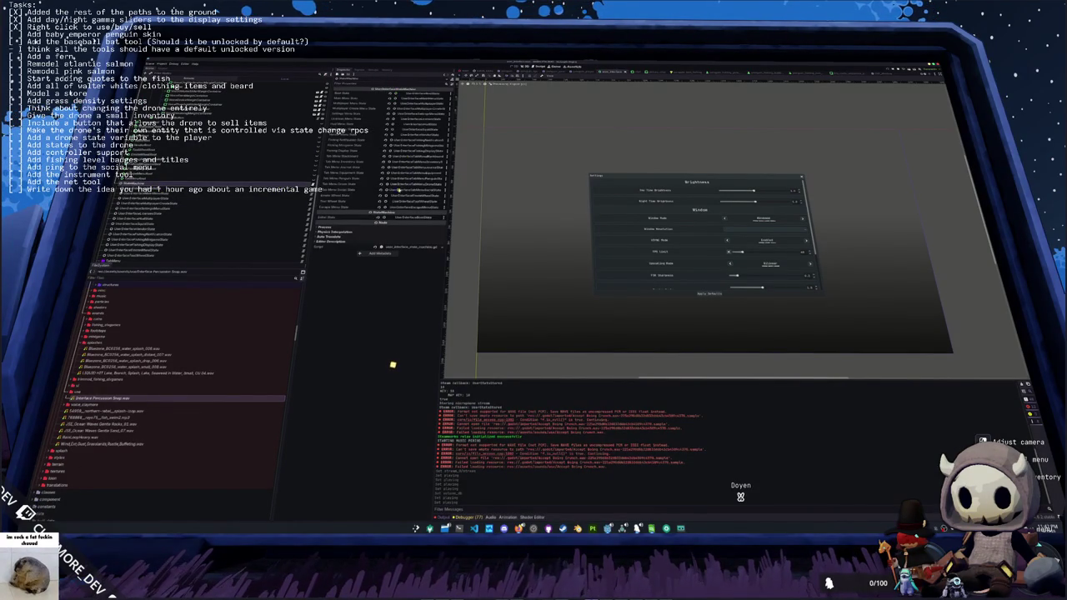
pyautogui.scroll(-5, 234, 223)
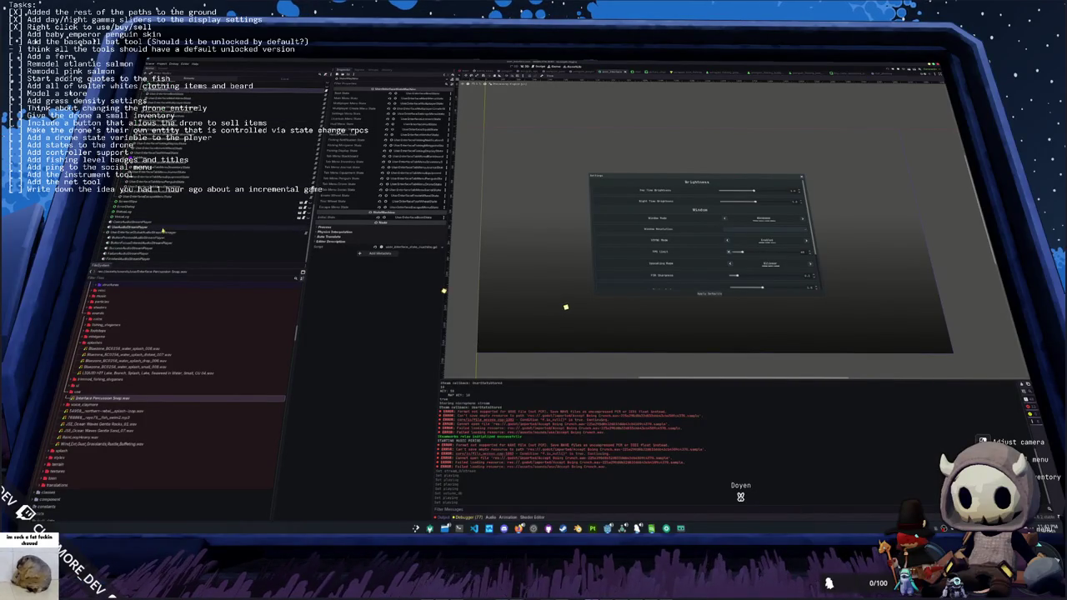
pyautogui.hotkey('alt', 'Tab')
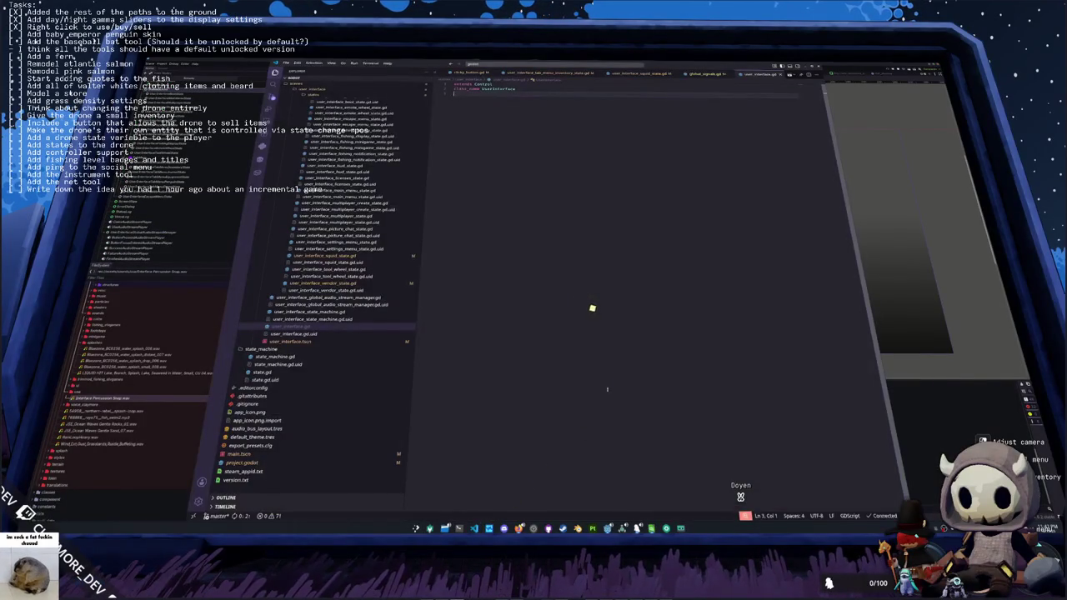
# - Search the project for 'round', preview the matches, then search for 'item_data_container'
pyautogui.hotkey('ctrl', 'p')
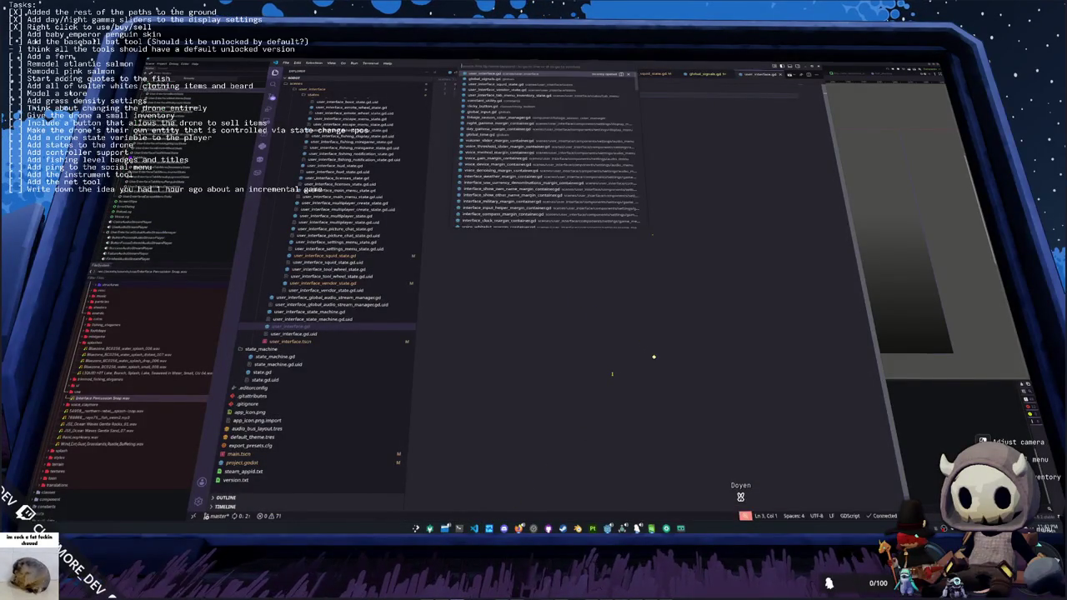
pyautogui.write('round')
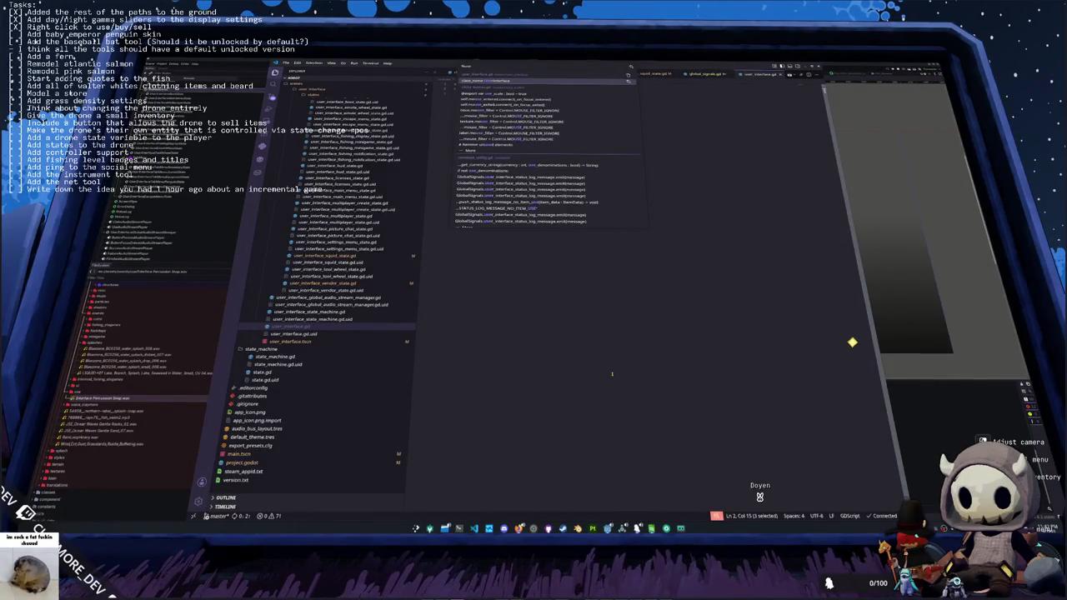
pyautogui.press('Down')
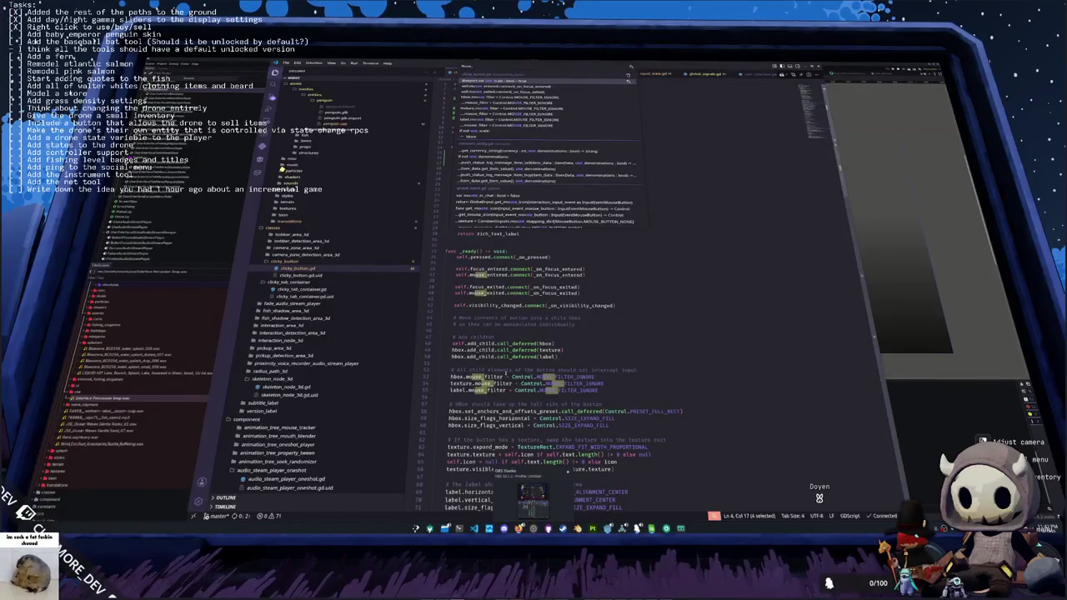
pyautogui.press('Up')
pyautogui.press('Up')
pyautogui.press('Up')
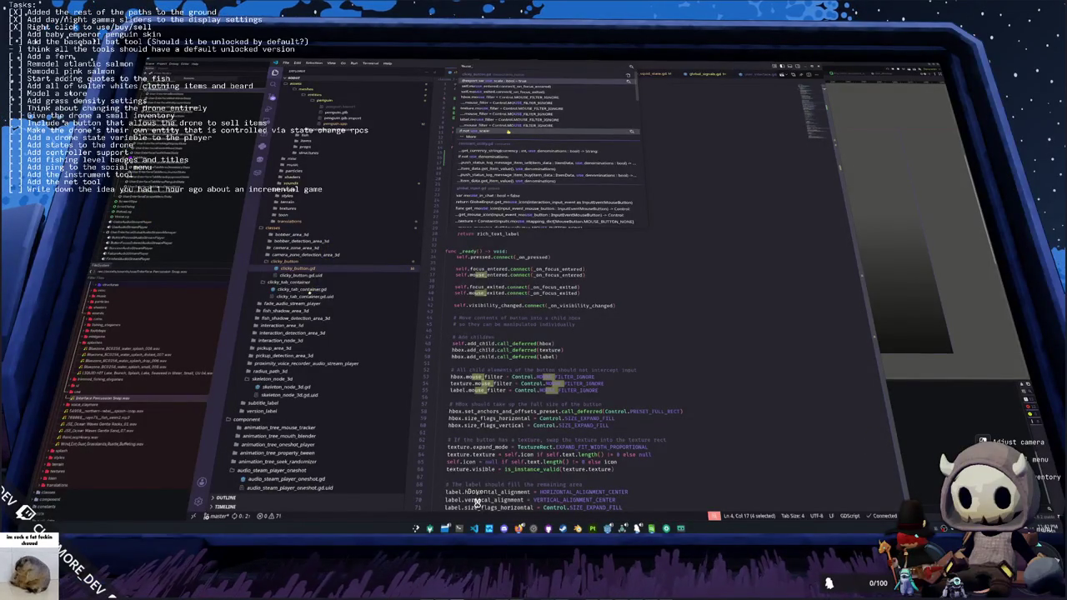
pyautogui.write('item_data_container')
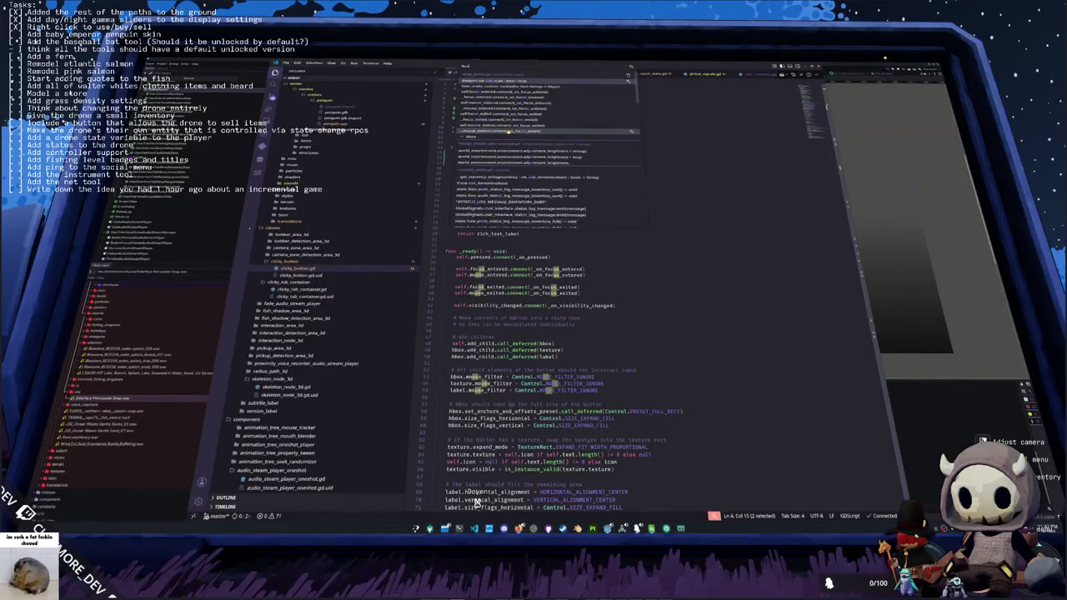
pyautogui.press('Return')
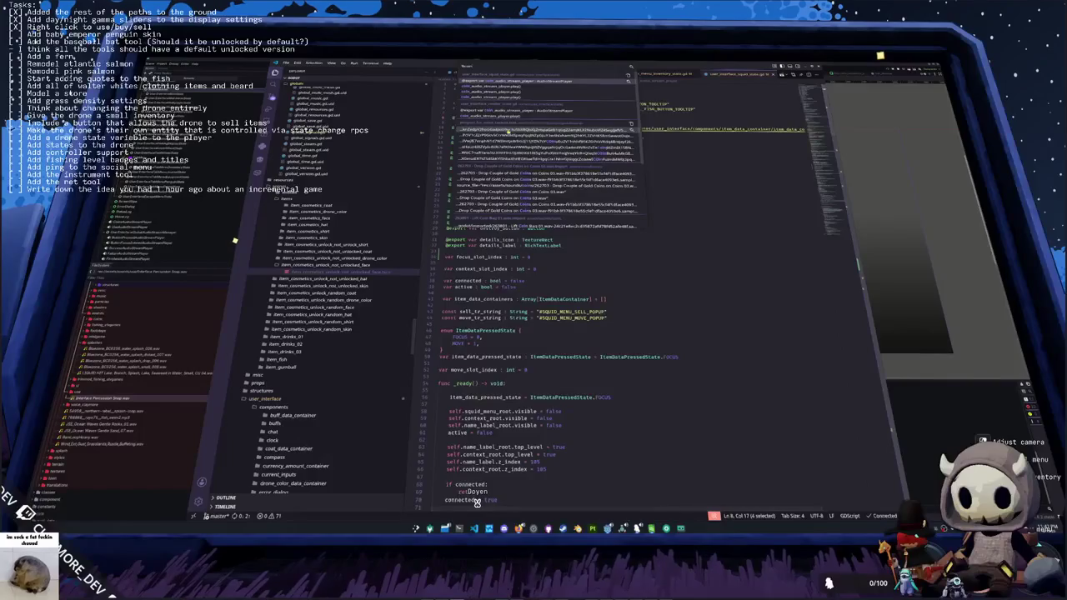
pyautogui.press('Return')
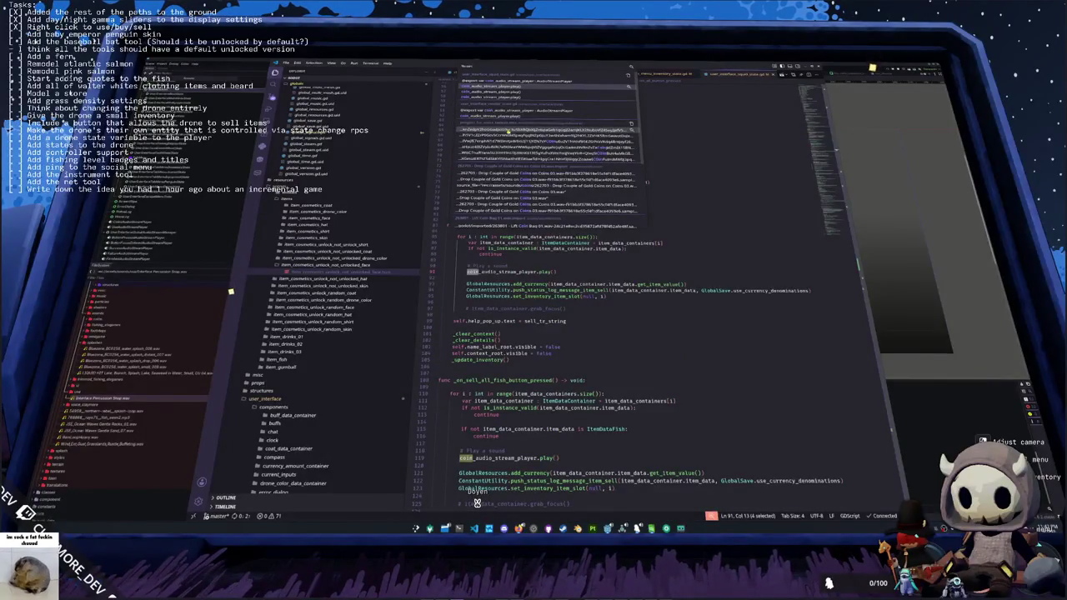
pyautogui.hotkey('shift', 'Return')
pyautogui.press('Down')
pyautogui.press('Down')
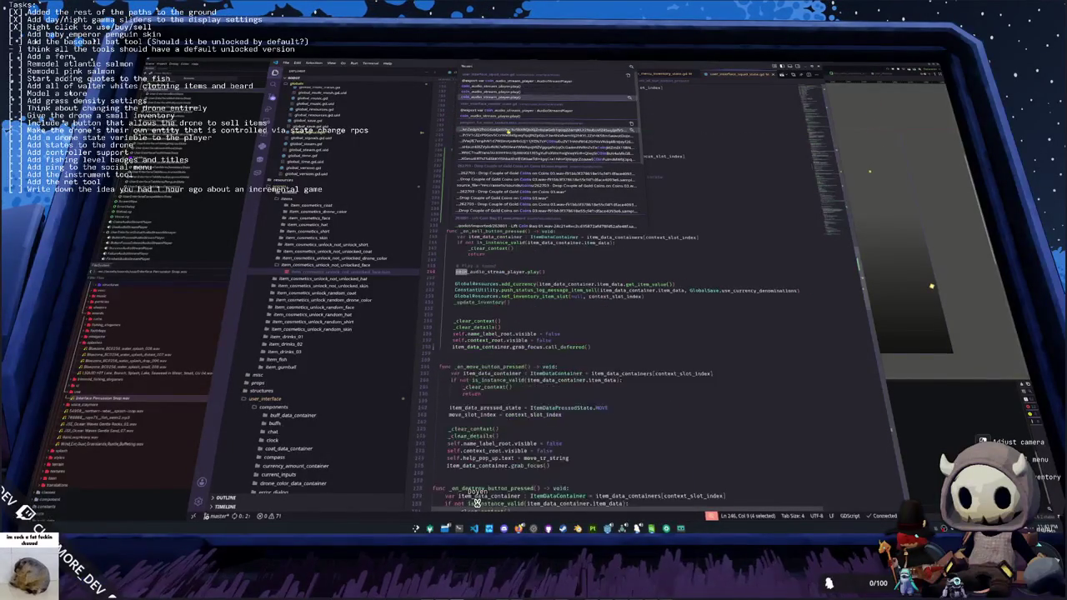
pyautogui.press('Down')
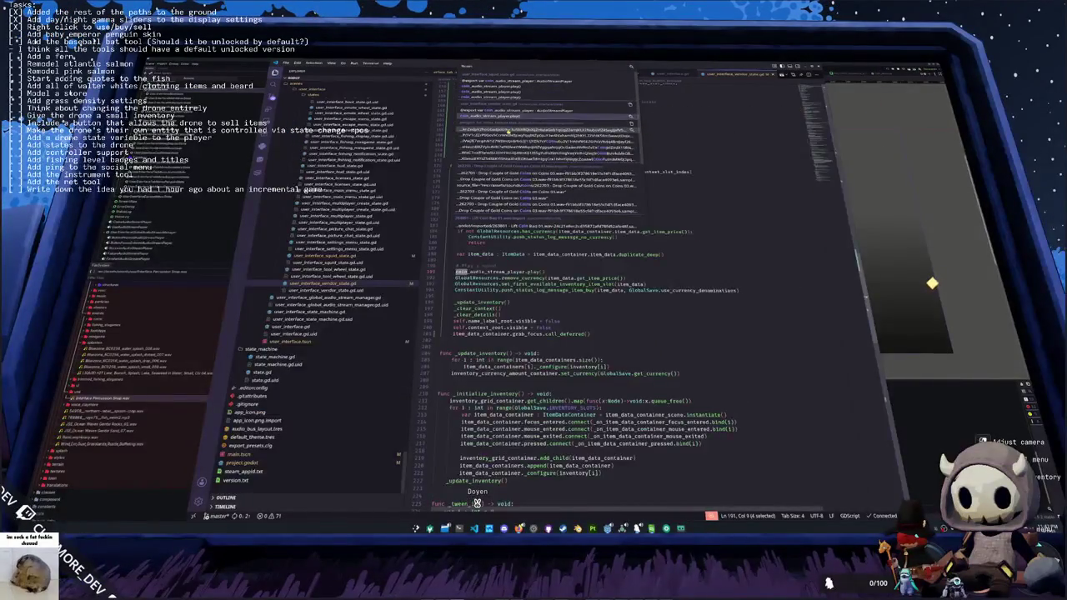
pyautogui.press('Down')
pyautogui.press('Down')
pyautogui.press('Down')
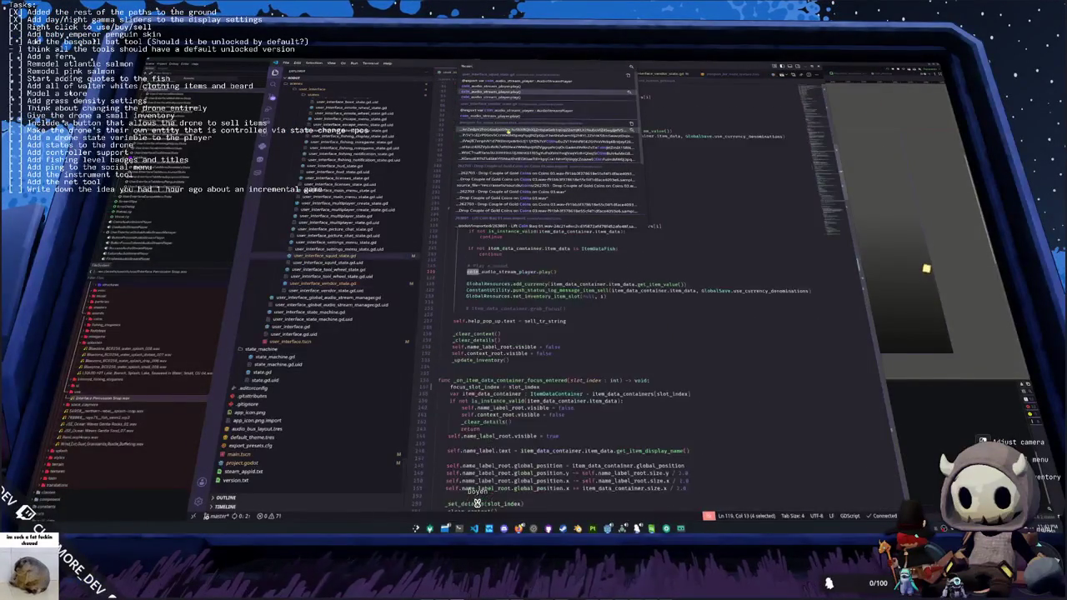
pyautogui.press('Down')
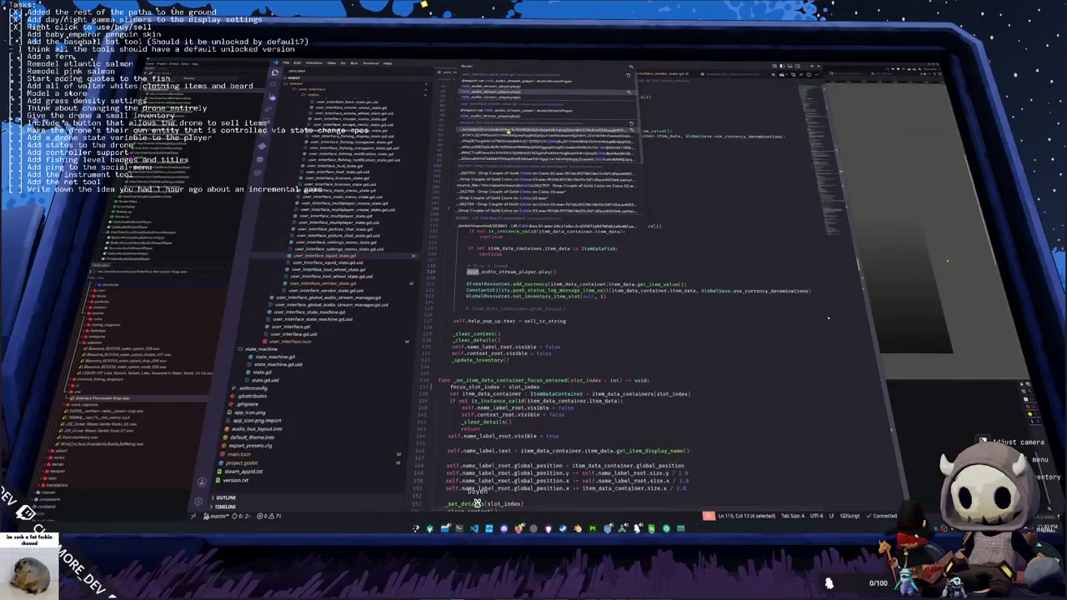
pyautogui.press('Return')
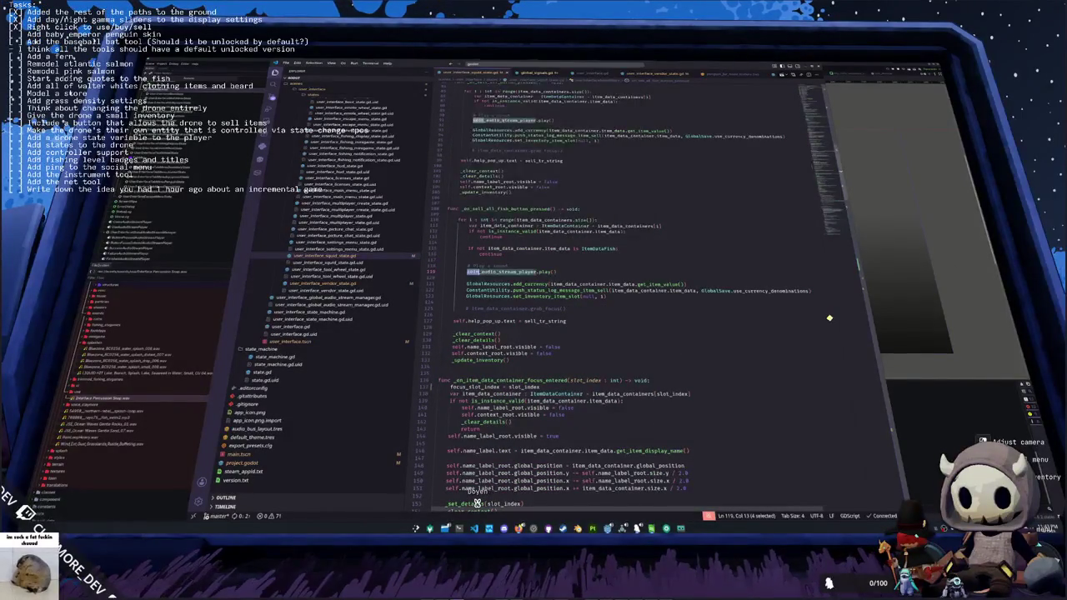
pyautogui.scroll(8, 477, 504)
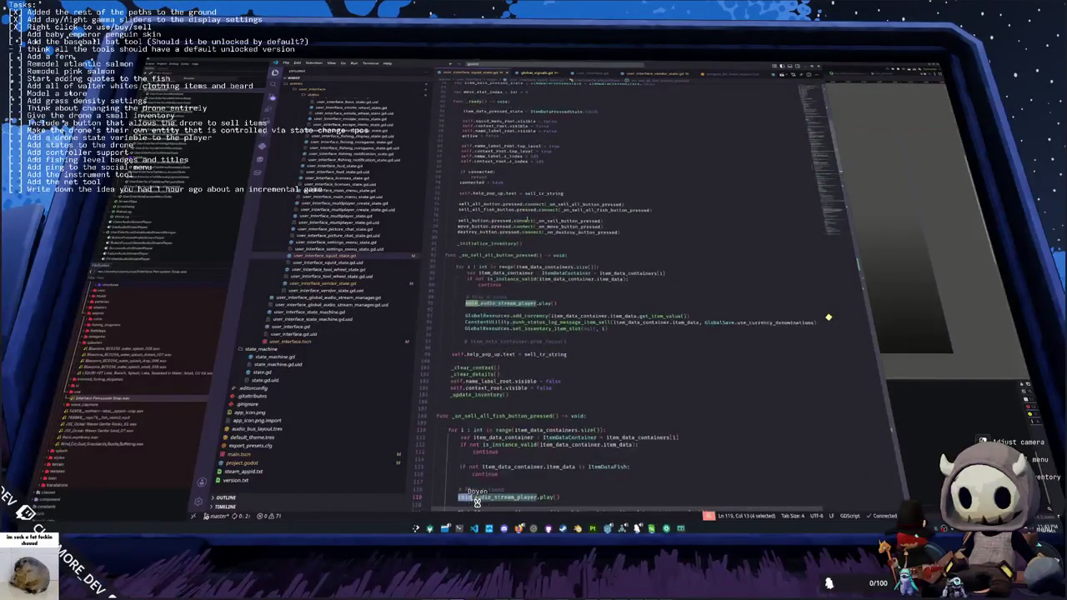
pyautogui.scroll(3, 477, 502)
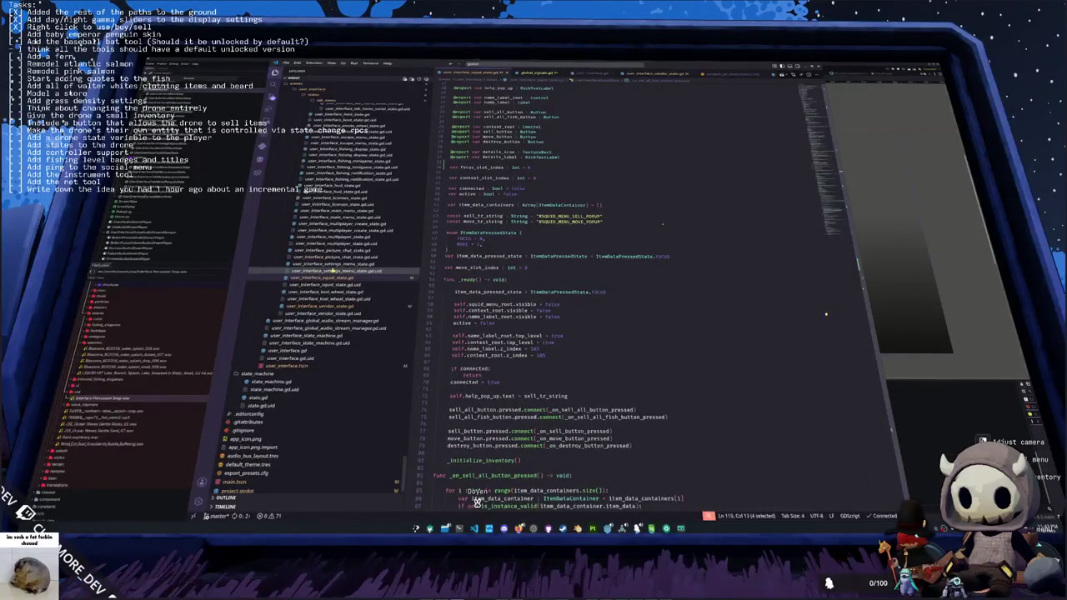
pyautogui.scroll(3, 369, 223)
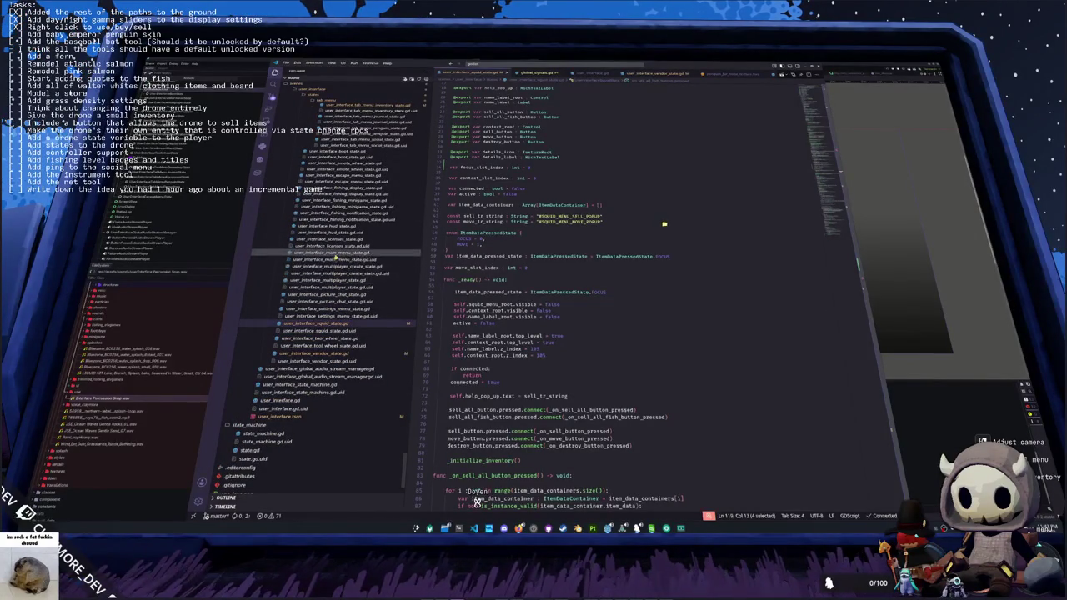
pyautogui.scroll(4, 333, 265)
pyautogui.scroll(1, 333, 267)
# - Open tab_menu_inventory_state.gd and find the blackboard export line
pyautogui.click(359, 190)
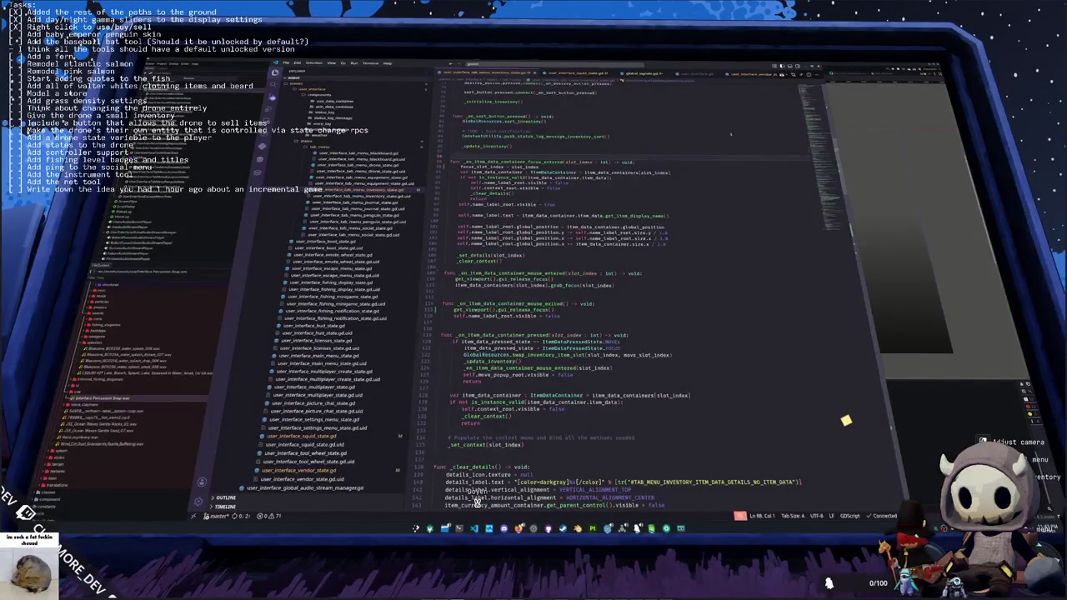
pyautogui.scroll(15, 475, 500)
pyautogui.scroll(-1, 477, 503)
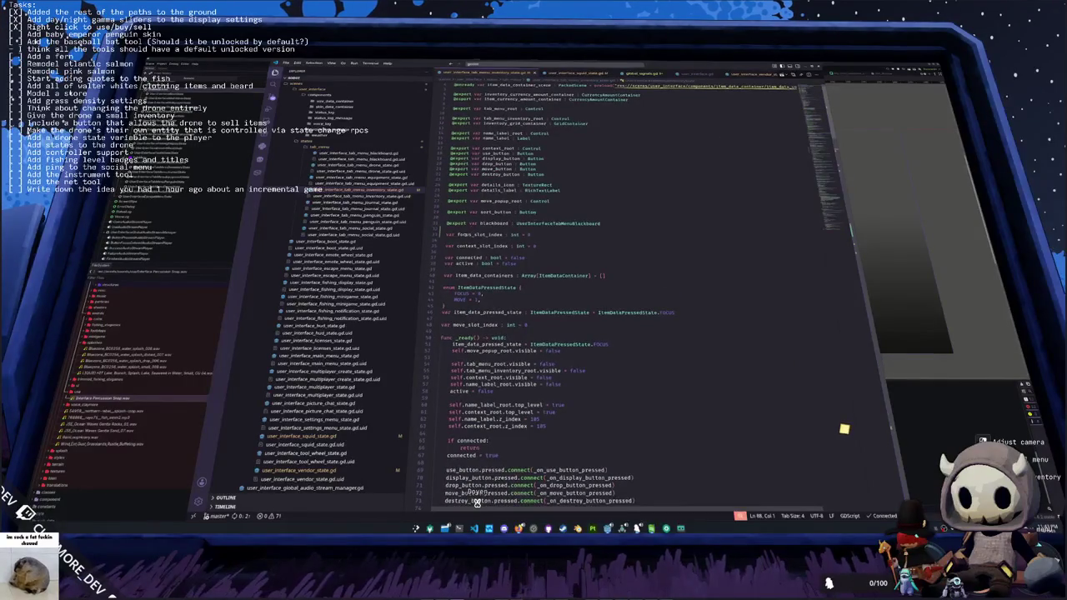
pyautogui.moveTo(455, 224)
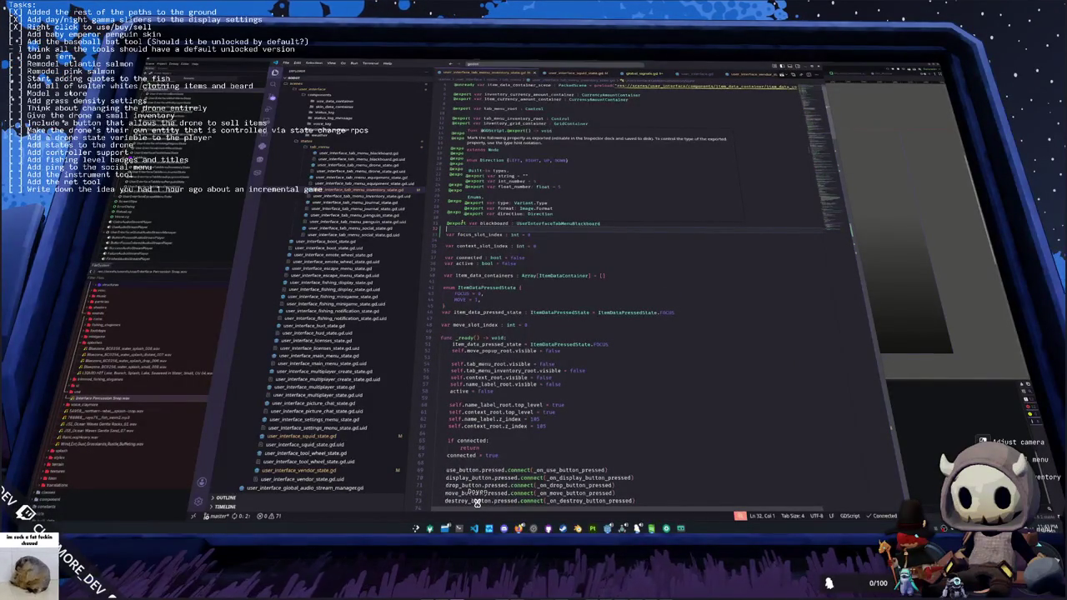
pyautogui.press('Return')
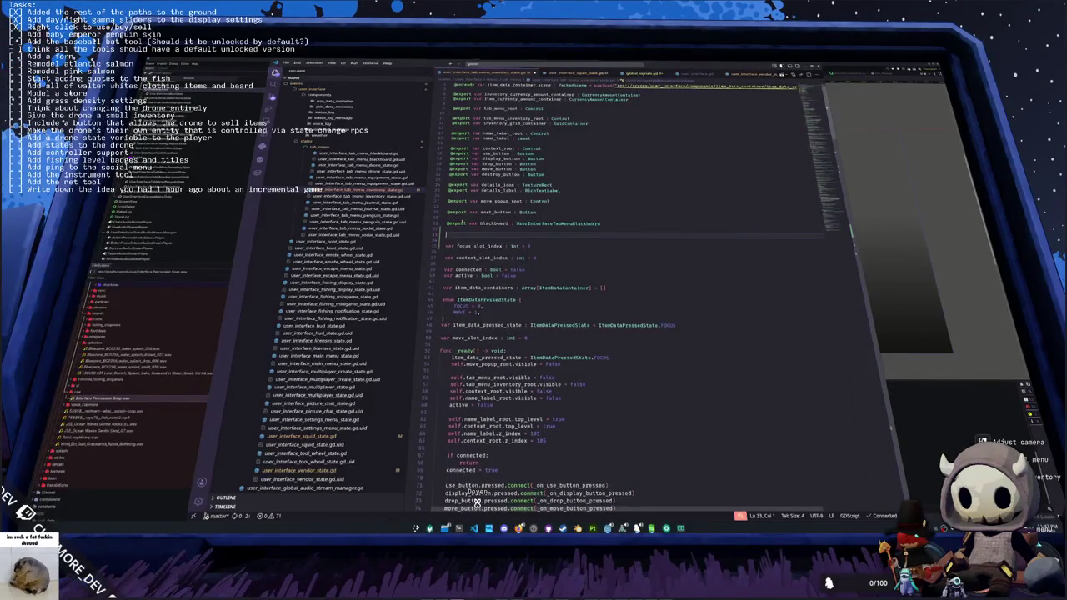
pyautogui.write('export')
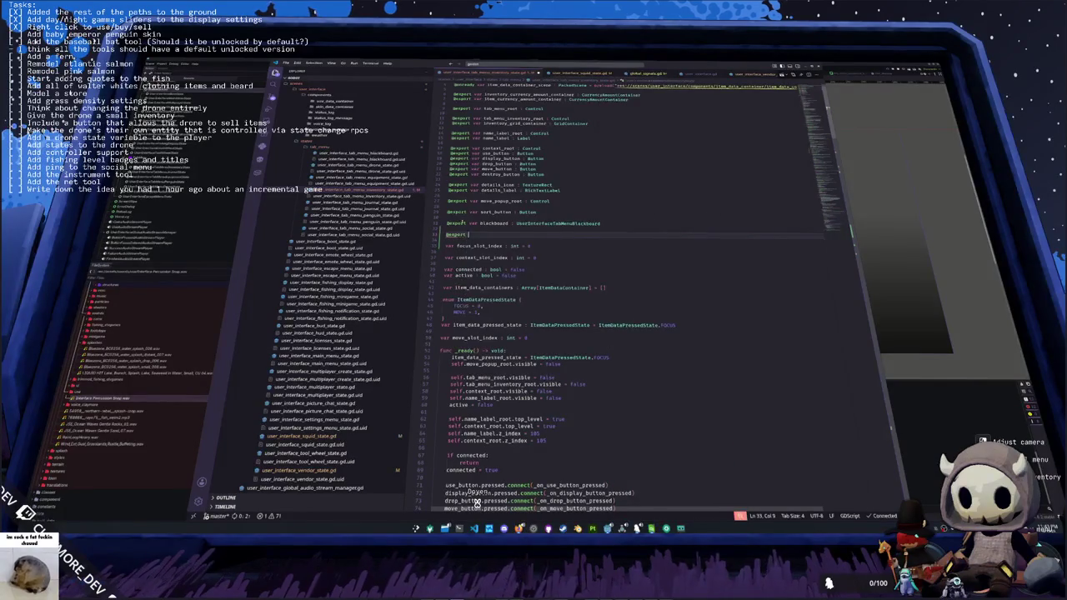
pyautogui.write('use_')
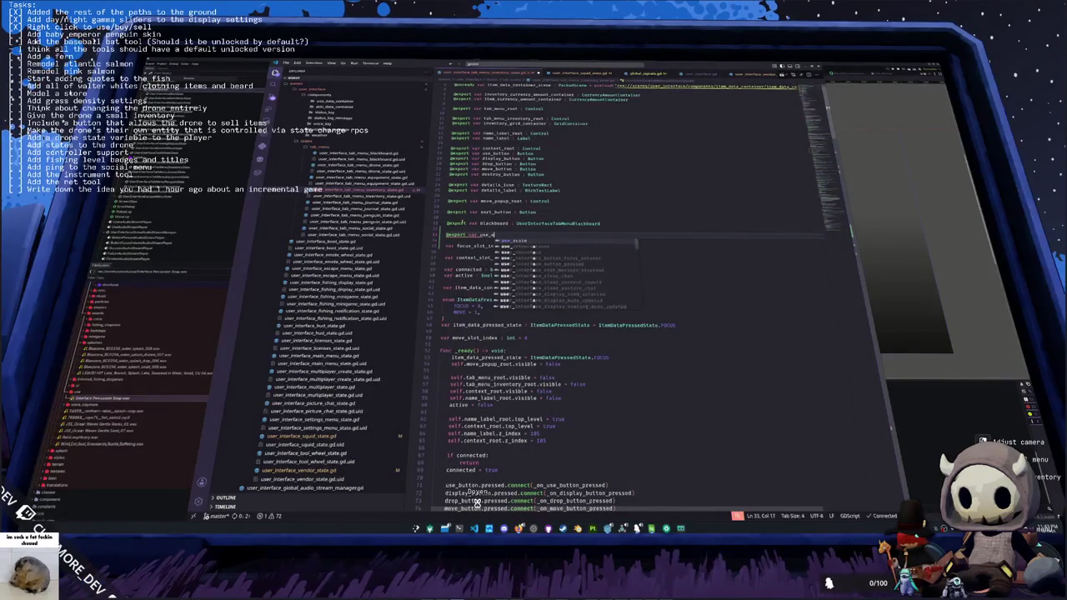
pyautogui.write('auto_stream_p')
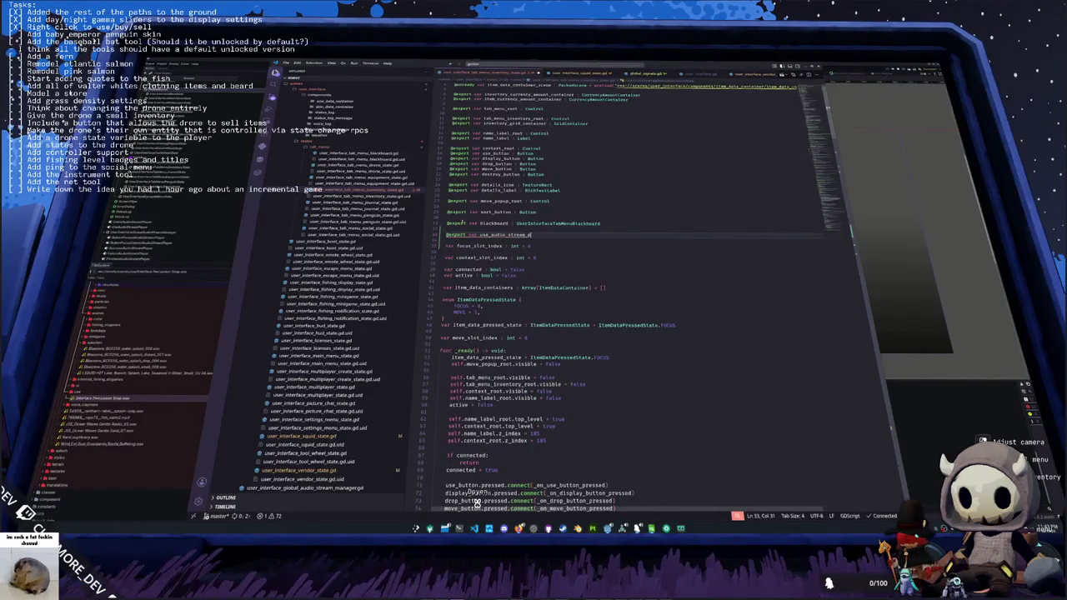
pyautogui.write('udioStrea')
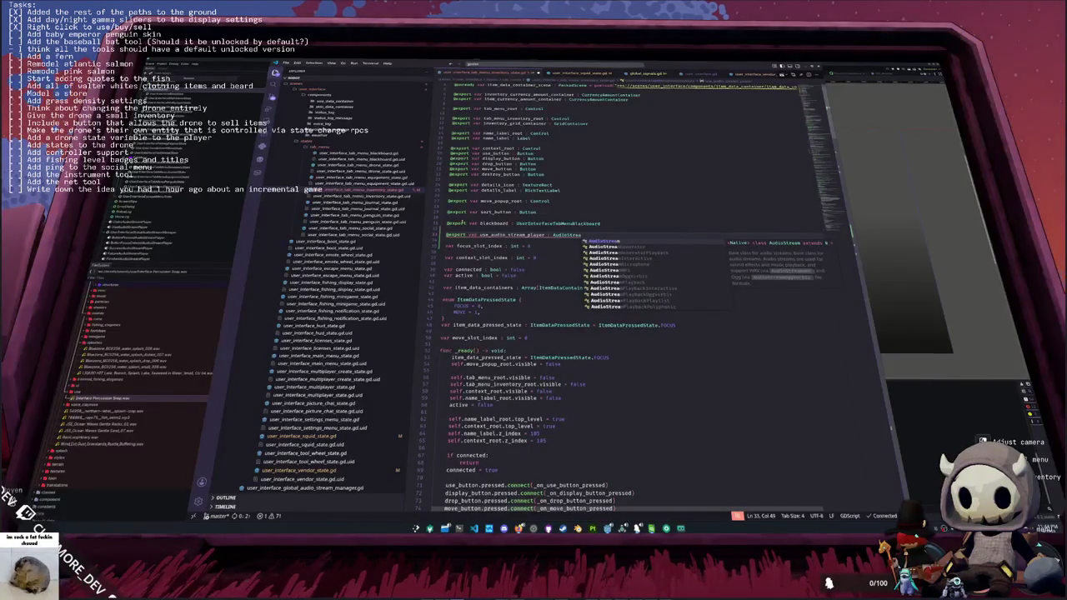
pyautogui.press('Return')
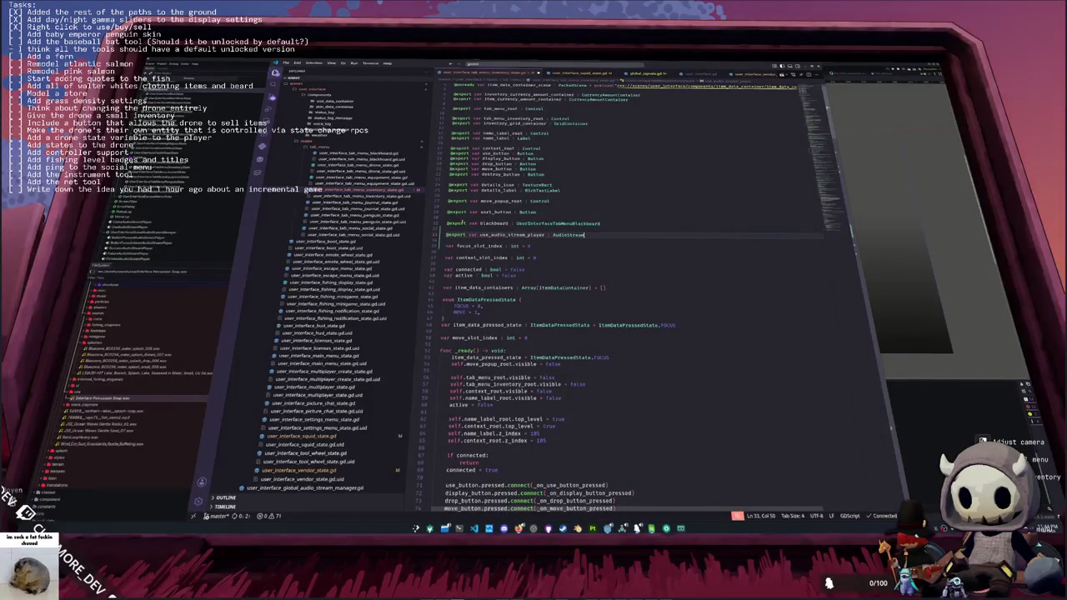
pyautogui.write('Playe')
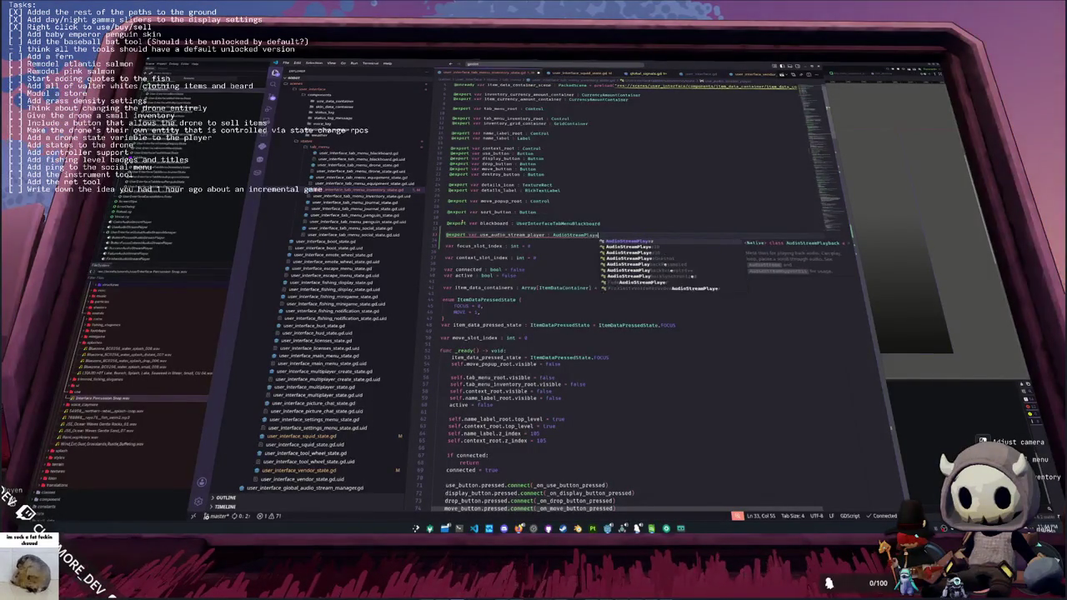
pyautogui.press('Return')
pyautogui.press('Return')
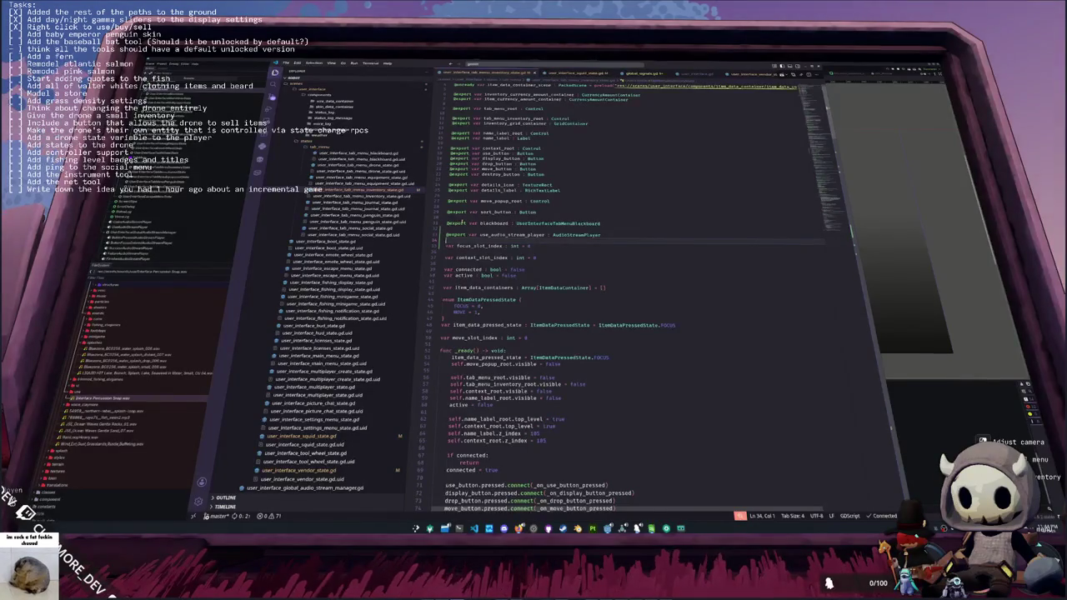
# - Copy the use_audio_stream_player name and go to _update_inventory() in _on_use_button_pressed
pyautogui.scroll(-2, 625, 292)
pyautogui.doubleClick(513, 203)
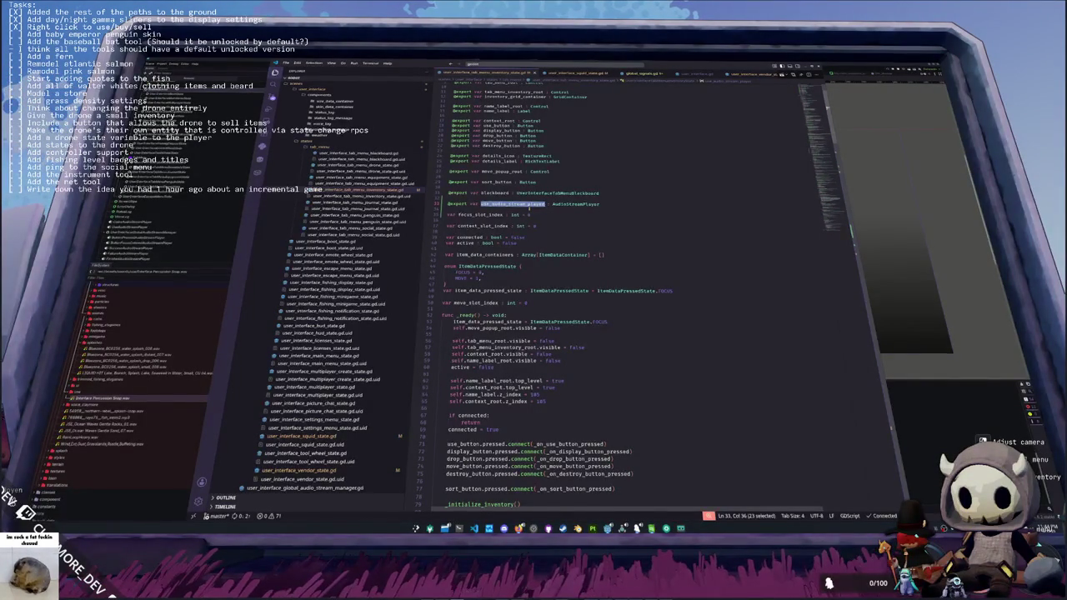
pyautogui.scroll(-15, 456, 306)
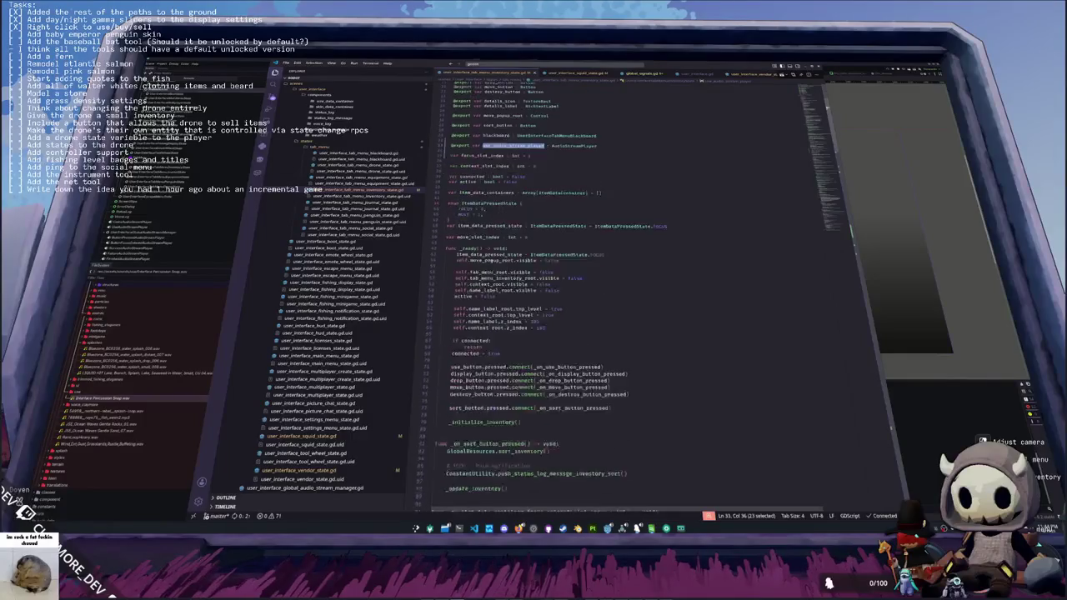
pyautogui.scroll(-7, 550, 333)
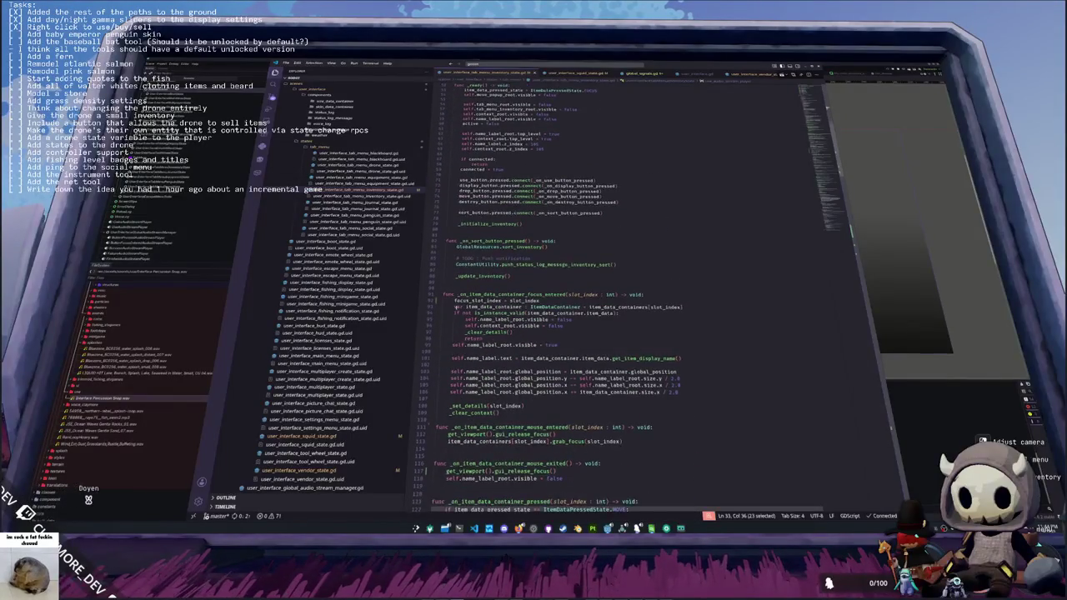
pyautogui.scroll(-3, 551, 334)
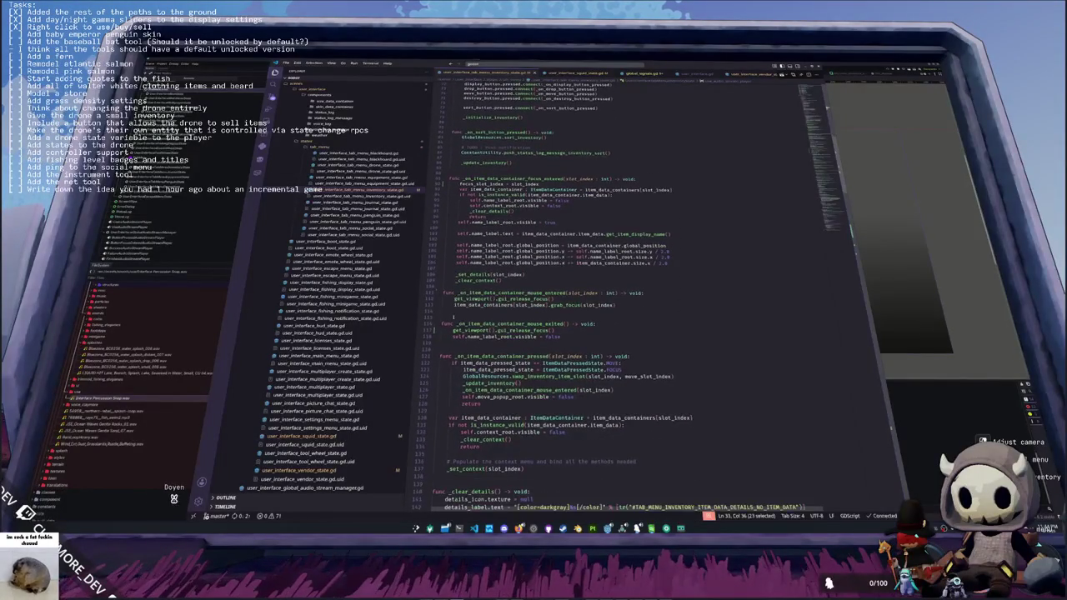
pyautogui.scroll(-6, 455, 315)
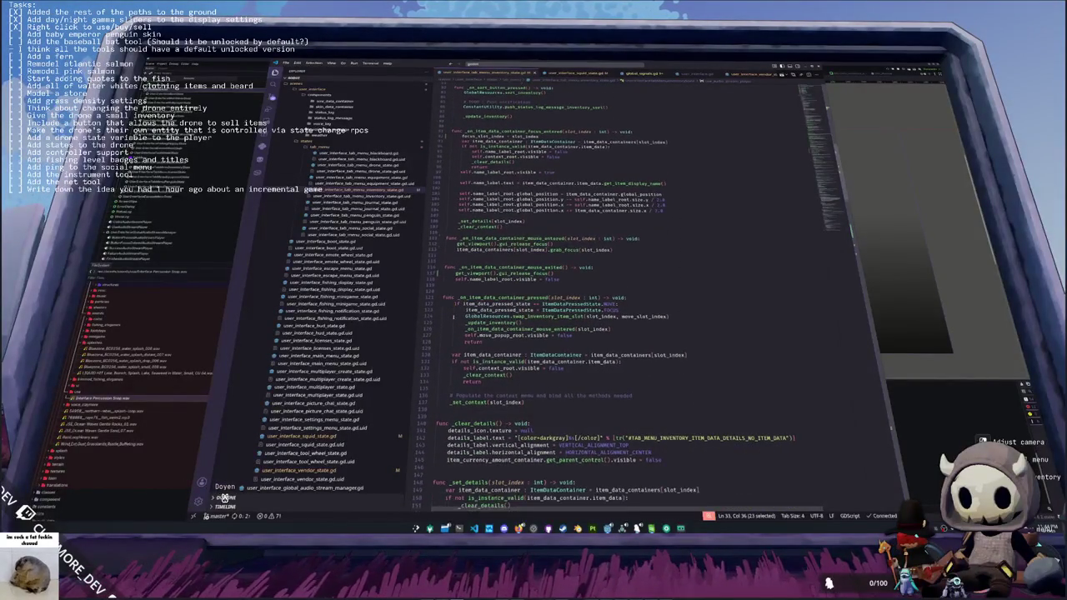
pyautogui.scroll(-6, 455, 315)
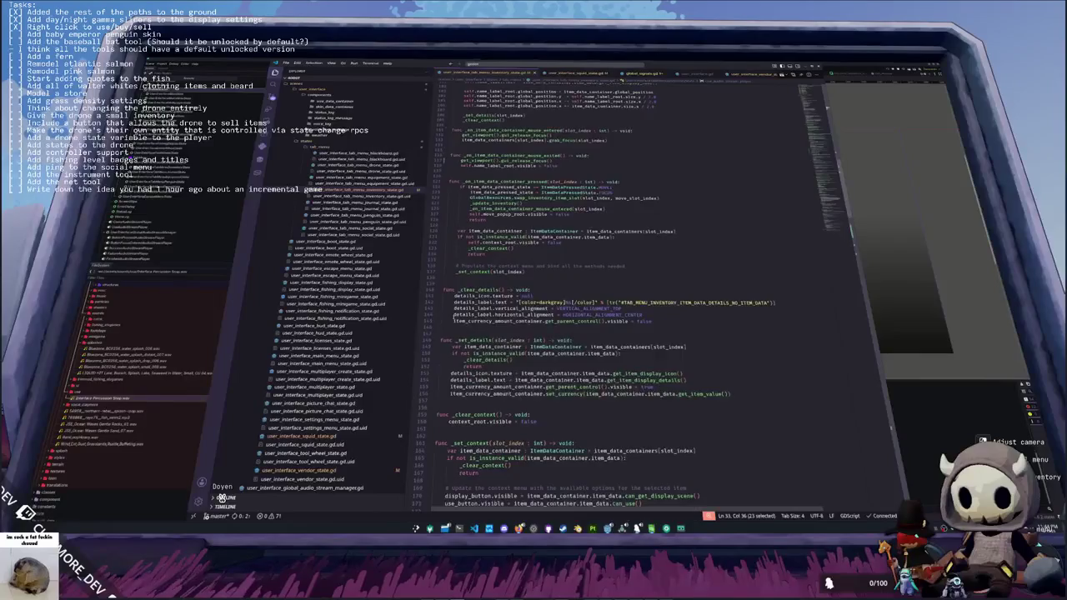
pyautogui.scroll(-5, 455, 315)
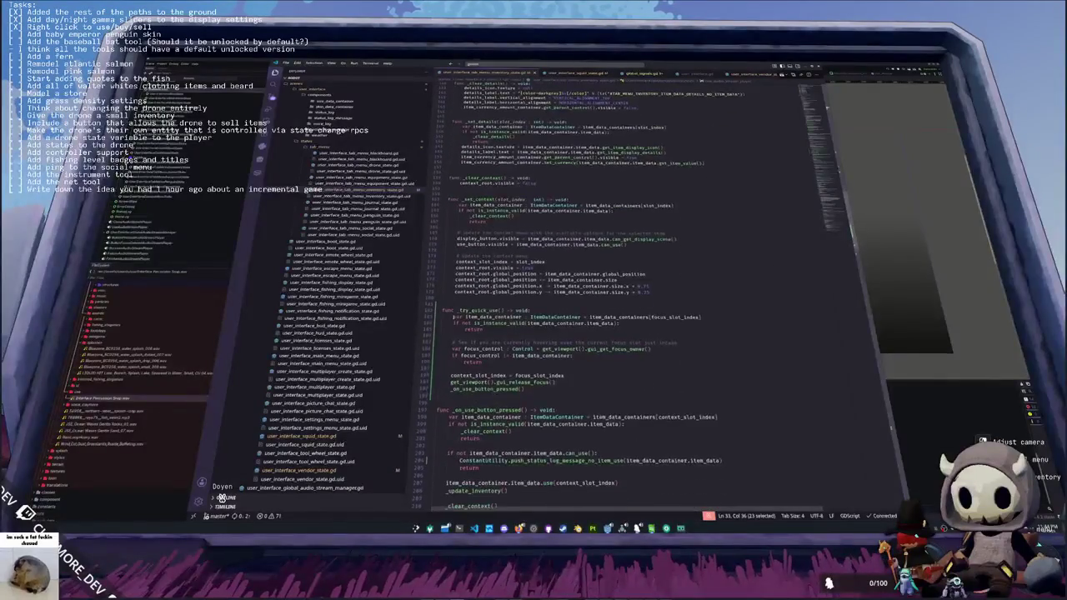
pyautogui.click(450, 332)
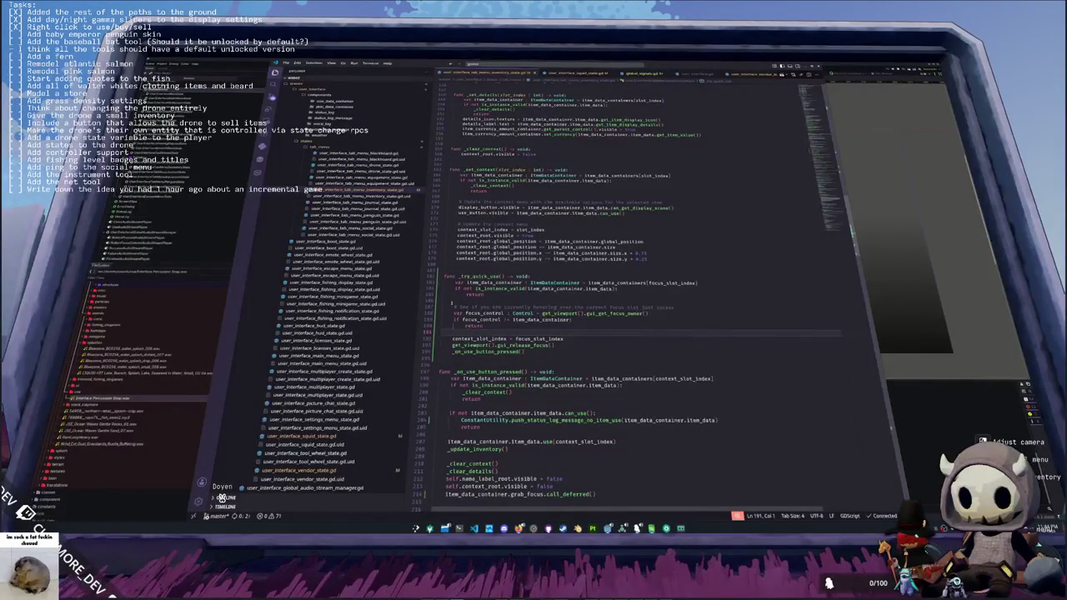
pyautogui.scroll(-1, 451, 332)
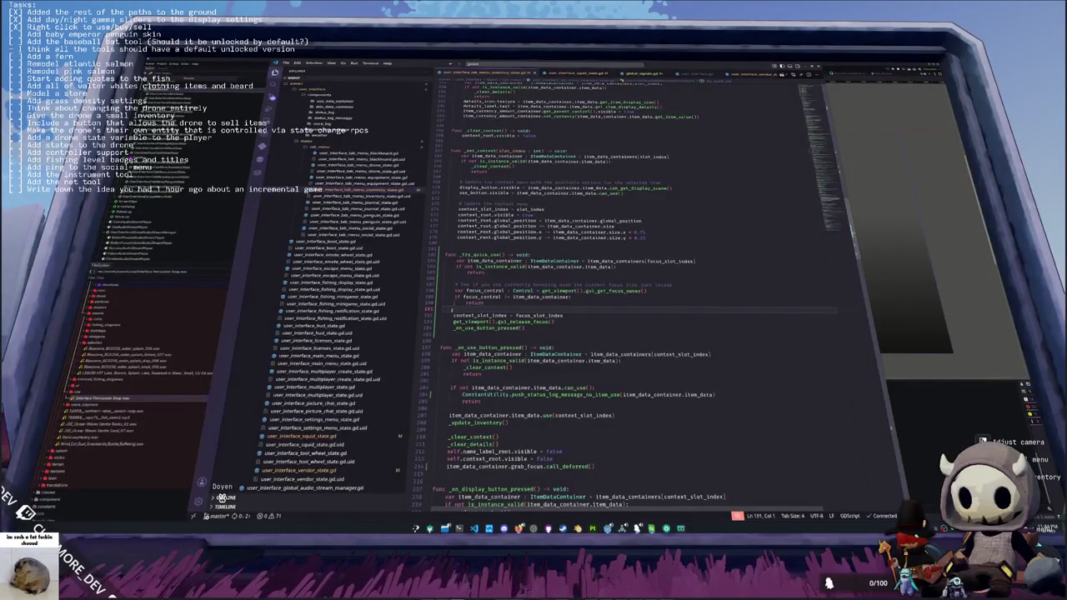
pyautogui.press('Down')
pyautogui.press('Down')
pyautogui.press('Down')
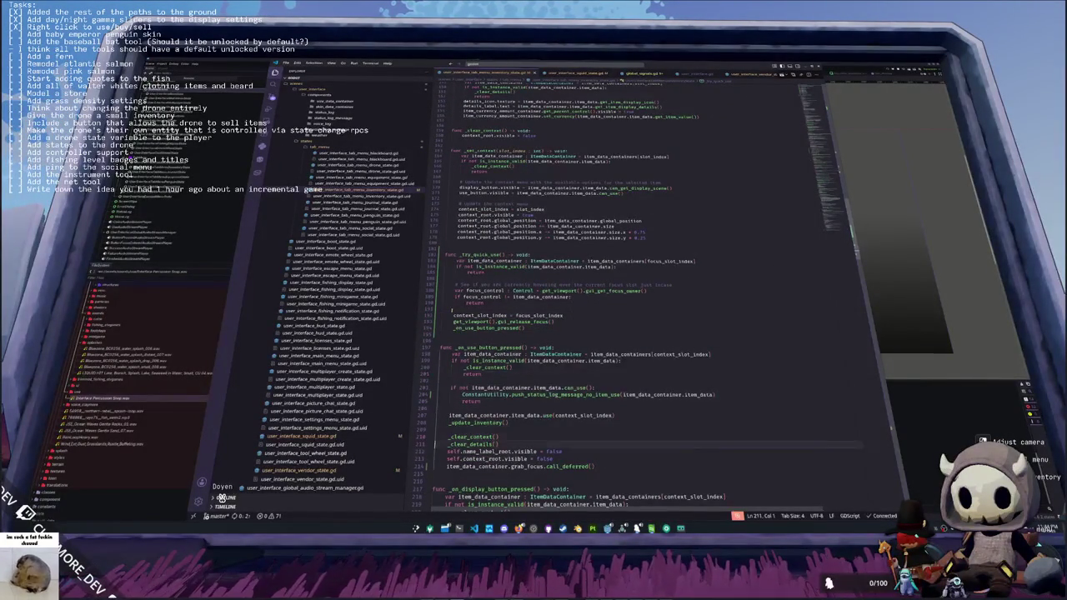
pyautogui.press('Down')
pyautogui.press('Down')
pyautogui.press('Up')
pyautogui.press('Up')
pyautogui.press('Up')
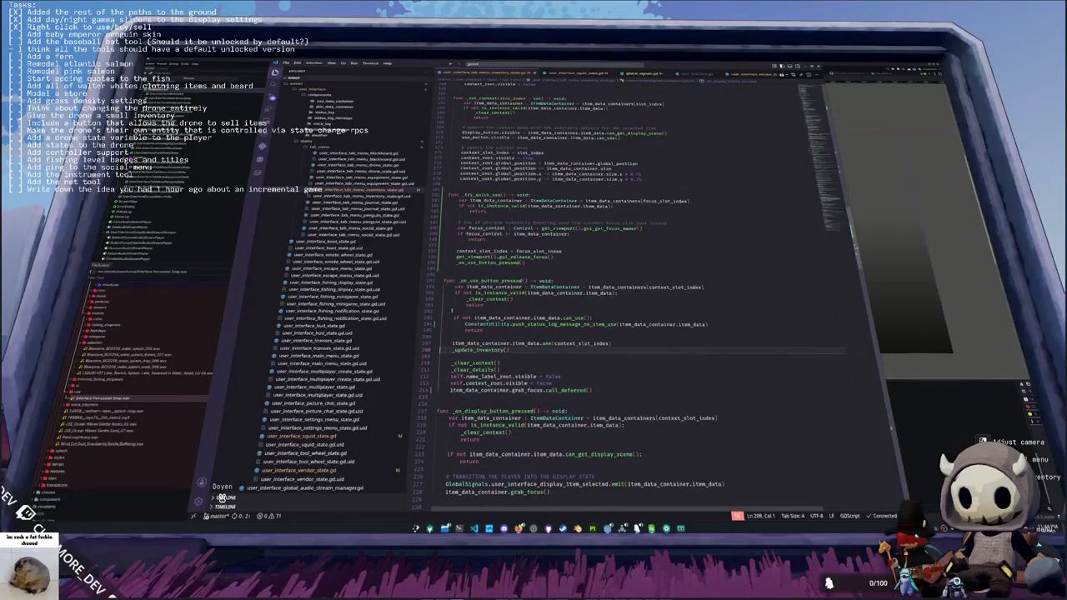
pyautogui.press('Down')
# - Add use_audio_stream_player.play() after _update_inventory(), then return to Godot
pyautogui.press('Return')
pyautogui.press('Return')
pyautogui.press('Up')
pyautogui.write('use_audio_stream_player')
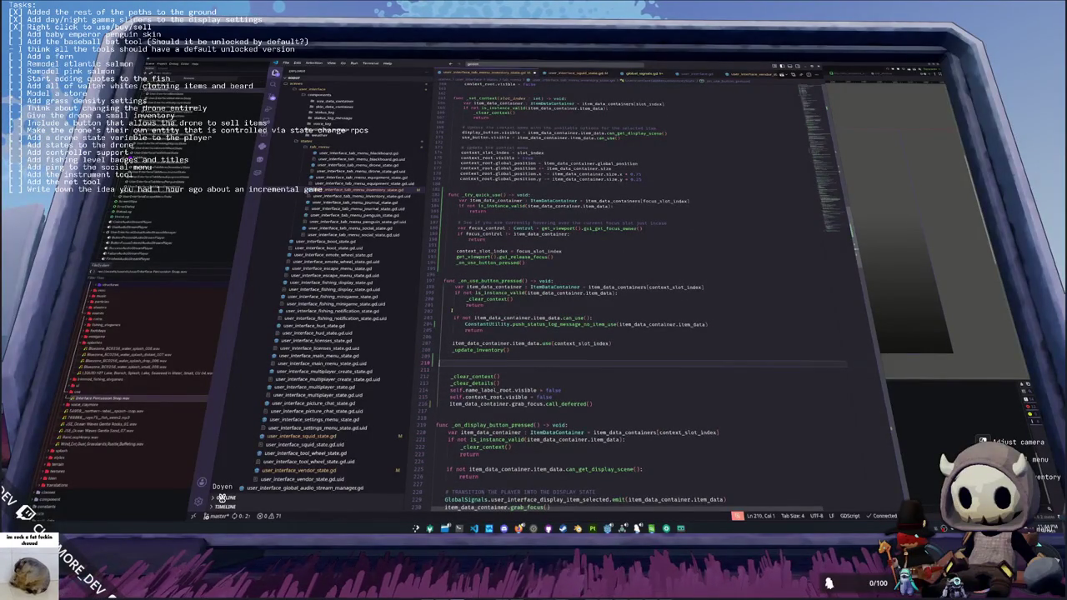
pyautogui.hotkey('ctrl', ']')
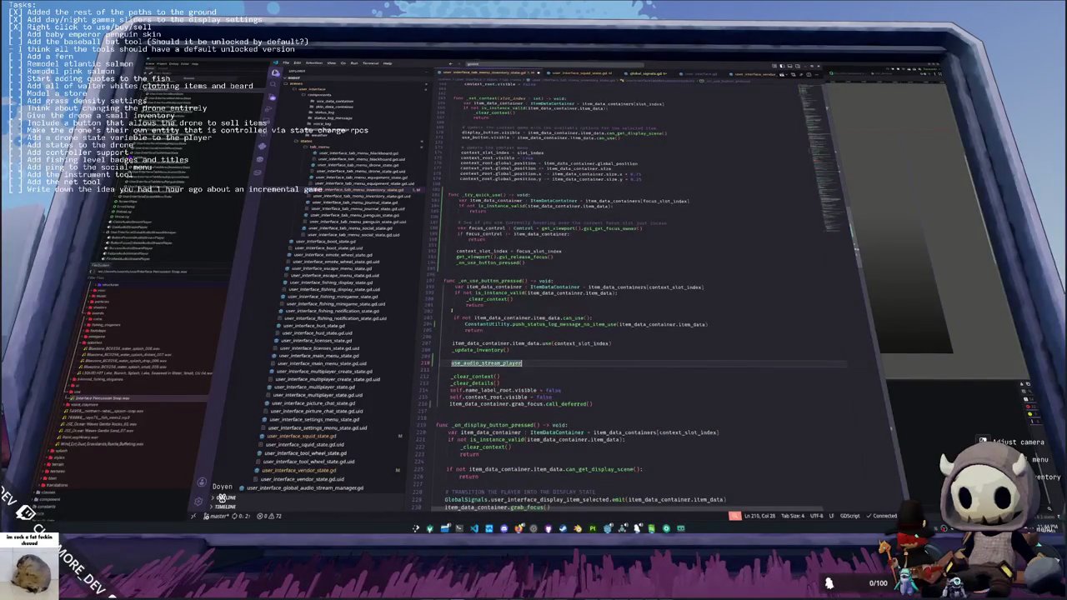
pyautogui.write('.play(')
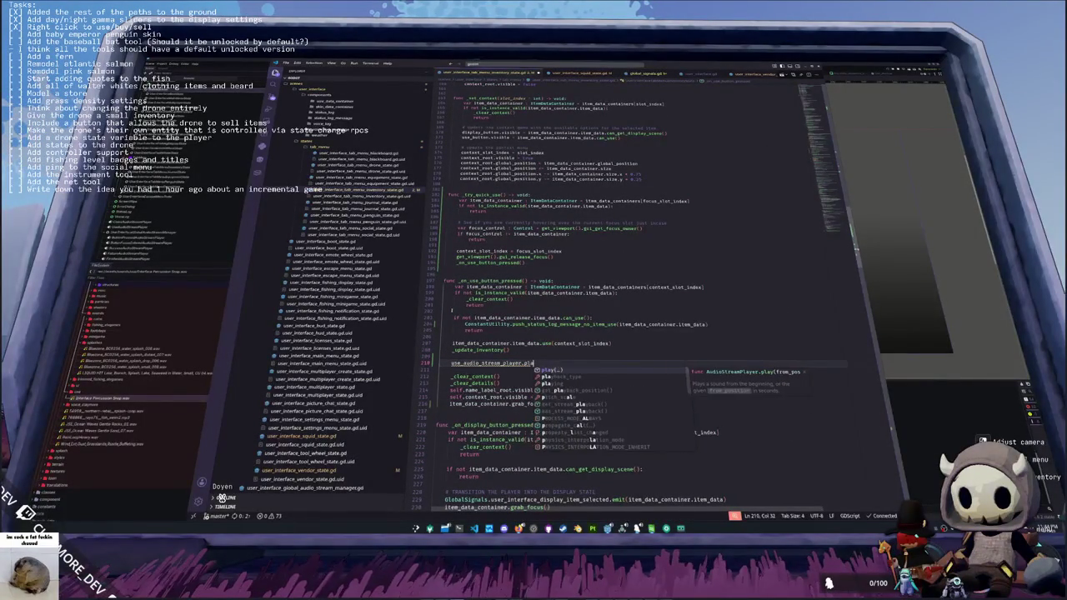
pyautogui.press('Down')
pyautogui.hotkey('alt', 'Tab')
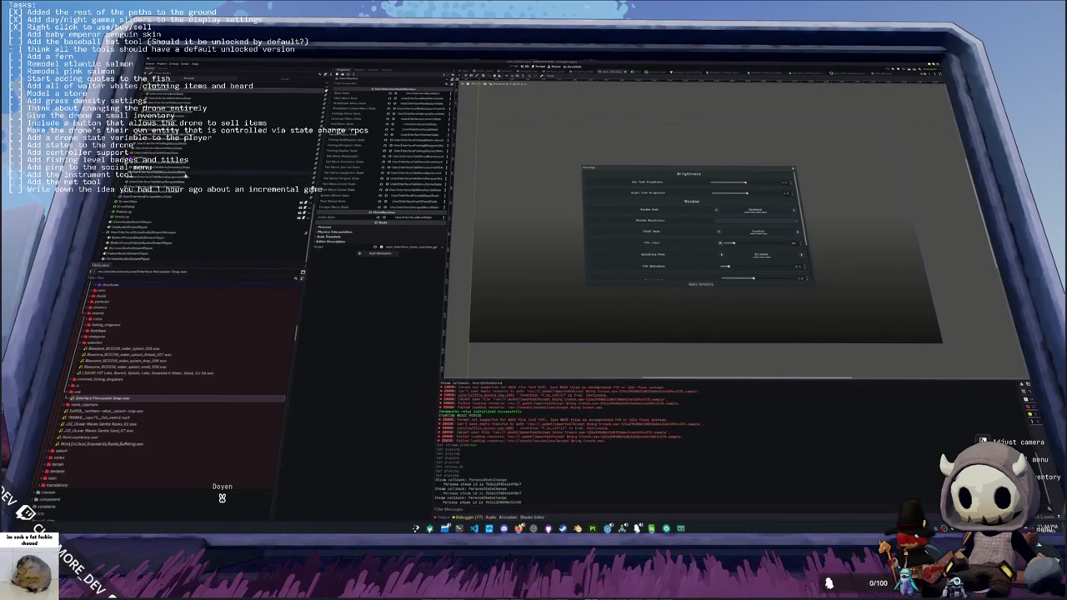
# - Link the UI script's exported sound property to the AudioStreamPlayer node
pyautogui.click(190, 170)
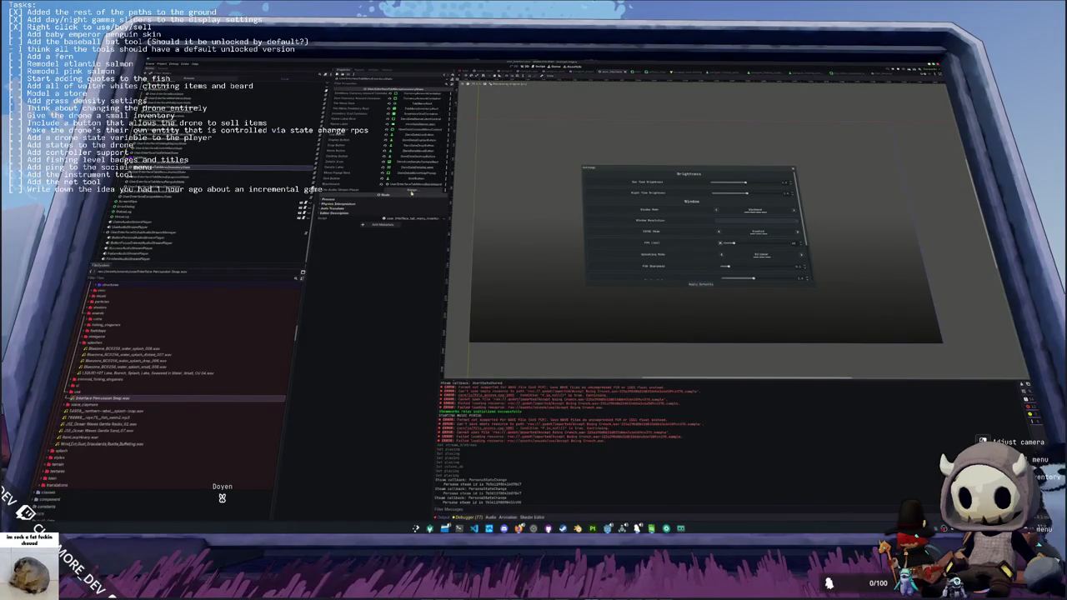
pyautogui.click(413, 192)
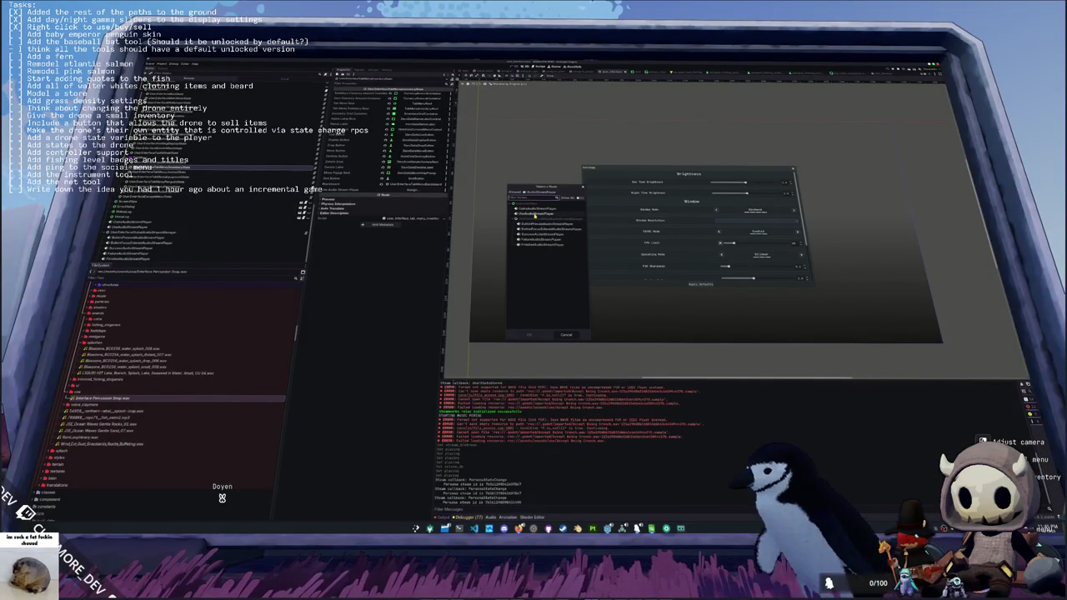
pyautogui.doubleClick(534, 213)
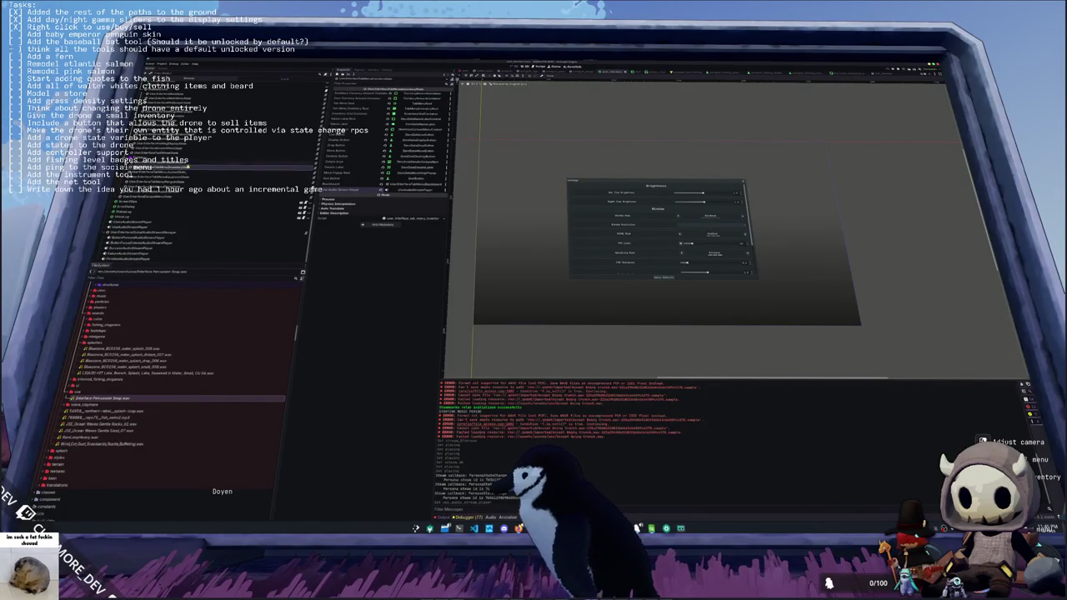
# - Preview Interface Percussion Snap by toggling Playing on the UserAudioStreamPlayer, then edit its Volume dB
pyautogui.click(125, 227)
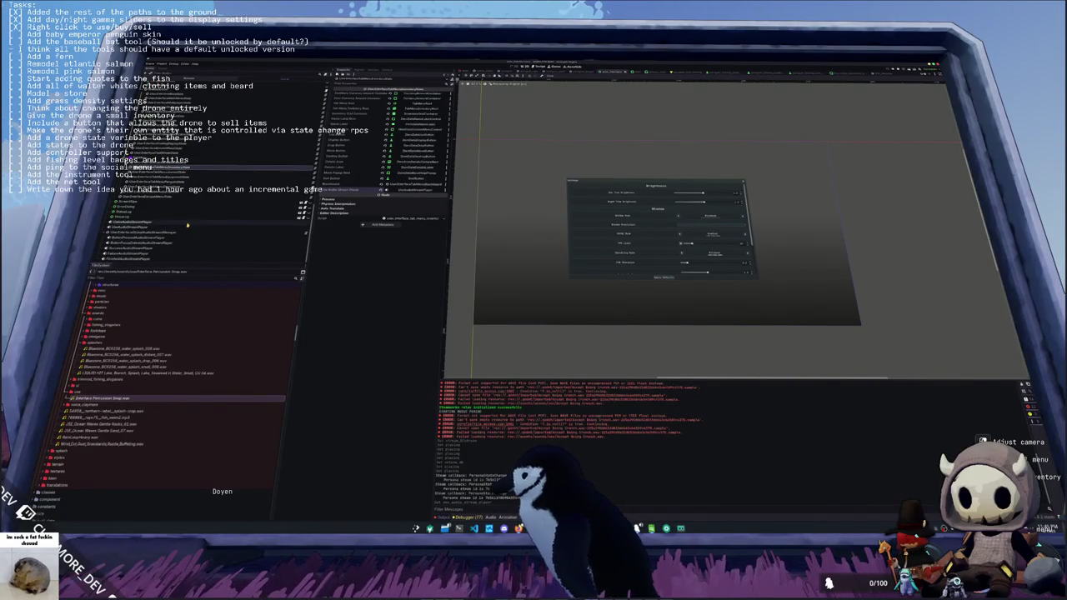
pyautogui.click(133, 228)
pyautogui.click(389, 164)
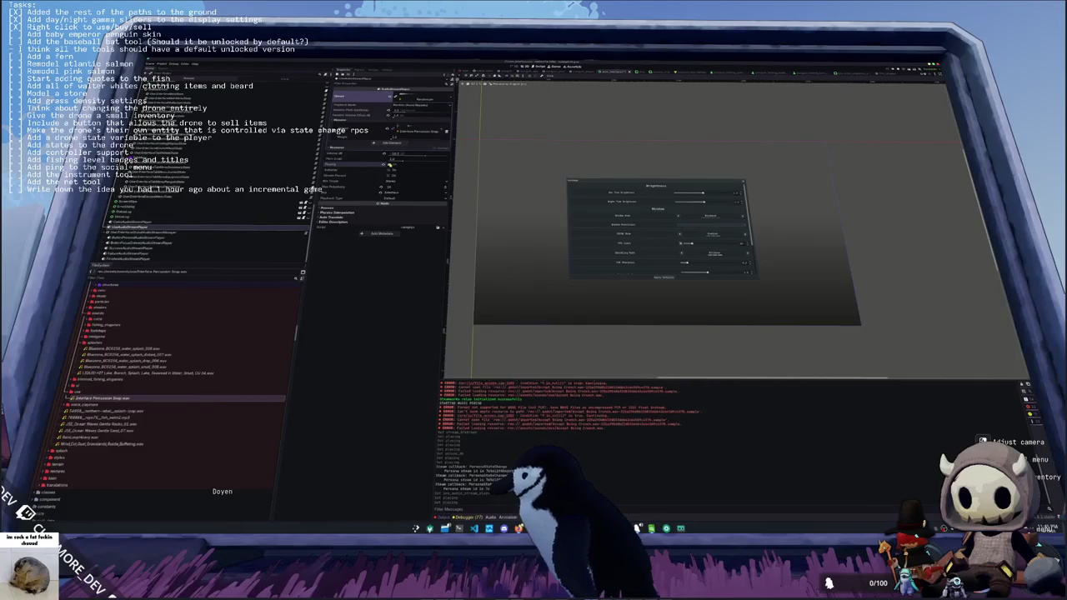
pyautogui.click(407, 153)
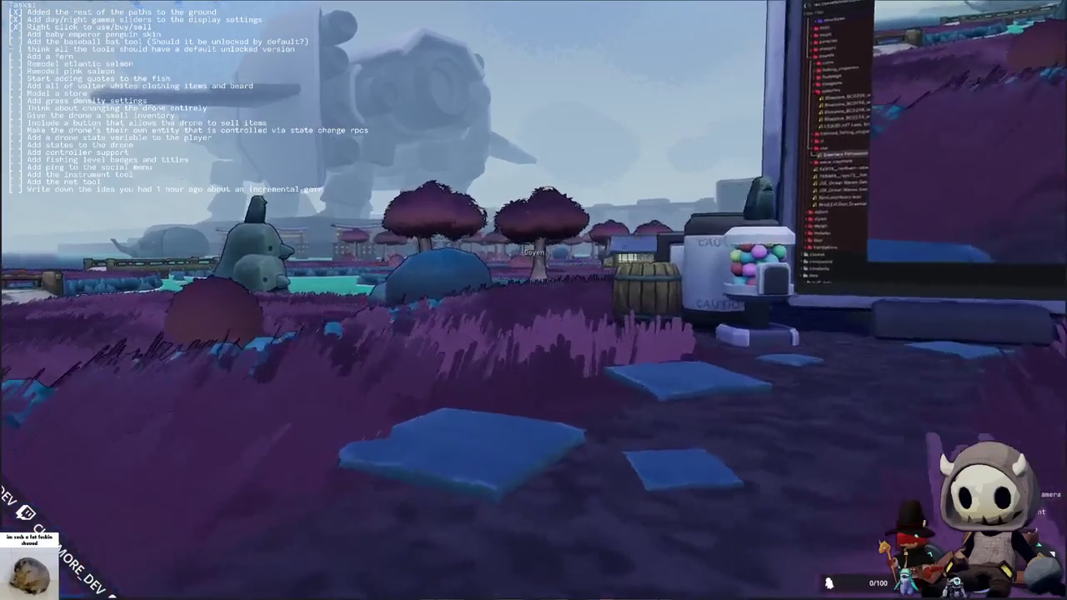
# - Use the white cube and Seal Milk items from the inventory, then close it
pyautogui.press('Tab')
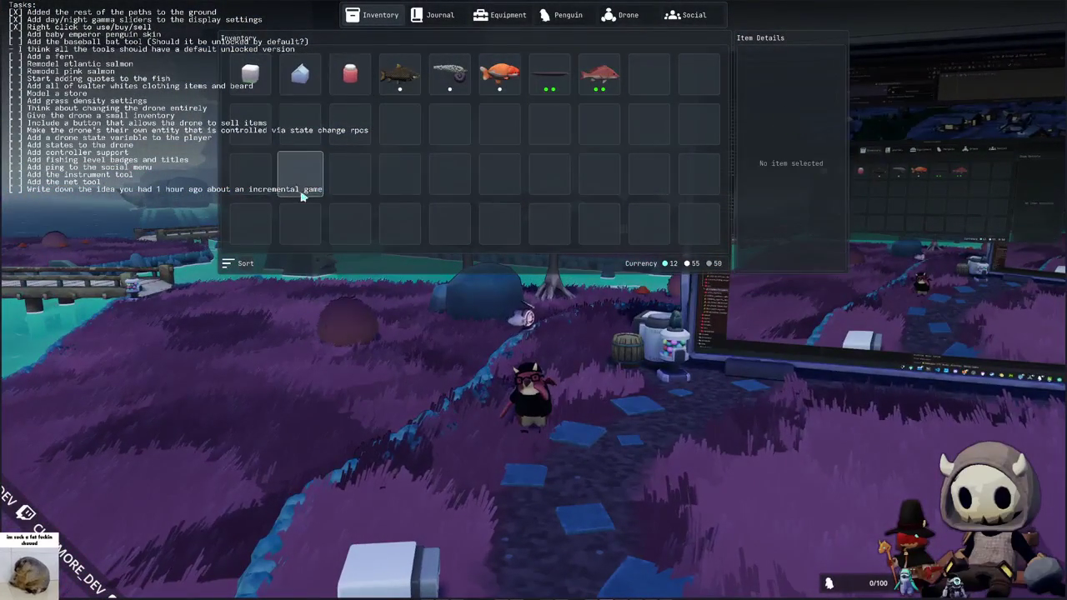
pyautogui.rightClick(250, 74)
pyautogui.click(269, 80)
pyautogui.rightClick(295, 90)
pyautogui.click(300, 93)
pyautogui.rightClick(342, 83)
pyautogui.press('Tab')
# - Walk the penguin across the lake and grass to the riverbank
pyautogui.press('w')
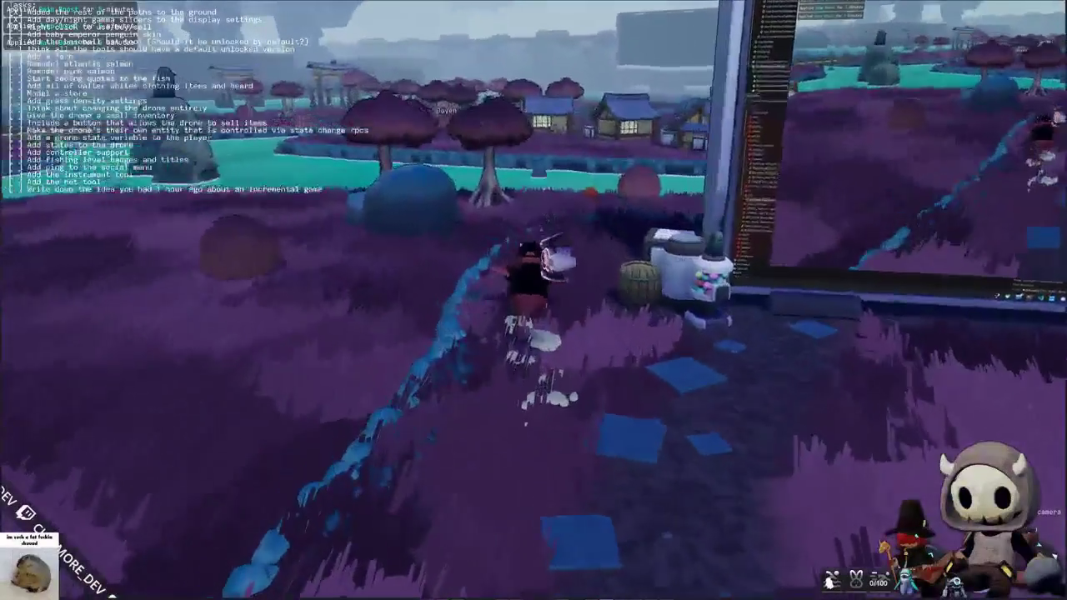
pyautogui.press('w')
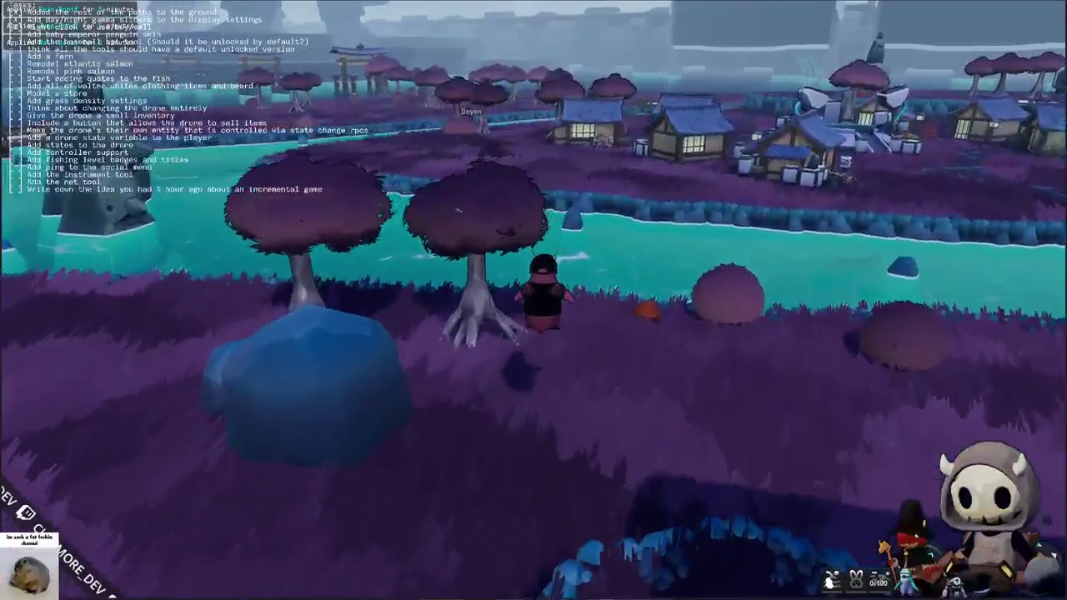
pyautogui.press('w')
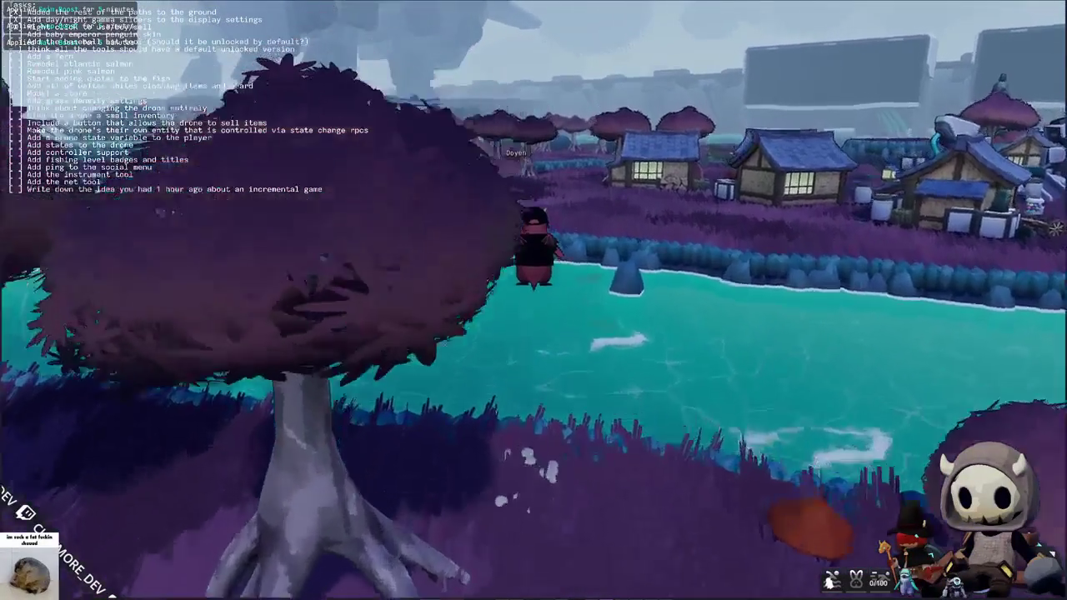
pyautogui.press('w')
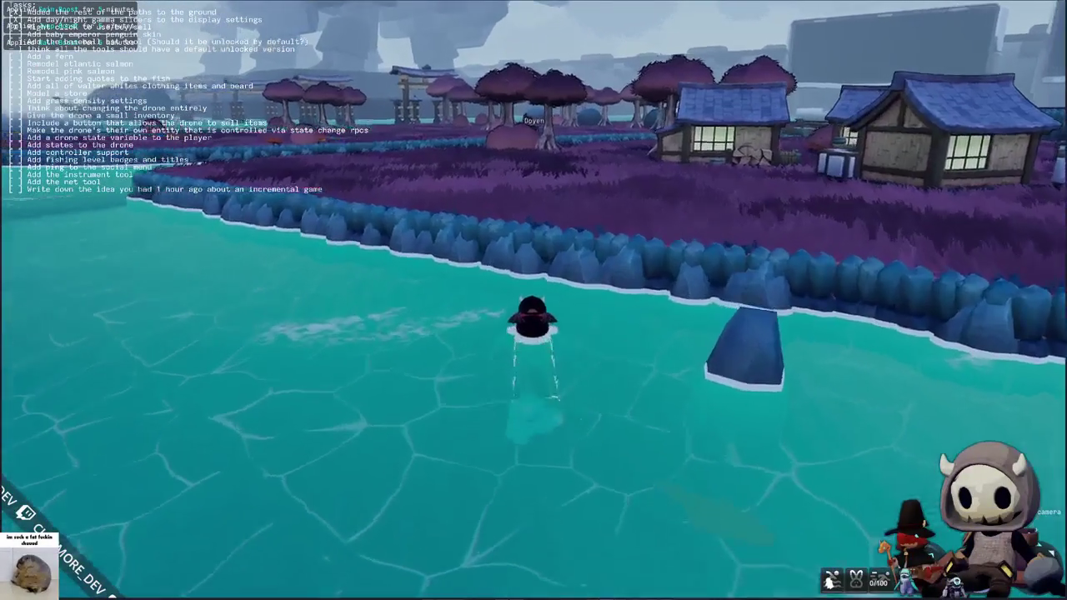
pyautogui.press('w')
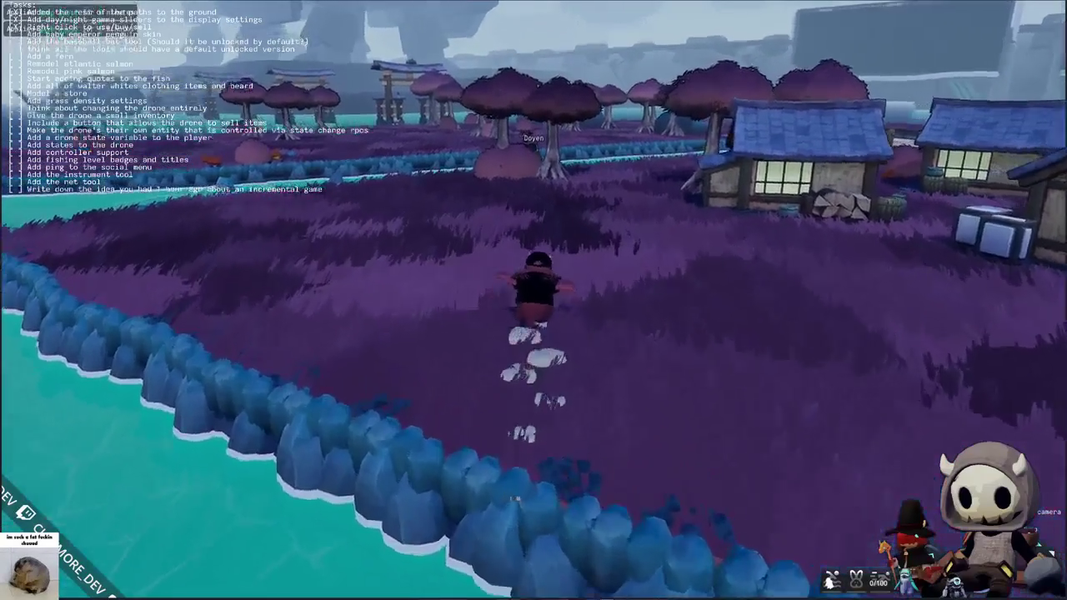
pyautogui.press('w')
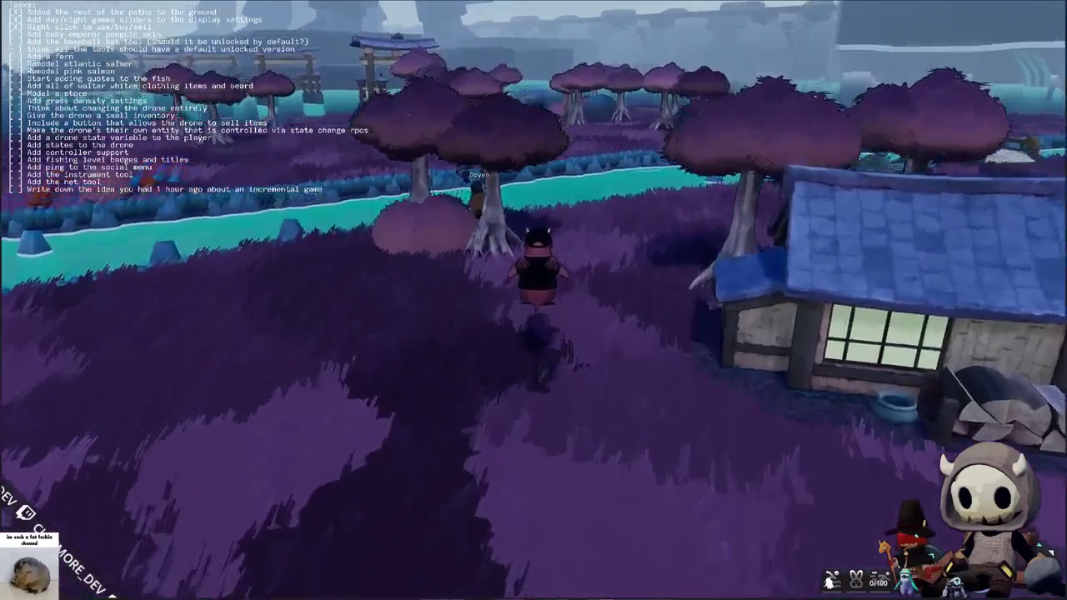
pyautogui.press('w')
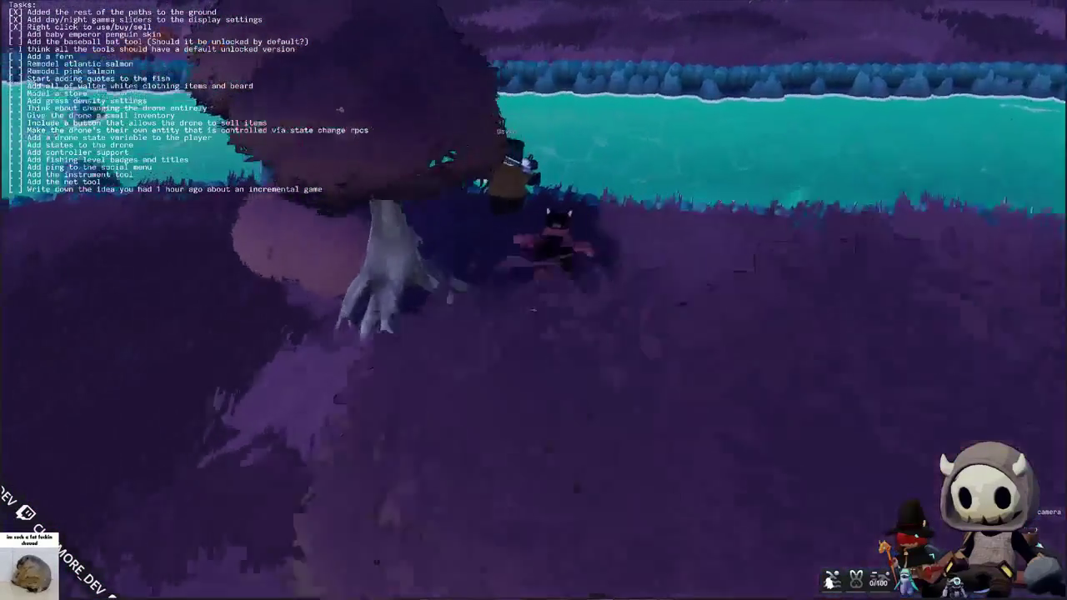
pyautogui.press('w')
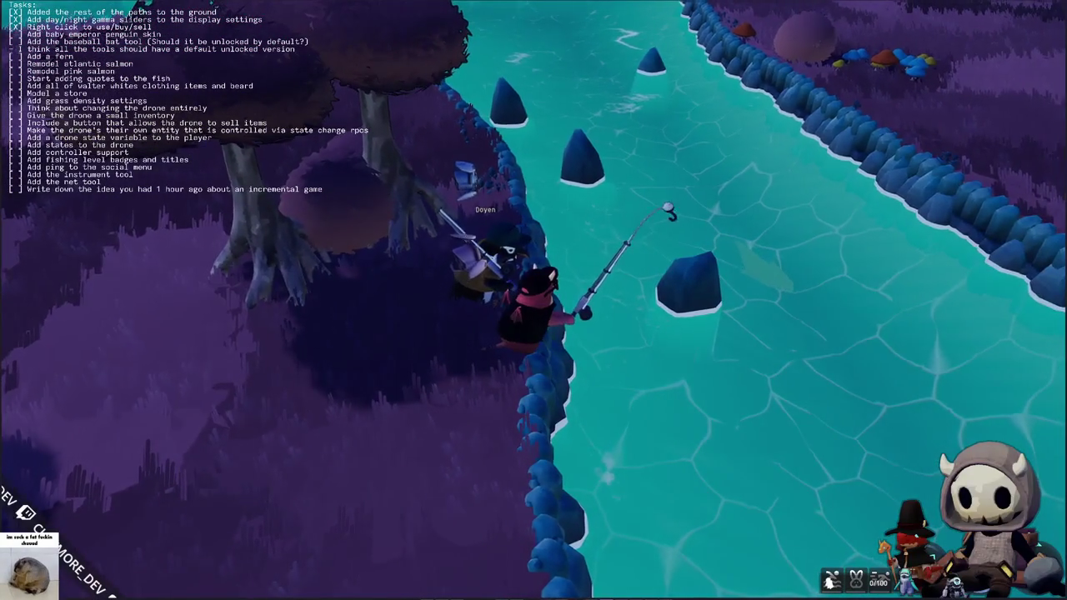
# - Cast the line into the river and complete the first arrow sequence with Down, Down
pyautogui.click(534, 300)
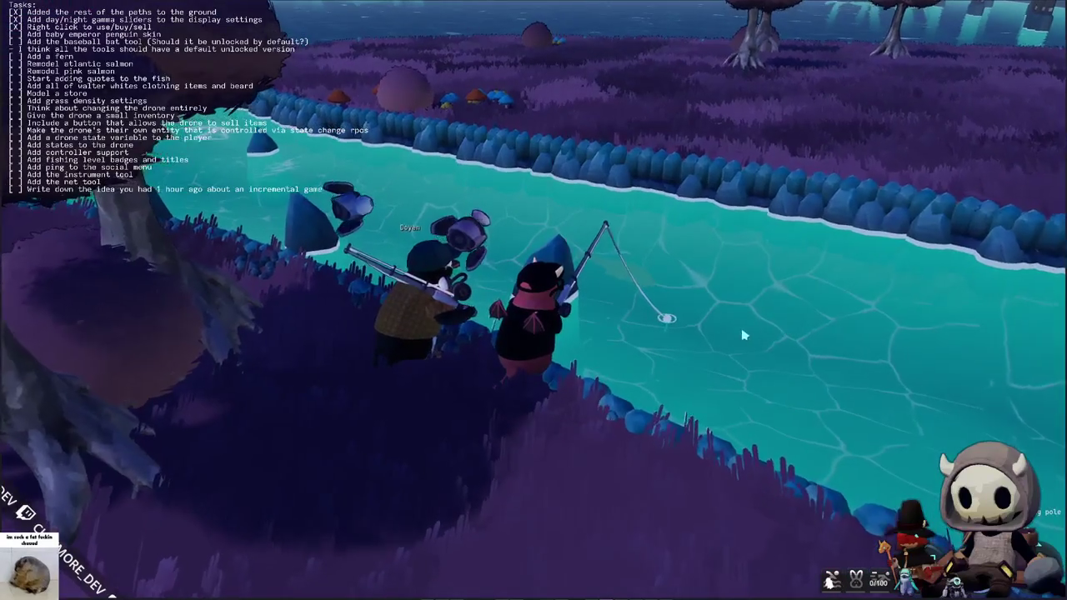
pyautogui.scroll(3, 742, 338)
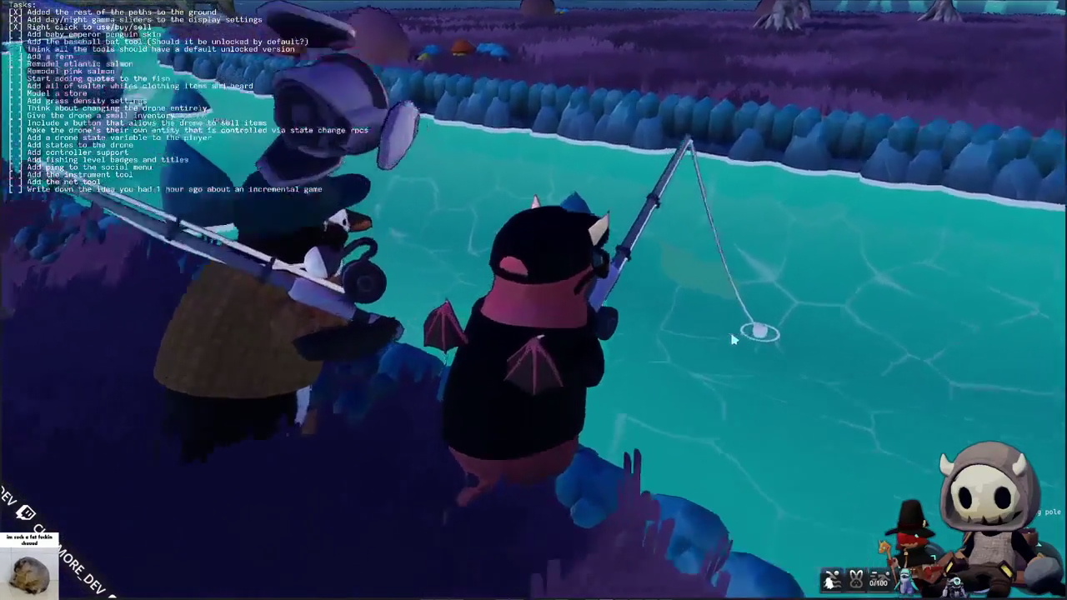
pyautogui.scroll(5, 732, 337)
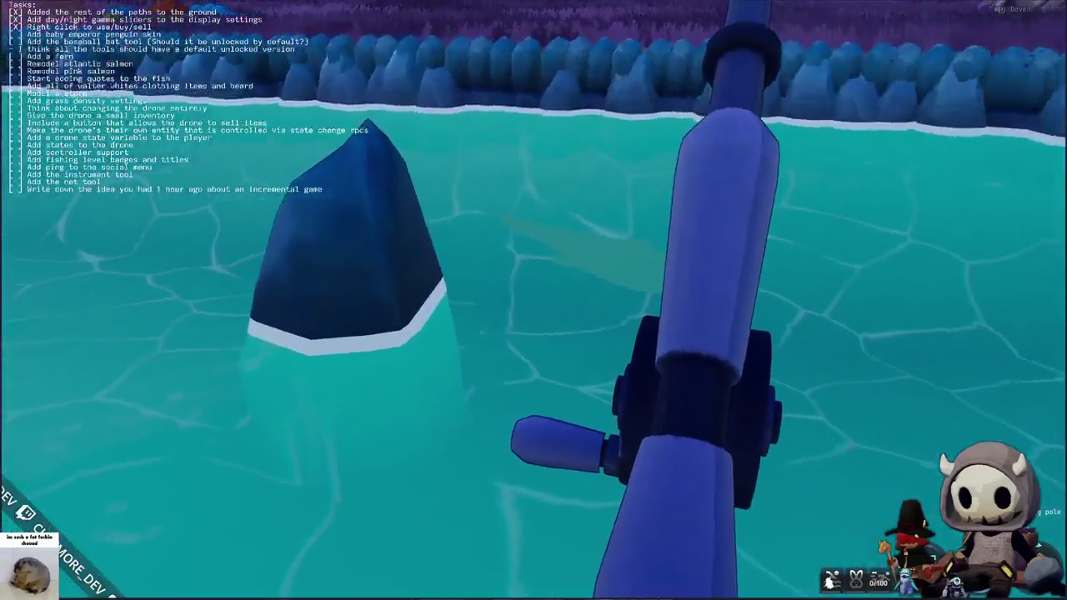
pyautogui.scroll(-3, 533, 300)
pyautogui.scroll(-5, 533, 300)
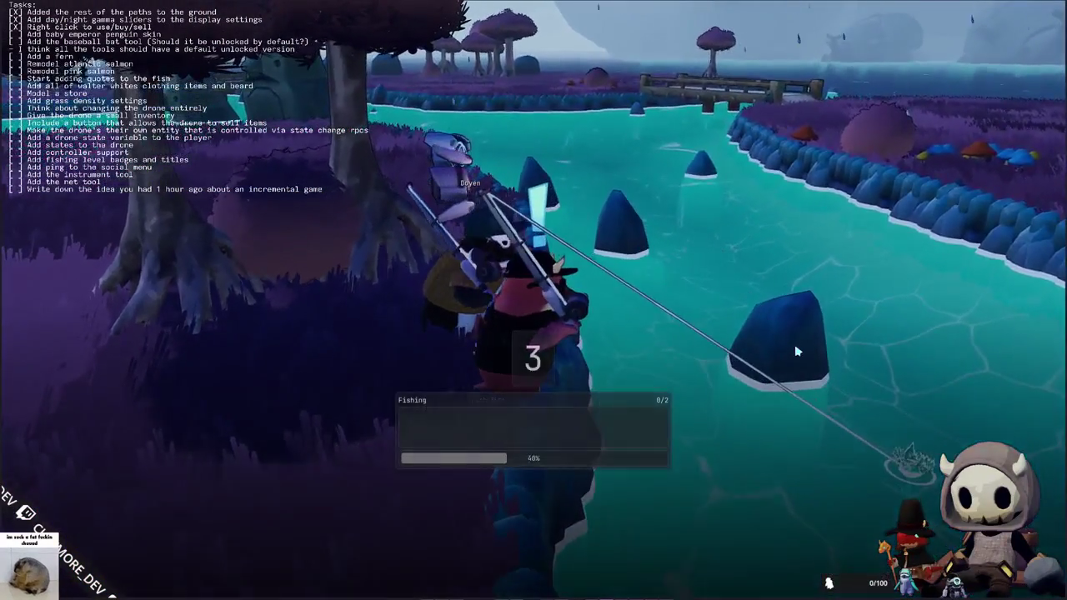
pyautogui.moveTo(796, 351); pyautogui.dragTo(463, 351)
pyautogui.press('Down')
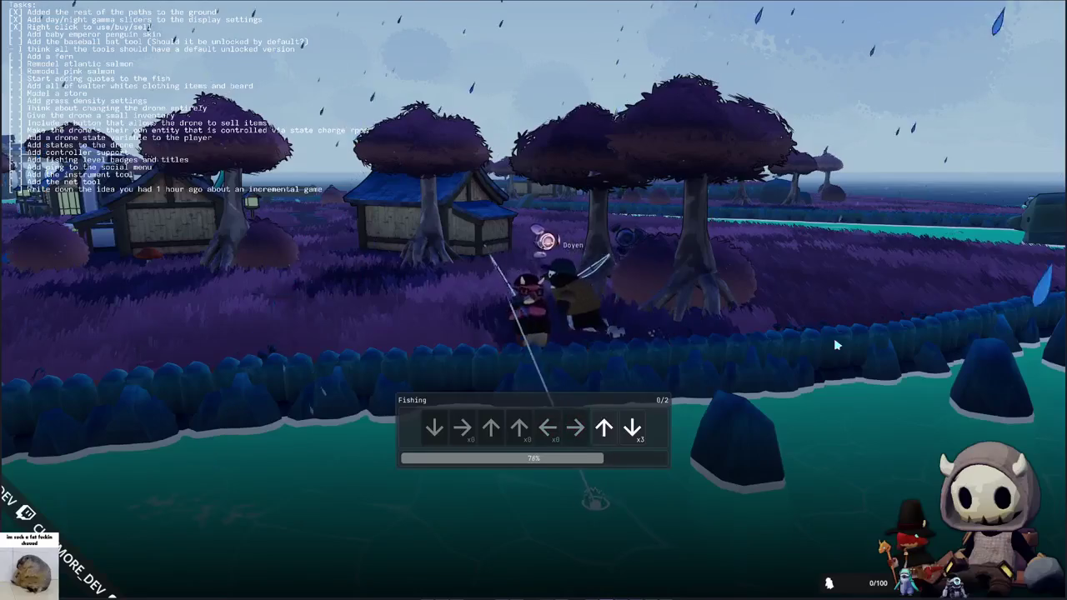
pyautogui.press('Down')
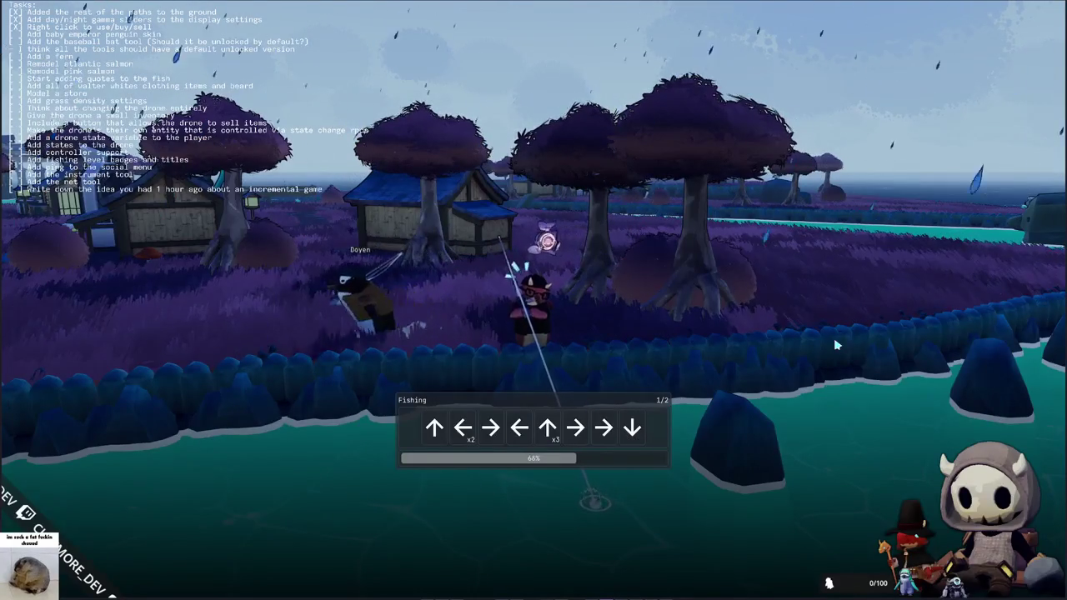
# - Enter the second sequence Up, Left, Right, Left, Up, Up, Right, Down to reel in the Silver Carp
pyautogui.press('Up')
pyautogui.press('Left')
pyautogui.press('Left')
pyautogui.press('Right')
pyautogui.press('Left')
pyautogui.press('Up')
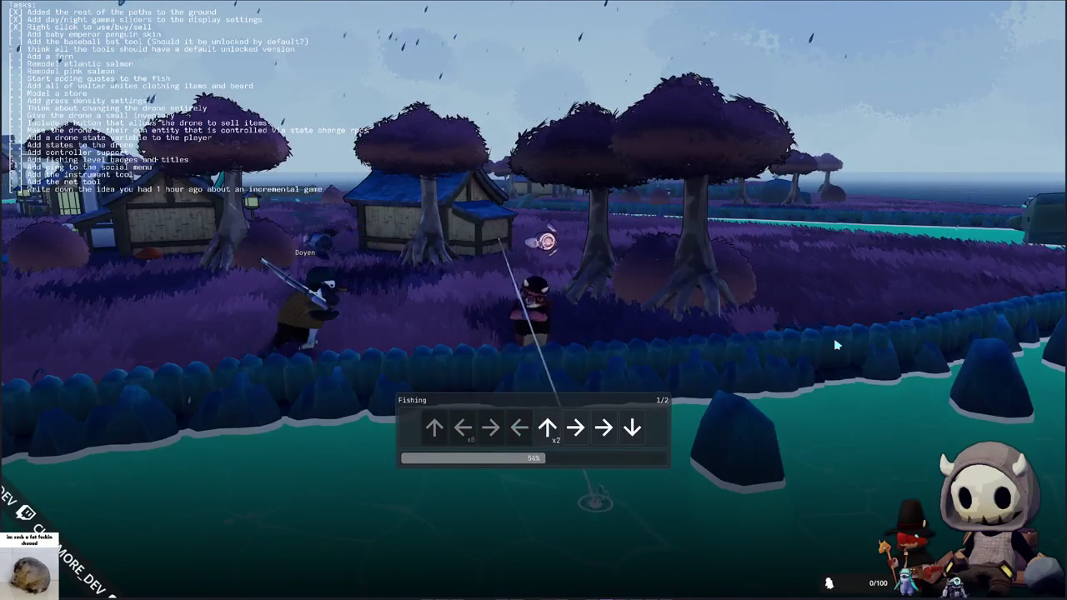
pyautogui.press('Up')
pyautogui.press('Right')
pyautogui.press('Down')
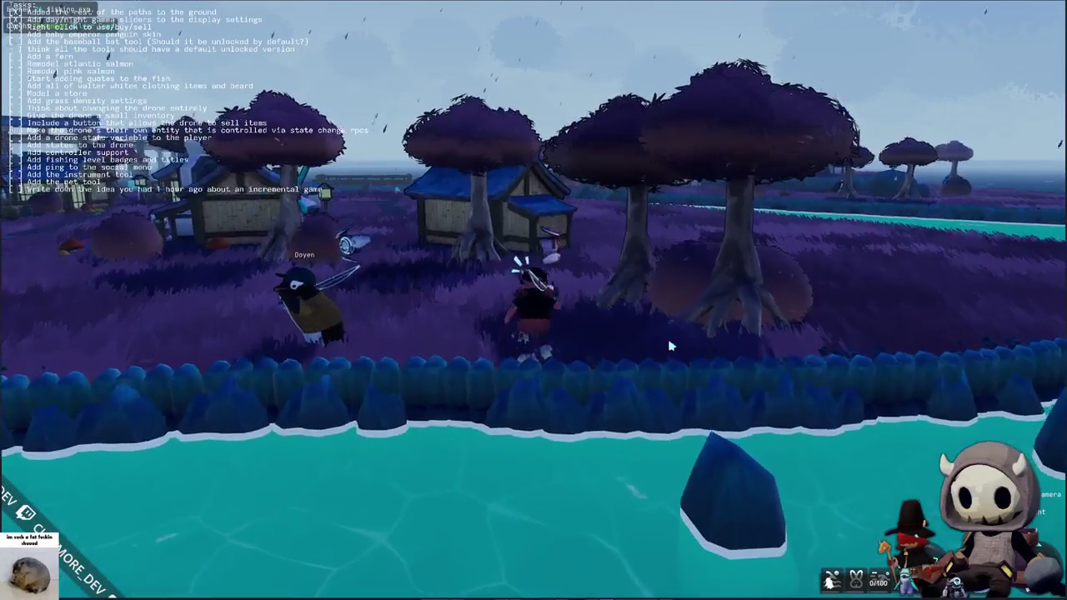
# - Run inland toward the riverside houses, then show the inventory's Social panel with lobby members
pyautogui.press('w')
pyautogui.press('w')
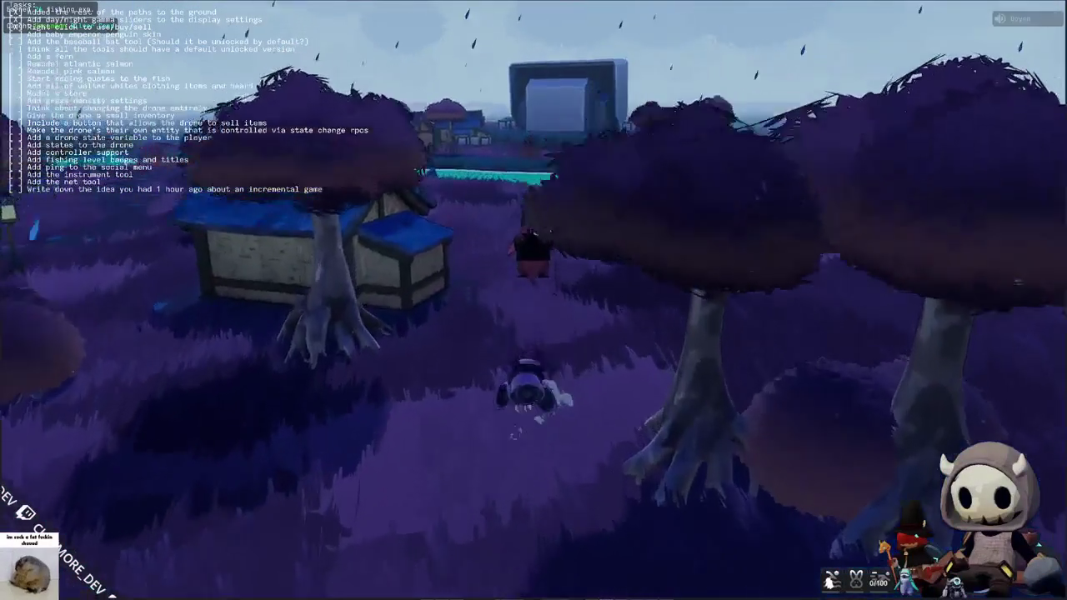
pyautogui.press('w')
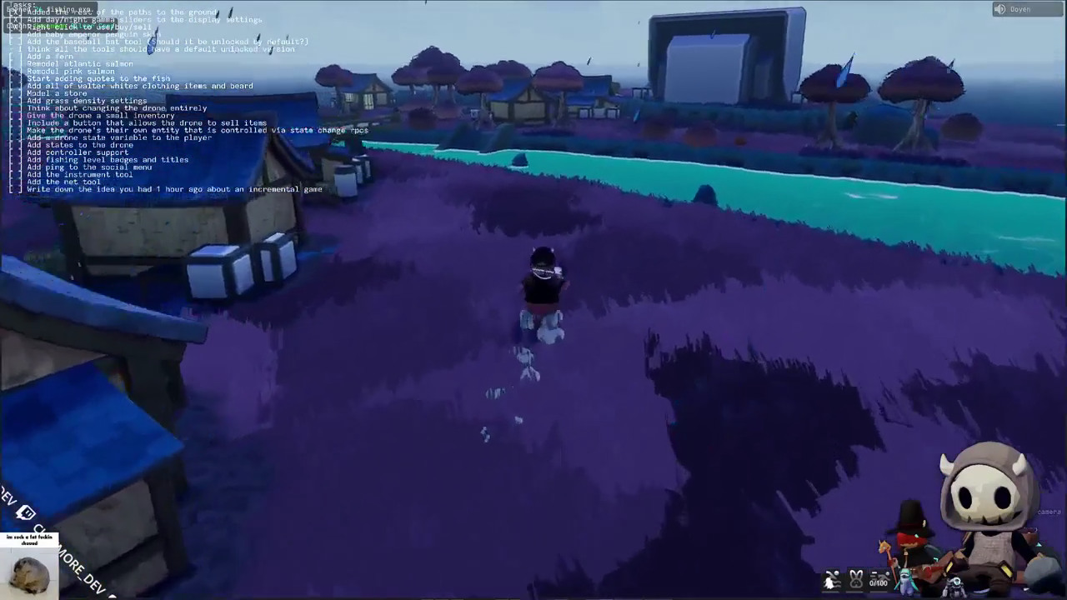
pyautogui.press('w')
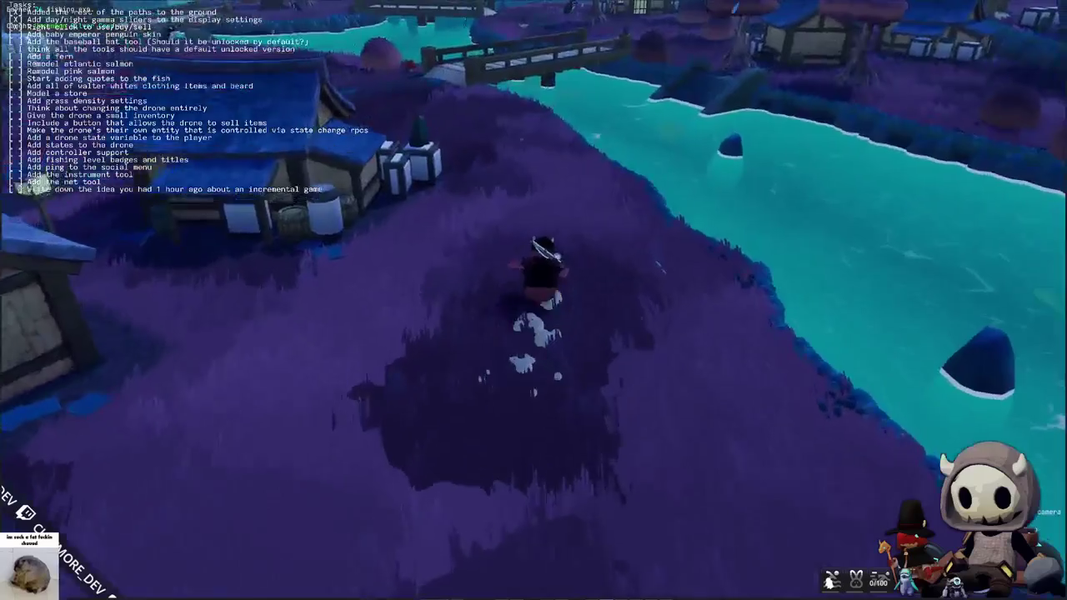
pyautogui.press('Tab')
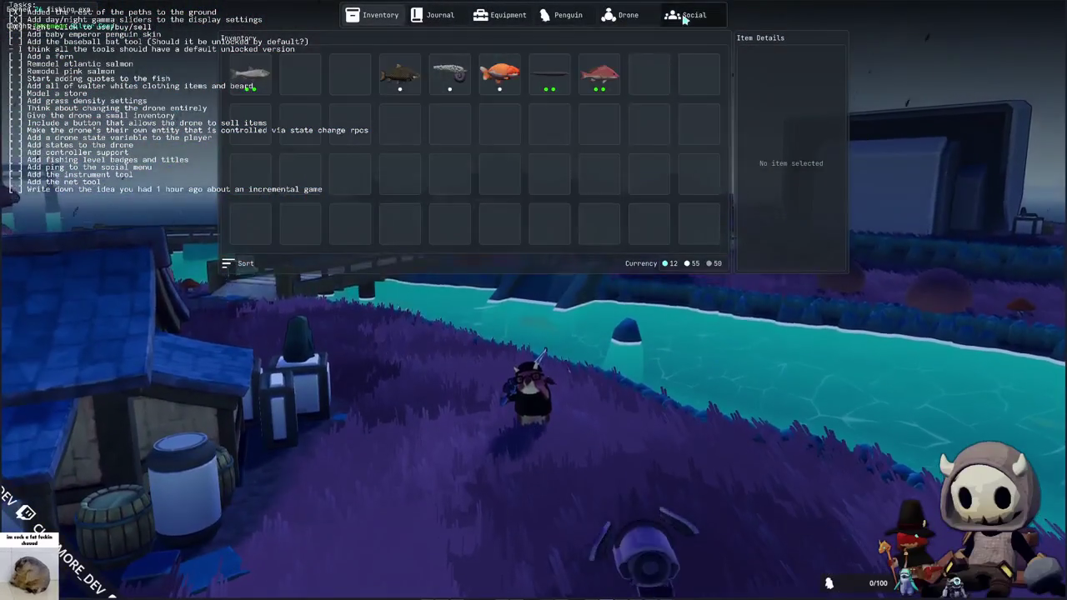
pyautogui.click(684, 14)
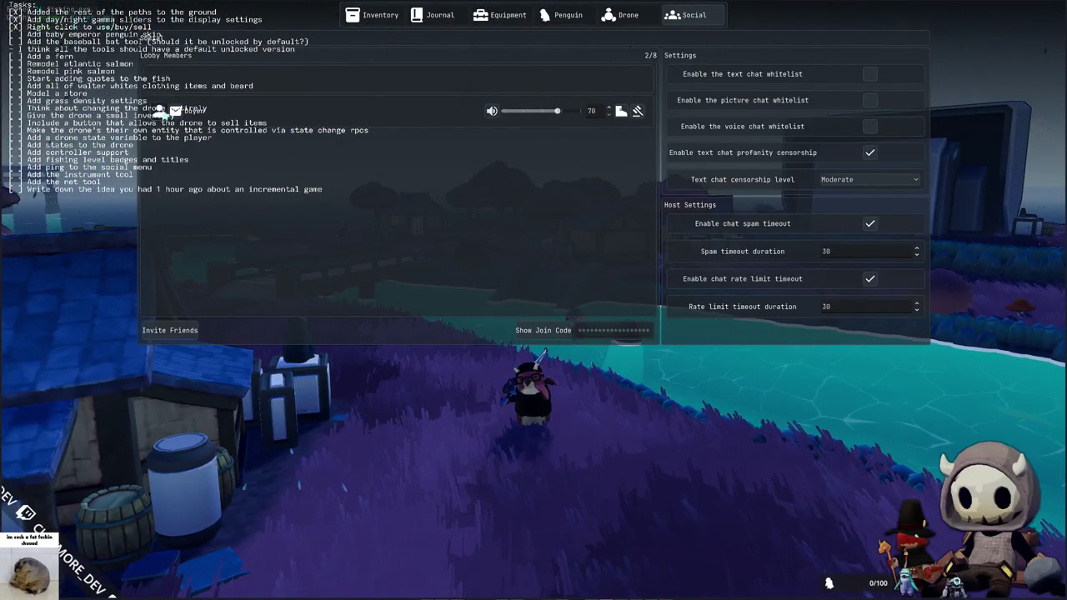
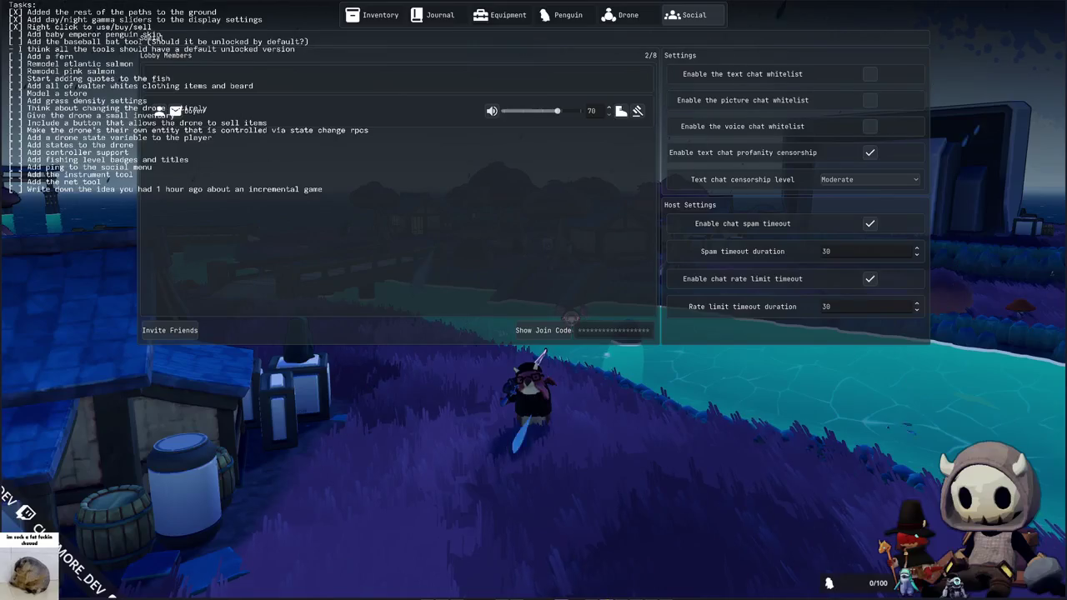
# - Close the Social menu with Esc to get back to the game
pyautogui.press('Escape')
# - Run the penguin up the hill, over both bridges and past the village houses
pyautogui.press('w')
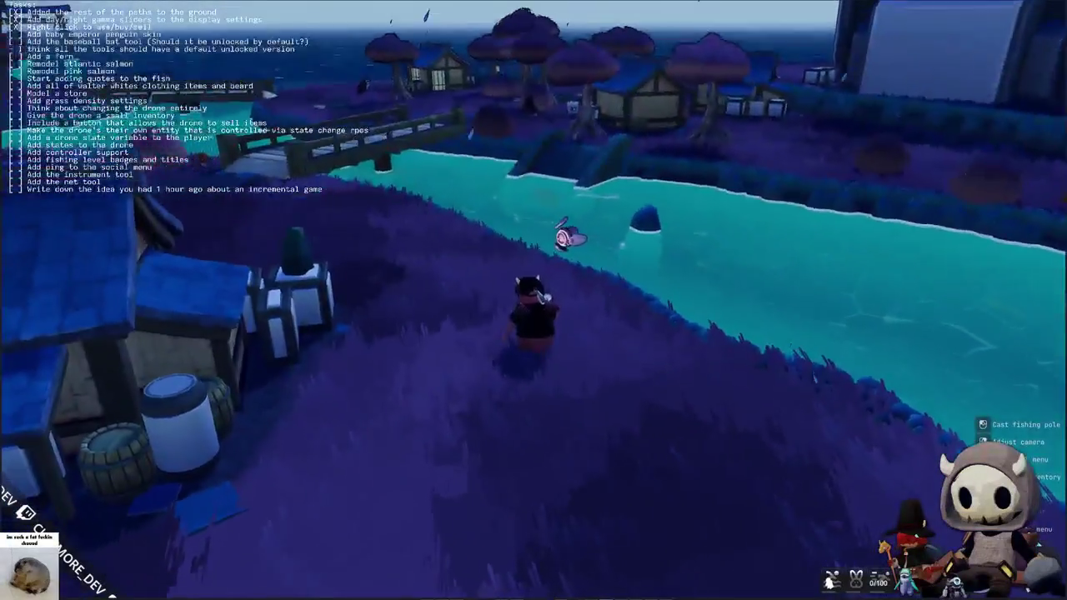
pyautogui.press('w')
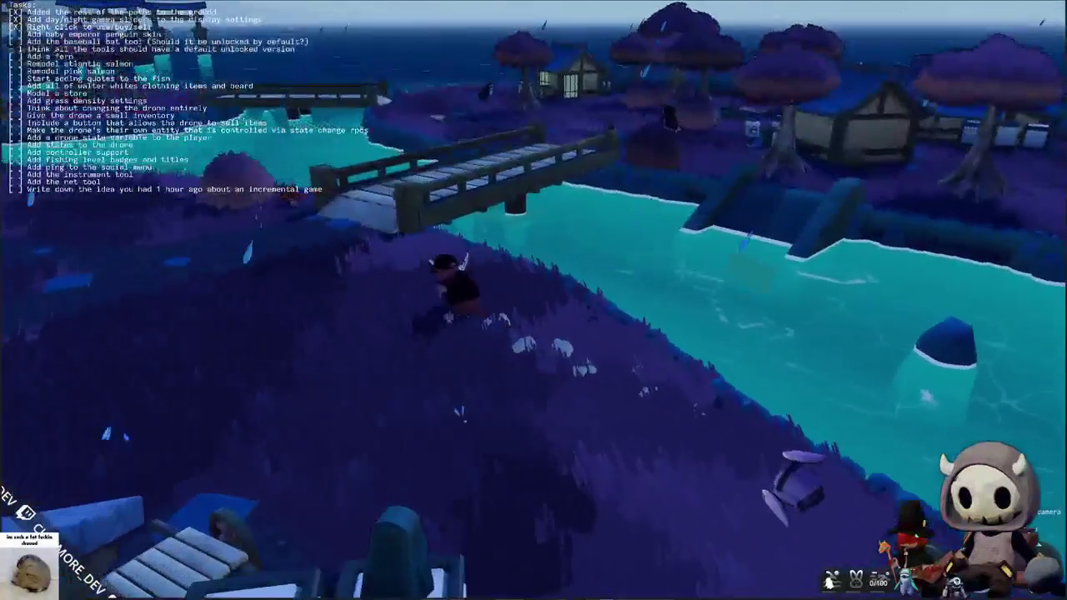
pyautogui.press('w')
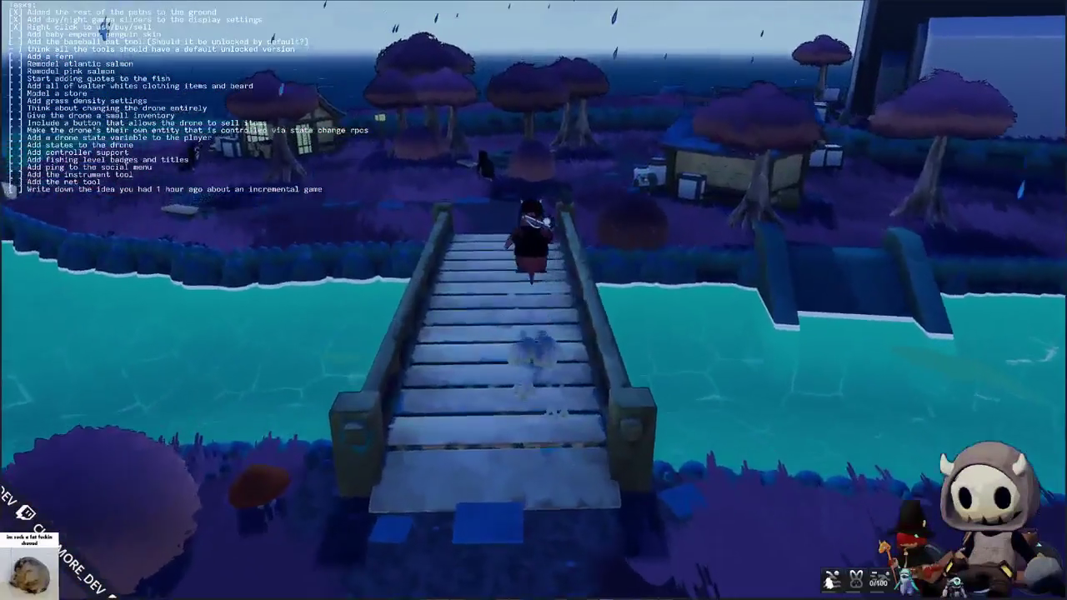
pyautogui.press('w')
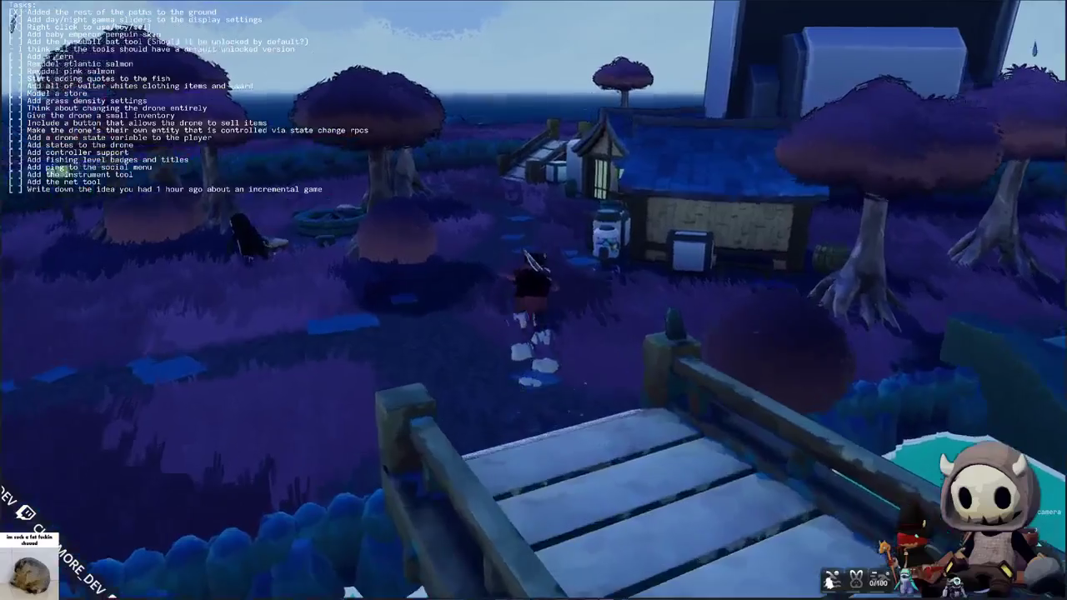
pyautogui.press('w')
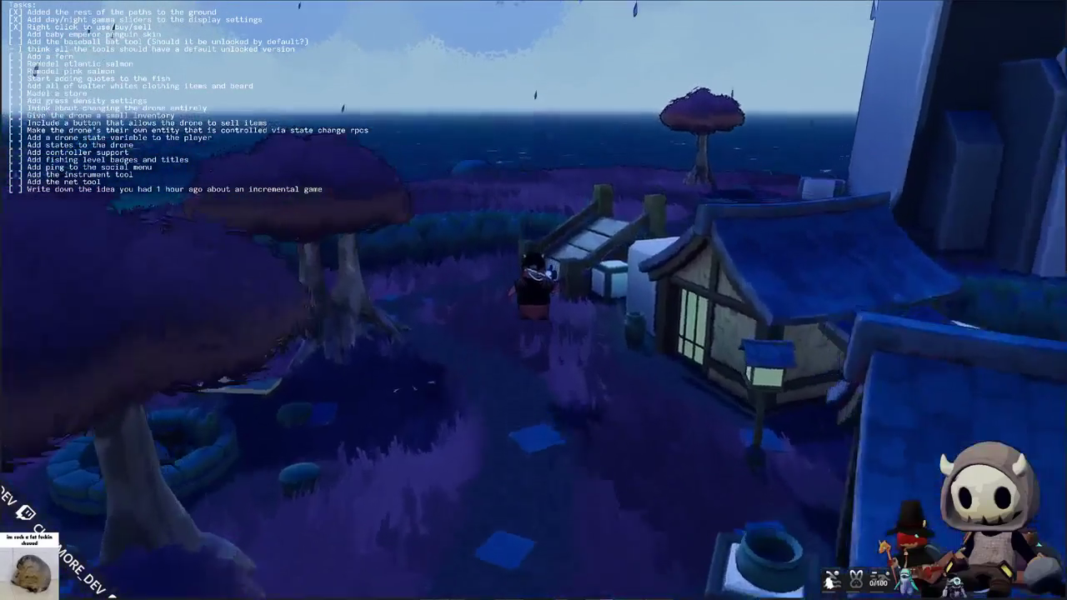
pyautogui.press('w')
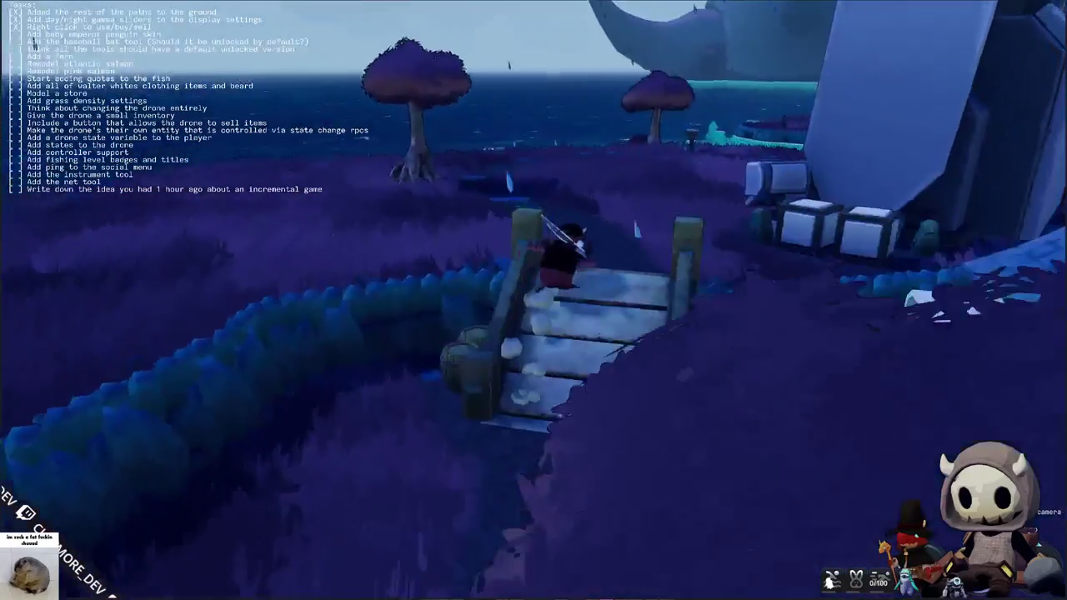
pyautogui.press('w')
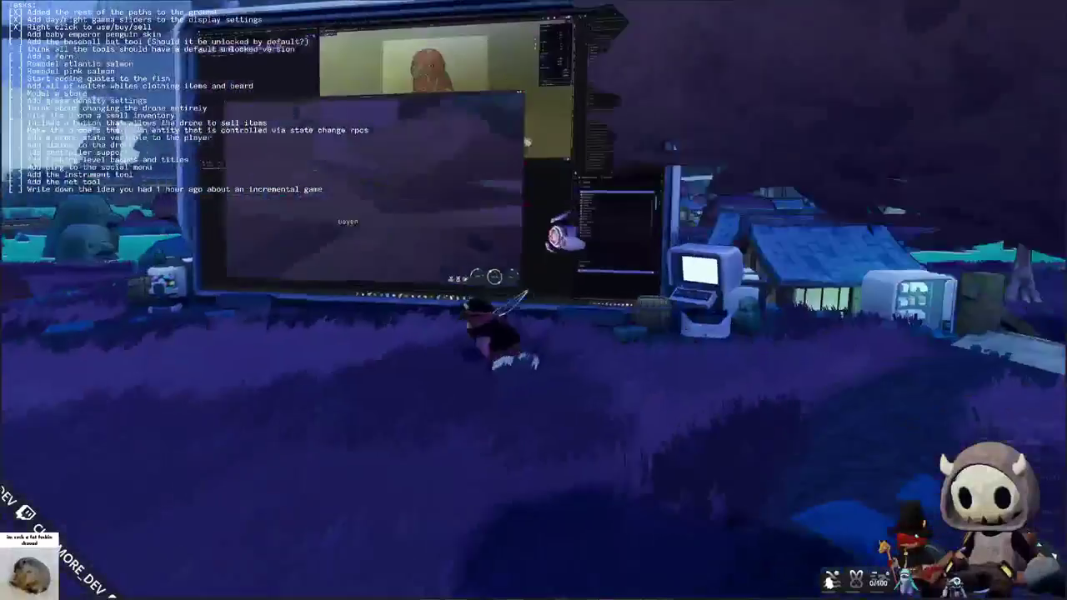
# - Position the camera so the big in-game monitor fills the view
pyautogui.press('w')
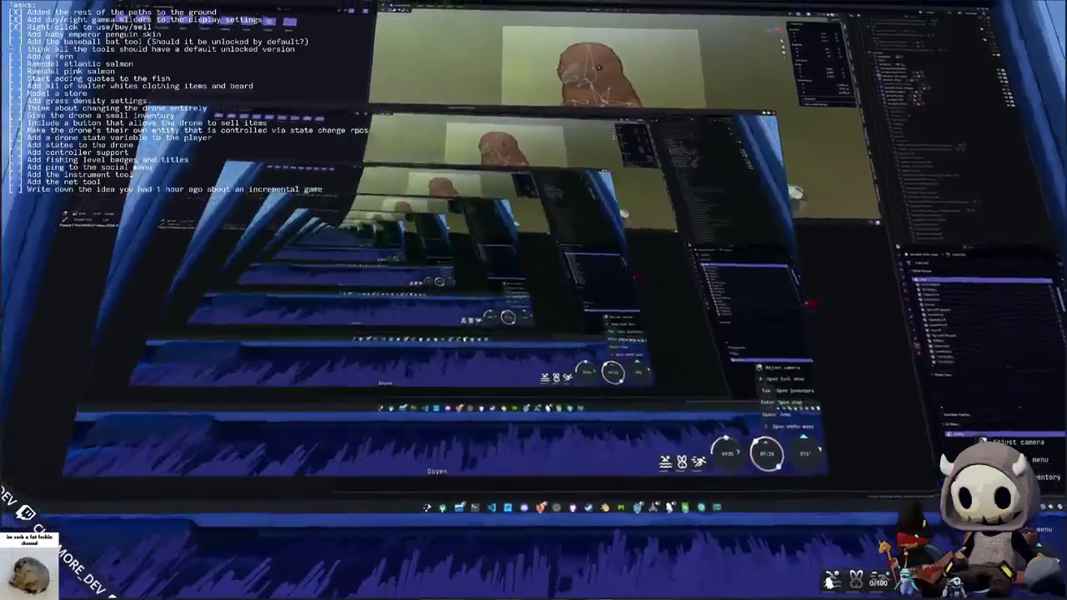
pyautogui.press('s')
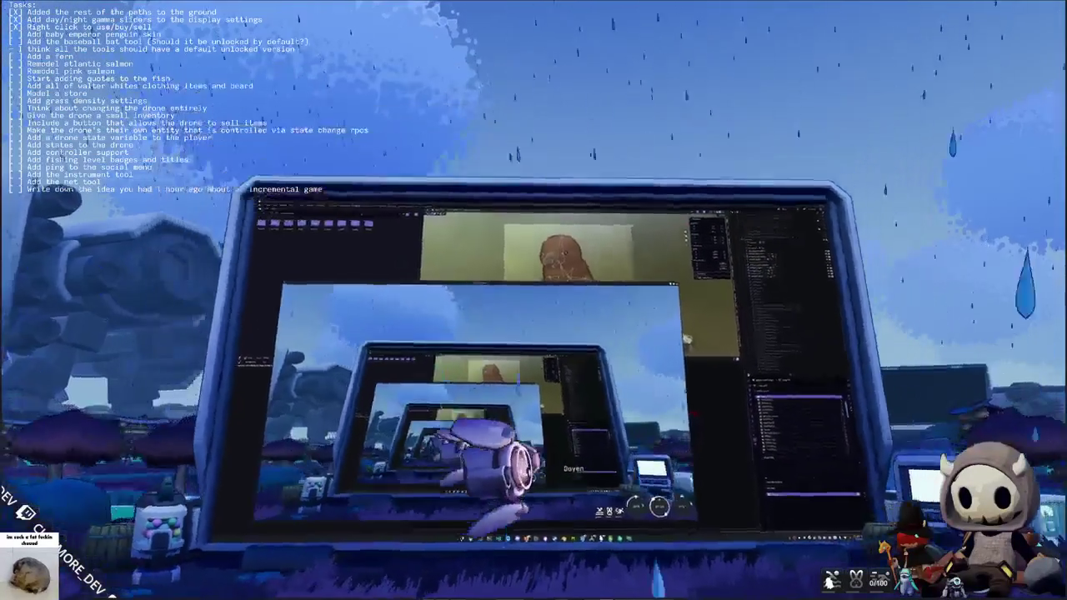
pyautogui.press('s')
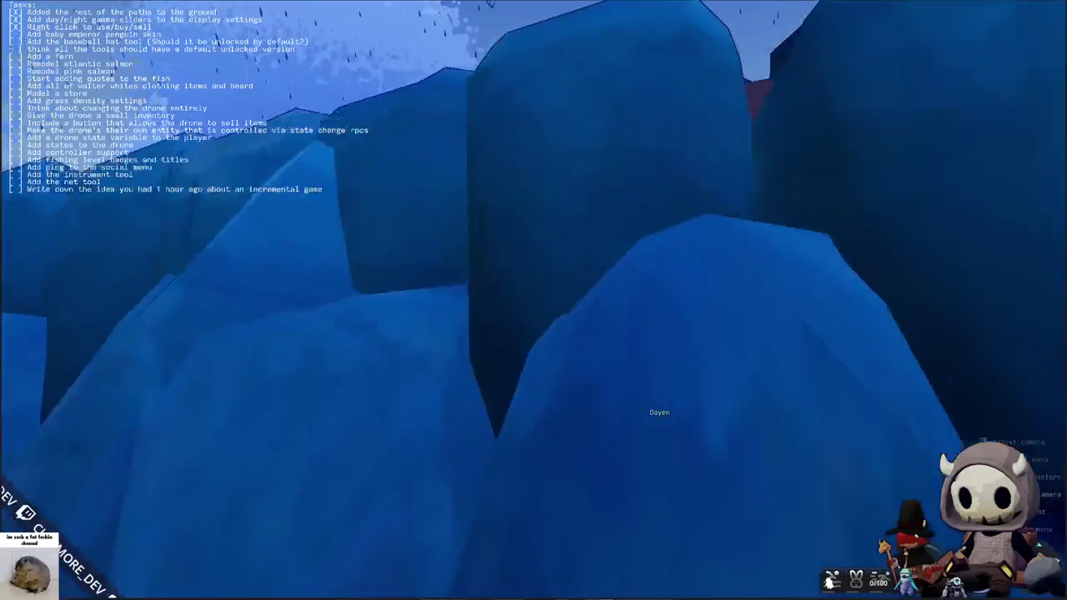
pyautogui.press('s')
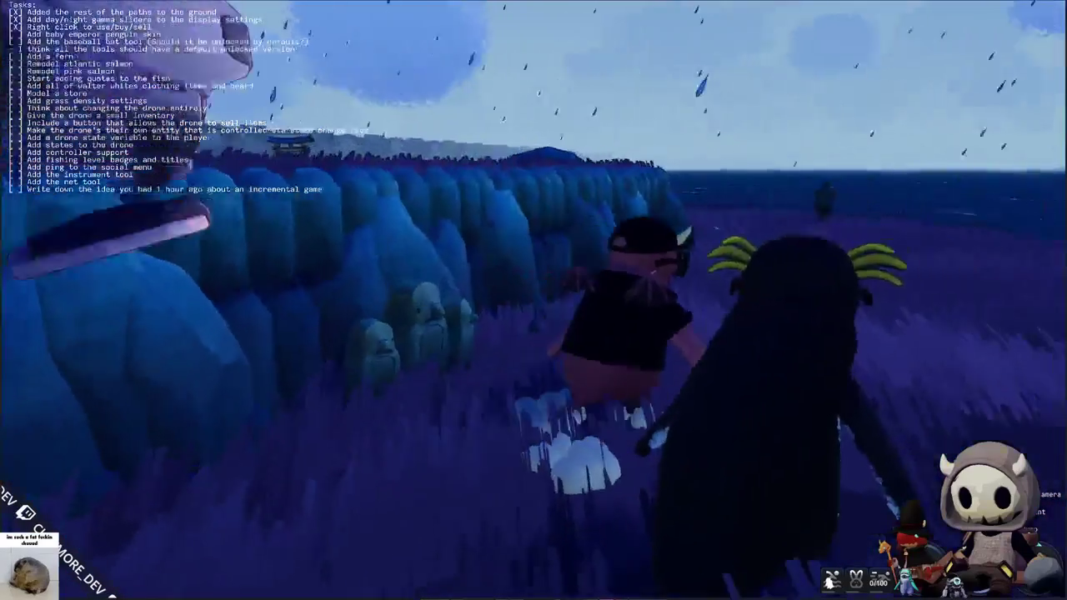
pyautogui.press('a')
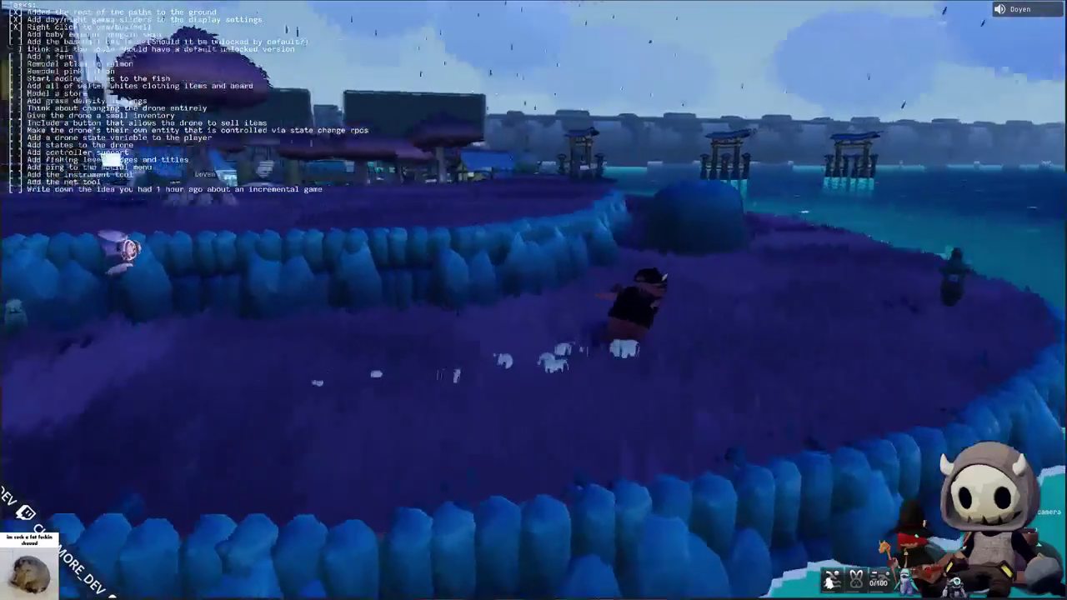
pyautogui.press('w')
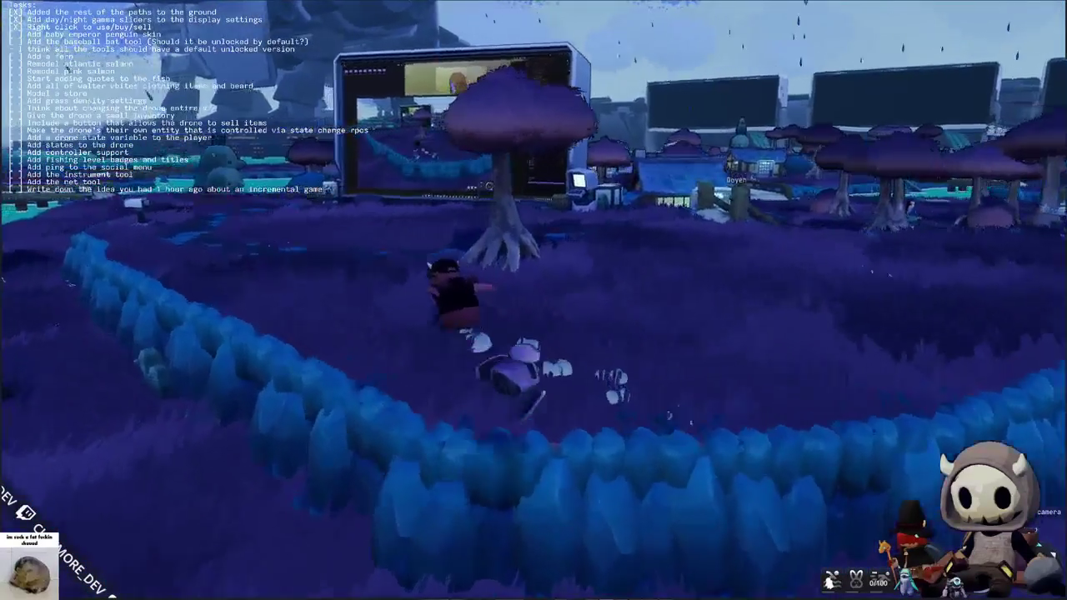
pyautogui.press('s')
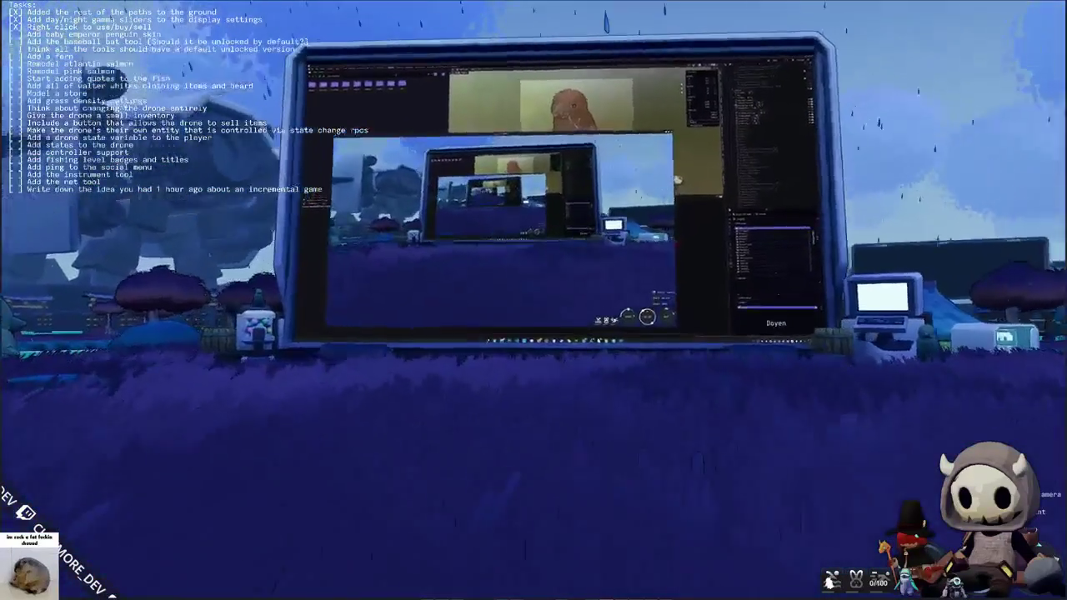
pyautogui.press('w')
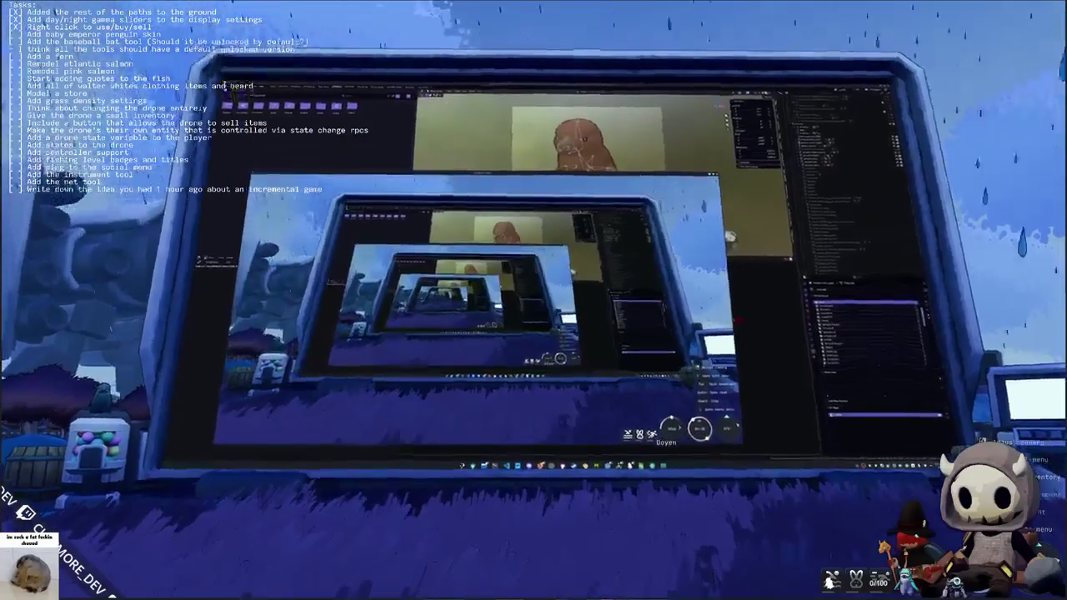
pyautogui.press('w')
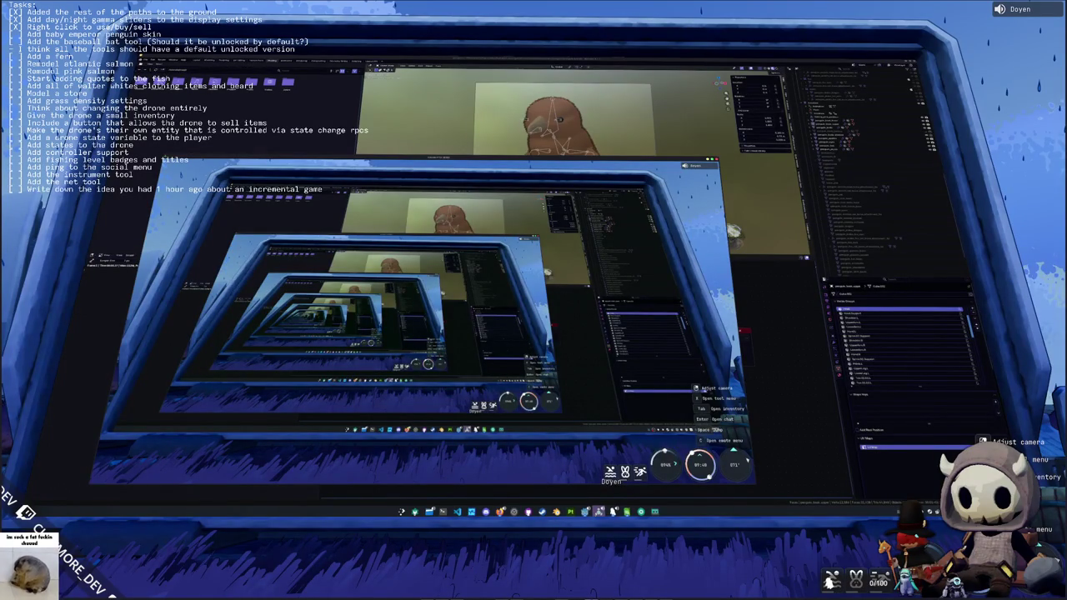
# - Raise the Voice chat volume to 100 in Audio settings, then close settings
pyautogui.press('Tab')
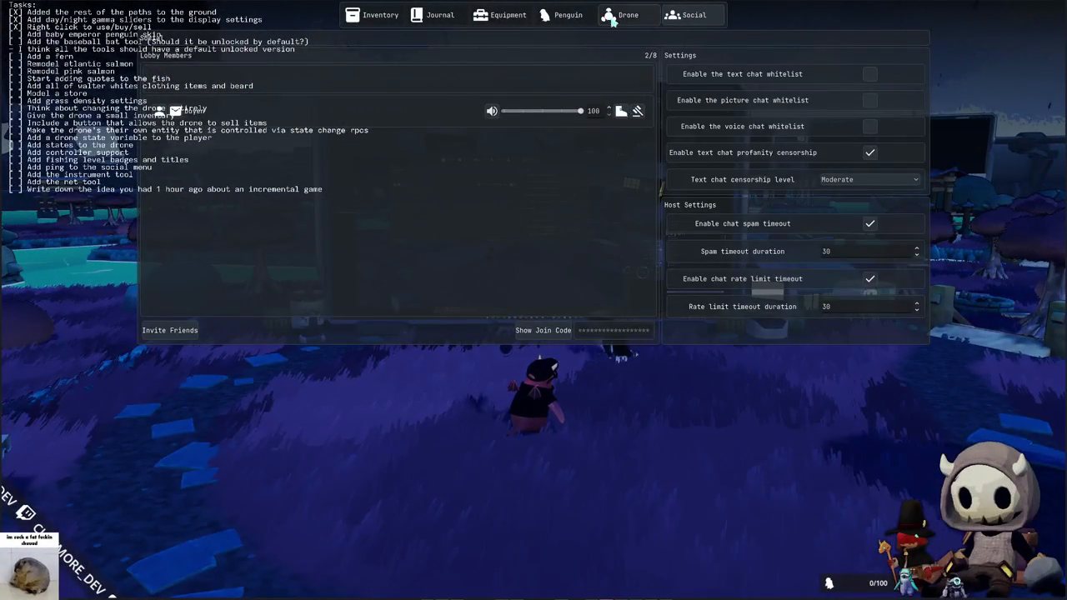
pyautogui.press('Tab')
pyautogui.press('Escape')
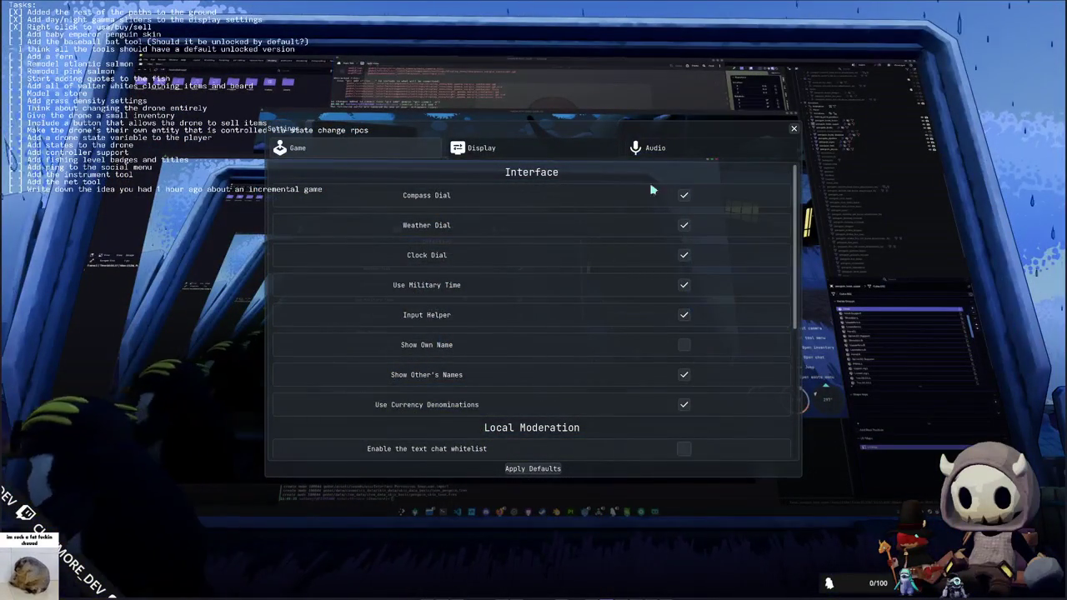
pyautogui.click(645, 157)
pyautogui.scroll(-1, 545, 326)
pyautogui.click(710, 331)
pyautogui.moveTo(710, 331); pyautogui.dragTo(753, 331)
pyautogui.scroll(1, 516, 359)
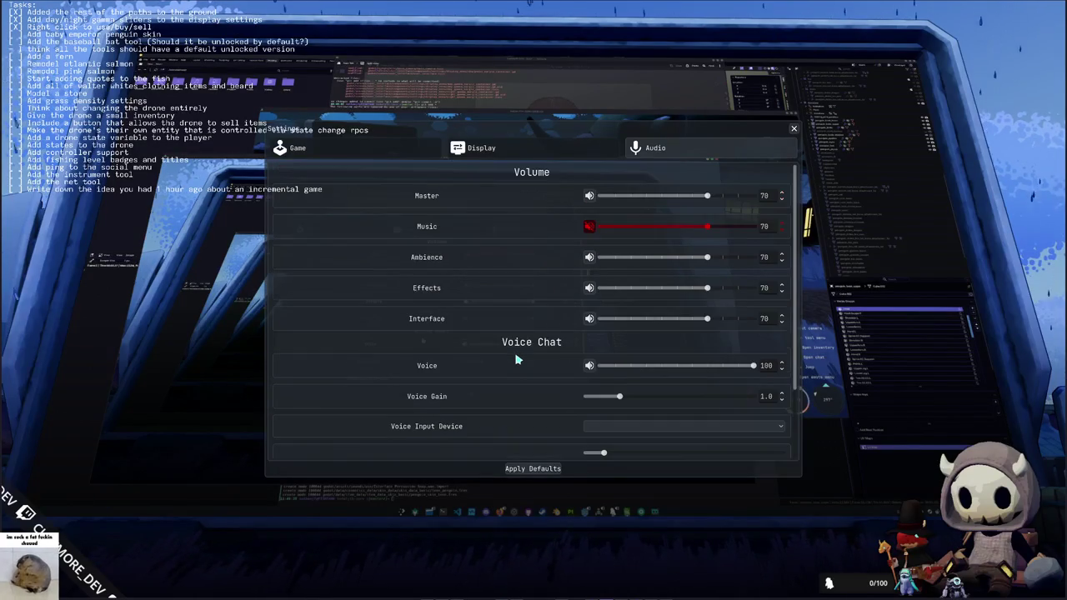
pyautogui.press('Escape')
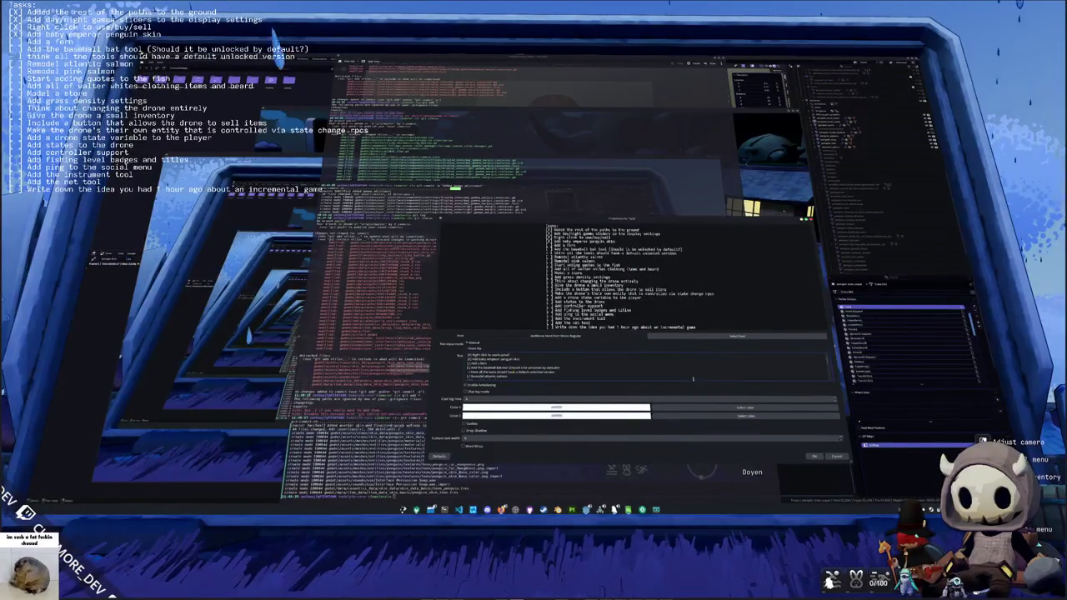
# - Confirm the task list text edits and switch to Blender's Animation workspace
pyautogui.click(813, 456)
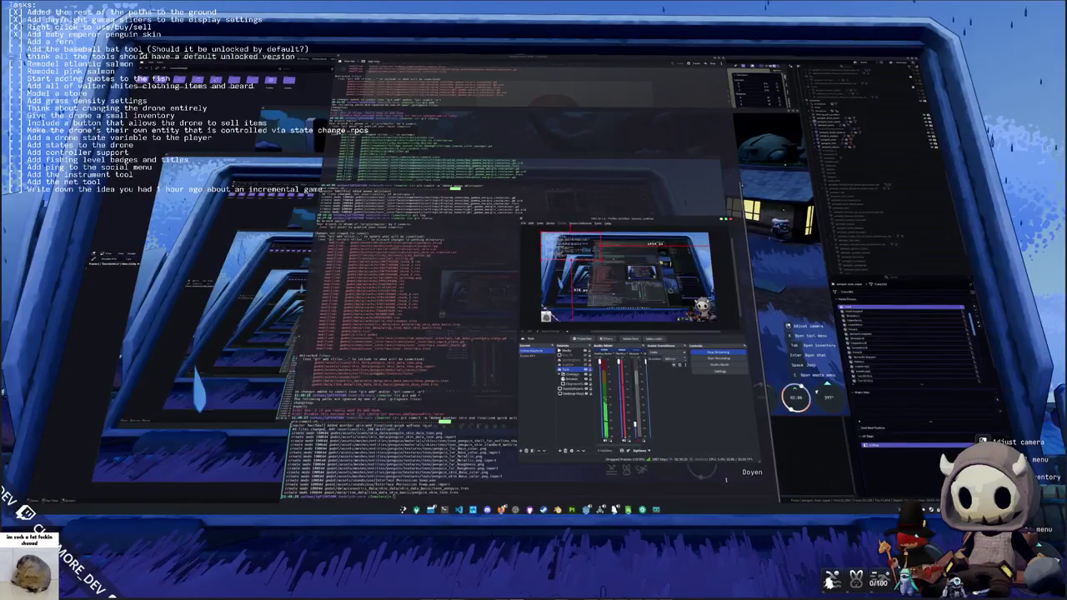
pyautogui.hotkey('alt', 'Tab')
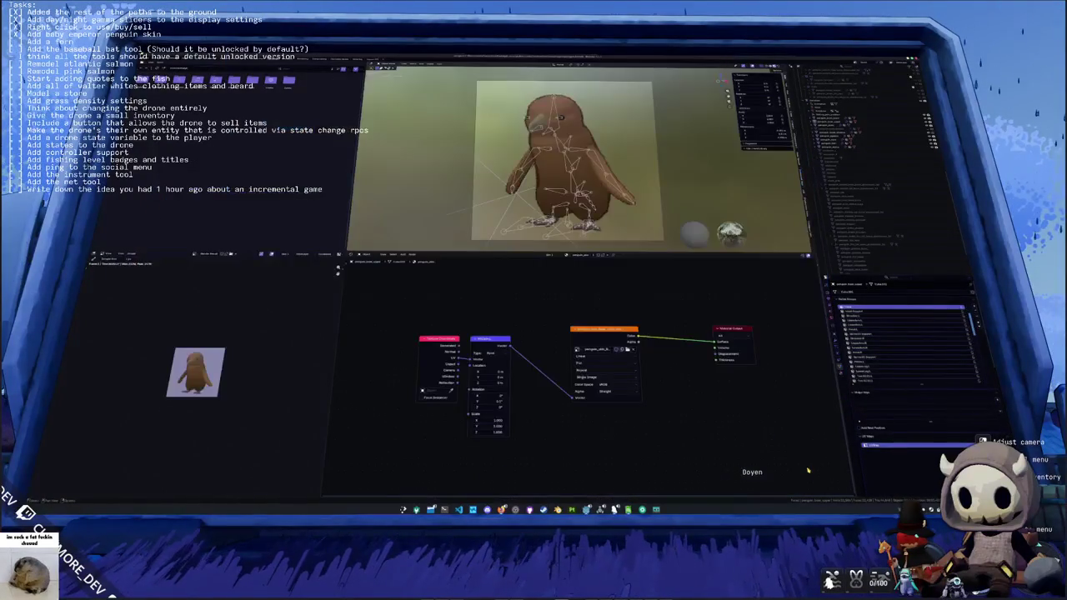
pyautogui.scroll(-1, 733, 360)
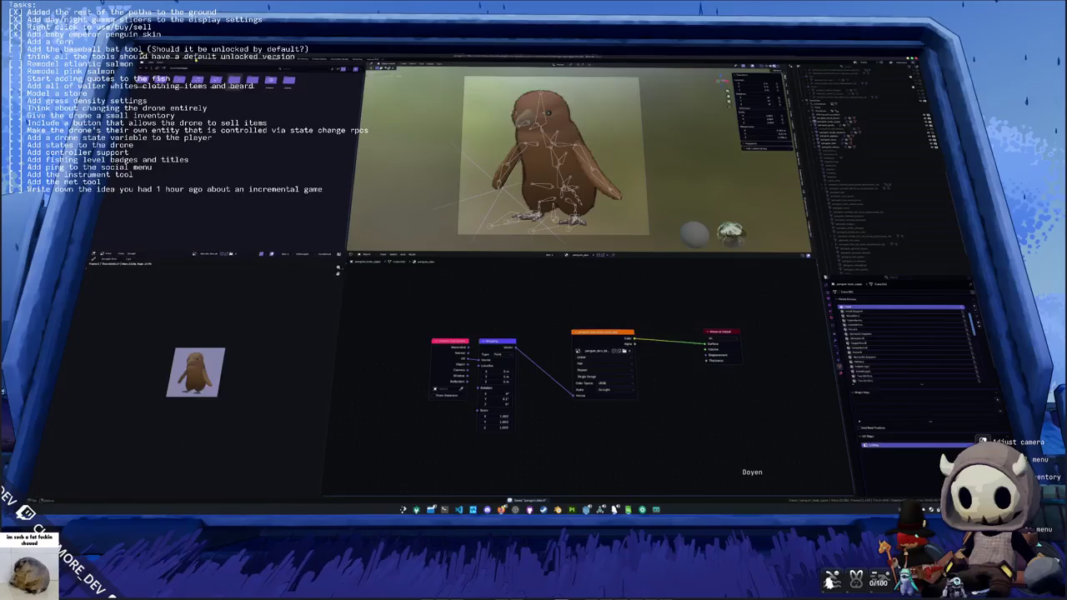
pyautogui.hotkey('ctrl', 'pagedown')
pyautogui.scroll(-4, 467, 234)
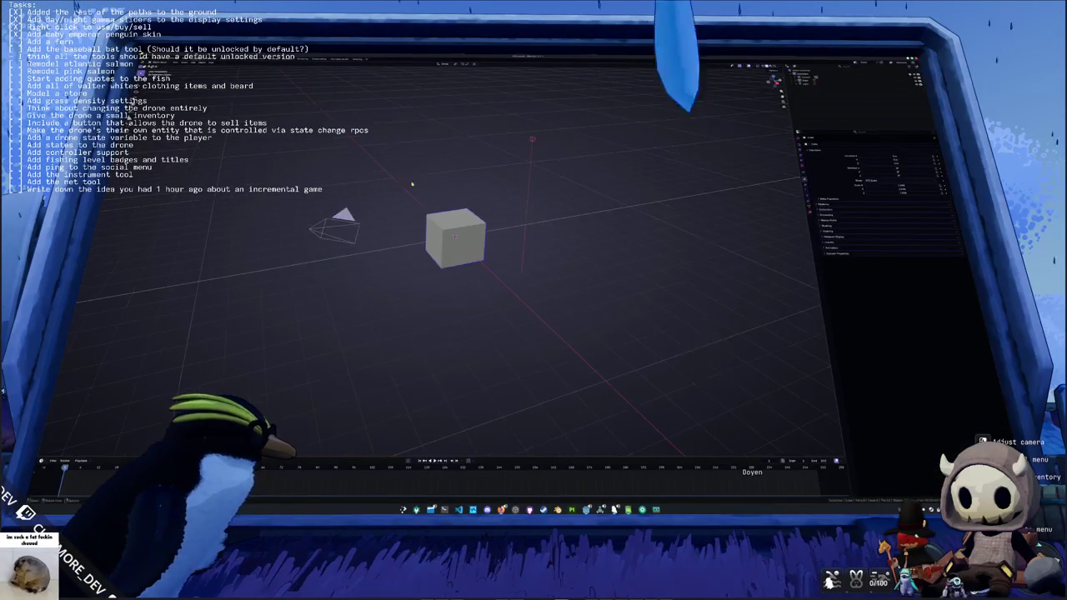
# - Delete the default cube, camera and light, then browse into the project subfolders
pyautogui.press('x')
pyautogui.click(429, 188)
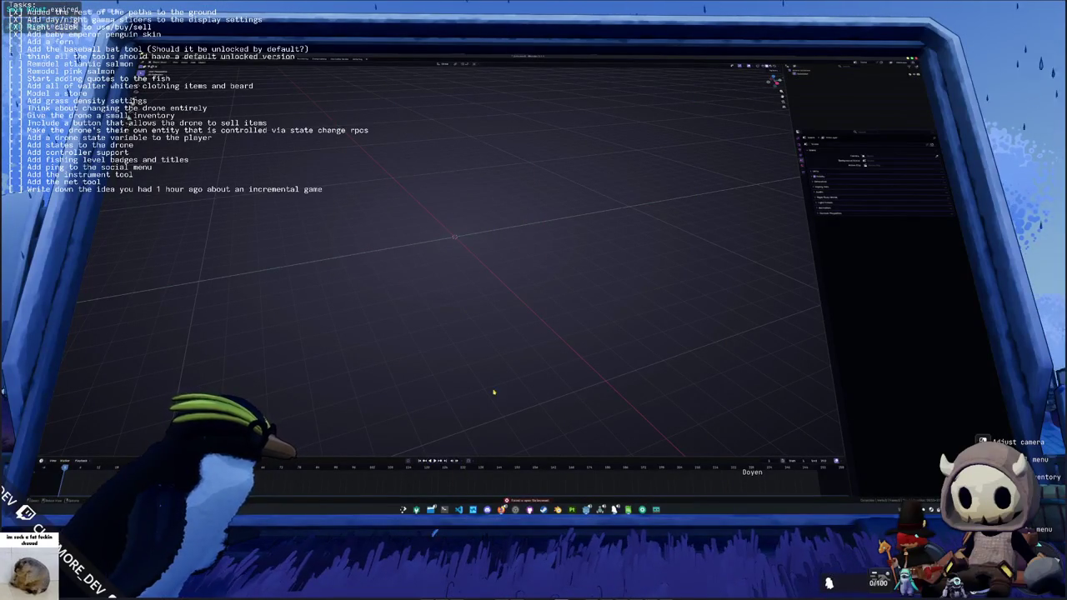
pyautogui.hotkey('ctrl', 'o')
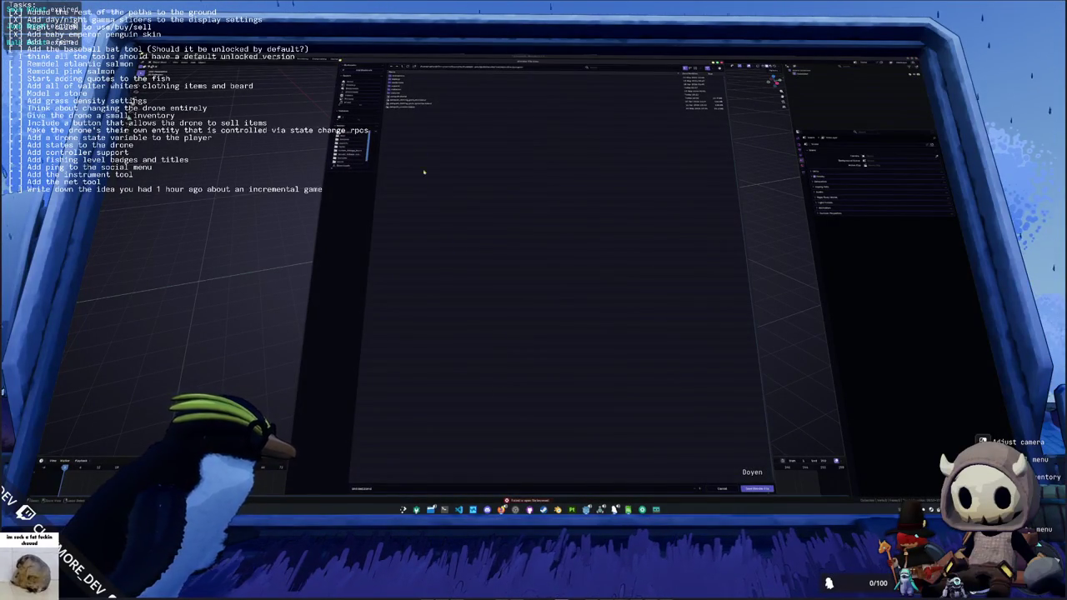
pyautogui.doubleClick(409, 94)
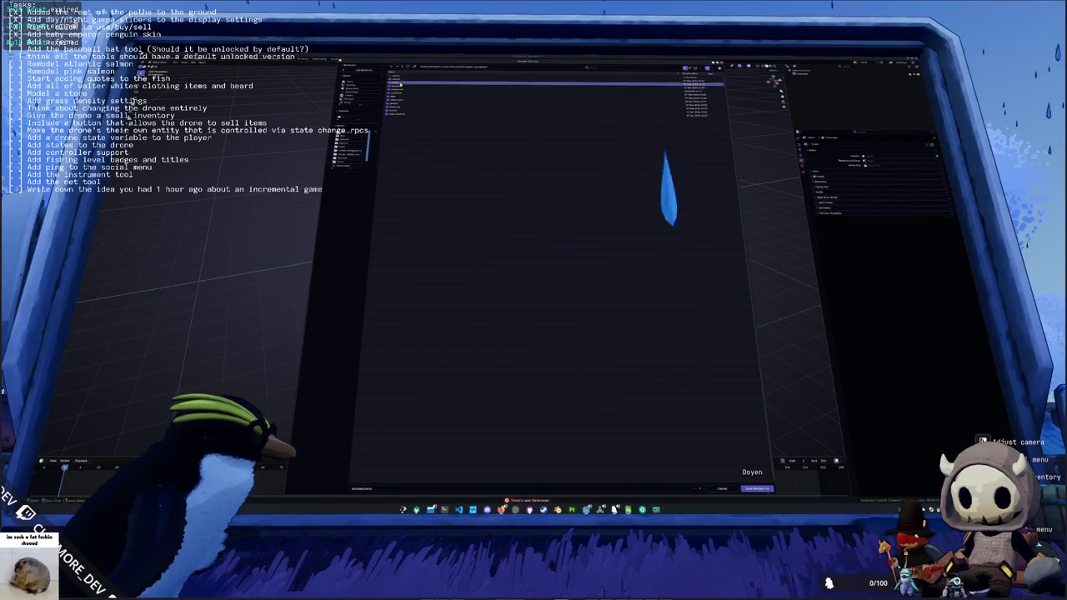
pyautogui.doubleClick(402, 93)
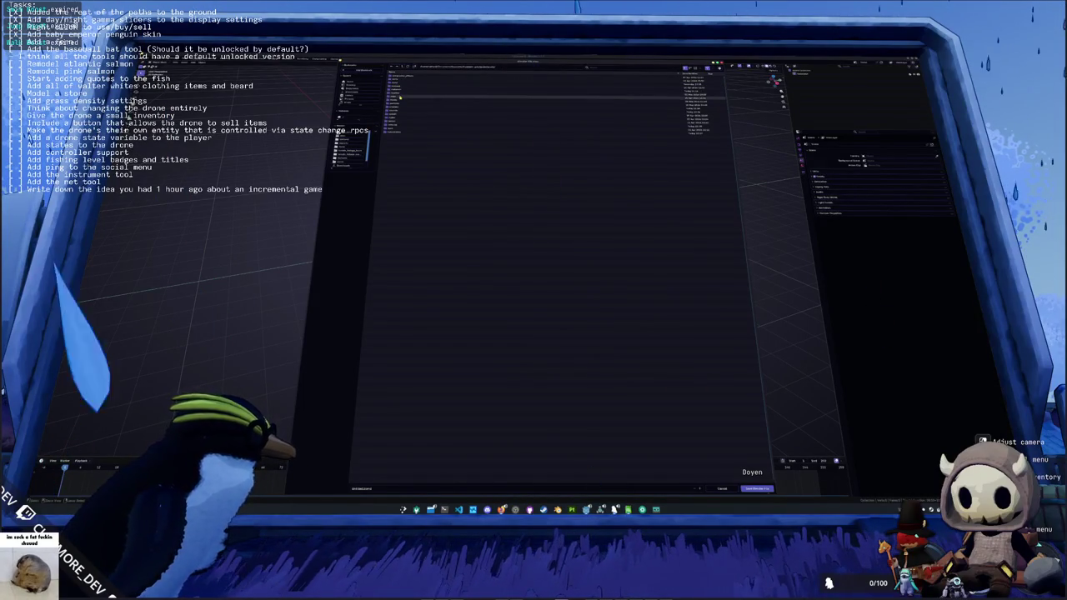
pyautogui.doubleClick(403, 88)
pyautogui.doubleClick(403, 87)
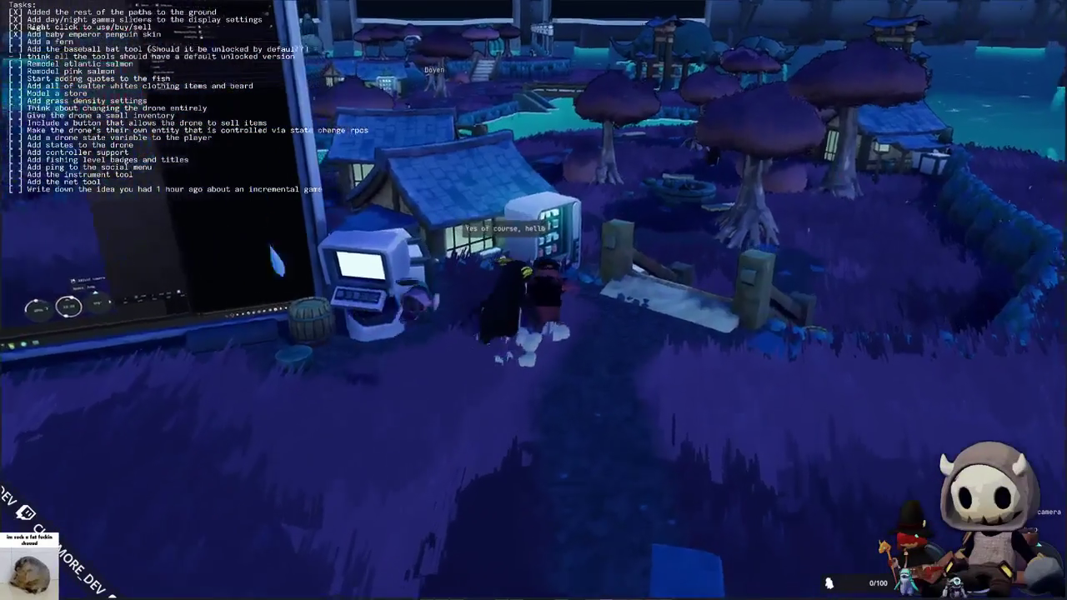
# - Buy a Seal Milk from the vending machine and check it in the inventory
pyautogui.press('Tab')
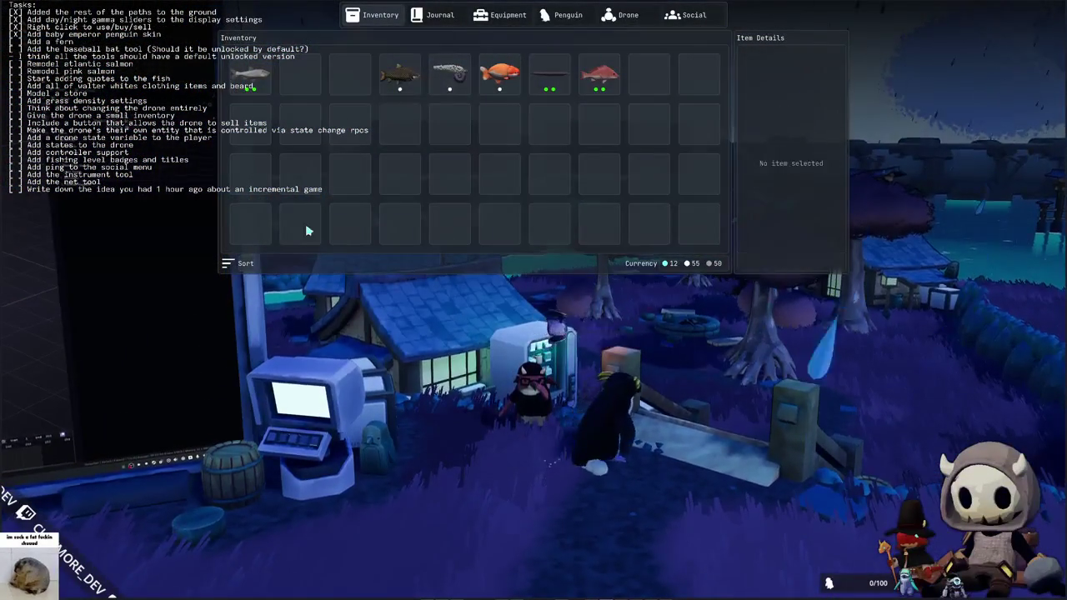
pyautogui.press('Tab')
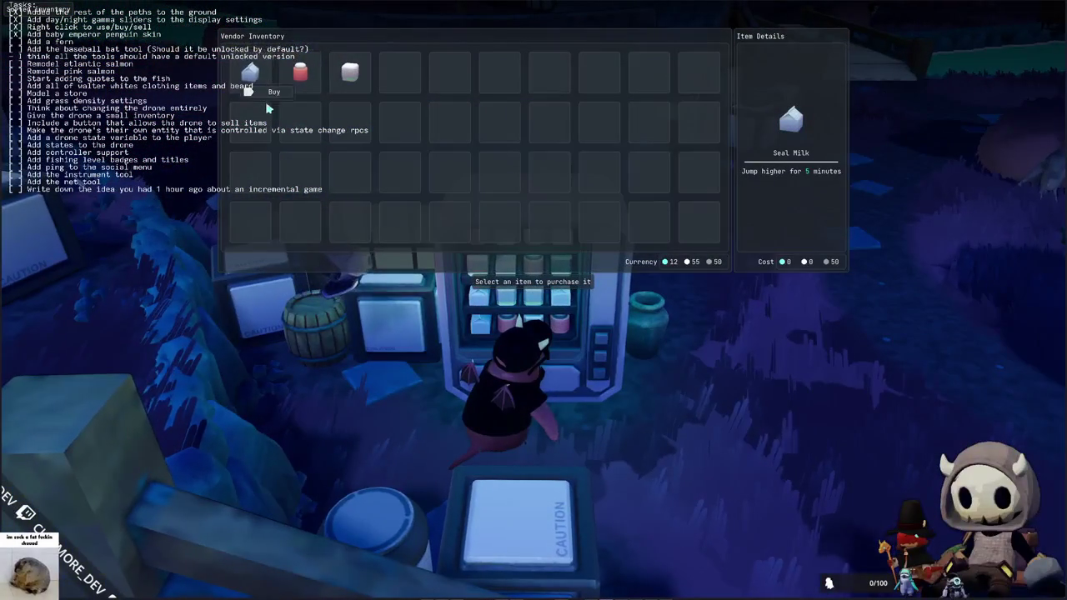
pyautogui.click(359, 94)
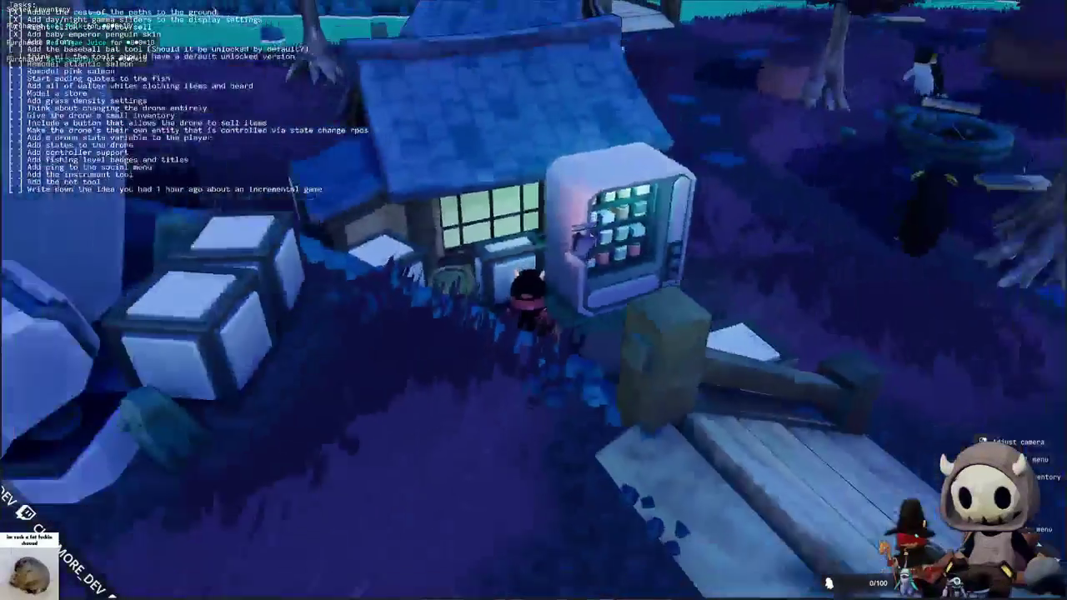
pyautogui.press('Tab')
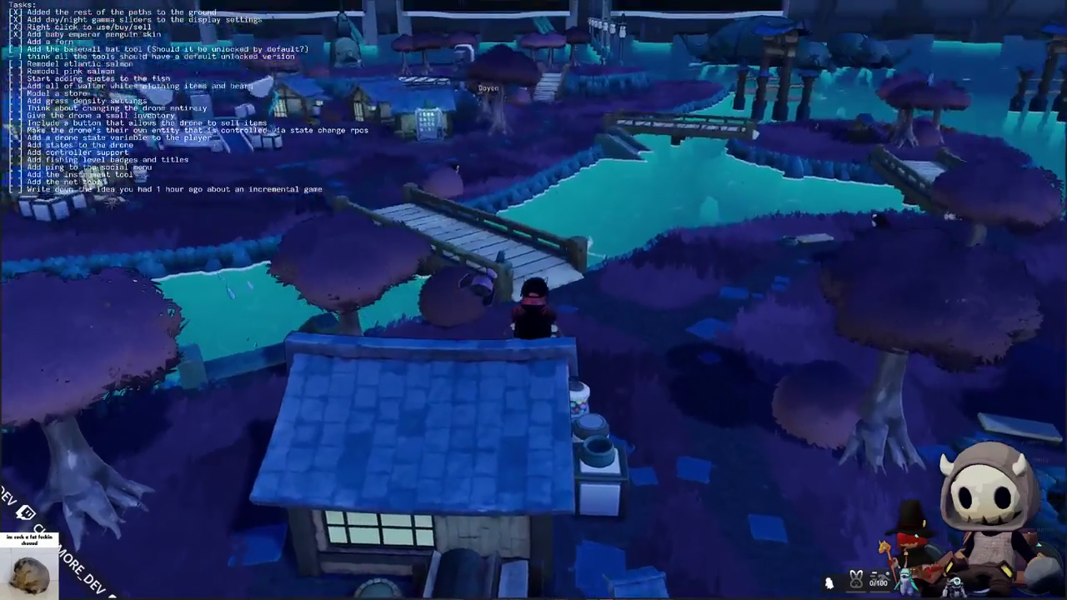
# - Walk the penguin across the river bridge toward the drone
pyautogui.press('s')
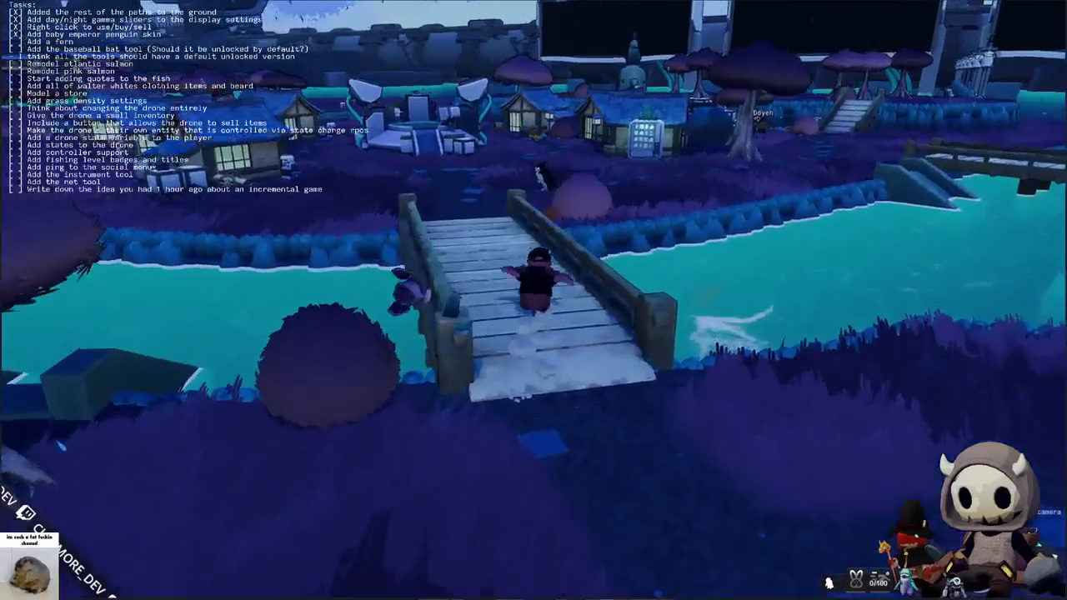
pyautogui.press('w')
pyautogui.press('w')
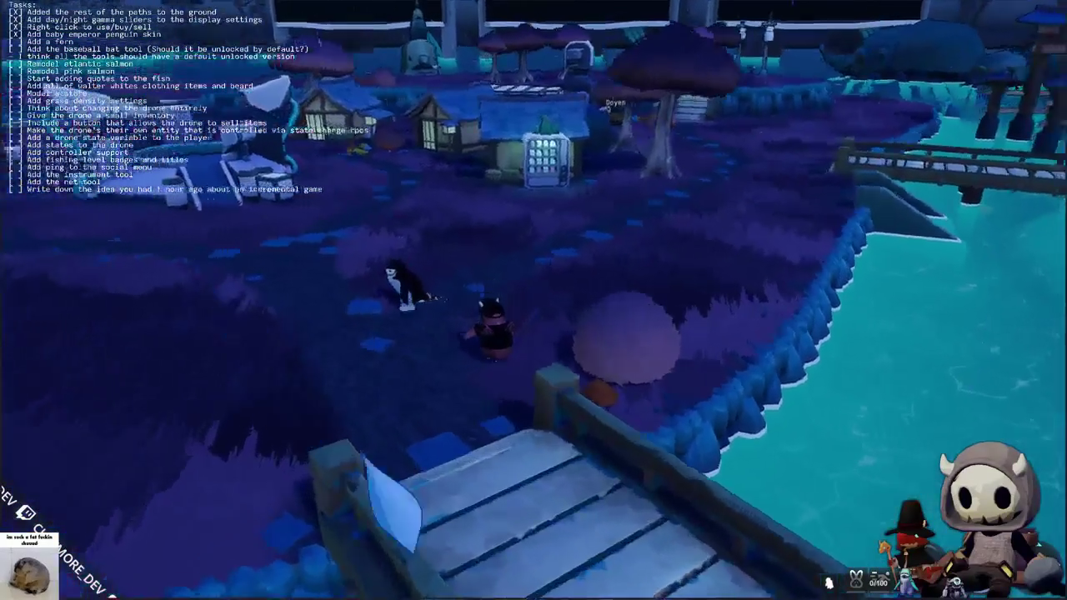
pyautogui.press('w')
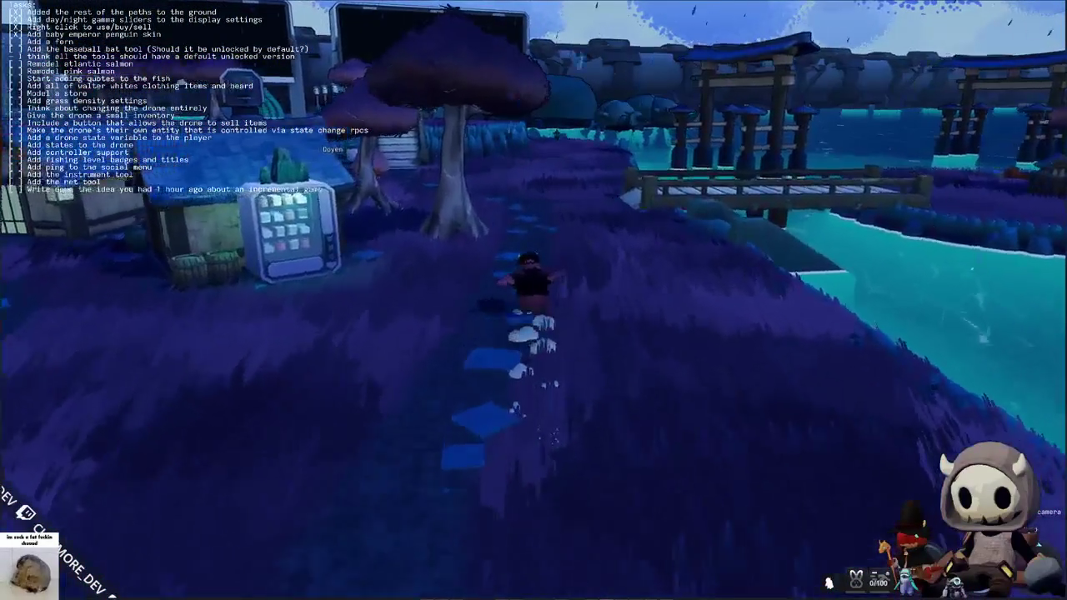
pyautogui.press('w')
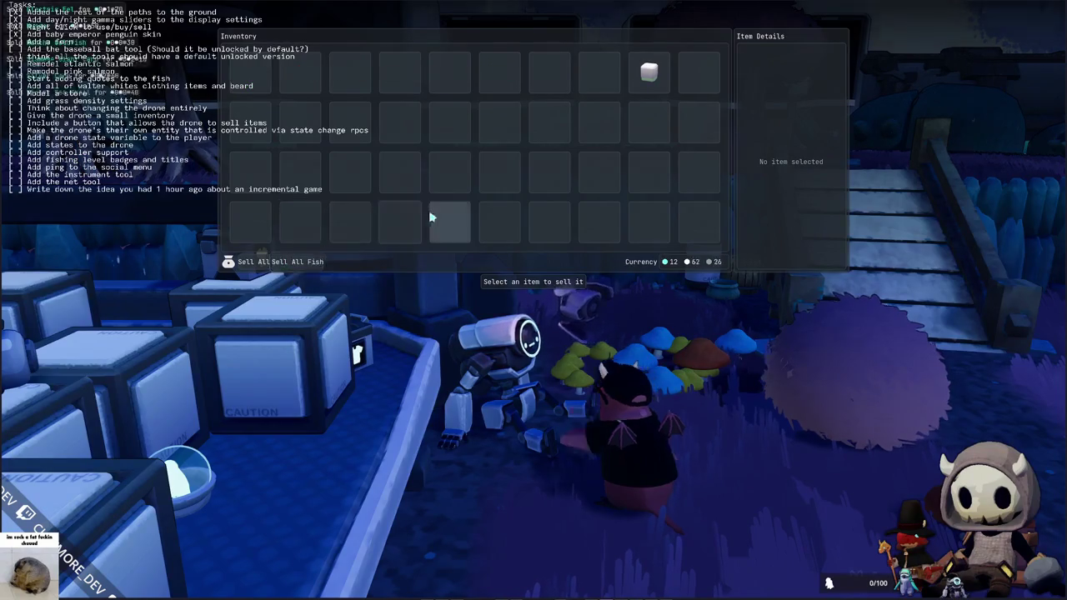
# - Walk past the vending machine to the gumball machine and open its shop
pyautogui.press('Tab')
pyautogui.press('w')
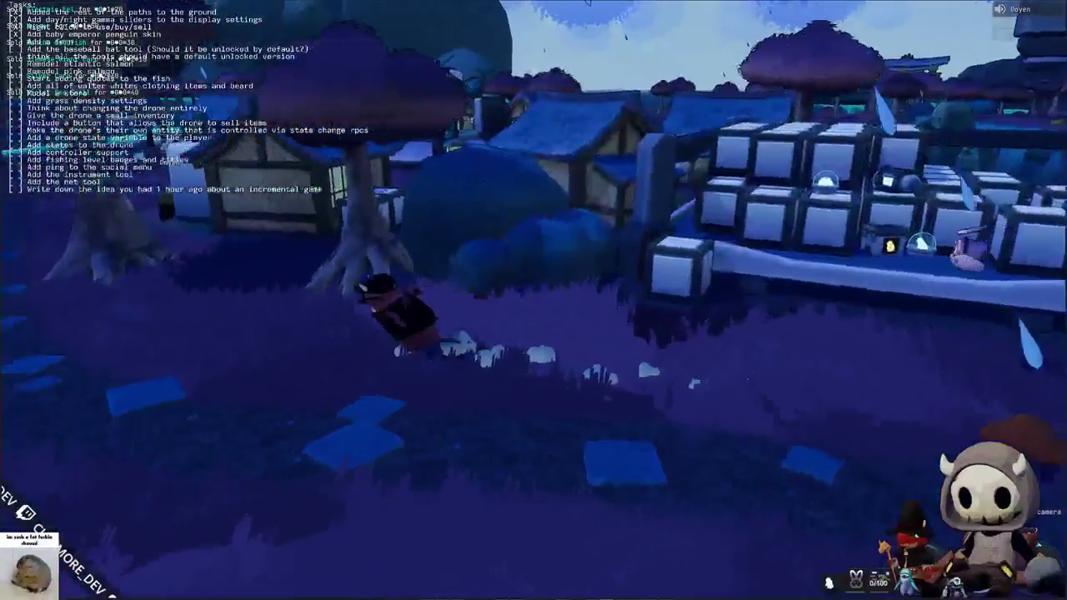
pyautogui.press('w')
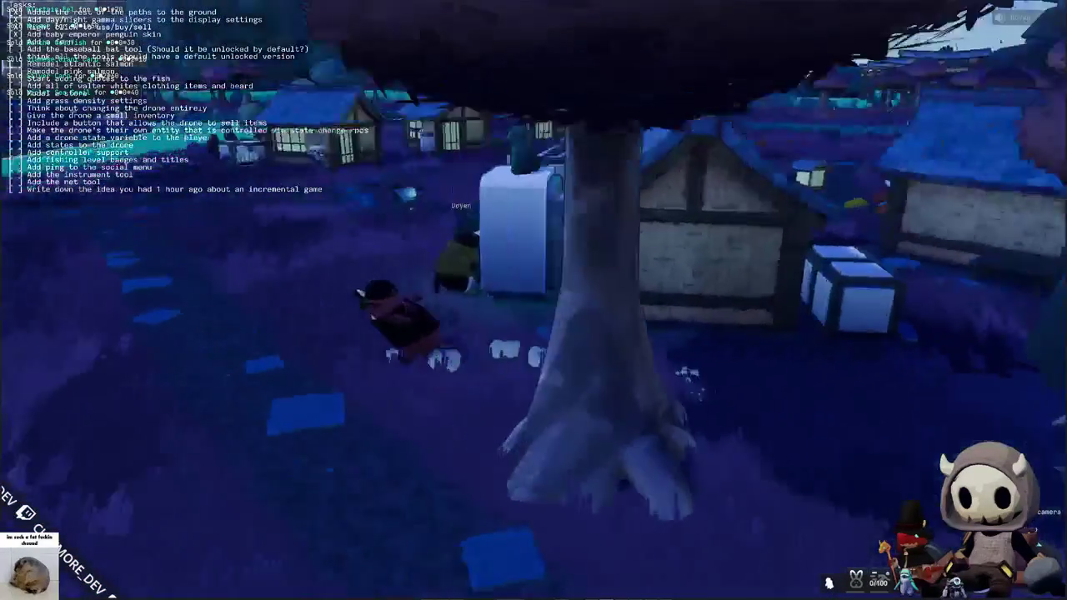
pyautogui.press('w')
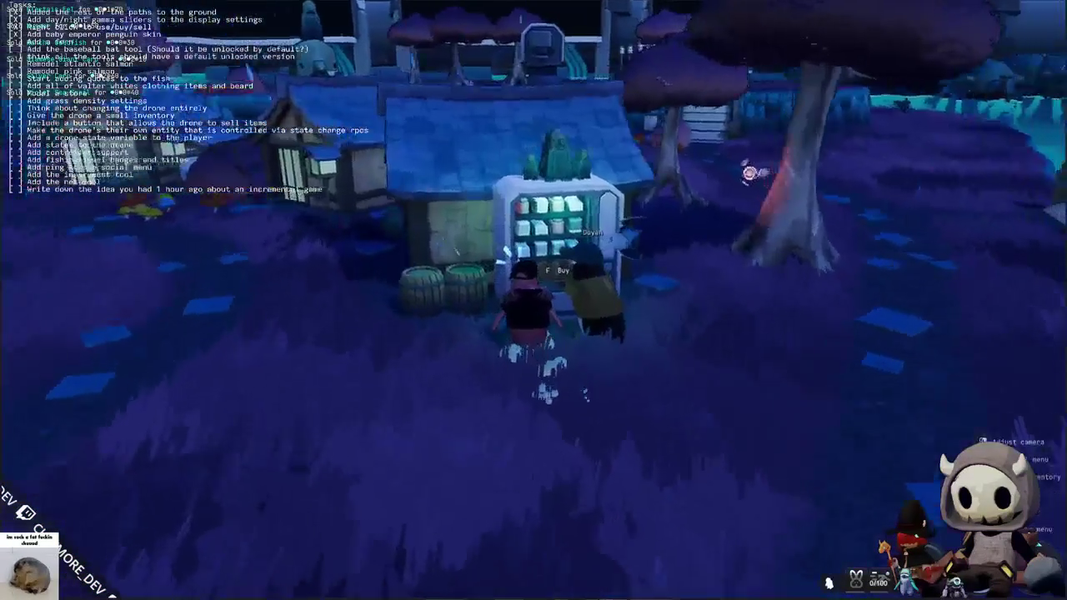
pyautogui.press('f')
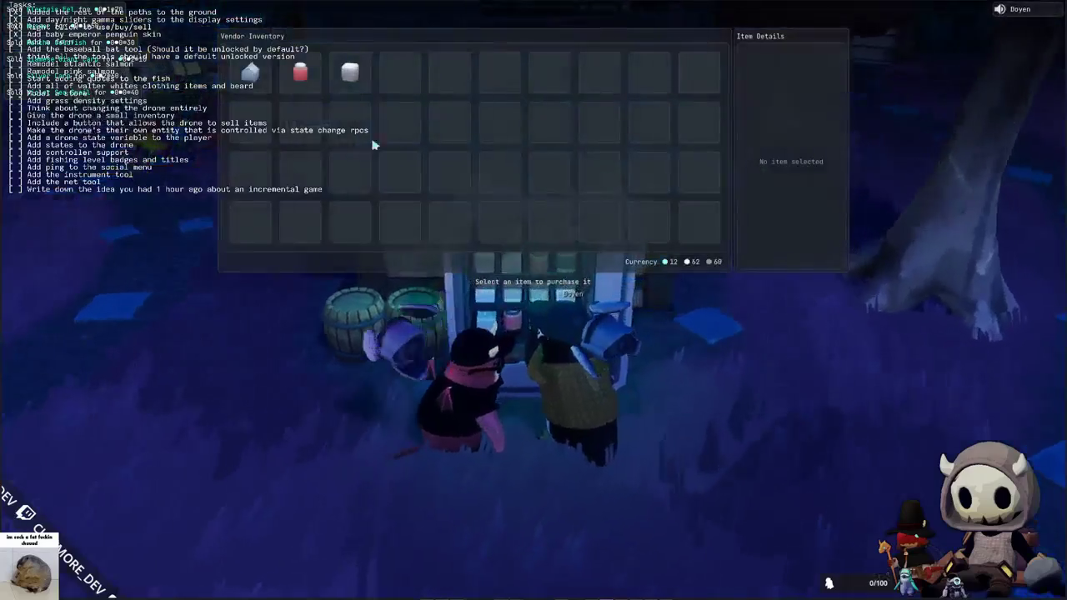
pyautogui.press('Escape')
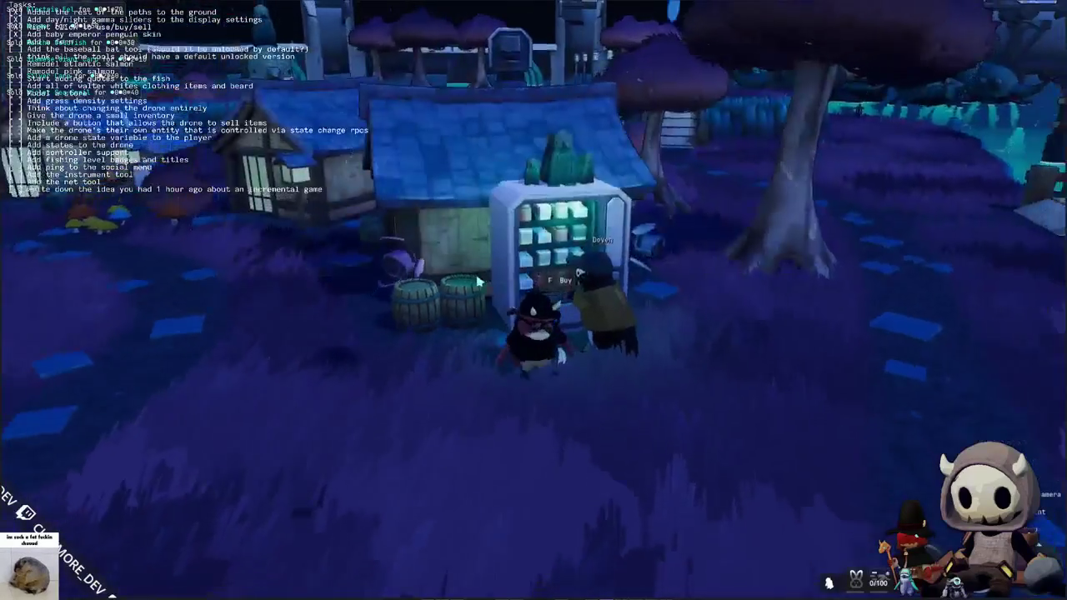
pyautogui.press('w')
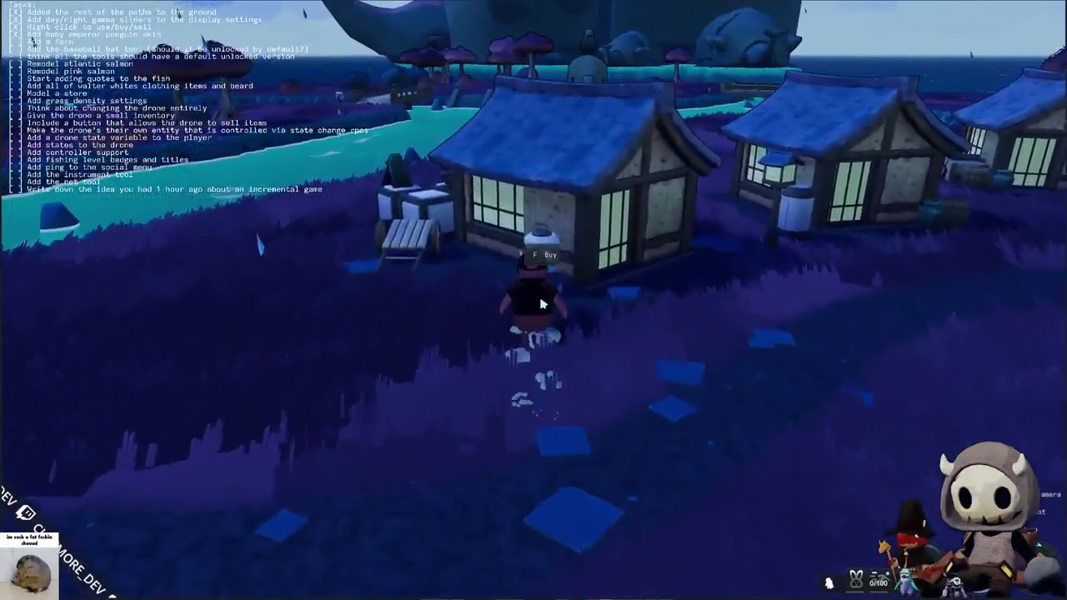
pyautogui.press('f')
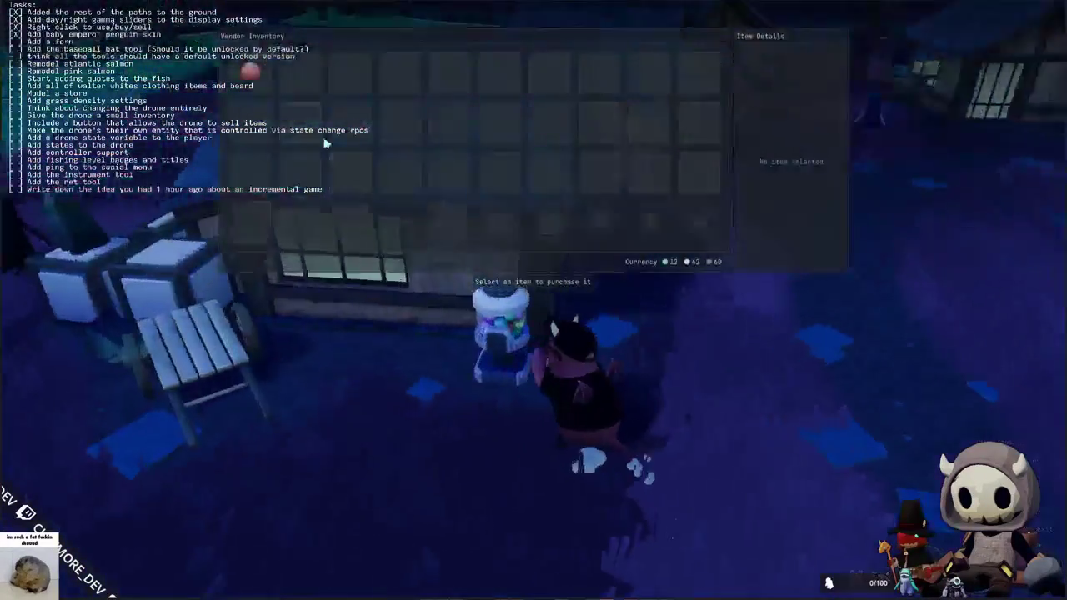
# - Buy five Gumballs from the gumball machine
pyautogui.click(250, 77)
pyautogui.rightClick(263, 83)
pyautogui.click(265, 97)
pyautogui.click(265, 97)
pyautogui.click(265, 96)
pyautogui.click(265, 97)
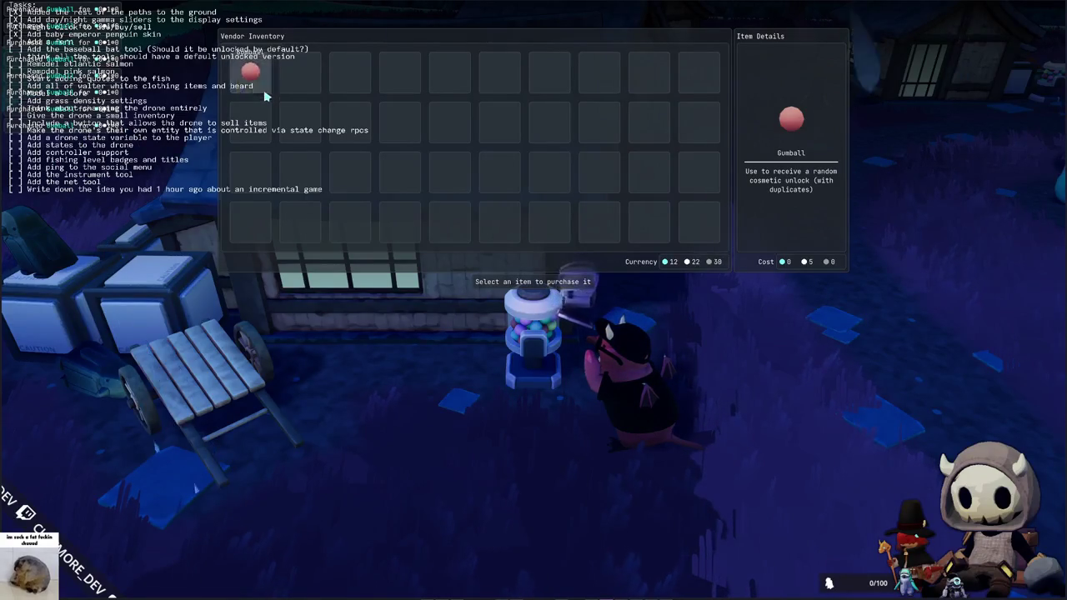
pyautogui.click(265, 96)
# - Open every gumball in the inventory, unlocking Axolotl Penguin and Round Glasses Mint among others
pyautogui.press('Tab')
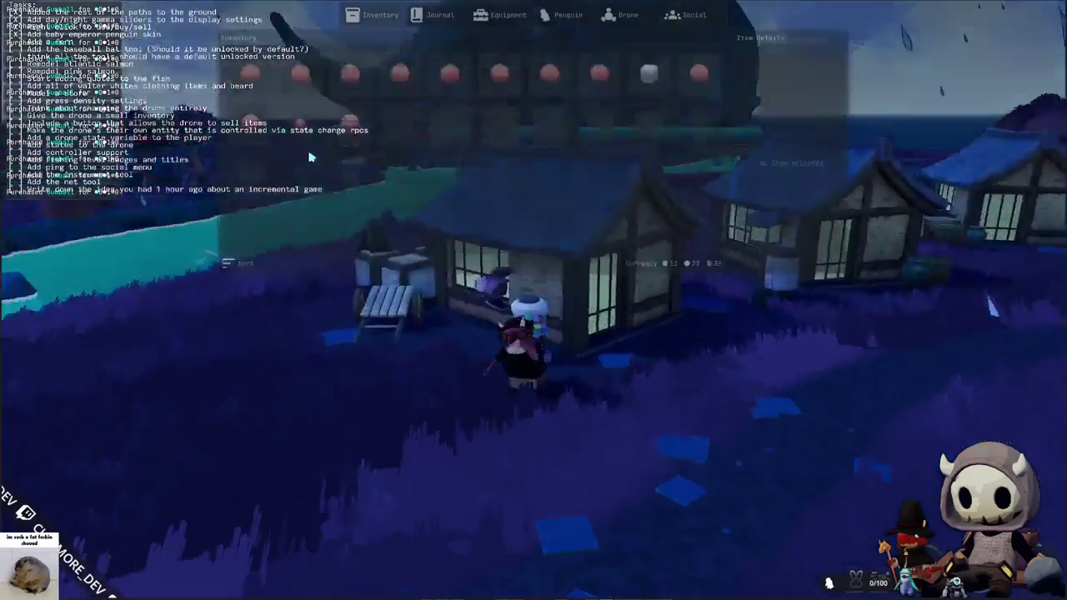
pyautogui.rightClick(265, 82)
pyautogui.click(288, 95)
pyautogui.rightClick(315, 82)
pyautogui.click(334, 91)
pyautogui.rightClick(336, 83)
pyautogui.click(360, 95)
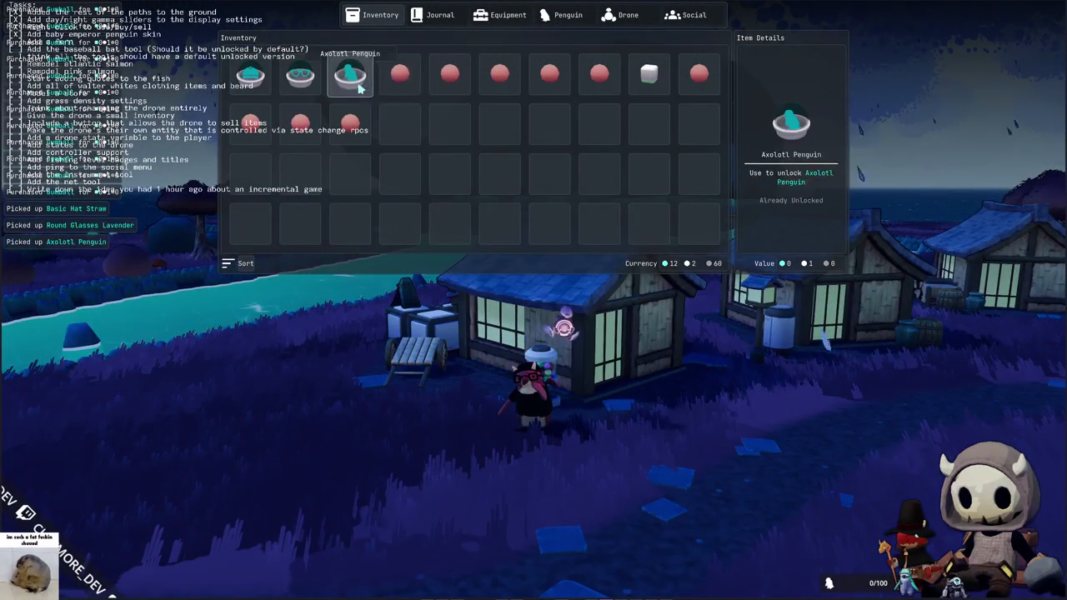
pyautogui.rightClick(398, 84)
pyautogui.click(421, 94)
pyautogui.rightClick(448, 83)
pyautogui.click(461, 92)
pyautogui.rightClick(499, 83)
pyautogui.click(517, 93)
pyautogui.rightClick(548, 84)
pyautogui.click(571, 97)
pyautogui.rightClick(594, 84)
pyautogui.click(613, 95)
pyautogui.rightClick(690, 81)
pyautogui.click(706, 95)
pyautogui.rightClick(355, 132)
pyautogui.click(367, 143)
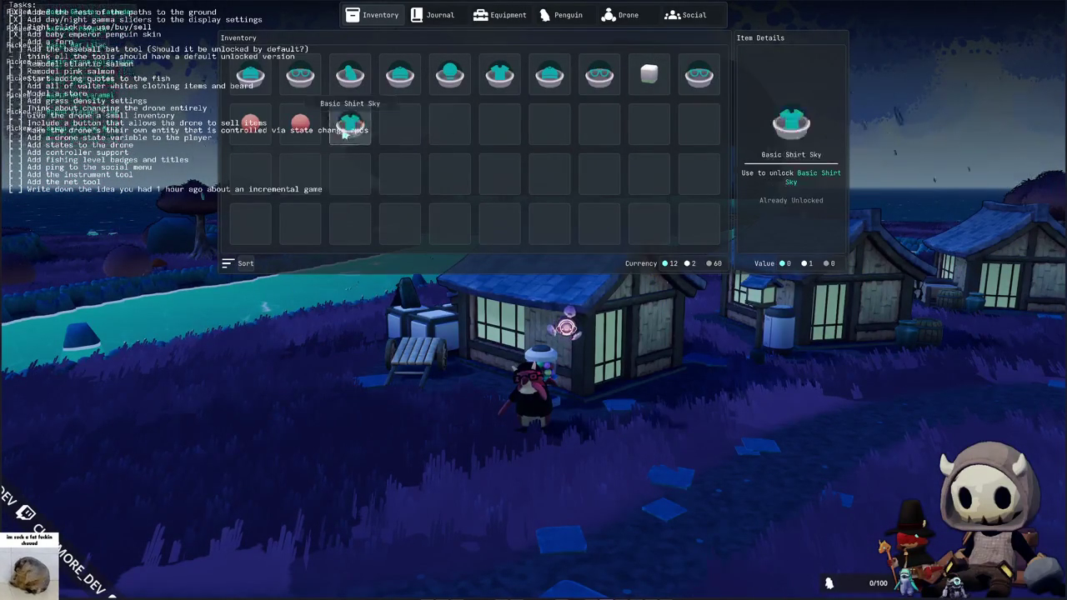
pyautogui.rightClick(307, 132)
pyautogui.click(318, 144)
pyautogui.rightClick(252, 126)
pyautogui.click(268, 142)
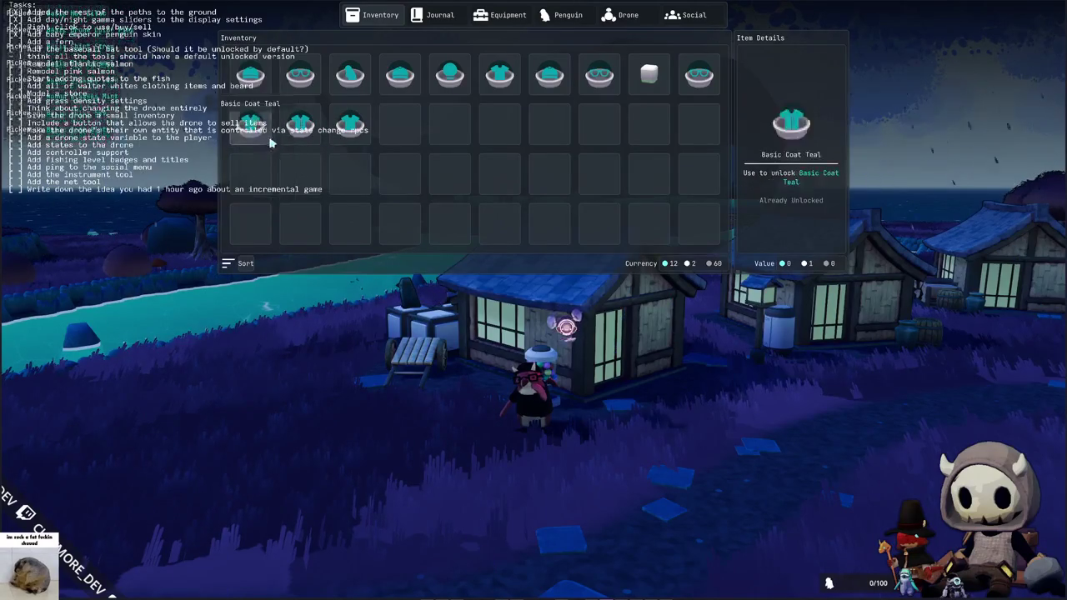
pyautogui.press('Tab')
# - Buy five more Gumballs at the gumball machine
pyautogui.press('f')
pyautogui.rightClick(250, 80)
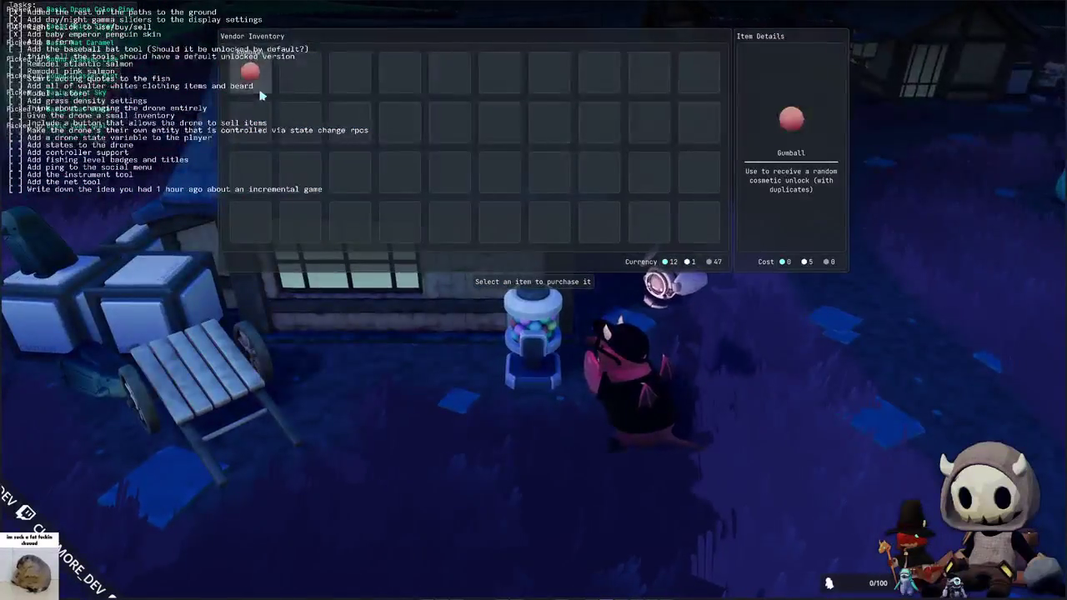
pyautogui.click(261, 95)
pyautogui.click(261, 95)
pyautogui.click(261, 95)
pyautogui.click(261, 95)
pyautogui.click(261, 95)
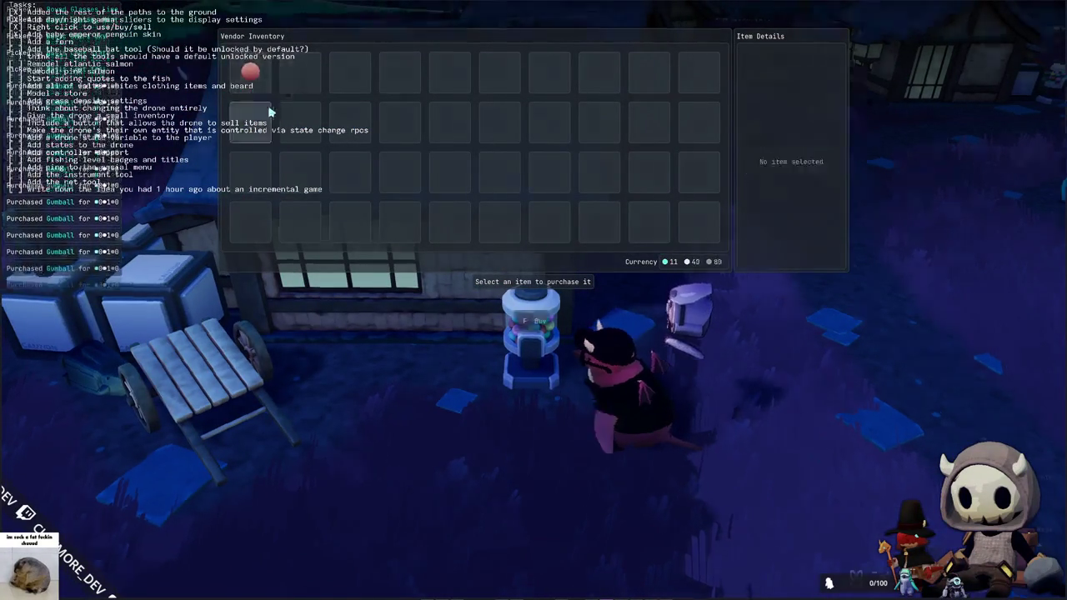
# - Open the new gumballs, unlocking Square Glasses Cobalt, Round Glasses Sky, Basic Coat Mint and Basic Hat Parchment
pyautogui.press('Tab')
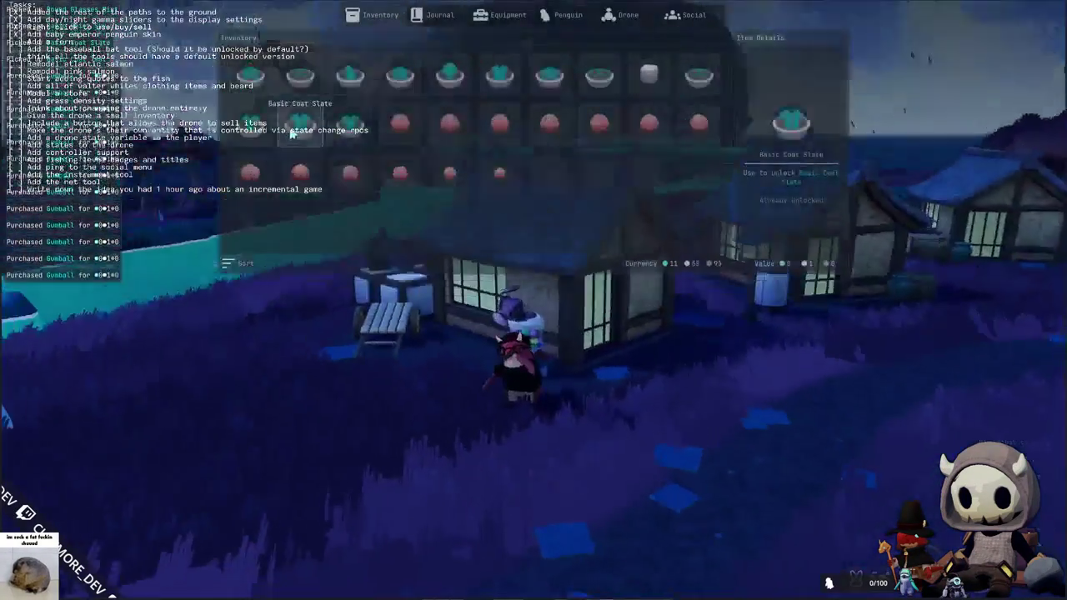
pyautogui.rightClick(397, 126)
pyautogui.click(417, 144)
pyautogui.rightClick(448, 127)
pyautogui.click(468, 143)
pyautogui.click(522, 143)
pyautogui.rightClick(573, 143)
pyautogui.click(573, 143)
pyautogui.rightClick(623, 144)
pyautogui.click(623, 143)
pyautogui.rightClick(663, 144)
pyautogui.click(663, 143)
pyautogui.rightClick(700, 129)
pyautogui.click(722, 144)
pyautogui.rightClick(498, 179)
pyautogui.click(511, 193)
pyautogui.rightClick(449, 175)
pyautogui.click(460, 193)
pyautogui.rightClick(399, 175)
pyautogui.click(409, 193)
pyautogui.rightClick(350, 173)
pyautogui.click(360, 193)
pyautogui.rightClick(300, 174)
pyautogui.click(310, 193)
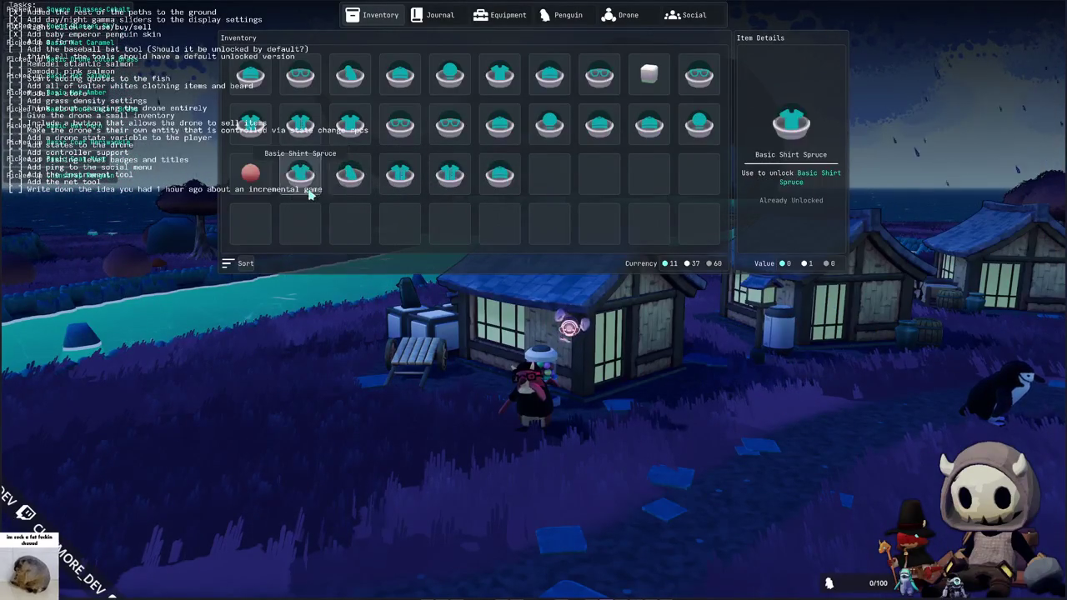
pyautogui.rightClick(250, 173)
pyautogui.click(261, 193)
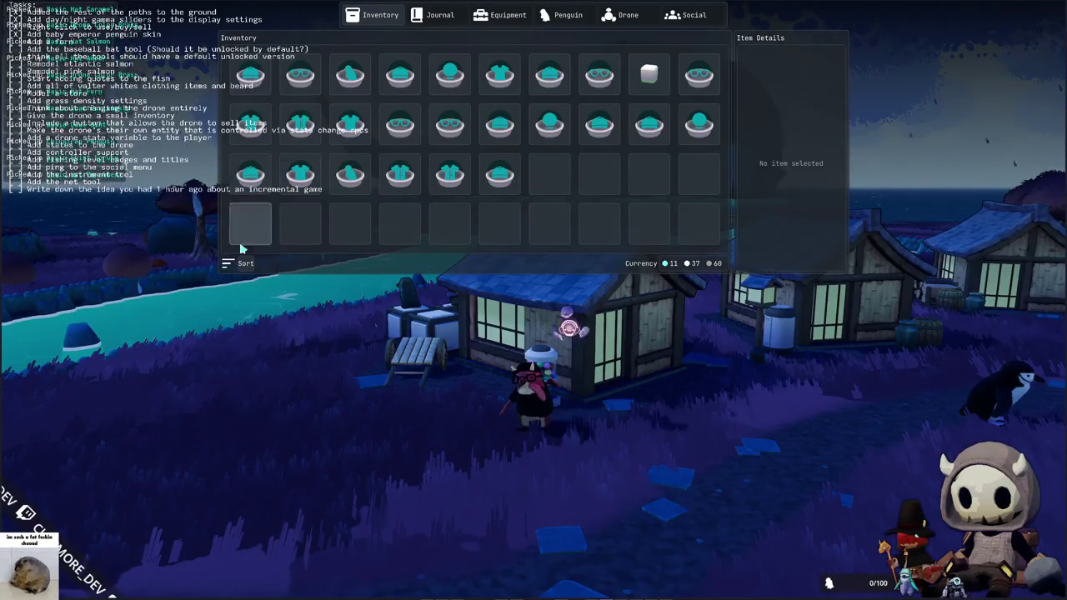
pyautogui.press('Tab')
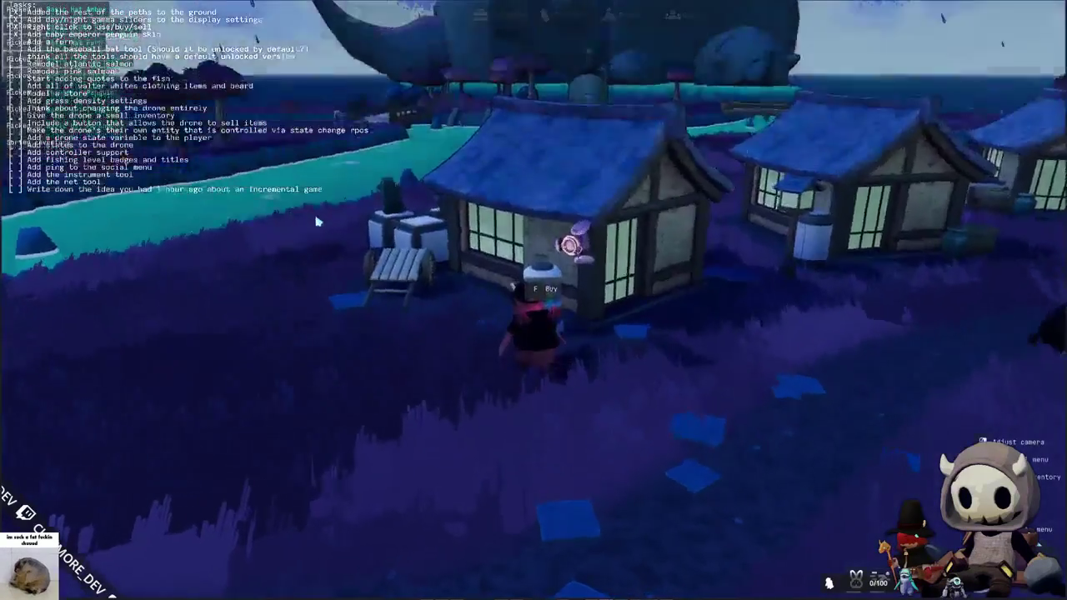
# - Try buying more Gumballs until the inventory is full, then leave the shop
pyautogui.press('e')
pyautogui.rightClick(250, 72)
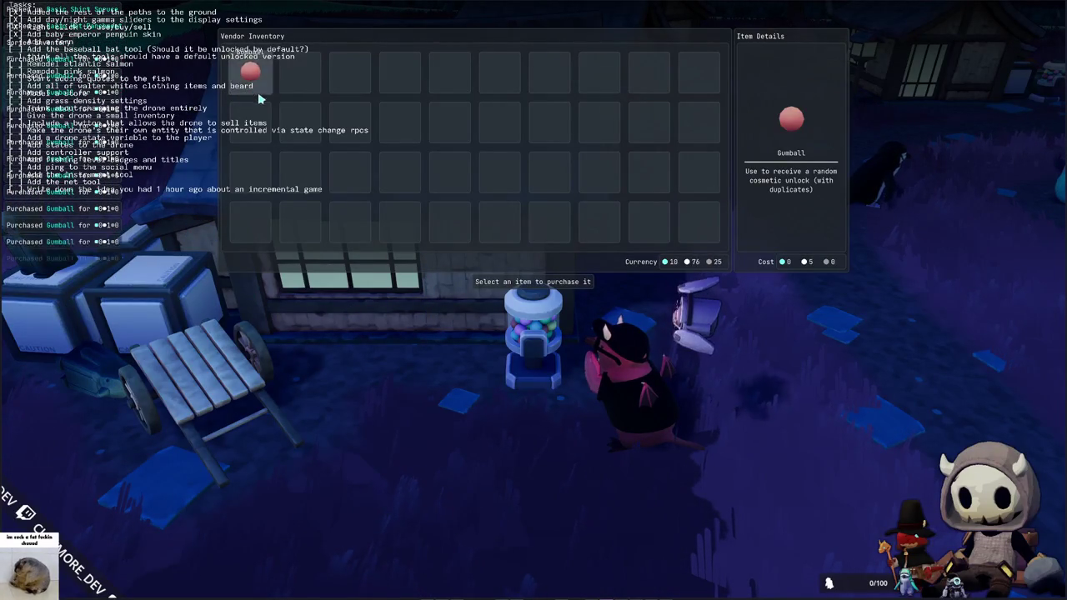
pyautogui.rightClick(251, 75)
pyautogui.rightClick(250, 75)
pyautogui.press('Escape')
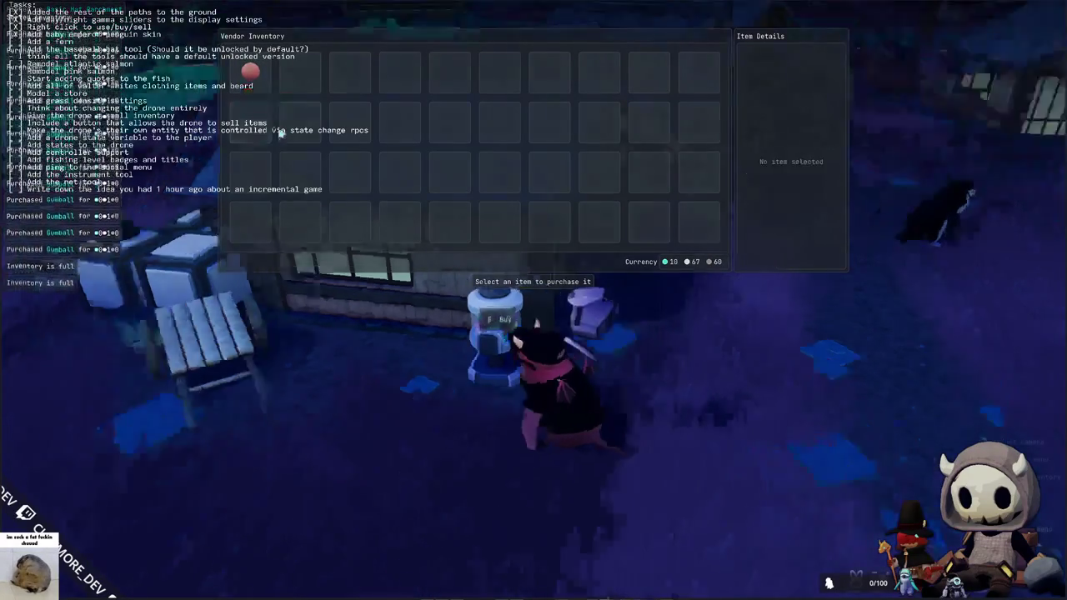
# - Open the remaining gumballs, unlocking Round Glasses White, Basic Shirt Marigold, Square Glasses Parchment and Round Glasses Rust
pyautogui.press('Tab')
pyautogui.rightClick(550, 173)
pyautogui.click(569, 197)
pyautogui.rightClick(600, 174)
pyautogui.click(622, 185)
pyautogui.rightClick(649, 174)
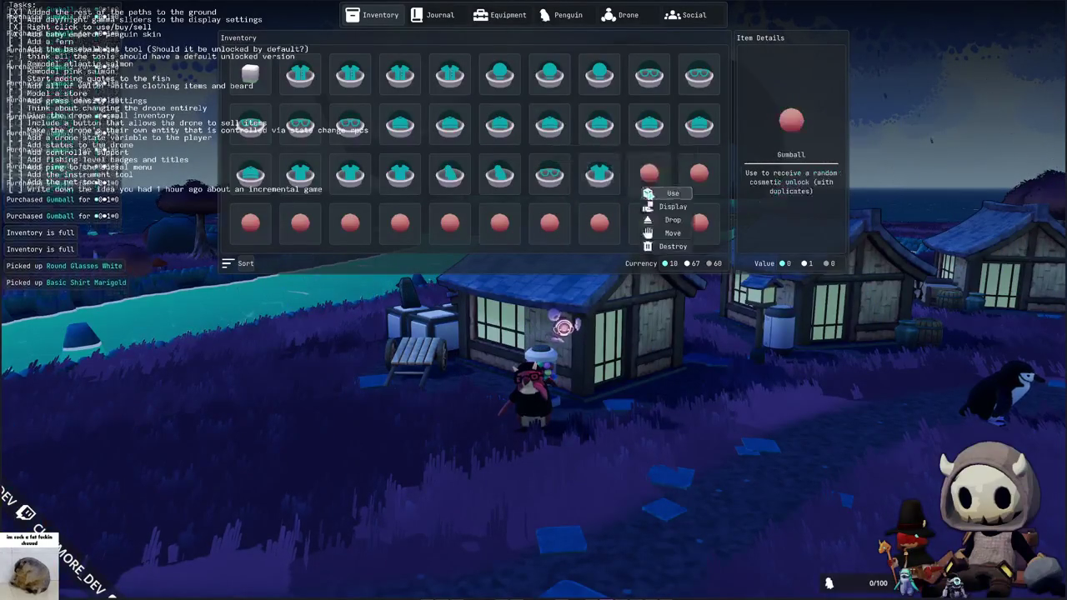
pyautogui.click(674, 183)
pyautogui.rightClick(694, 173)
pyautogui.click(710, 185)
pyautogui.click(708, 242)
pyautogui.rightClick(651, 227)
pyautogui.click(667, 242)
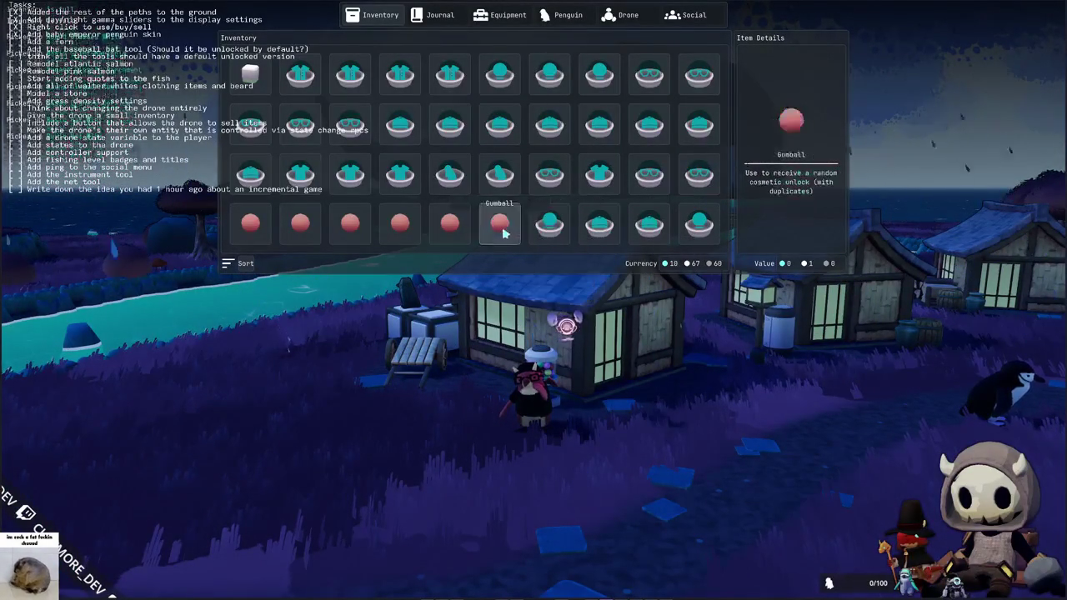
pyautogui.click(467, 243)
pyautogui.rightClick(401, 232)
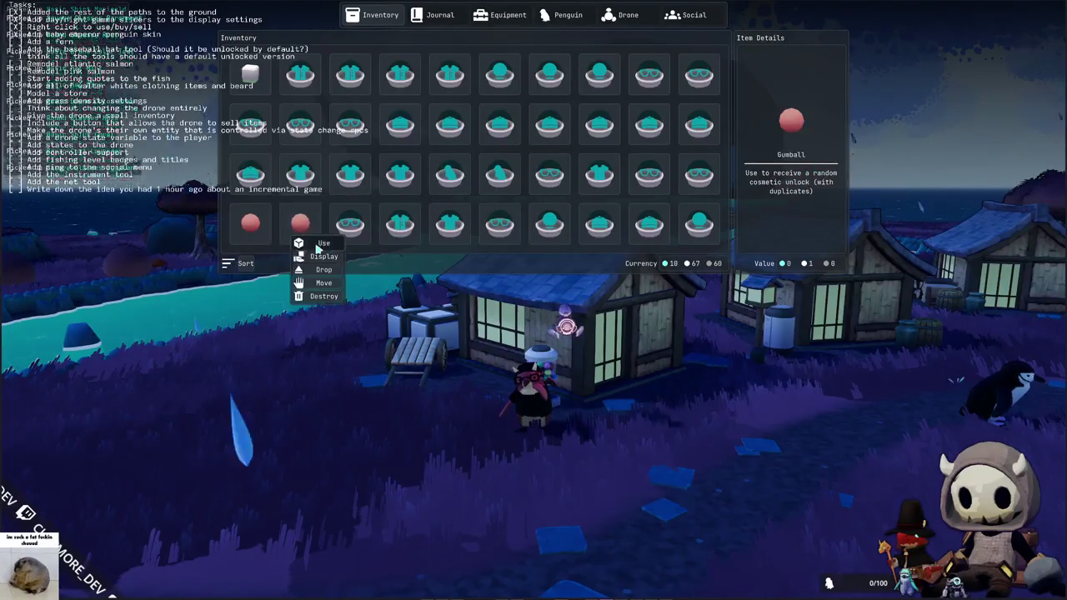
pyautogui.press('Tab')
# - Run to the drone's store and sell all inventory items there
pyautogui.press('w')
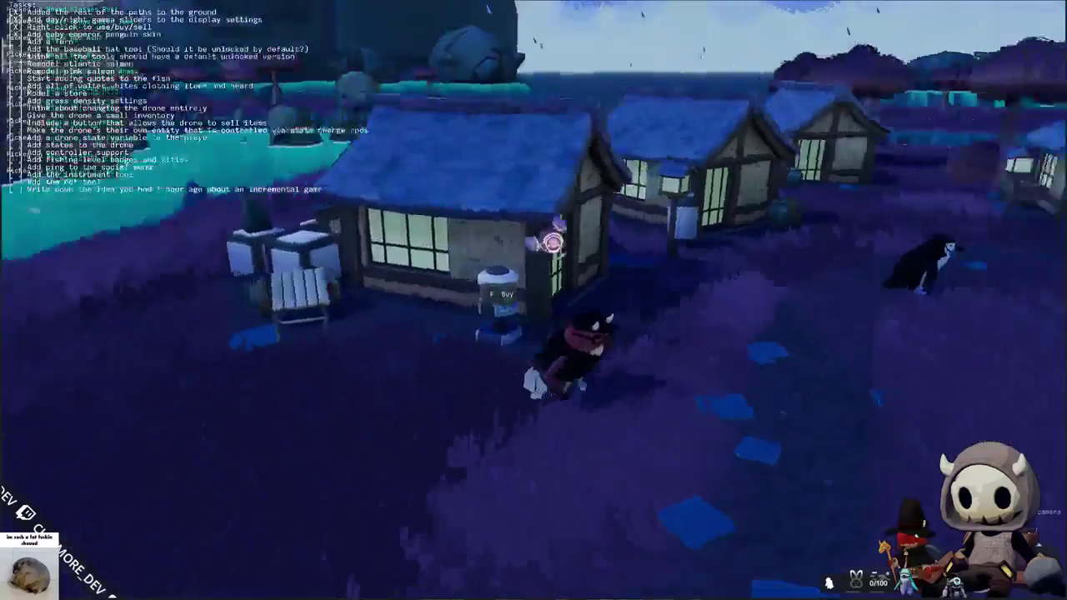
pyautogui.press('d')
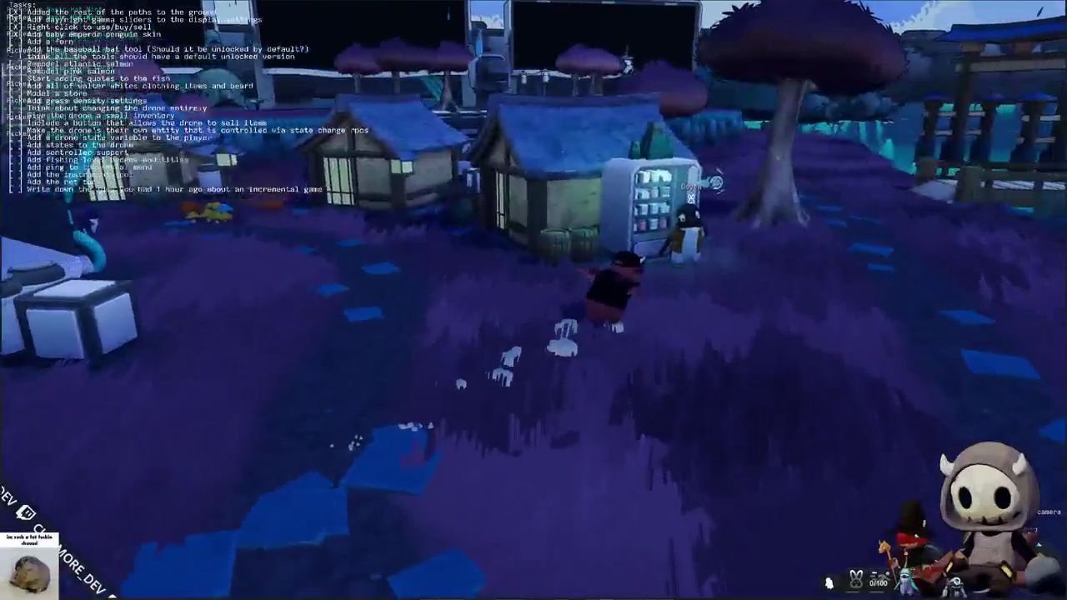
pyautogui.press('w')
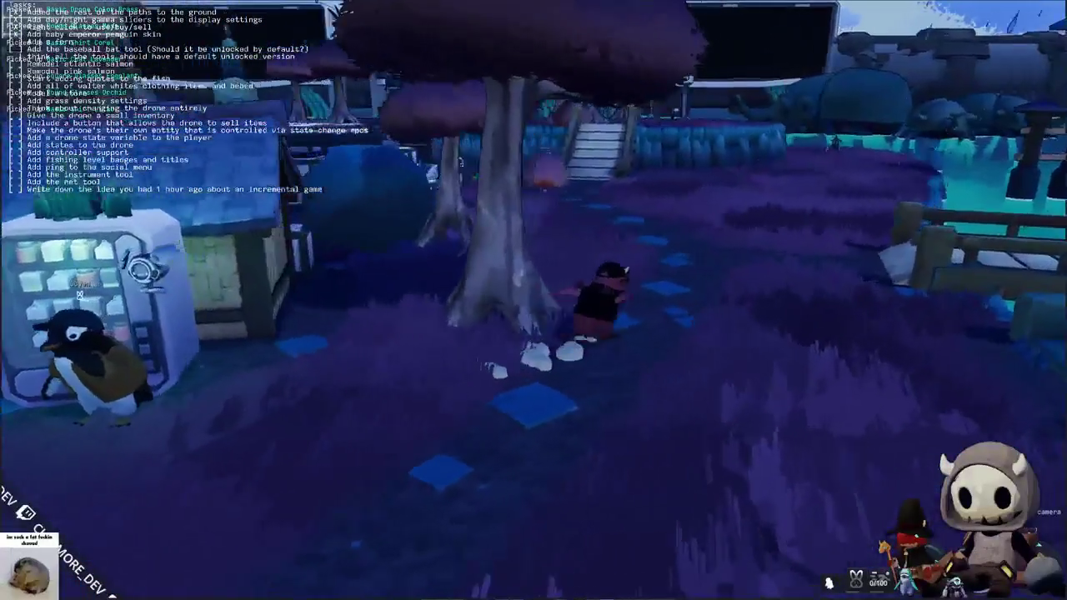
pyautogui.press('w')
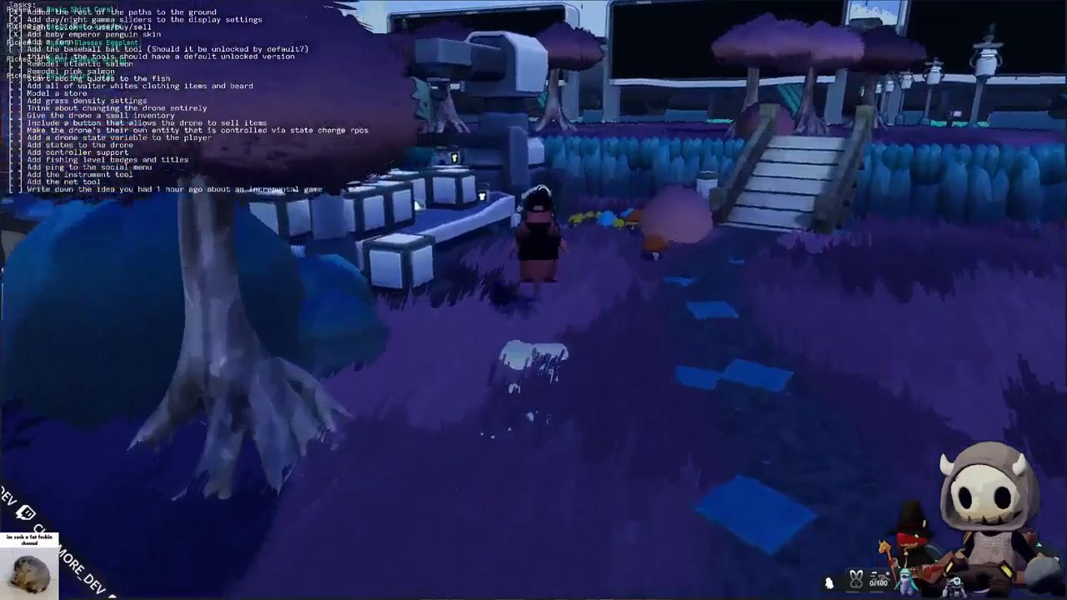
pyautogui.press('f')
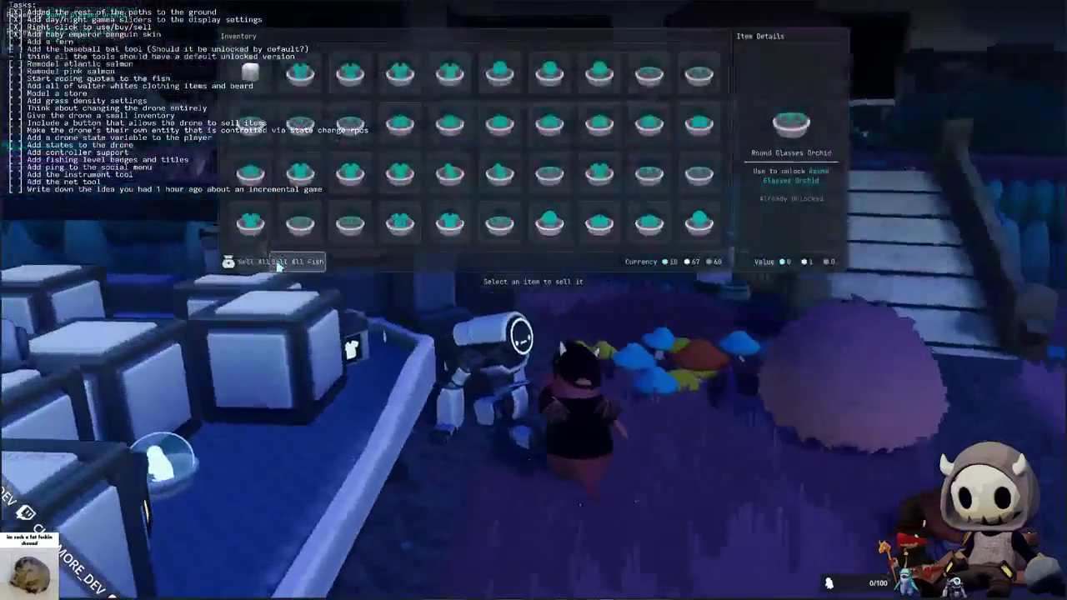
pyautogui.click(274, 262)
pyautogui.press('Escape')
# - Run back to the gumball machine by the village houses and open its stock
pyautogui.press('w')
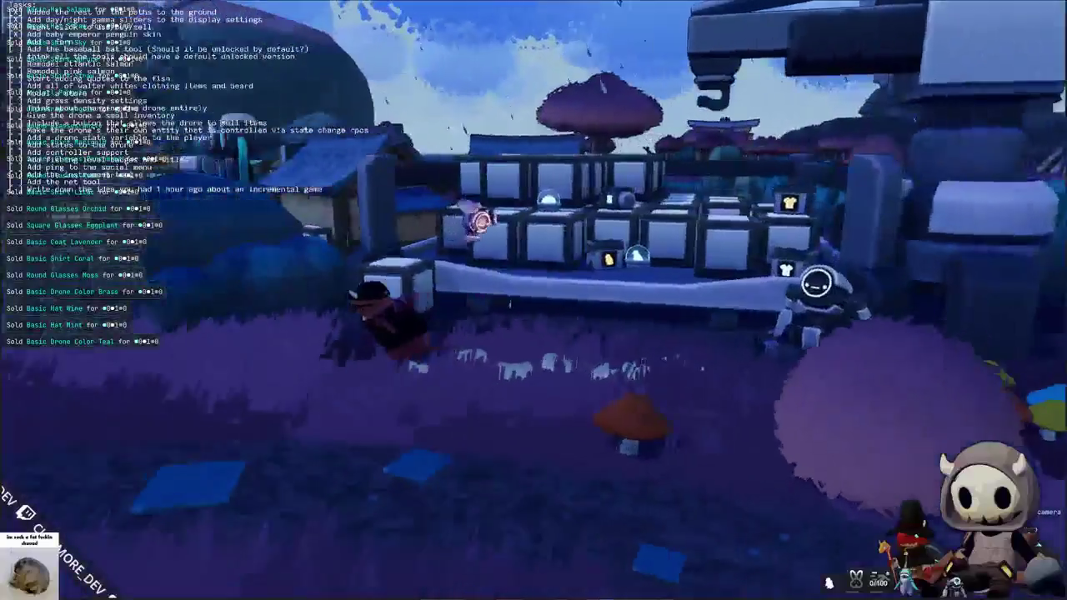
pyautogui.press('w')
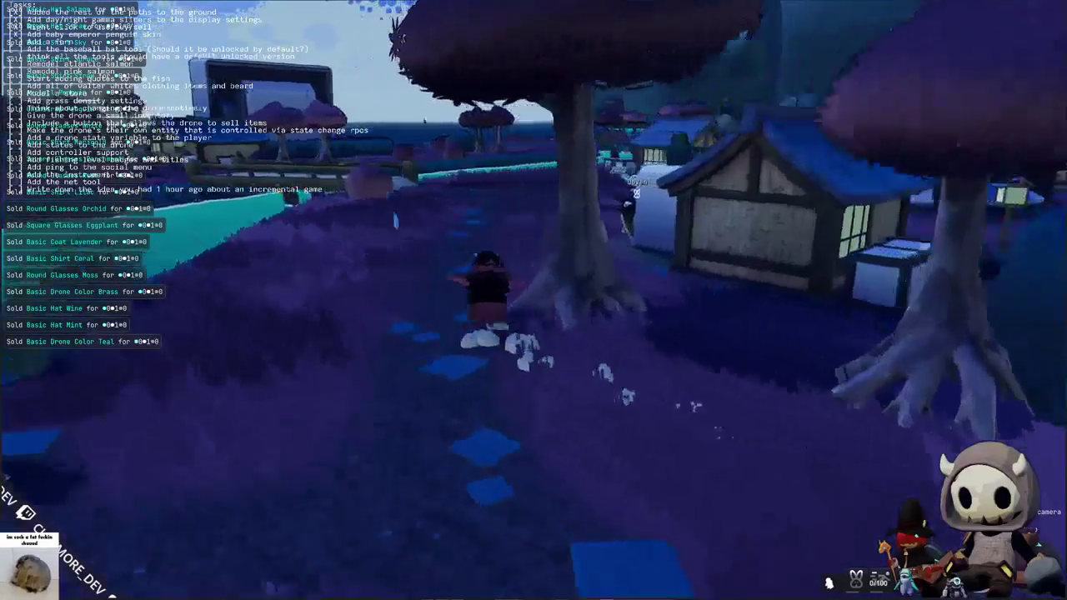
pyautogui.press('w')
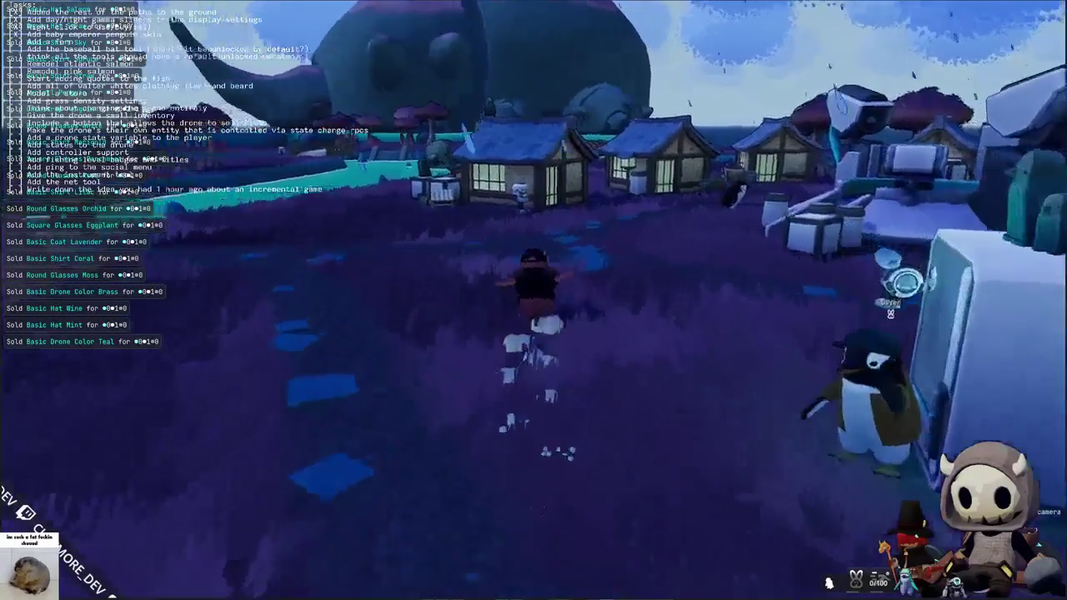
pyautogui.press('w')
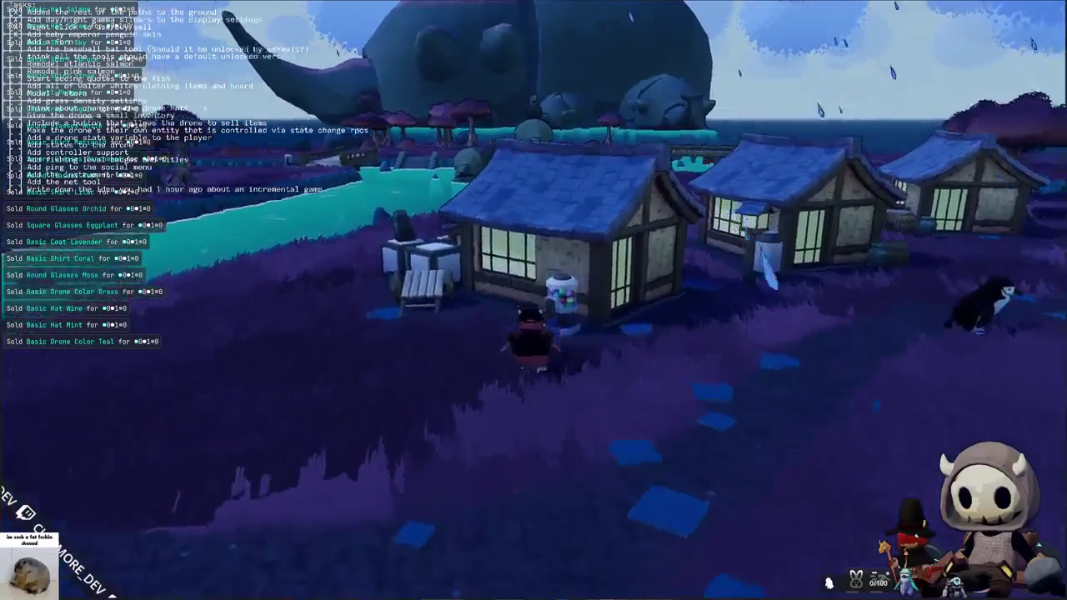
pyautogui.press('e')
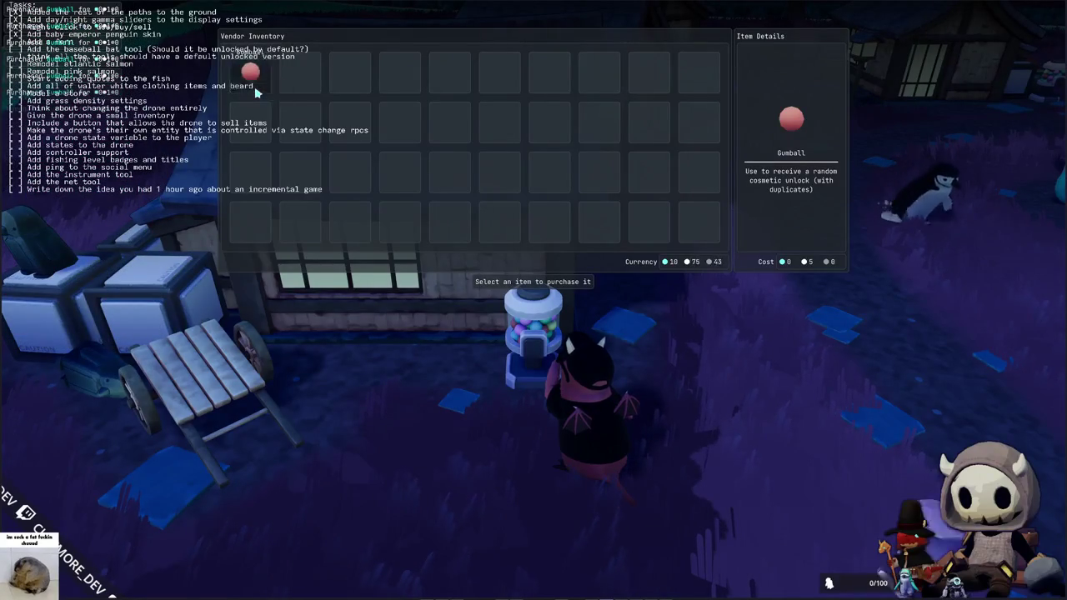
# - Buy two Gumballs from the vendor, then bring up the player's inventory
pyautogui.rightClick(256, 93)
pyautogui.rightClick(256, 94)
pyautogui.rightClick(256, 93)
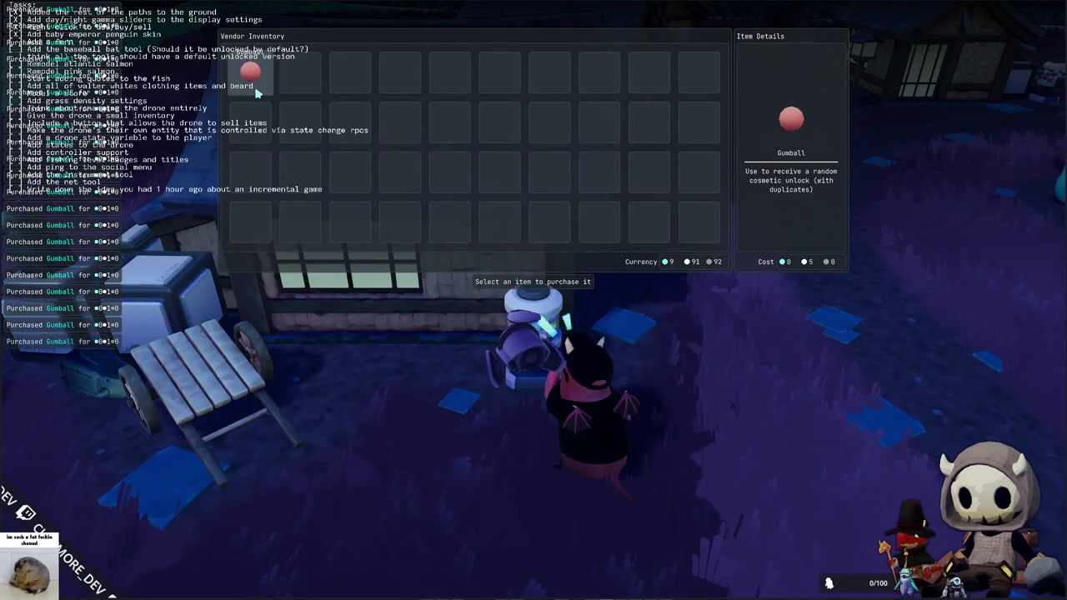
pyautogui.press('Escape')
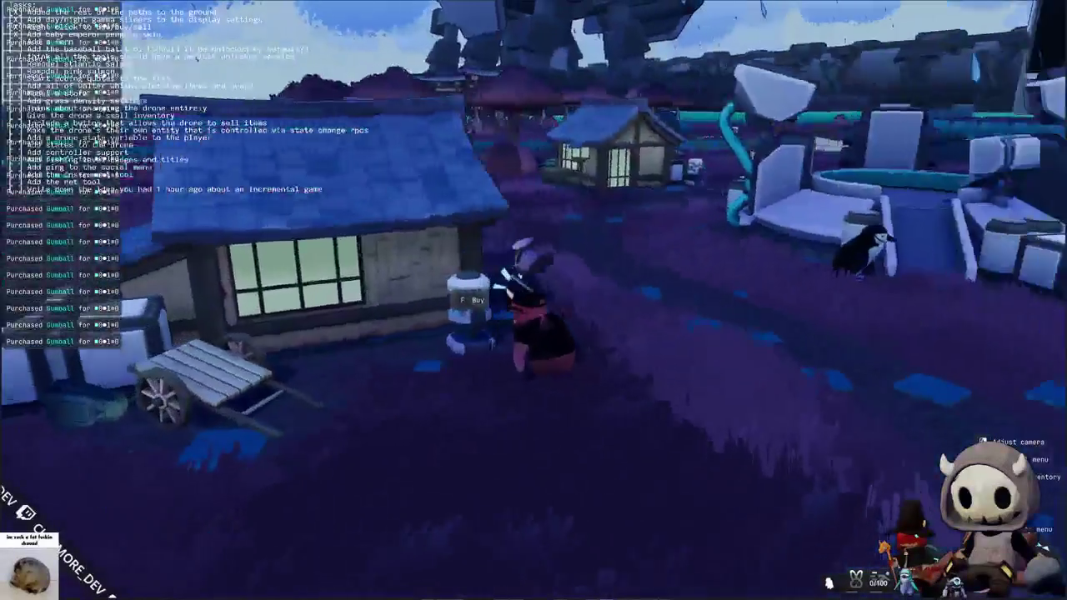
pyautogui.press('w')
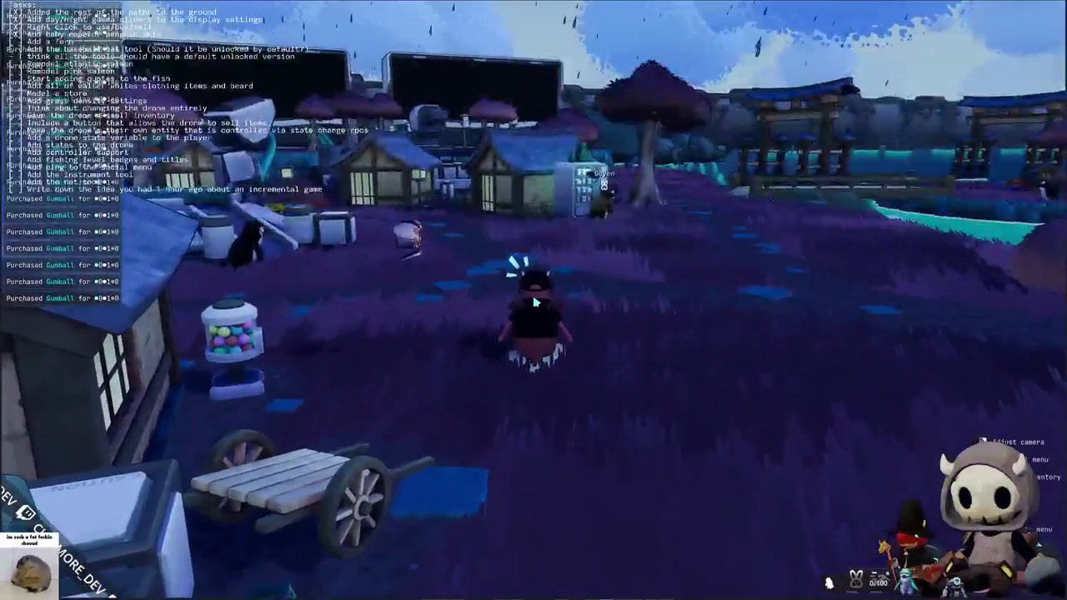
pyautogui.press('Tab')
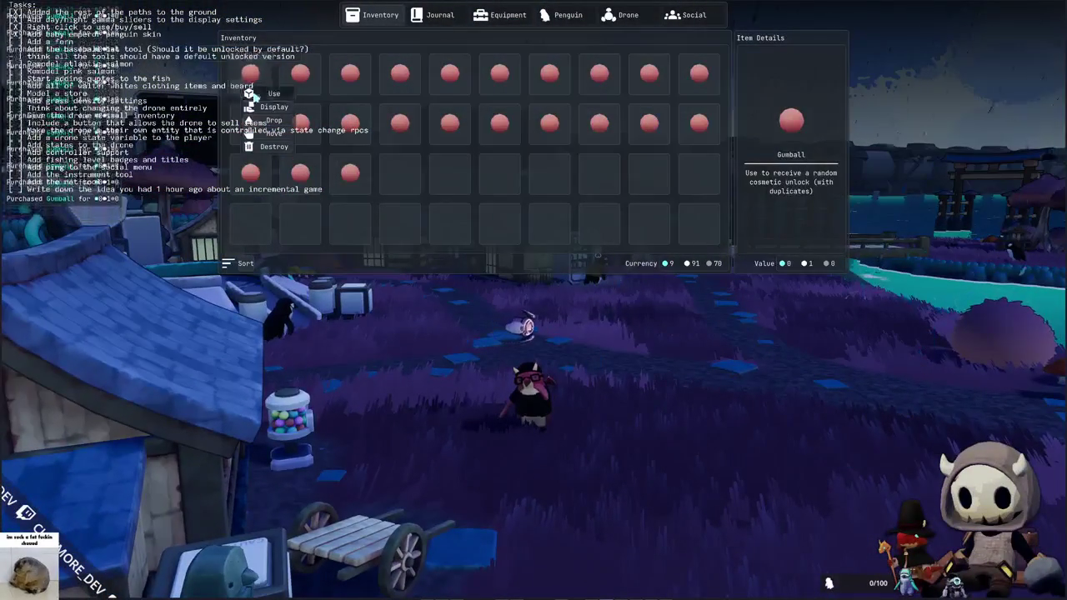
# - Use each Gumball in the inventory's top row to unlock random cosmetics
pyautogui.click(307, 95)
pyautogui.rightClick(351, 75)
pyautogui.click(357, 96)
pyautogui.rightClick(400, 75)
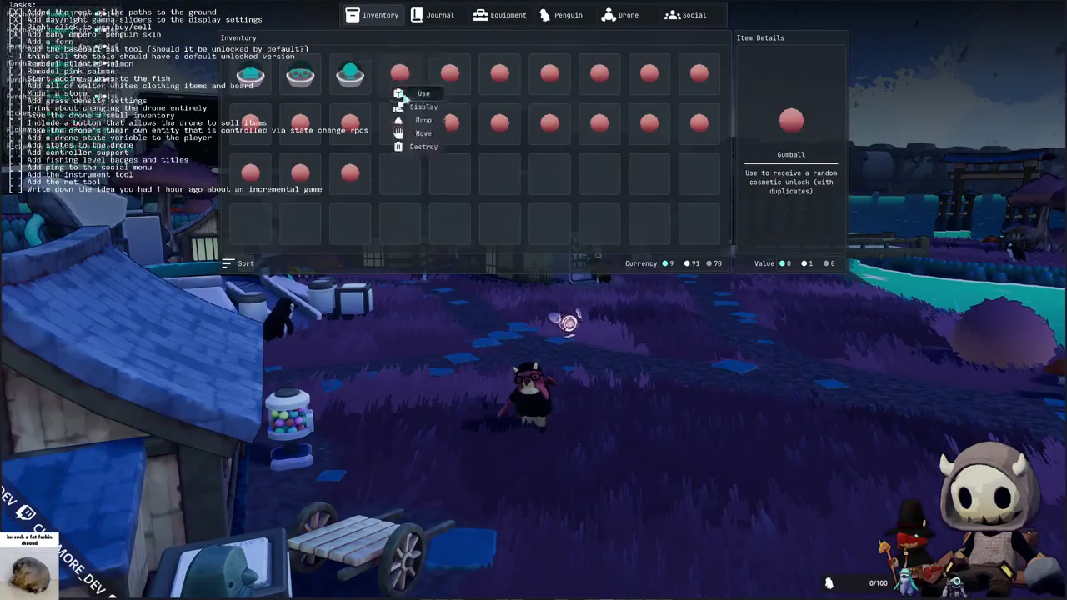
pyautogui.click(407, 95)
pyautogui.rightClick(450, 75)
pyautogui.click(457, 95)
pyautogui.rightClick(500, 75)
pyautogui.click(507, 95)
pyautogui.rightClick(550, 75)
pyautogui.click(557, 95)
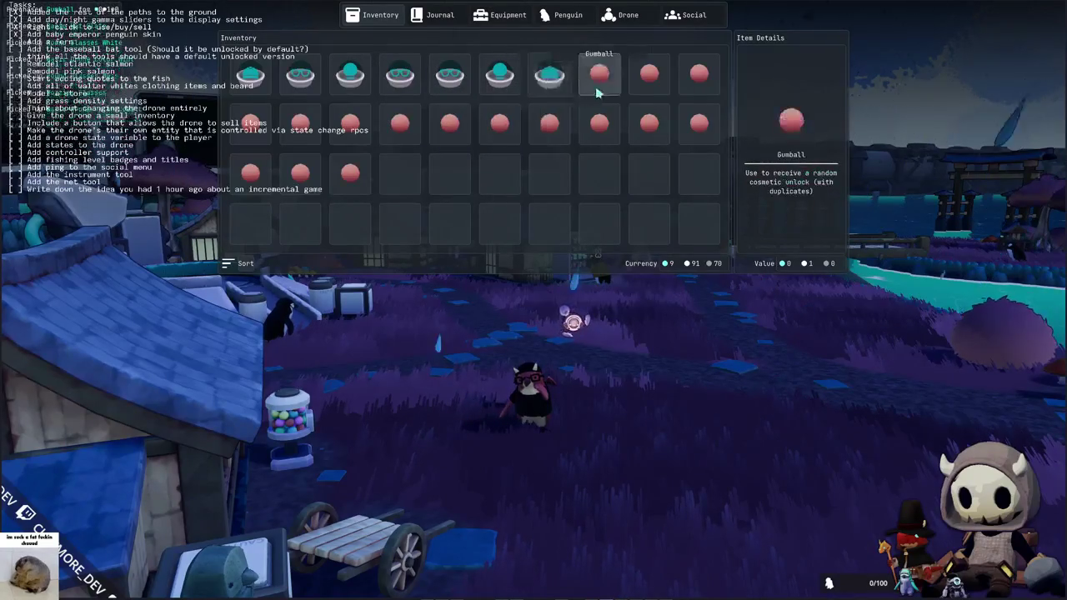
pyautogui.rightClick(600, 75)
pyautogui.click(607, 95)
pyautogui.click(699, 93)
# - Use the second-row Gumballs for random cosmetics and close the inventory
pyautogui.rightClick(697, 123)
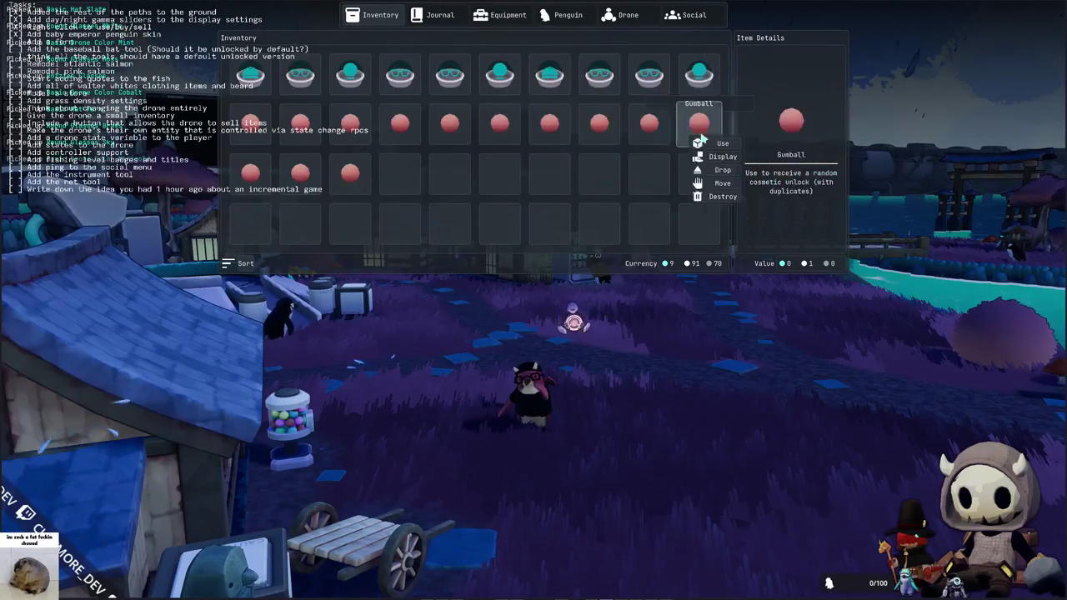
pyautogui.click(599, 144)
pyautogui.rightClick(550, 126)
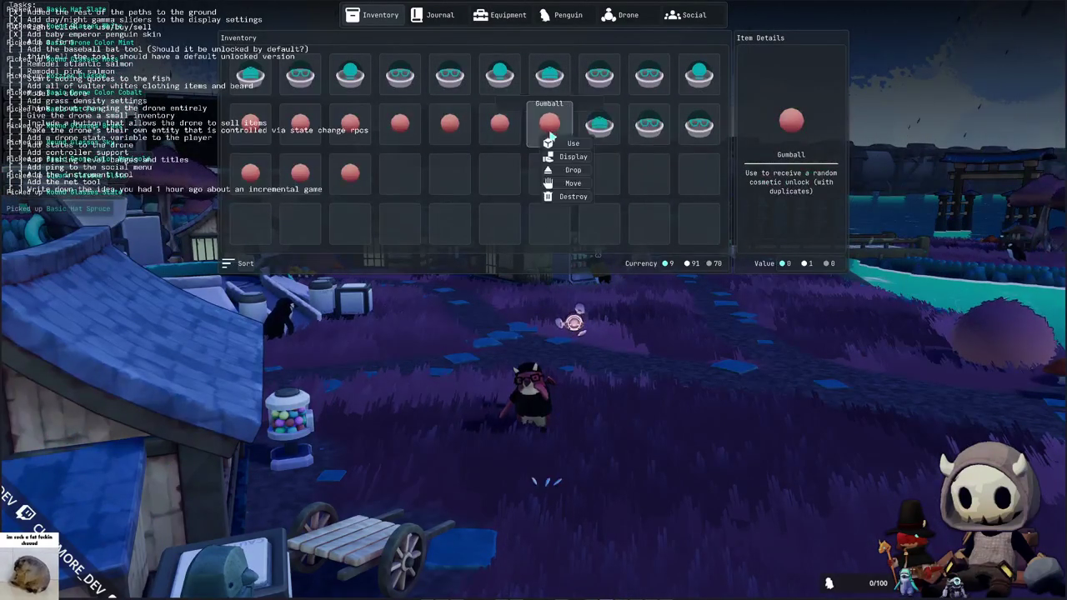
pyautogui.click(549, 143)
pyautogui.rightClick(500, 126)
pyautogui.click(499, 143)
pyautogui.rightClick(450, 125)
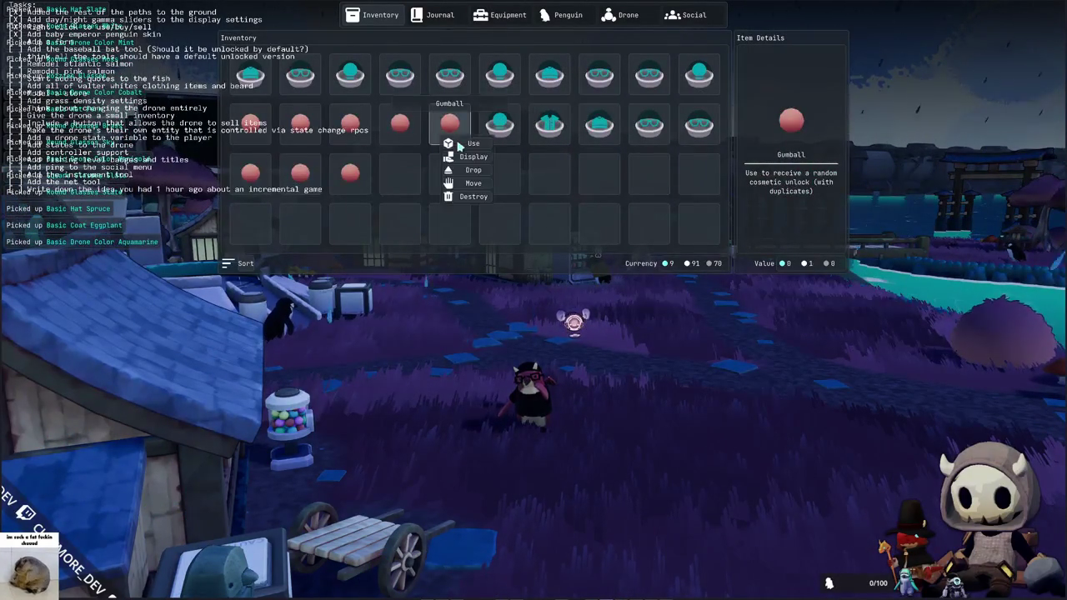
pyautogui.click(317, 144)
pyautogui.rightClick(250, 124)
pyautogui.rightClick(300, 174)
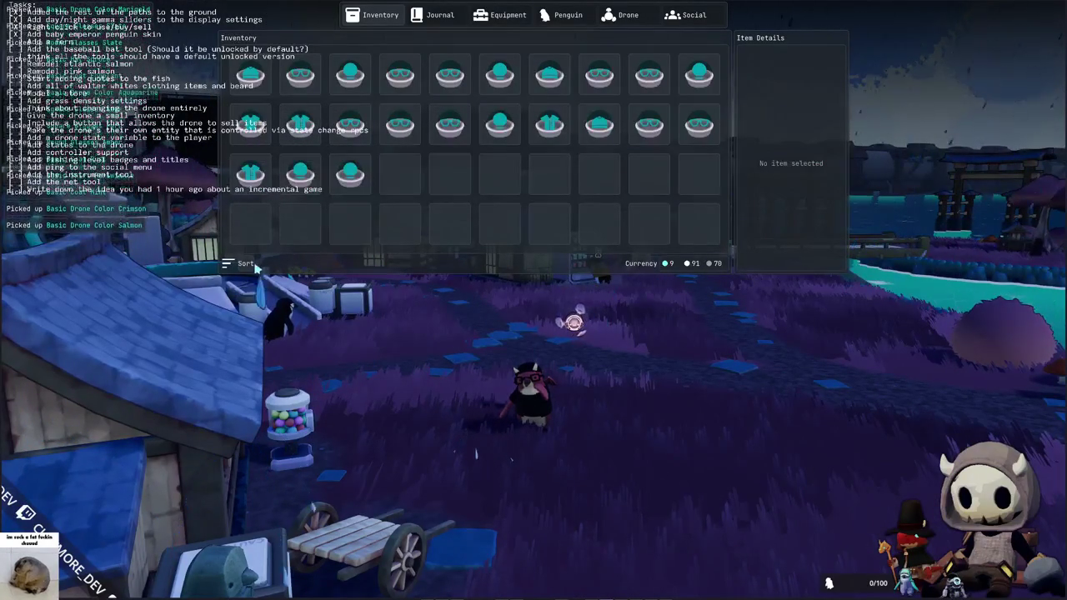
pyautogui.press('Tab')
# - Buy another Gumball at the gumball machine and reopen the inventory
pyautogui.press('a')
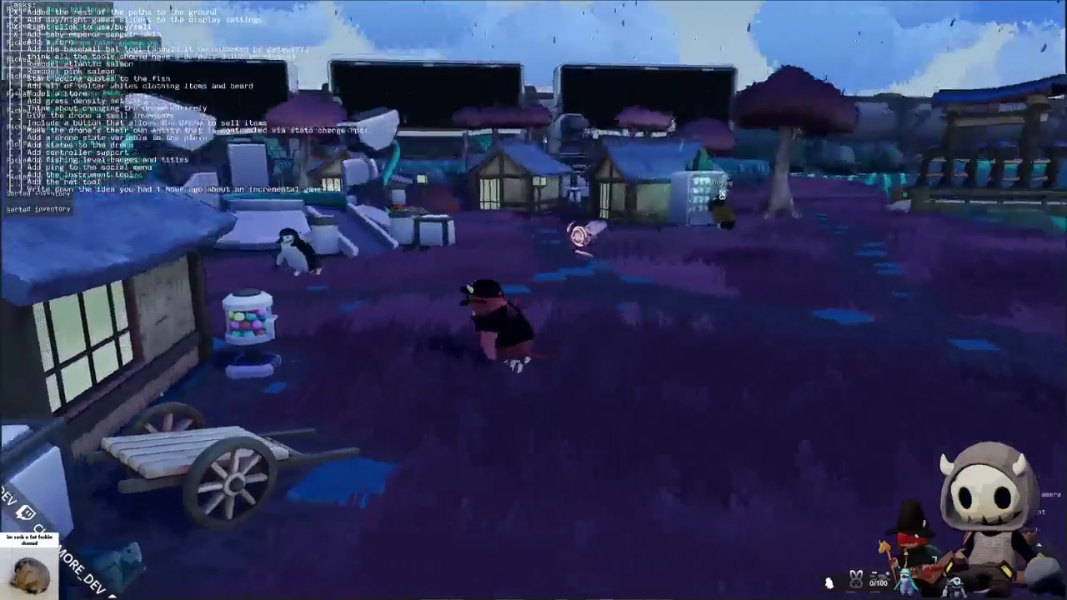
pyautogui.press('e')
pyautogui.rightClick(259, 83)
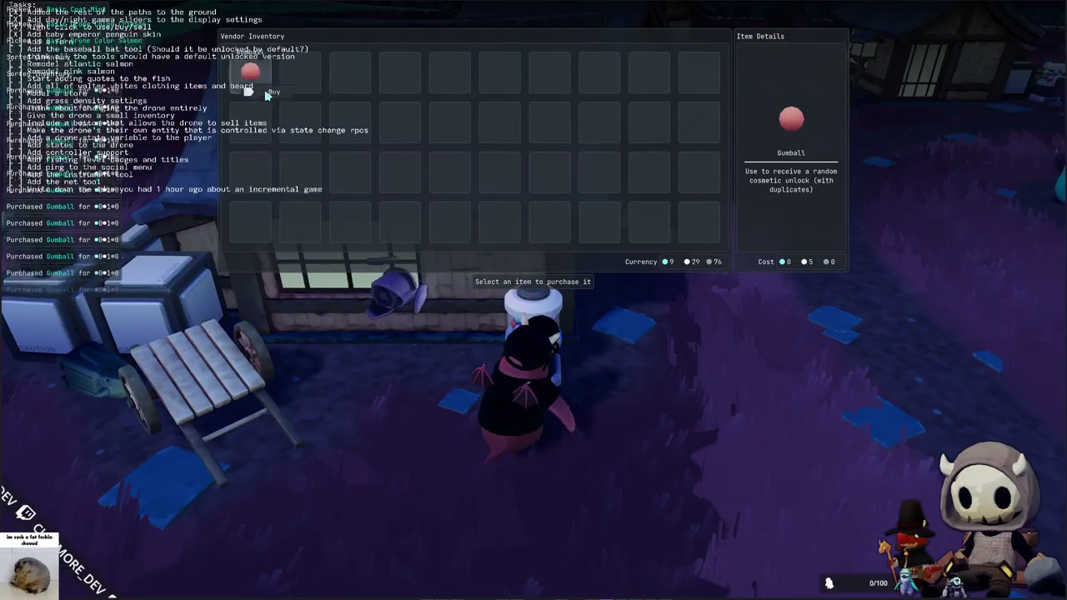
pyautogui.press('Escape')
pyautogui.press('Tab')
# - Use the third-row Gumballs, unlocking a teal shirt among other cosmetics
pyautogui.rightClick(400, 173)
pyautogui.click(419, 191)
pyautogui.click(461, 193)
pyautogui.rightClick(501, 173)
pyautogui.click(511, 194)
pyautogui.rightClick(550, 174)
pyautogui.click(561, 193)
pyautogui.rightClick(600, 173)
pyautogui.click(660, 193)
pyautogui.rightClick(701, 174)
pyautogui.click(711, 194)
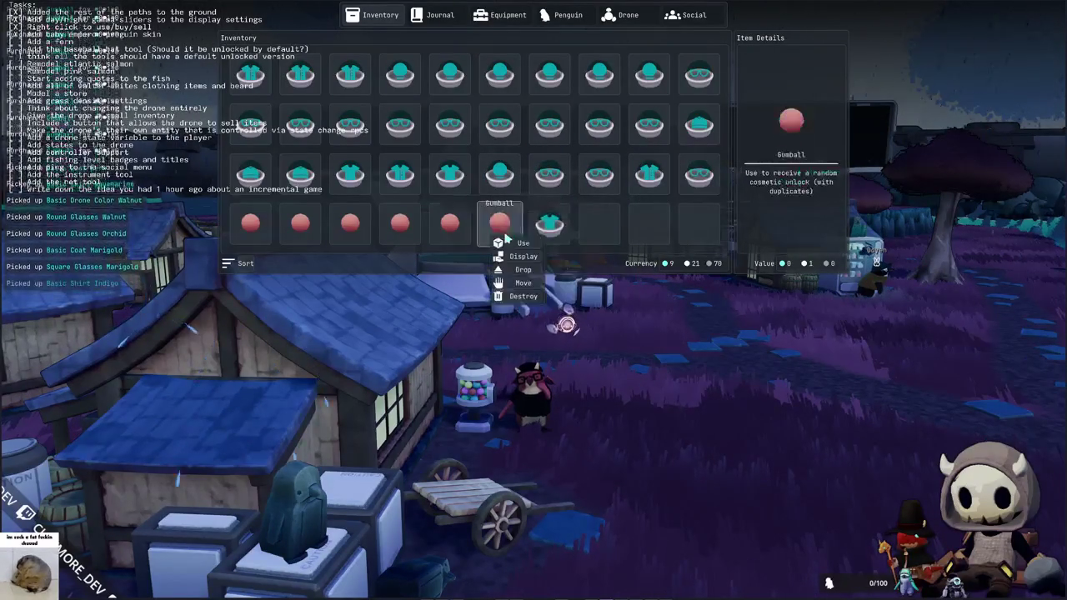
# - Use the remaining bottom-row Gumballs for random cosmetics
pyautogui.rightClick(450, 223)
pyautogui.click(461, 244)
pyautogui.rightClick(400, 223)
pyautogui.click(411, 243)
pyautogui.rightClick(350, 224)
pyautogui.click(361, 243)
pyautogui.click(307, 242)
pyautogui.rightClick(250, 224)
pyautogui.click(261, 244)
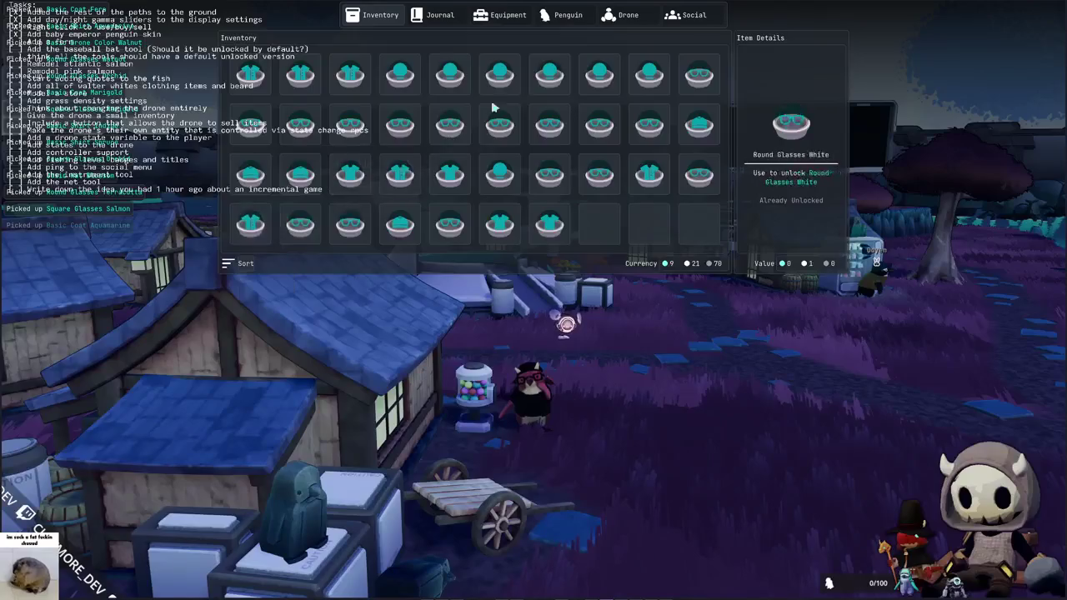
# - Equip the fox skin on the penguin from the cosmetics collection
pyautogui.click(567, 16)
pyautogui.click(193, 188)
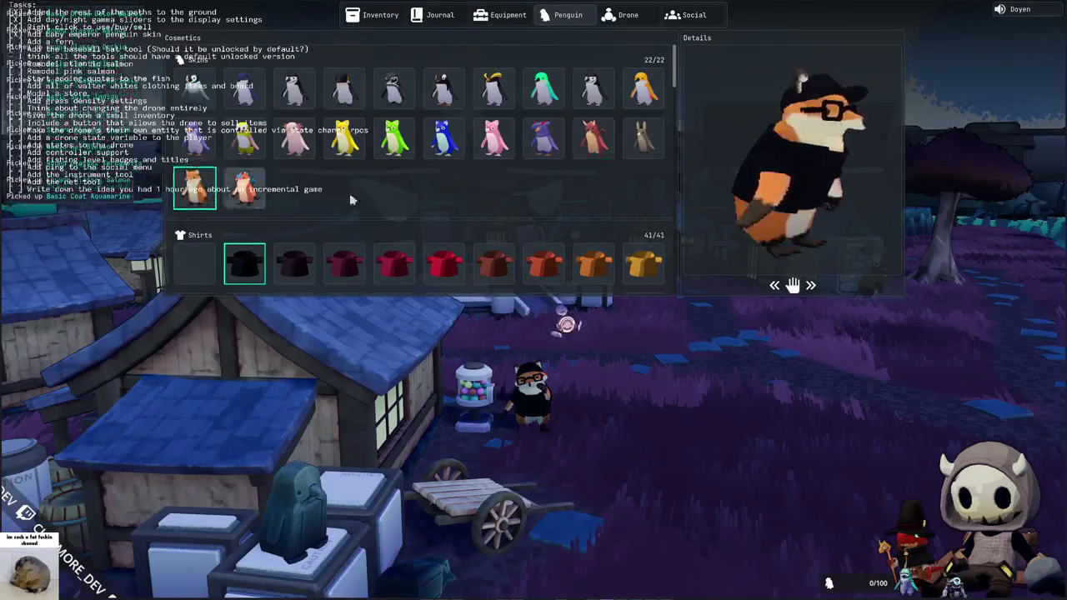
pyautogui.scroll(-3, 421, 195)
pyautogui.press('Escape')
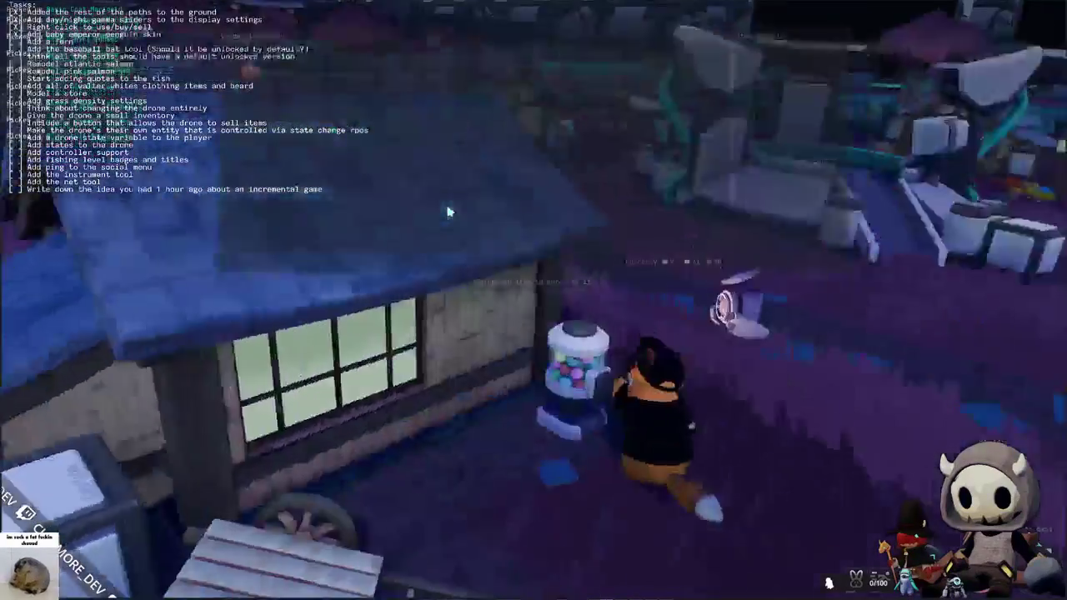
# - Buy one more Gumball and check the new Gumball in the inventory
pyautogui.press('e')
pyautogui.rightClick(250, 88)
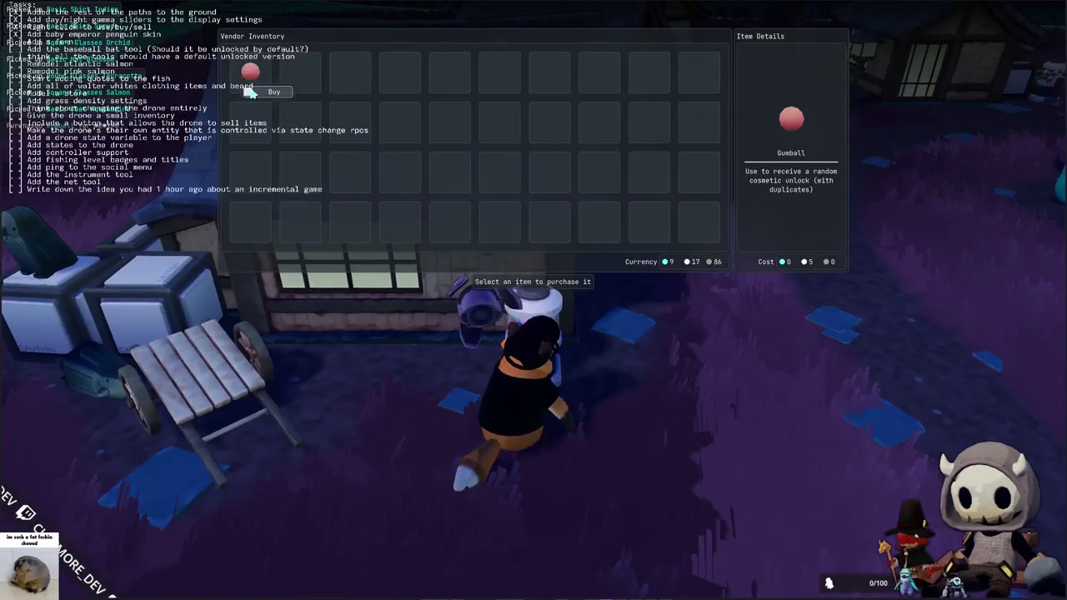
pyautogui.click(266, 91)
pyautogui.press('Escape')
pyautogui.press('Tab')
pyautogui.rightClick(649, 224)
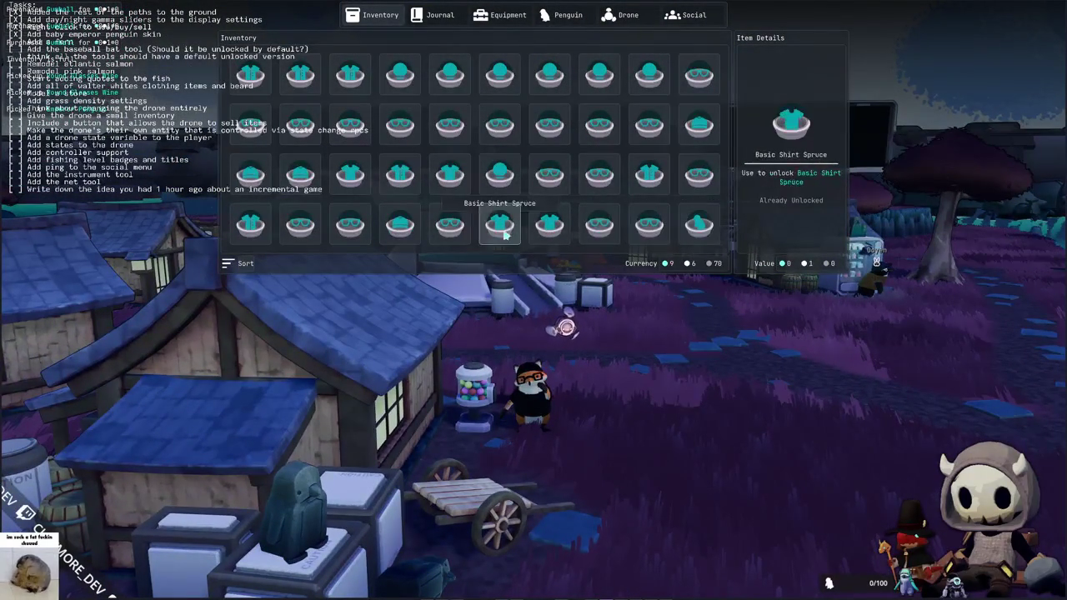
pyautogui.press('Tab')
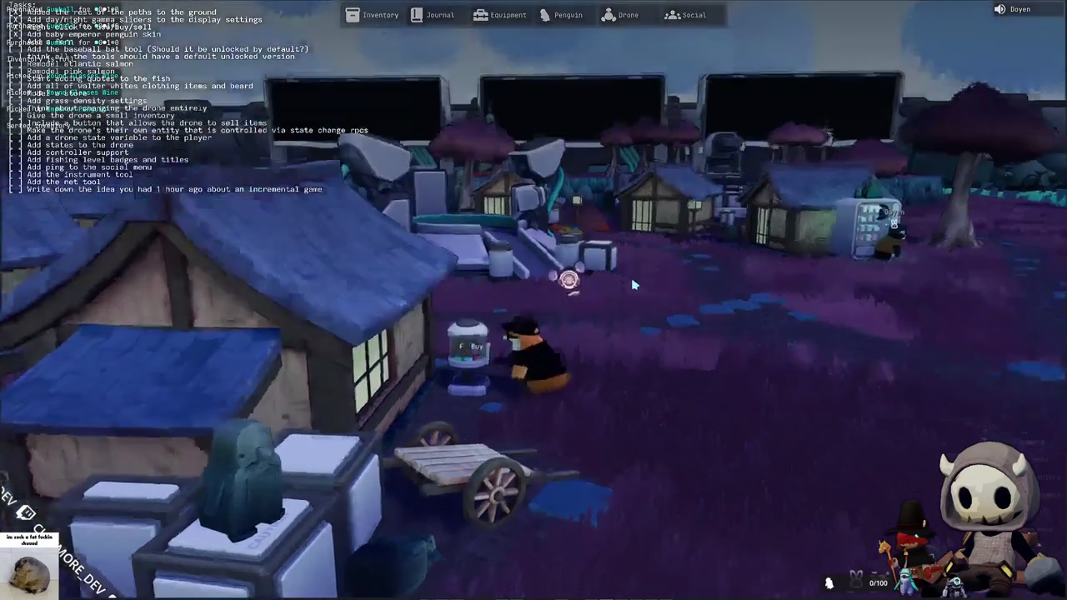
# - Run to the conveyor store blocks and sell the spare cosmetic items
pyautogui.press('w')
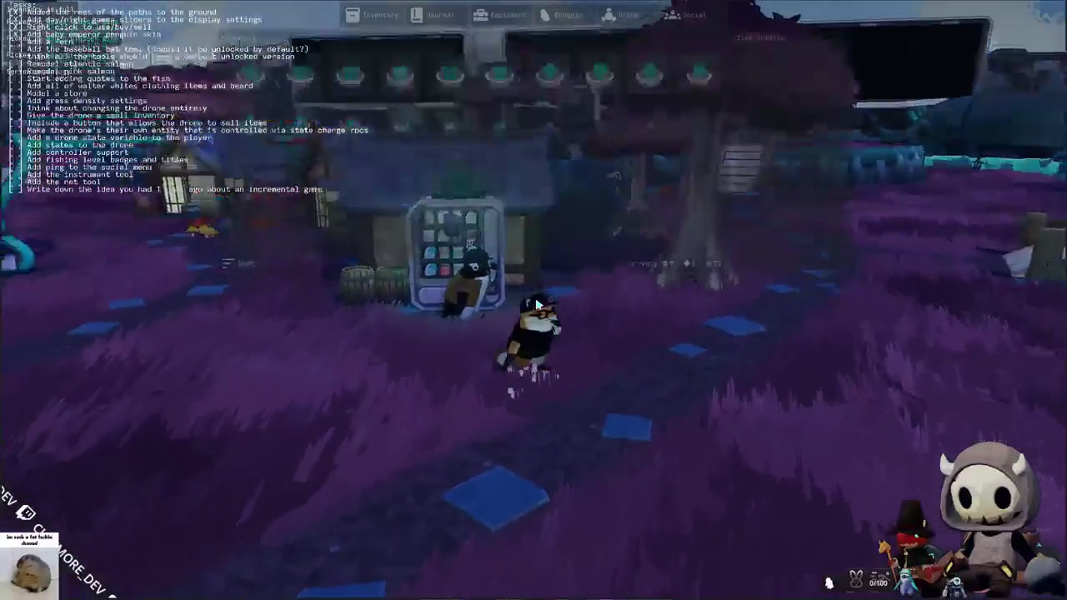
pyautogui.press('Tab')
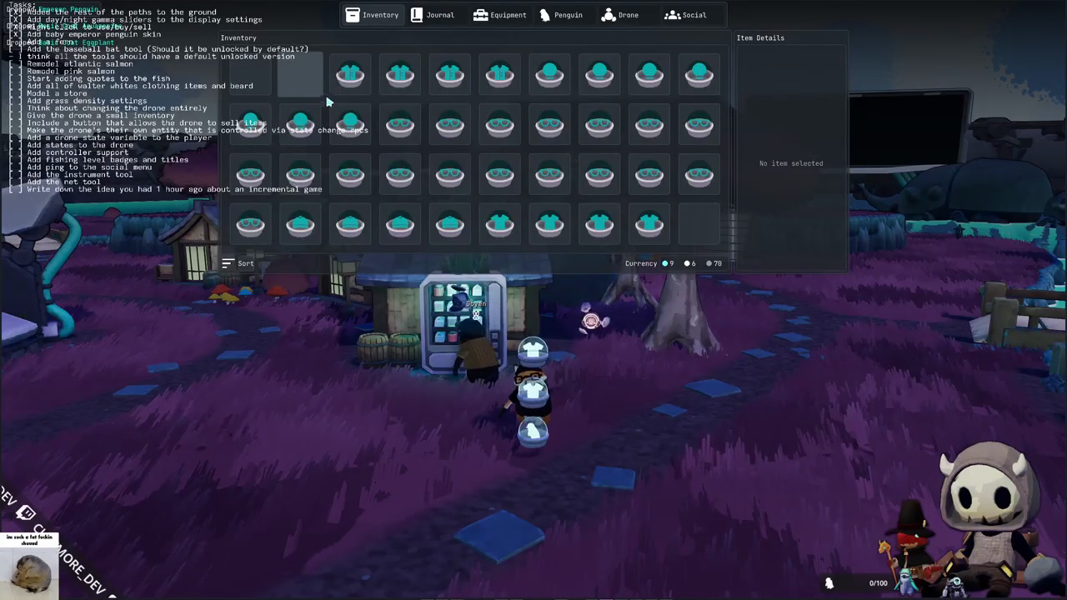
pyautogui.press('Tab')
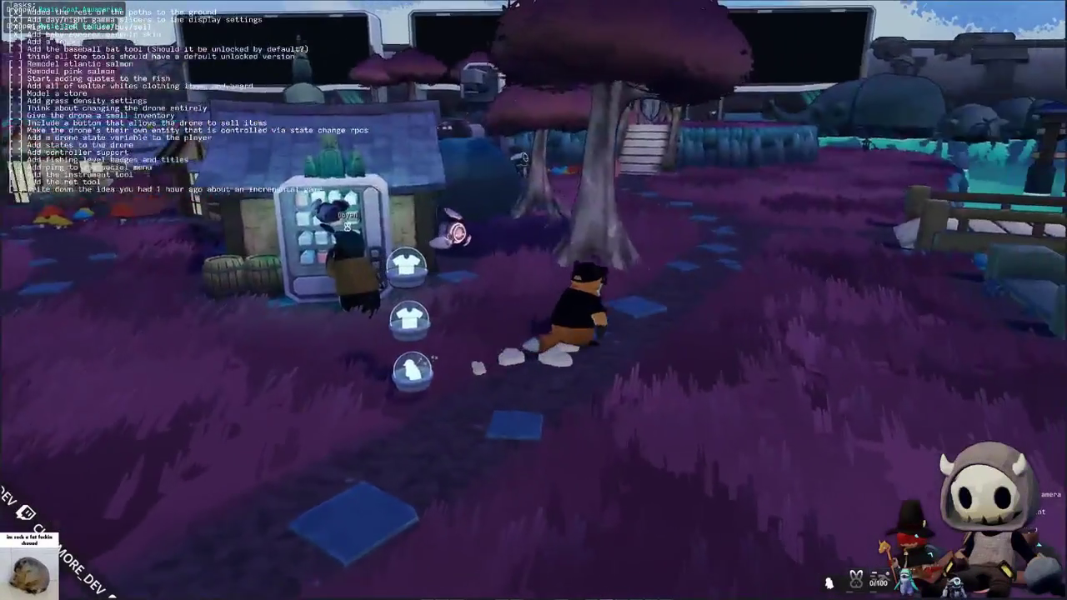
pyautogui.press('w')
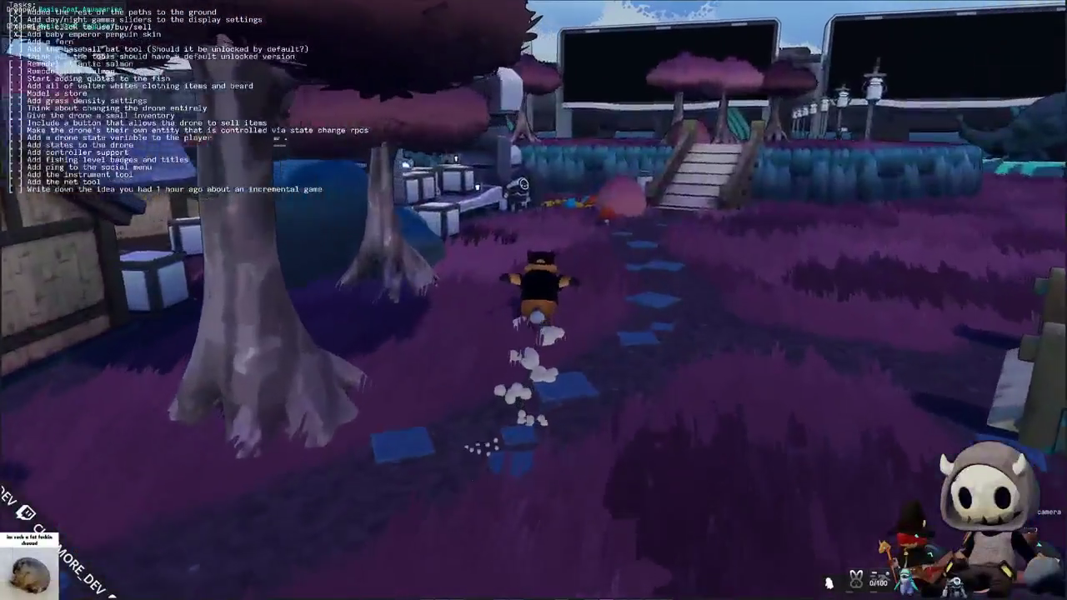
pyautogui.press('a')
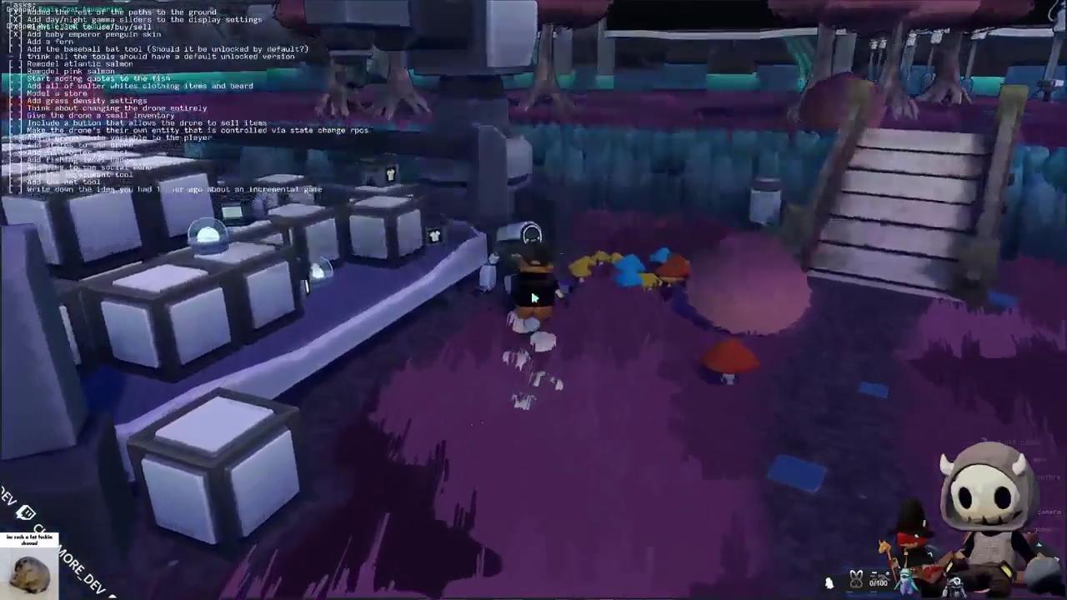
pyautogui.press('f')
pyautogui.click(239, 255)
pyautogui.press('f')
# - Run up the path to the gumball vendor by the houses and check the Gumball's cost
pyautogui.press('a')
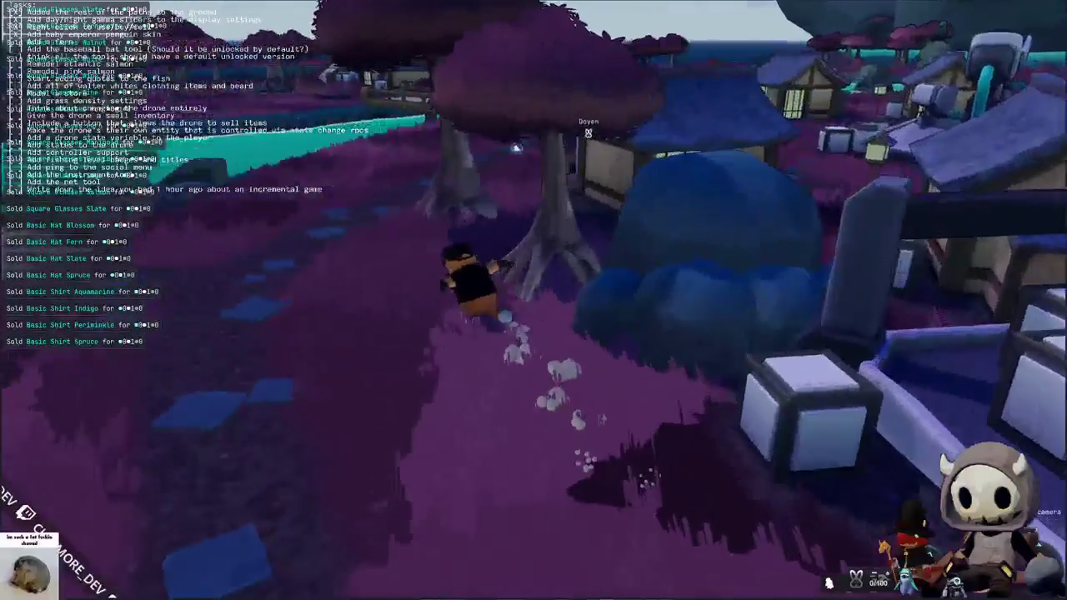
pyautogui.press('w')
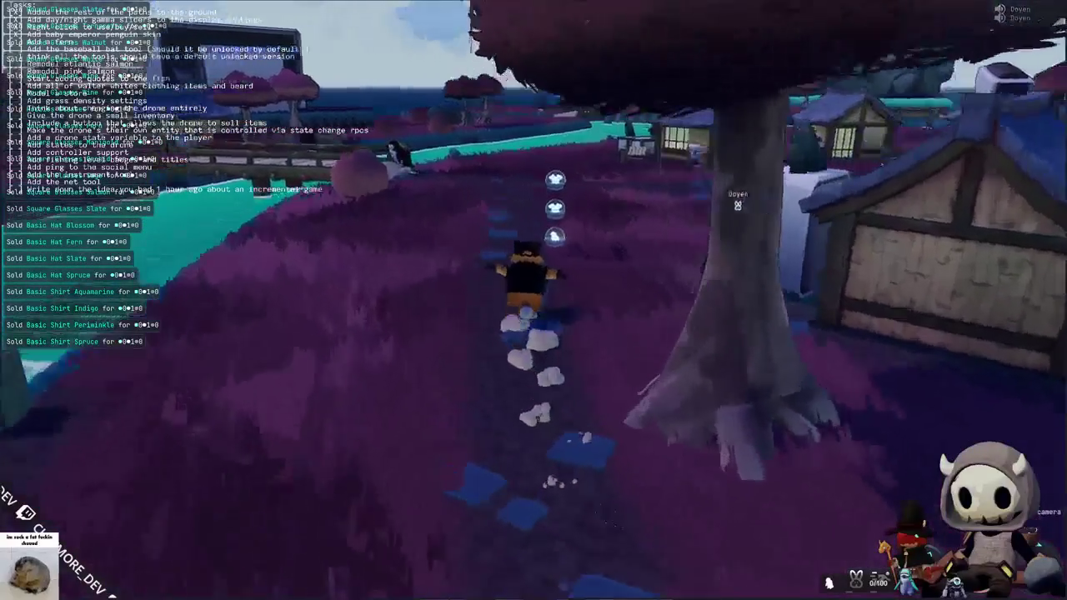
pyautogui.press('w')
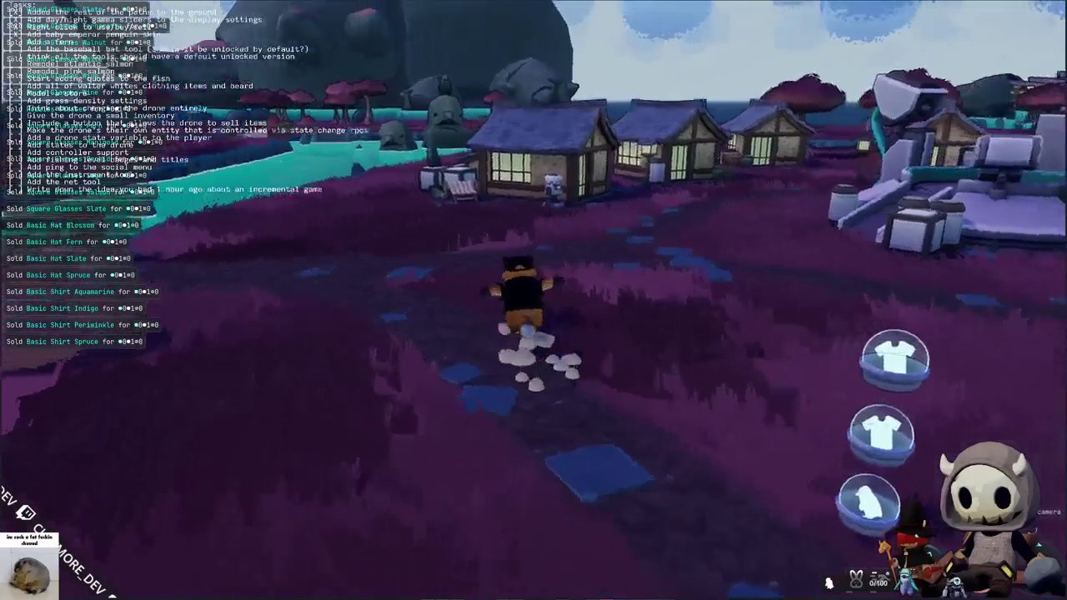
pyautogui.press('w')
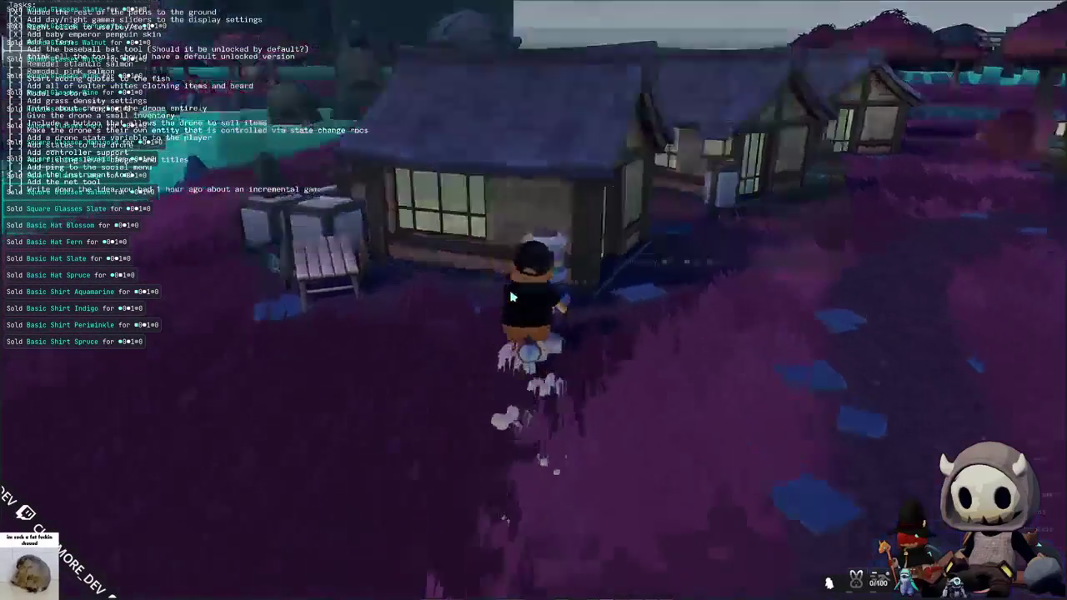
pyautogui.press('e')
pyautogui.click(250, 90)
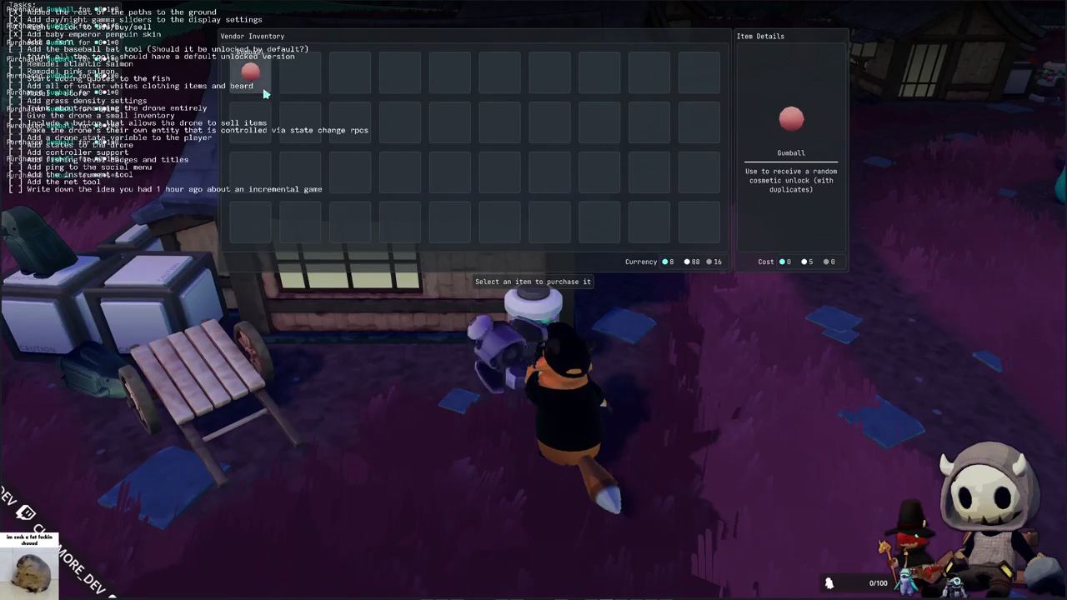
# - Buy four Gumballs from the vendor and switch to the inventory
pyautogui.click(263, 94)
pyautogui.click(263, 93)
pyautogui.click(263, 94)
pyautogui.click(264, 93)
pyautogui.press('Tab')
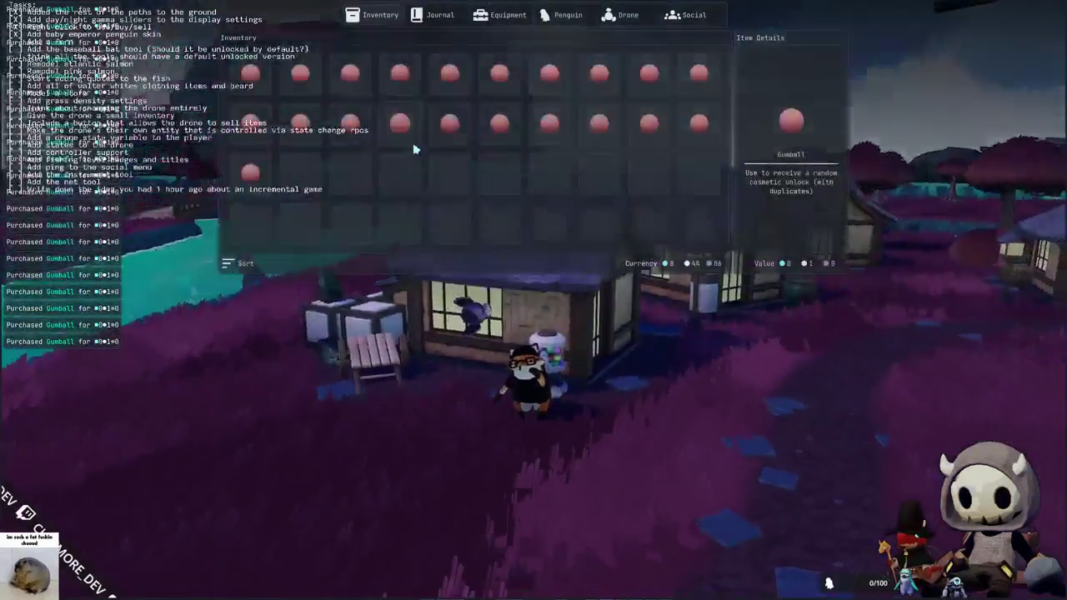
# - Use the row-two Gumballs one after another for random cosmetics
pyautogui.rightClick(395, 135)
pyautogui.rightClick(444, 140)
pyautogui.click(472, 144)
pyautogui.rightClick(494, 140)
pyautogui.click(521, 144)
pyautogui.rightClick(544, 140)
pyautogui.click(572, 144)
pyautogui.rightClick(594, 140)
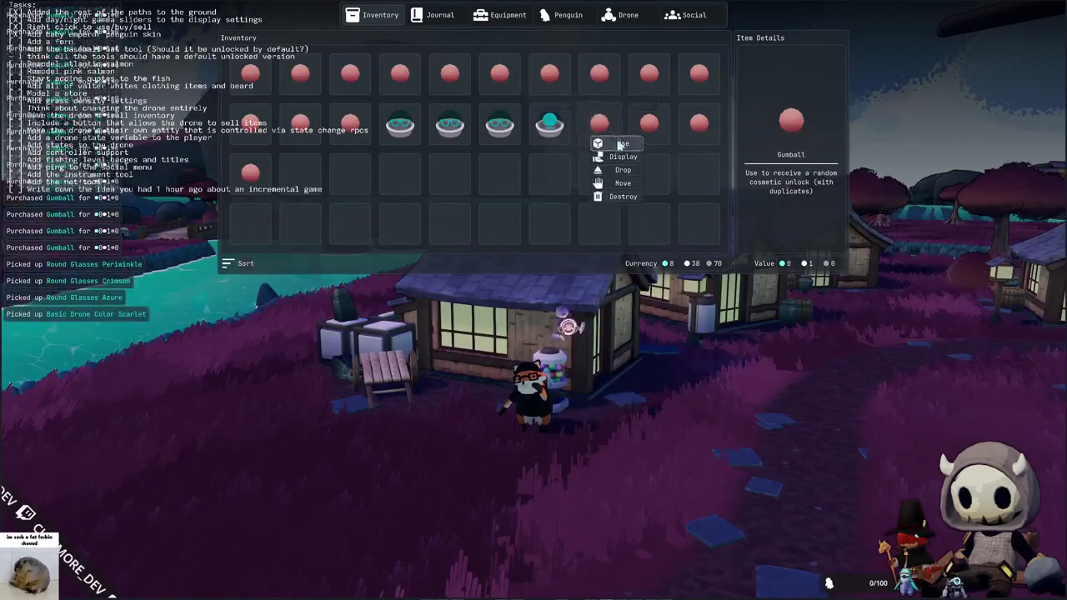
pyautogui.click(621, 145)
pyautogui.rightClick(644, 140)
pyautogui.click(672, 144)
pyautogui.rightClick(694, 140)
pyautogui.click(722, 144)
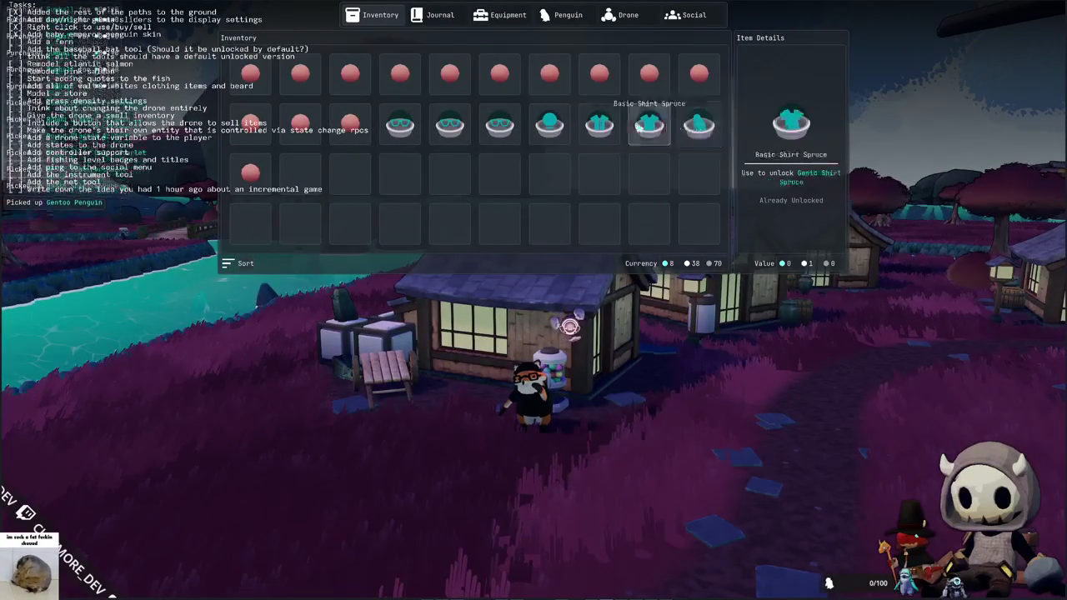
# - Use the remaining Gumballs scattered across the inventory rows
pyautogui.click(258, 193)
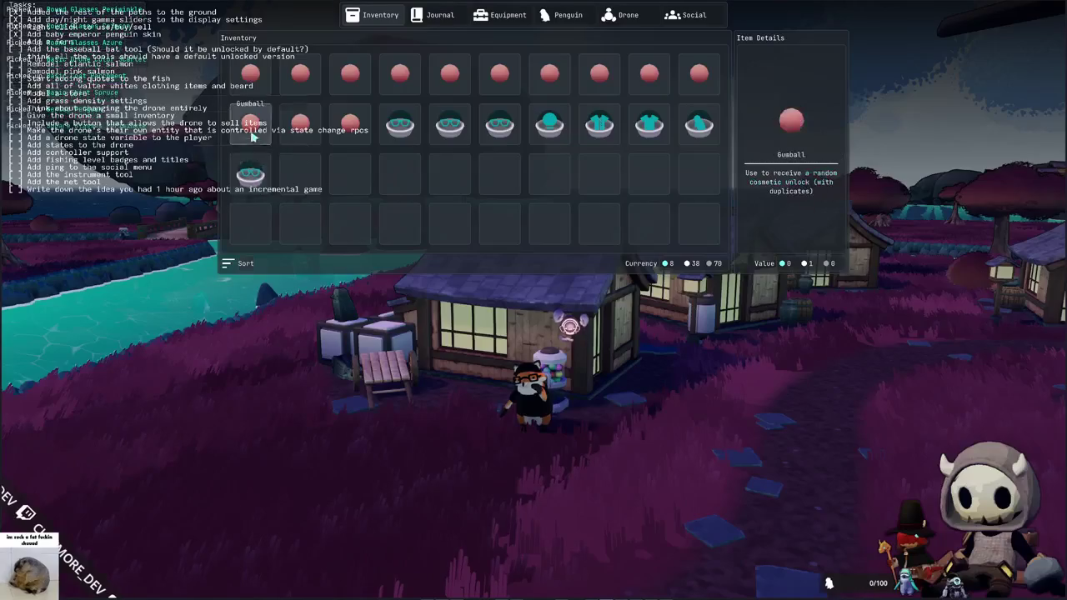
pyautogui.click(257, 143)
pyautogui.rightClick(301, 134)
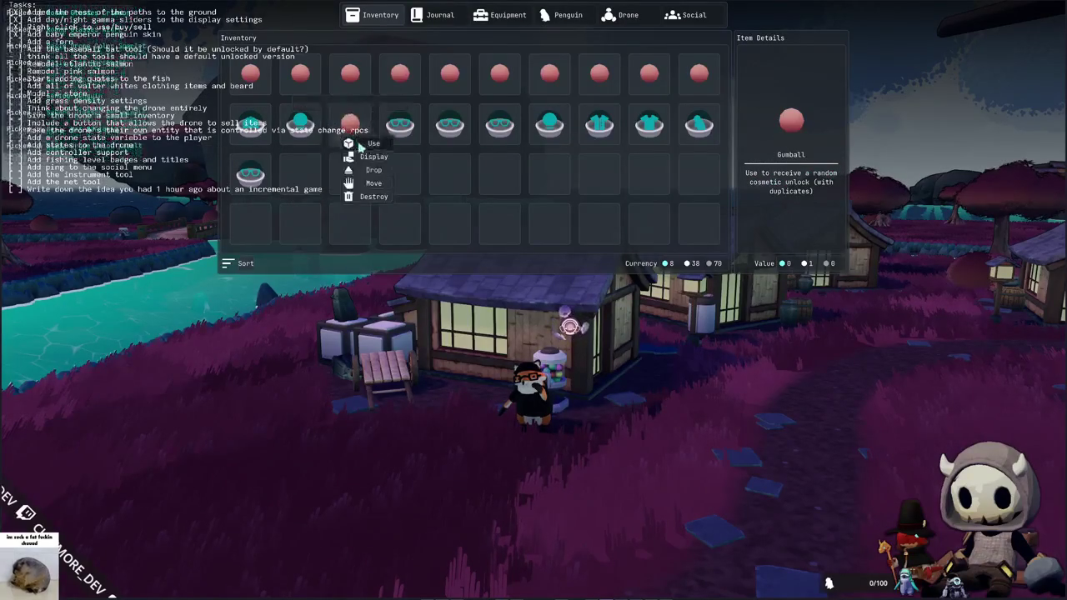
pyautogui.click(266, 93)
pyautogui.rightClick(305, 83)
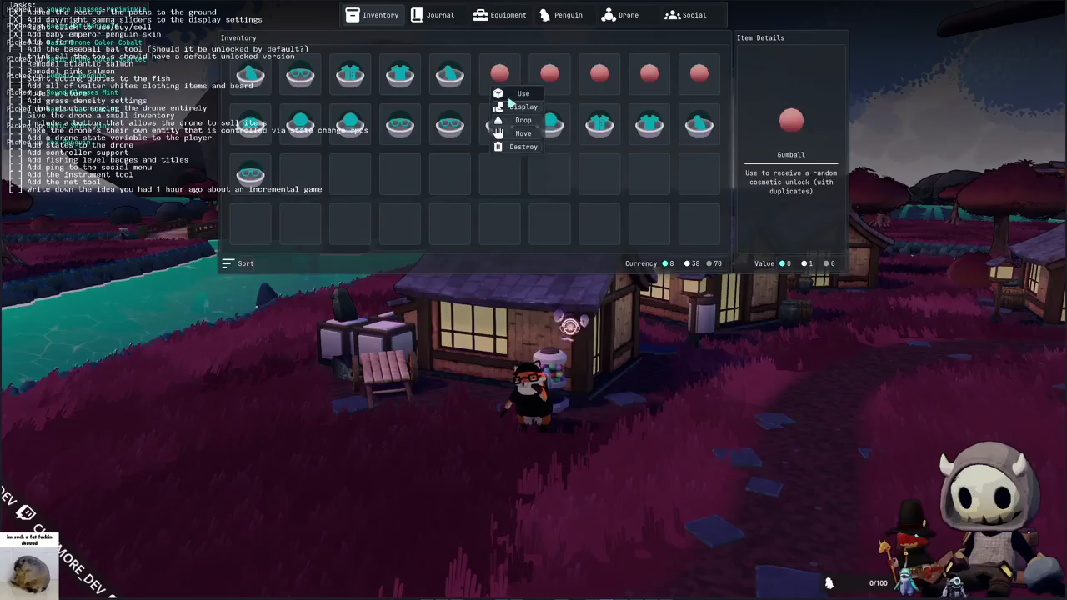
pyautogui.click(511, 97)
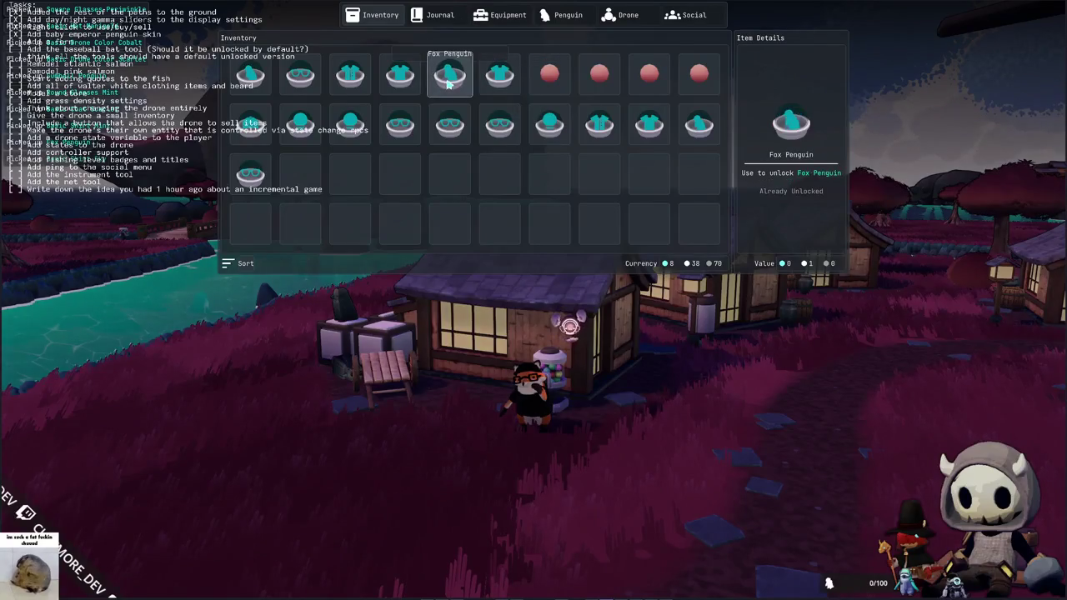
pyautogui.click(617, 93)
pyautogui.click(661, 95)
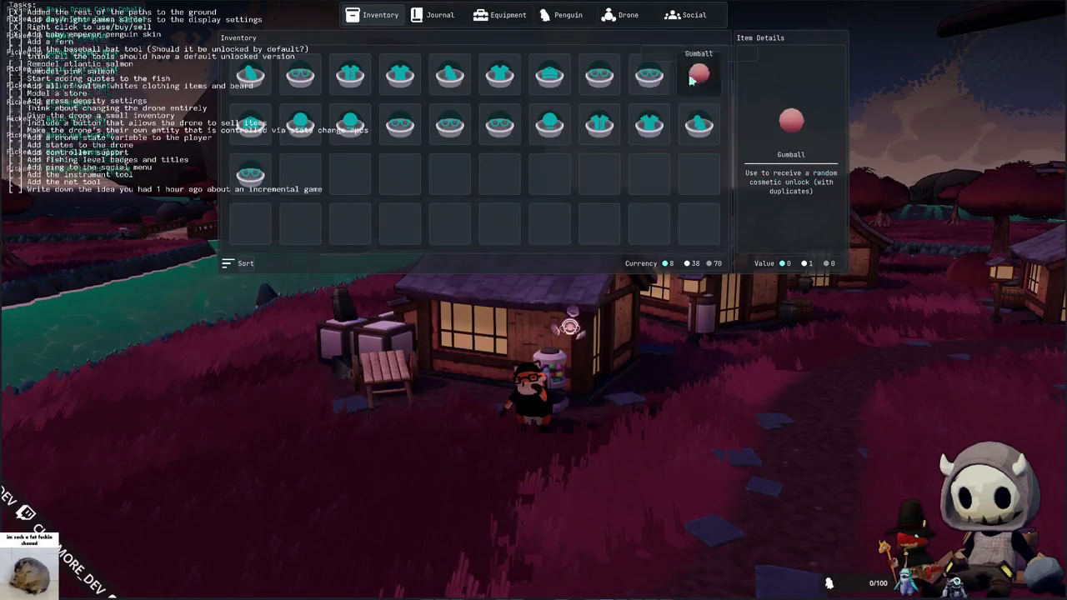
pyautogui.click(700, 93)
pyautogui.press('Escape')
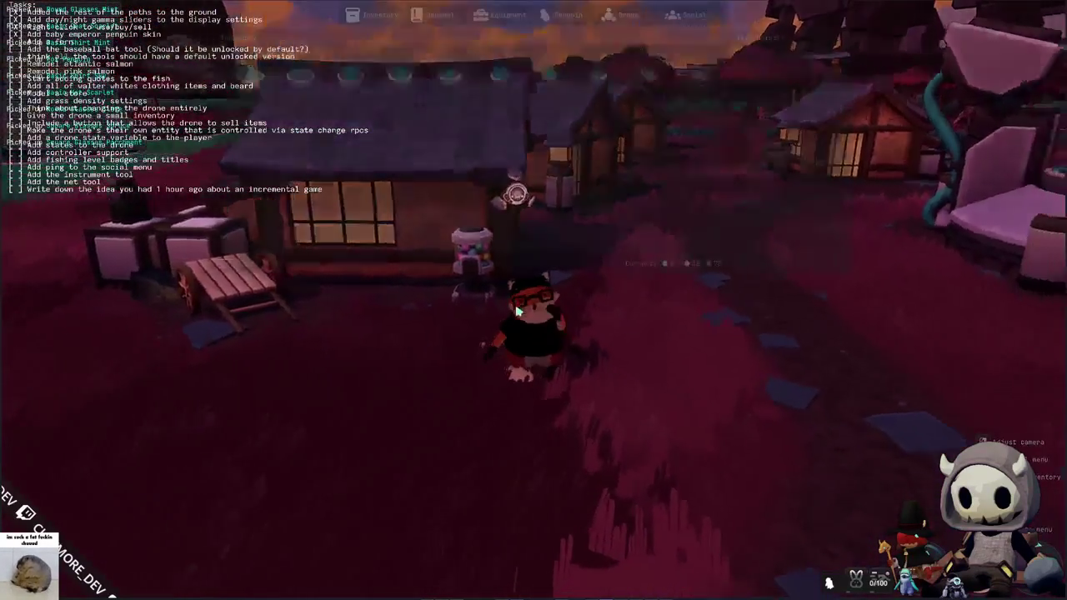
# - Drop the Fox Penguin from the inventory and reopen the gumball machine's stock
pyautogui.press('Tab')
pyautogui.rightClick(450, 79)
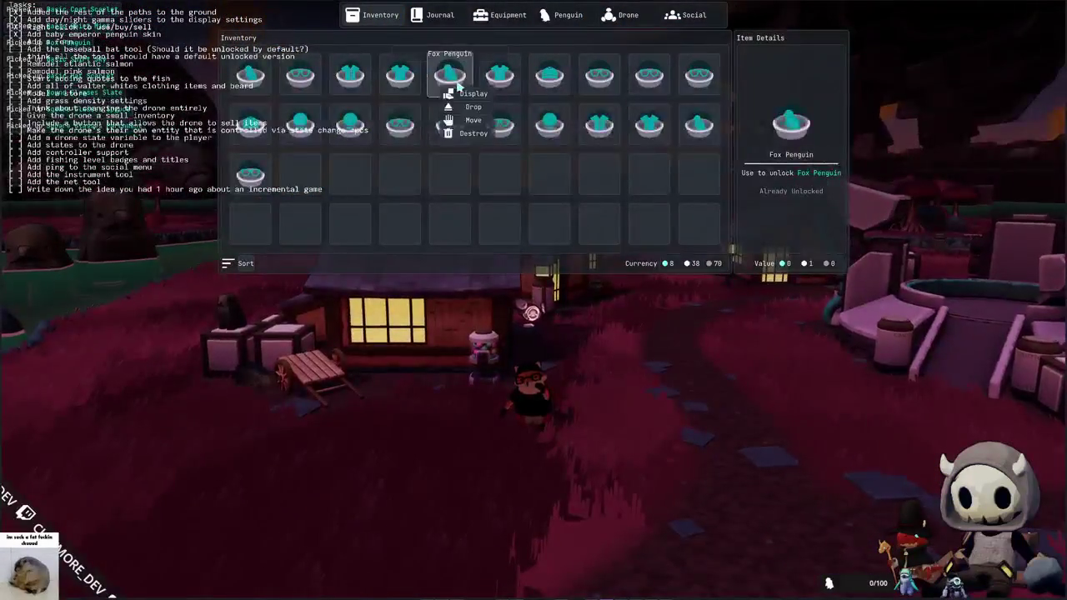
pyautogui.click(471, 106)
pyautogui.press('Escape')
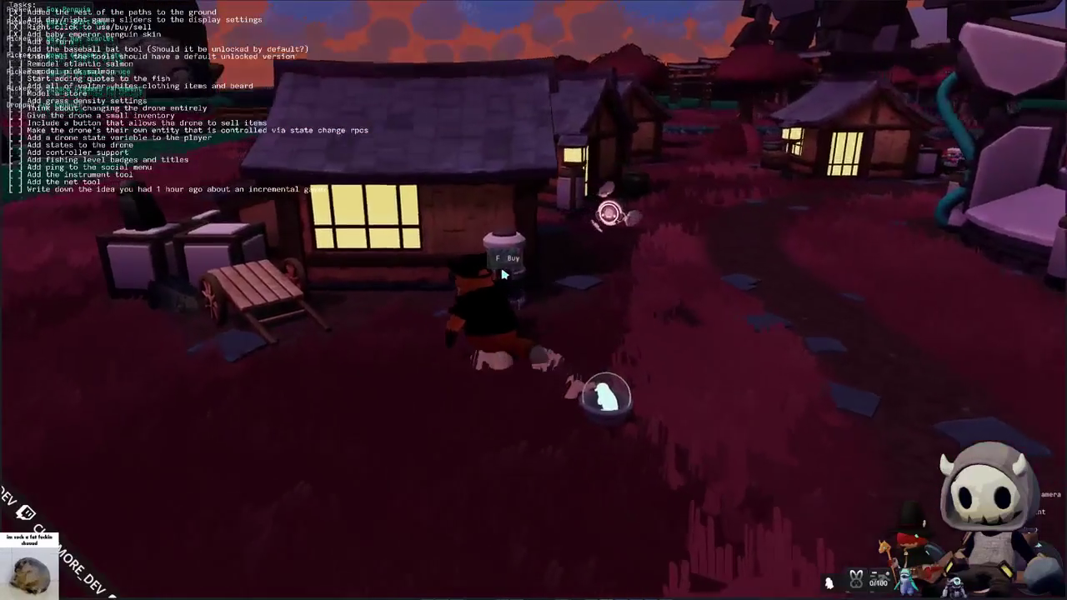
pyautogui.press('f')
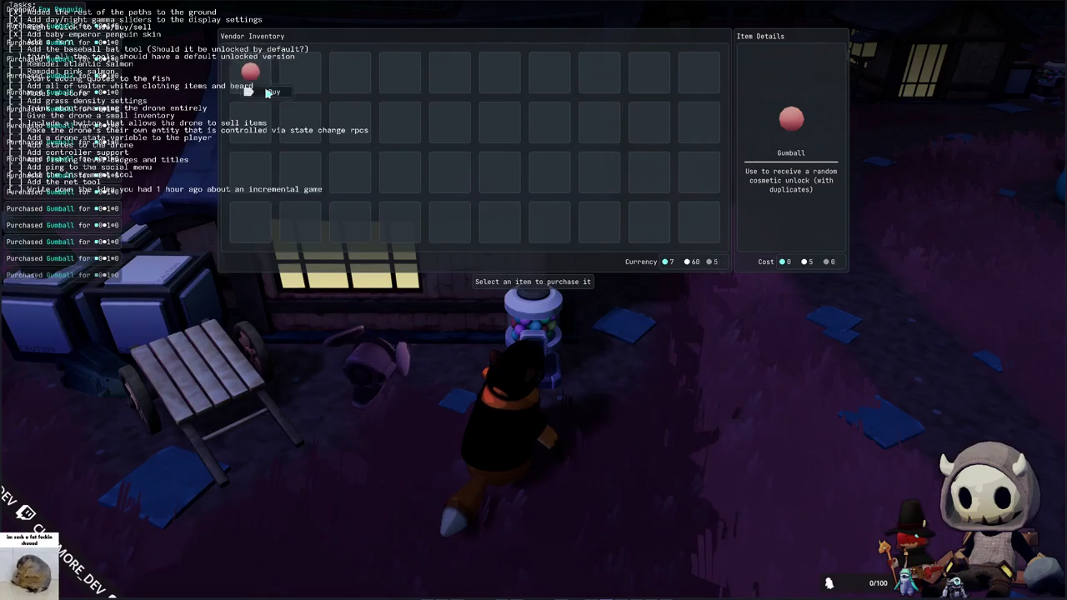
# - Buy Gumballs from the vendor until the inventory is full
pyautogui.rightClick(259, 83)
pyautogui.rightClick(259, 84)
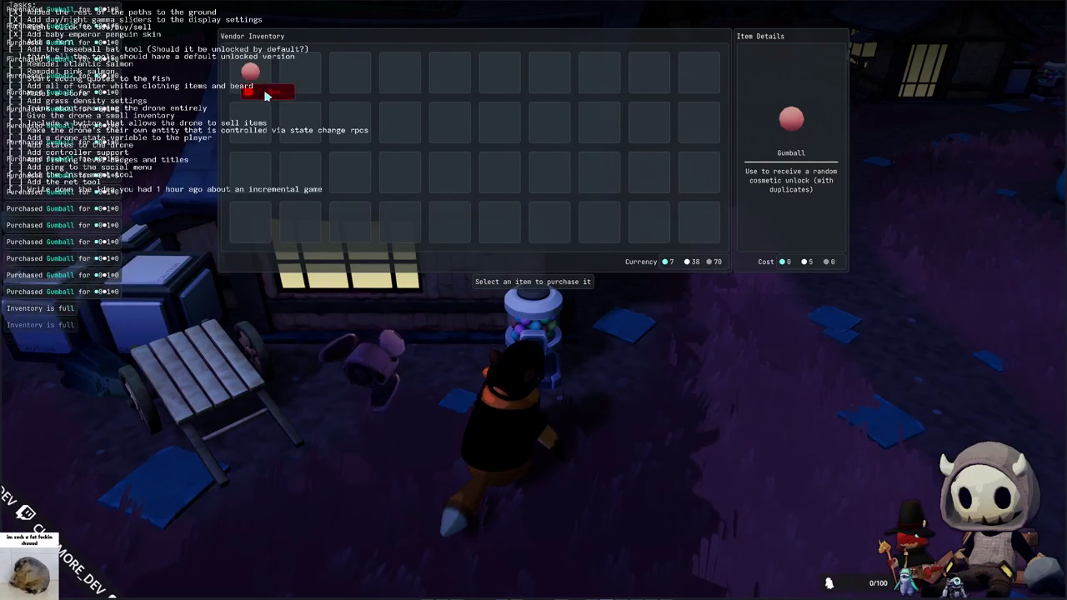
pyautogui.press('Tab')
# - Use each Gumball across the third inventory row to unlock random cosmetics
pyautogui.rightClick(449, 74)
pyautogui.click(461, 84)
pyautogui.click(324, 193)
pyautogui.rightClick(365, 179)
pyautogui.click(373, 192)
pyautogui.rightClick(402, 181)
pyautogui.click(411, 194)
pyautogui.rightClick(449, 179)
pyautogui.click(458, 193)
pyautogui.rightClick(499, 179)
pyautogui.click(508, 192)
pyautogui.rightClick(549, 180)
pyautogui.click(558, 193)
pyautogui.rightClick(591, 182)
pyautogui.click(600, 195)
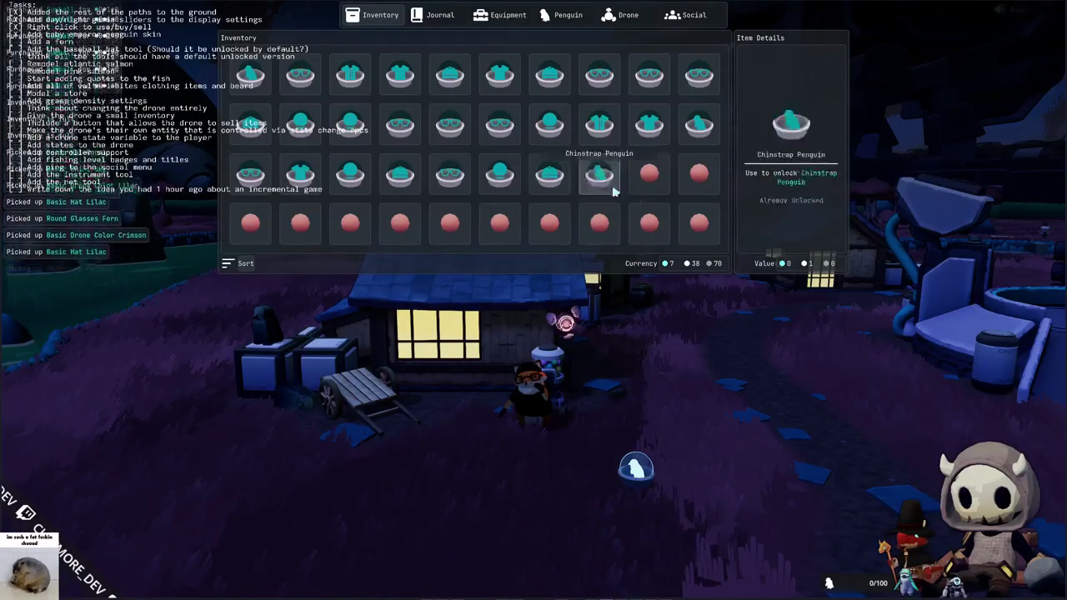
pyautogui.rightClick(649, 179)
pyautogui.click(657, 192)
pyautogui.rightClick(699, 179)
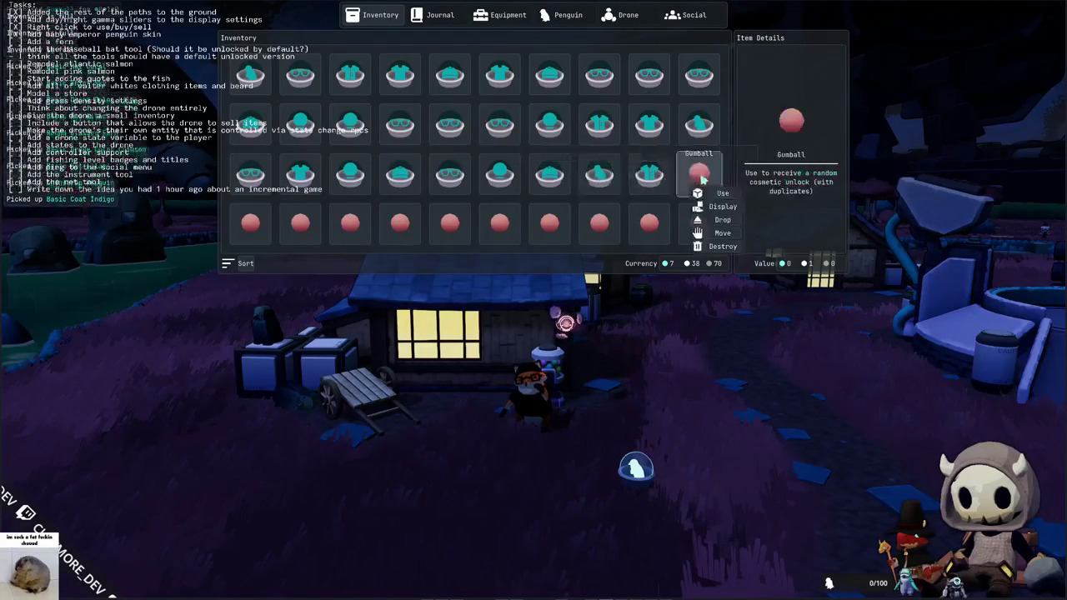
pyautogui.click(708, 193)
# - Use the remaining row-four Gumballs, yielding the Gumball Penguin, and sort the inventory
pyautogui.rightClick(697, 227)
pyautogui.click(701, 240)
pyautogui.rightClick(649, 228)
pyautogui.click(657, 241)
pyautogui.rightClick(599, 227)
pyautogui.click(608, 241)
pyautogui.rightClick(540, 230)
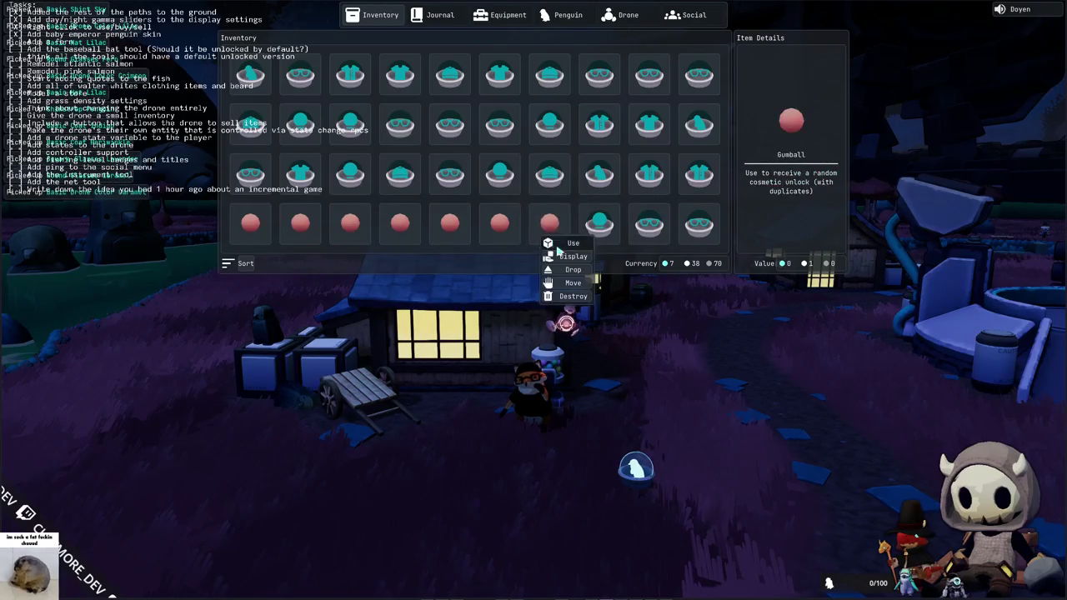
pyautogui.click(551, 242)
pyautogui.rightClick(492, 230)
pyautogui.click(500, 242)
pyautogui.rightClick(446, 230)
pyautogui.click(459, 242)
pyautogui.rightClick(396, 230)
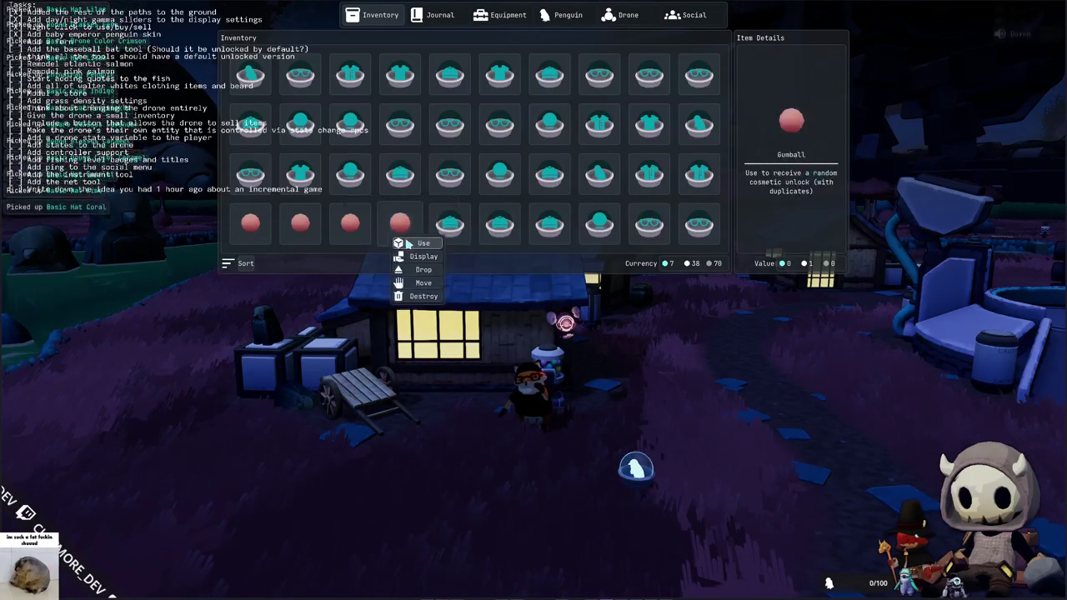
pyautogui.click(408, 242)
pyautogui.rightClick(346, 230)
pyautogui.click(359, 243)
pyautogui.rightClick(296, 230)
pyautogui.click(313, 242)
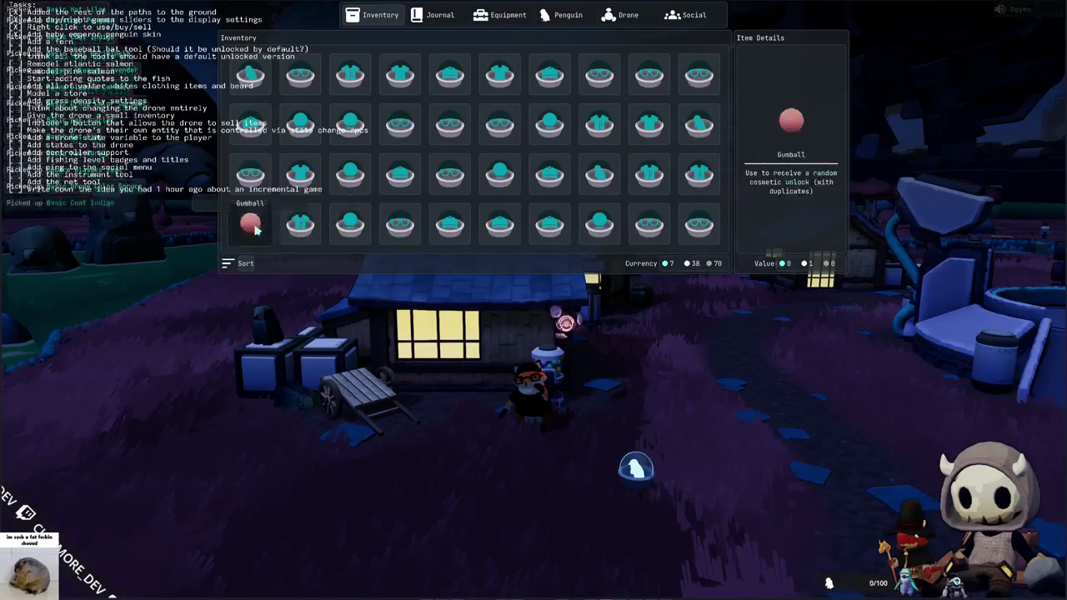
pyautogui.rightClick(247, 230)
pyautogui.click(267, 241)
pyautogui.click(245, 265)
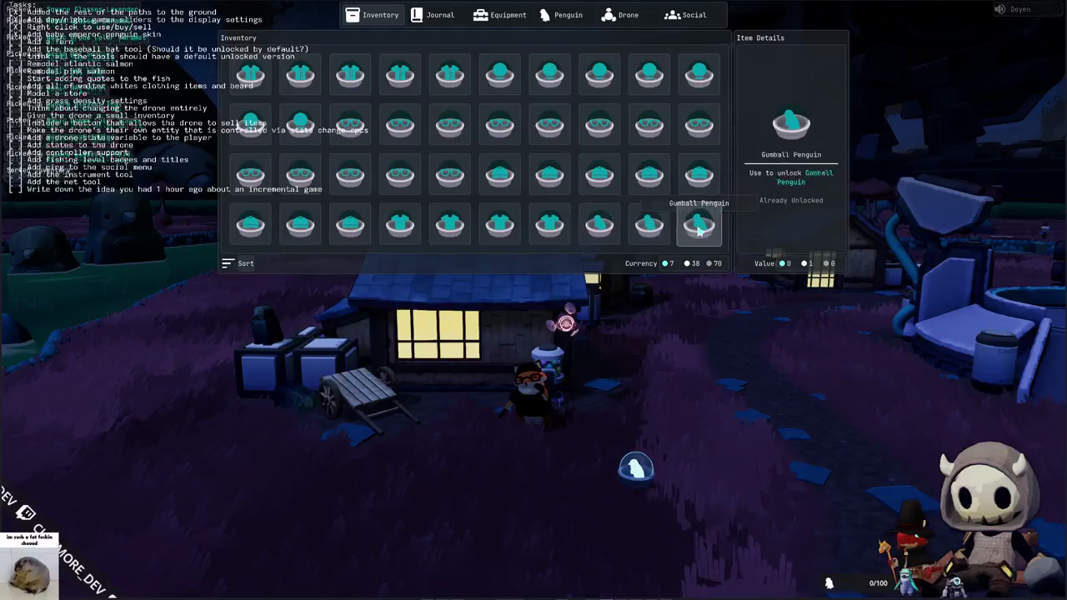
# - Run the penguin to the selling station and sell all carried cosmetics
pyautogui.press('Tab')
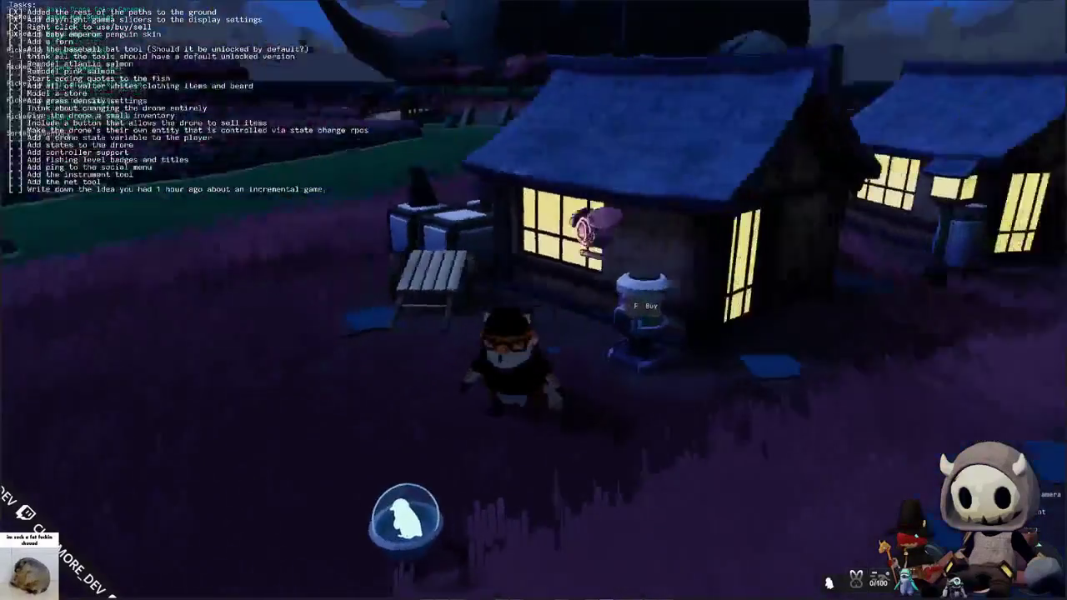
pyautogui.press('w')
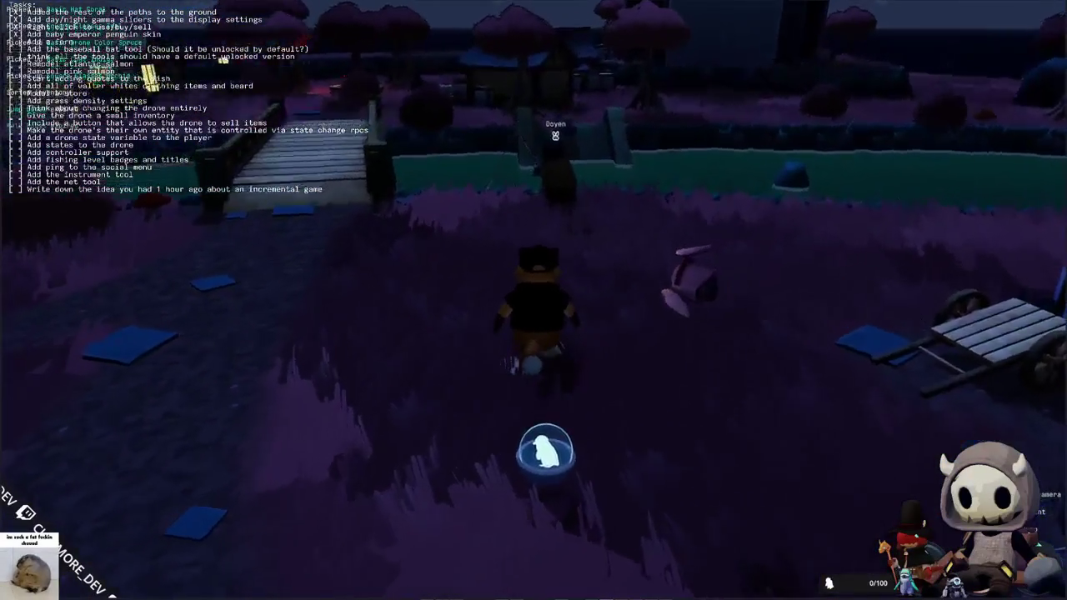
pyautogui.press('a')
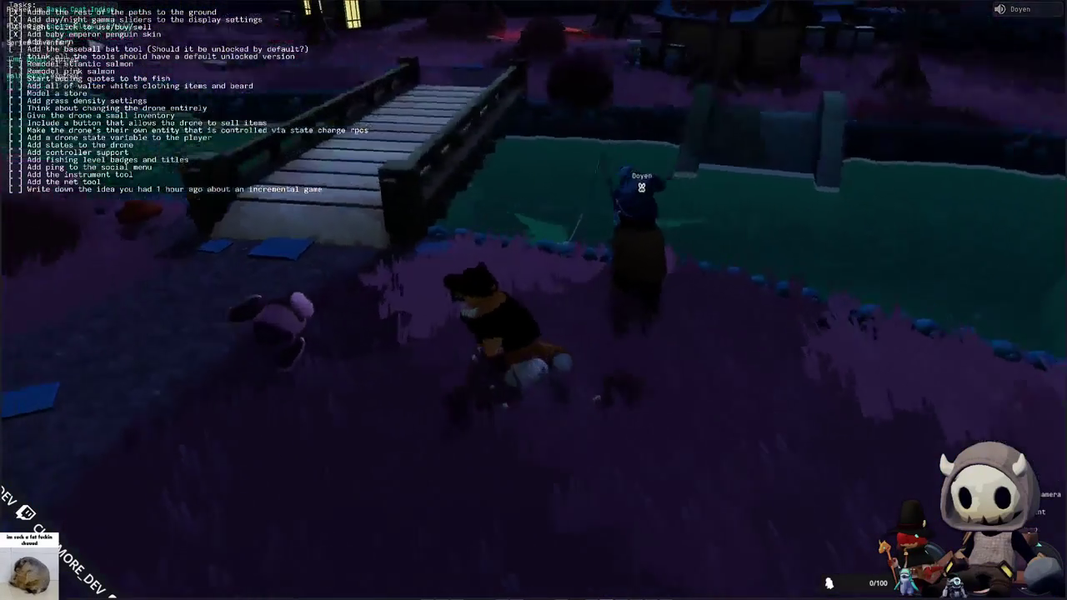
pyautogui.press('w')
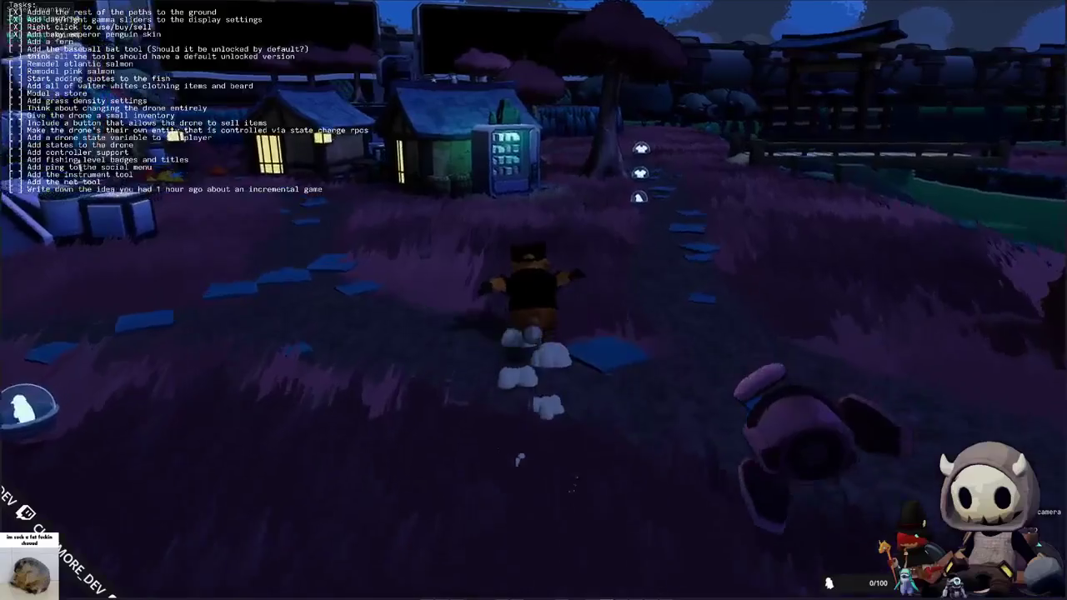
pyautogui.press('w')
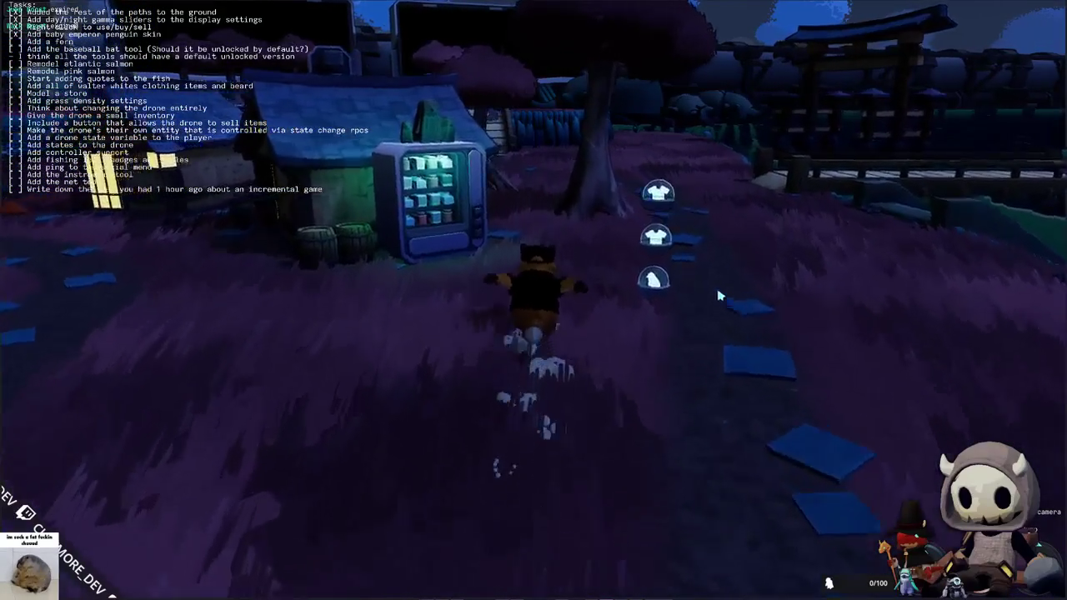
pyautogui.press('w')
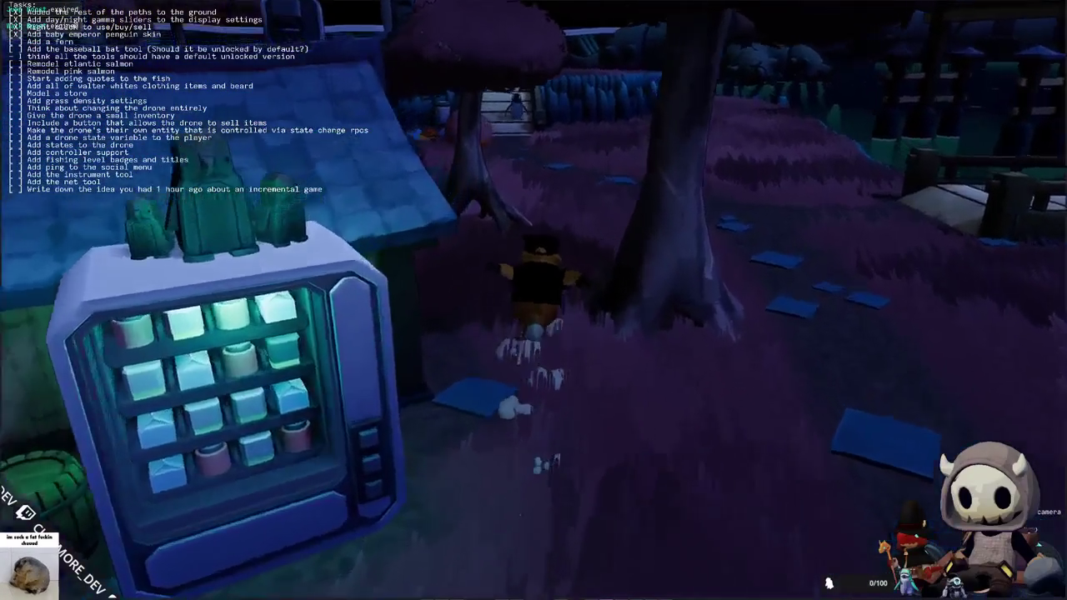
pyautogui.press('w')
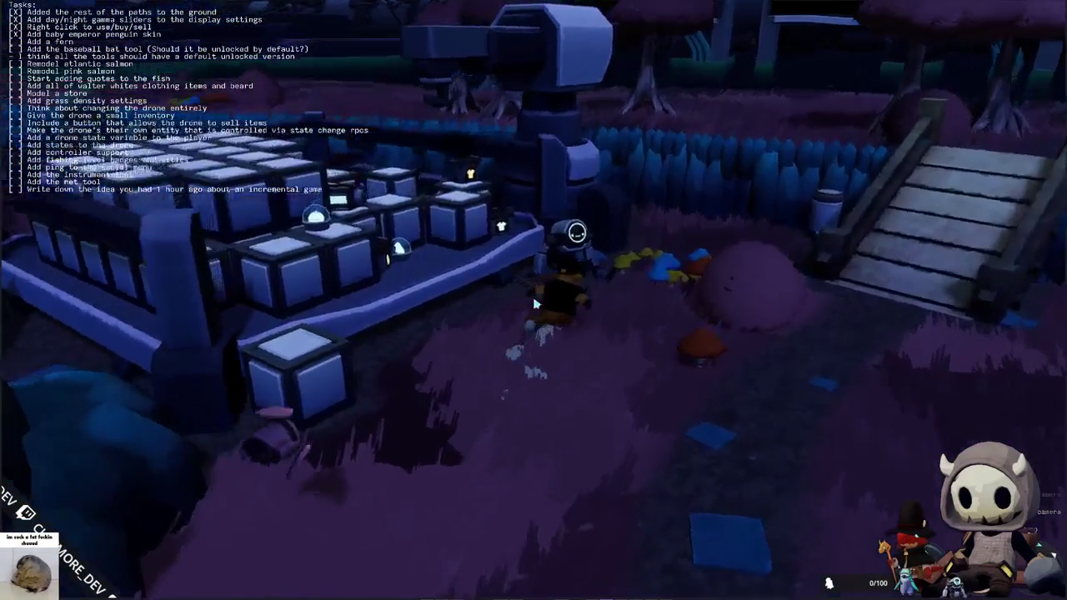
pyautogui.press('f')
pyautogui.click(247, 261)
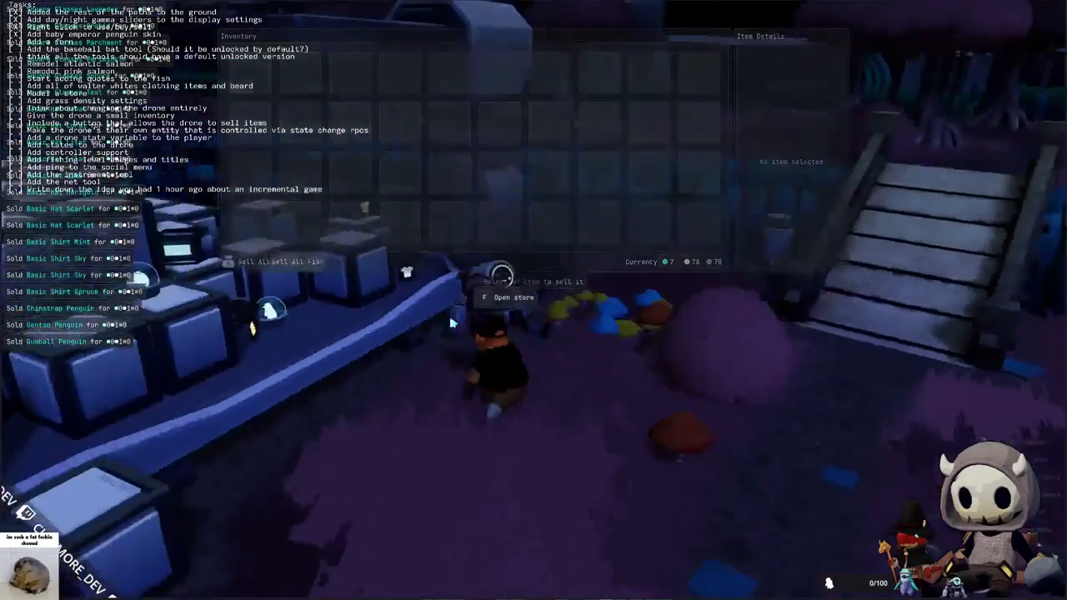
pyautogui.press('Escape')
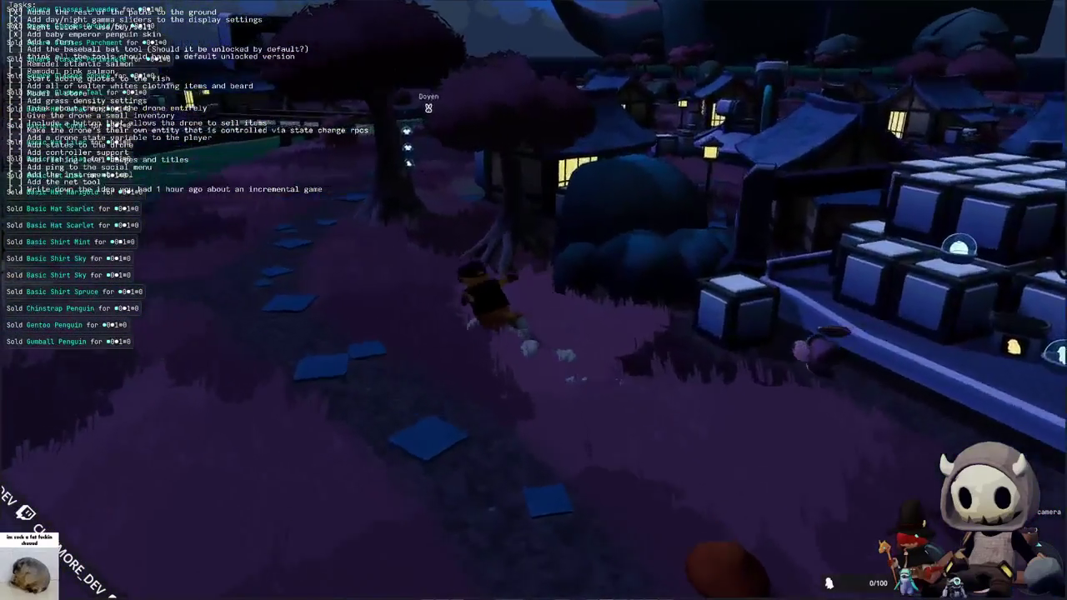
# - Walk past the large tree to the gumball machine and open its stock
pyautogui.press('w')
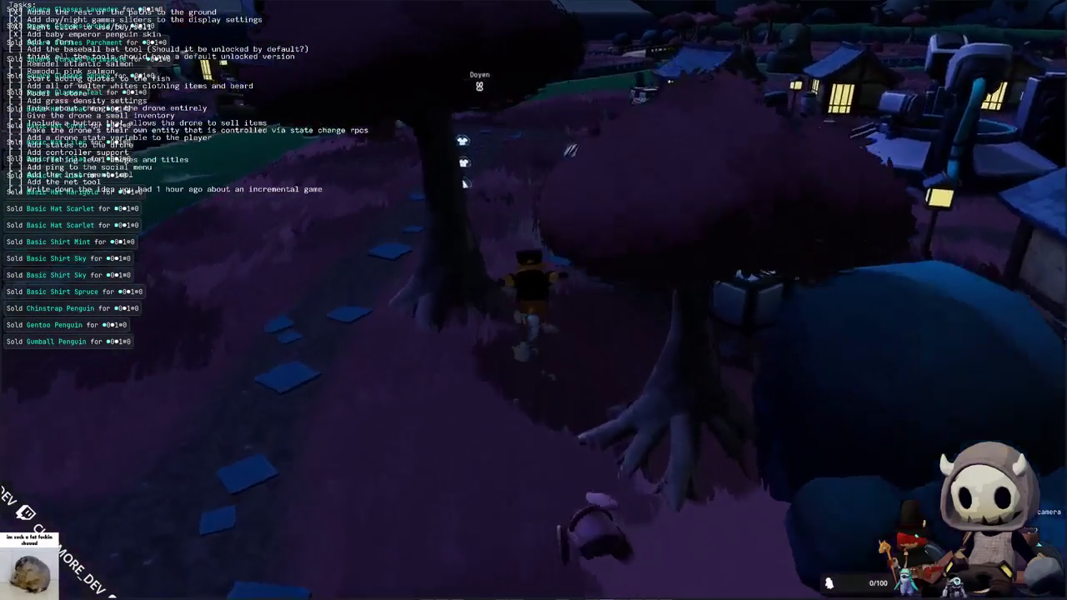
pyautogui.press('w')
pyautogui.press('w')
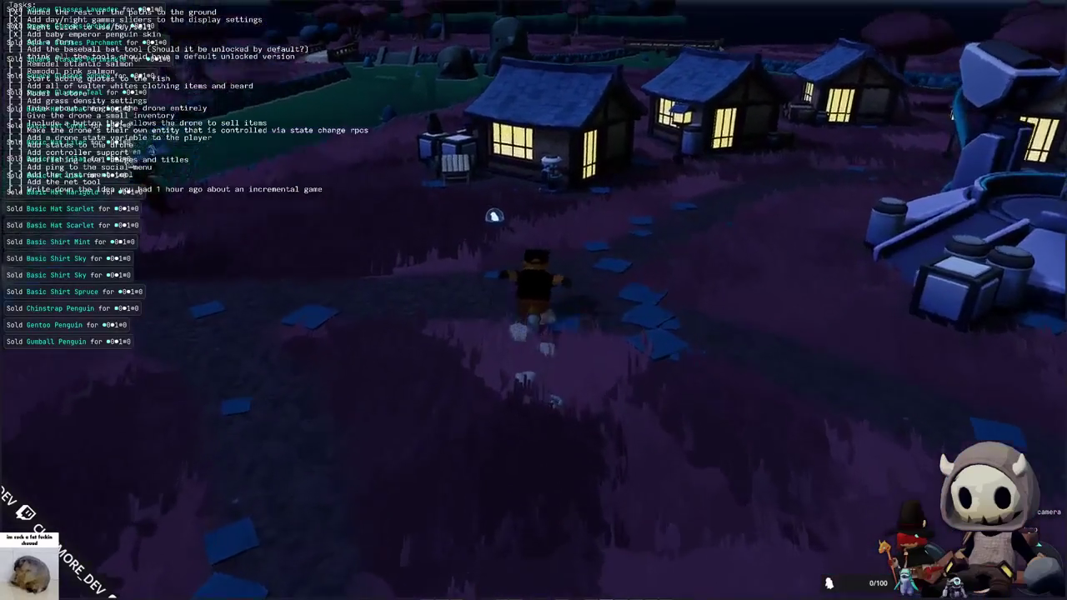
pyautogui.press('w')
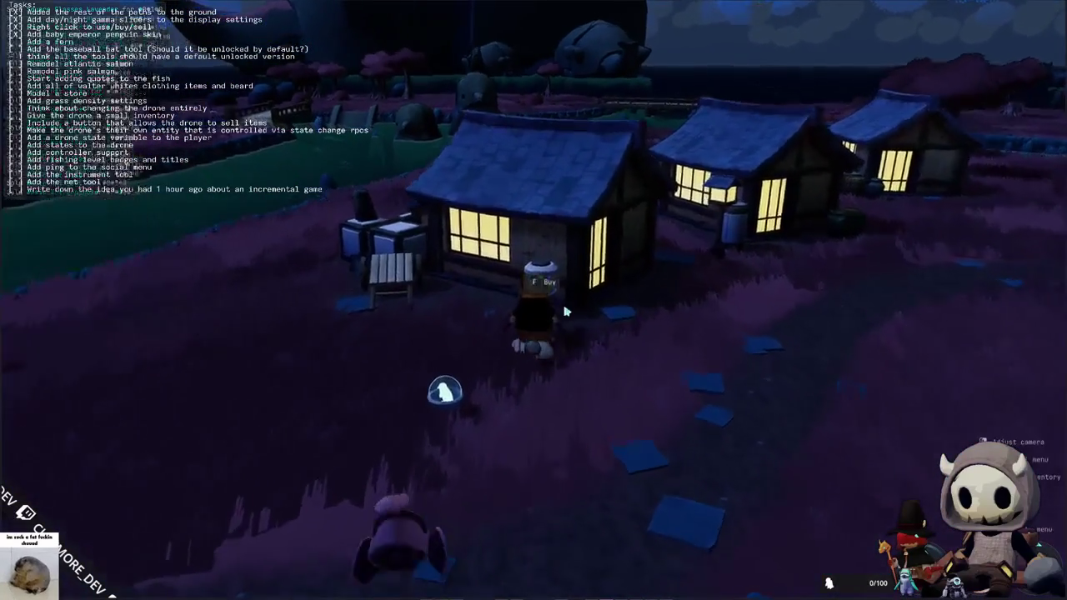
pyautogui.press('f')
pyautogui.moveTo(254, 79)
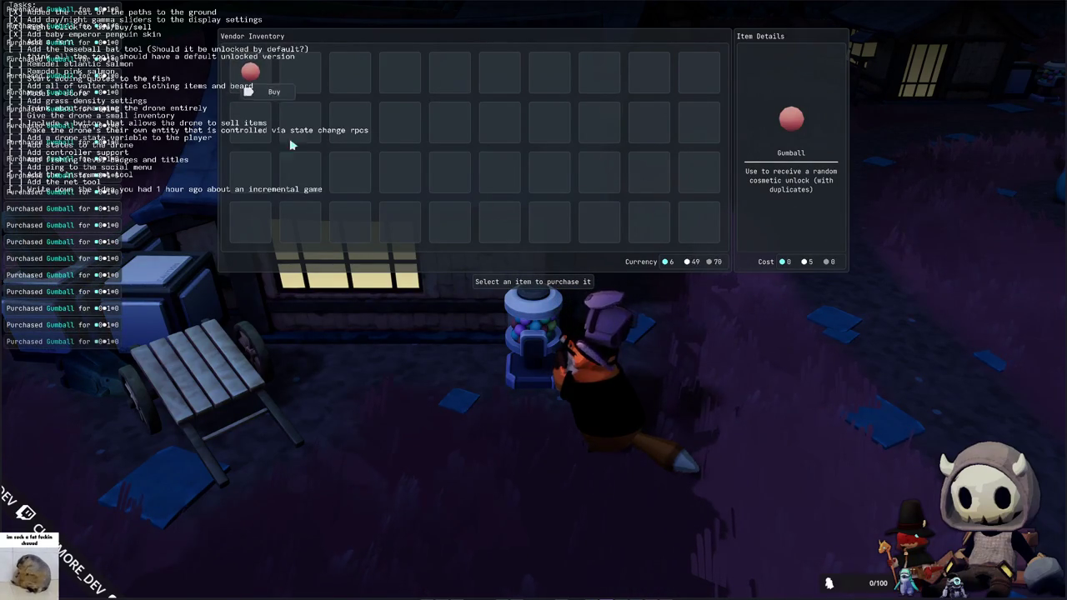
# - Close the gumball vendor window and turn the view back toward the bridge
pyautogui.press('Escape')
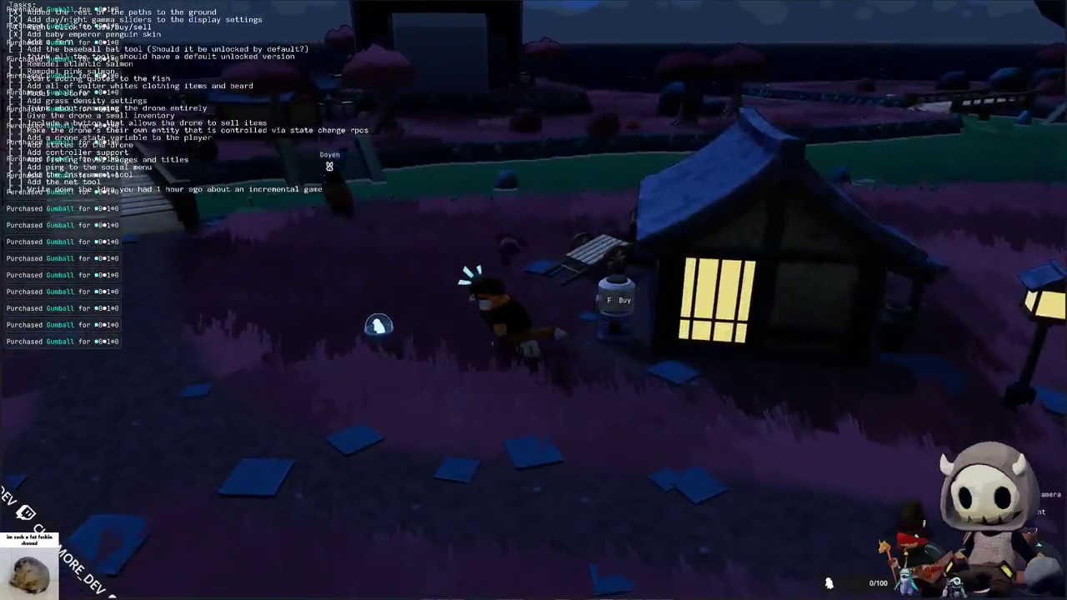
pyautogui.press('a')
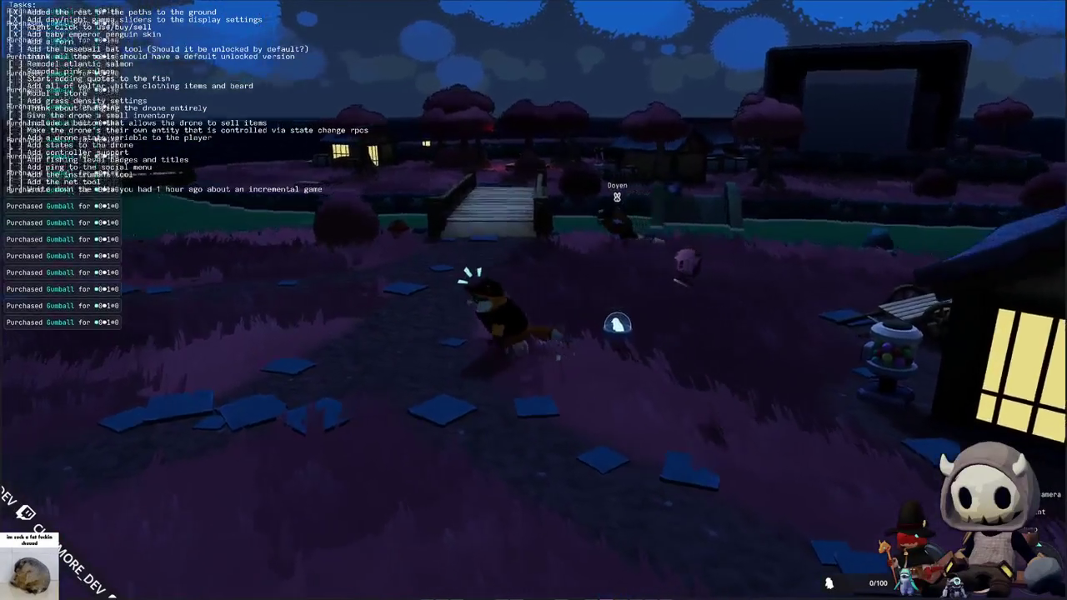
# - Open the inventory and use the ten Gumballs in the top row
pyautogui.press('Tab')
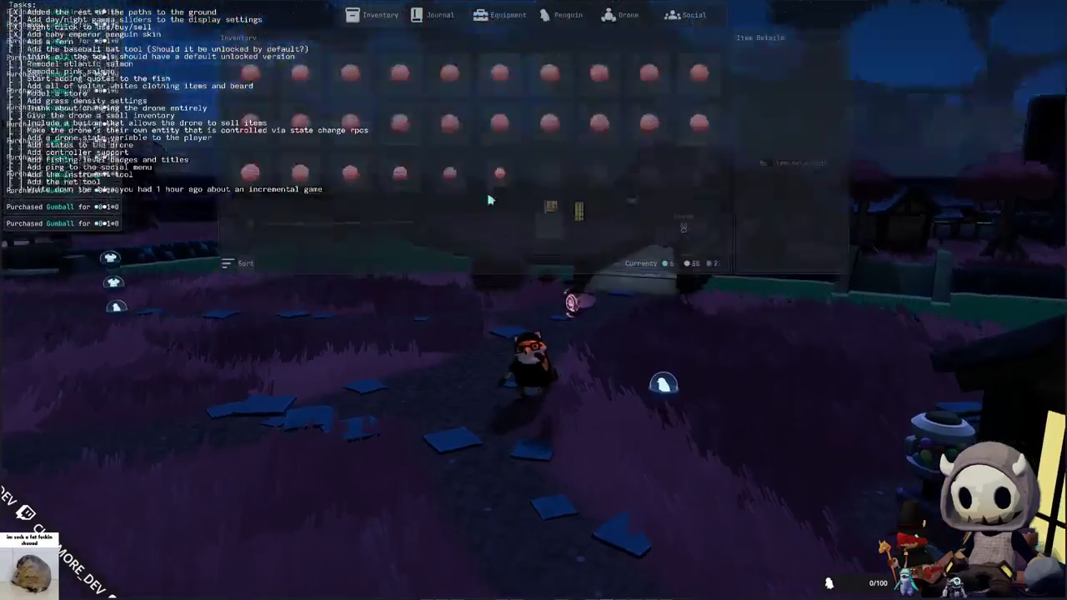
pyautogui.rightClick(250, 84)
pyautogui.click(271, 99)
pyautogui.rightClick(300, 84)
pyautogui.click(321, 99)
pyautogui.rightClick(357, 87)
pyautogui.click(371, 93)
pyautogui.rightClick(401, 87)
pyautogui.click(421, 94)
pyautogui.rightClick(450, 87)
pyautogui.click(471, 93)
pyautogui.rightClick(498, 87)
pyautogui.click(511, 94)
pyautogui.rightClick(548, 87)
pyautogui.click(572, 93)
pyautogui.rightClick(598, 87)
pyautogui.click(621, 94)
pyautogui.rightClick(648, 86)
pyautogui.click(671, 93)
pyautogui.rightClick(698, 86)
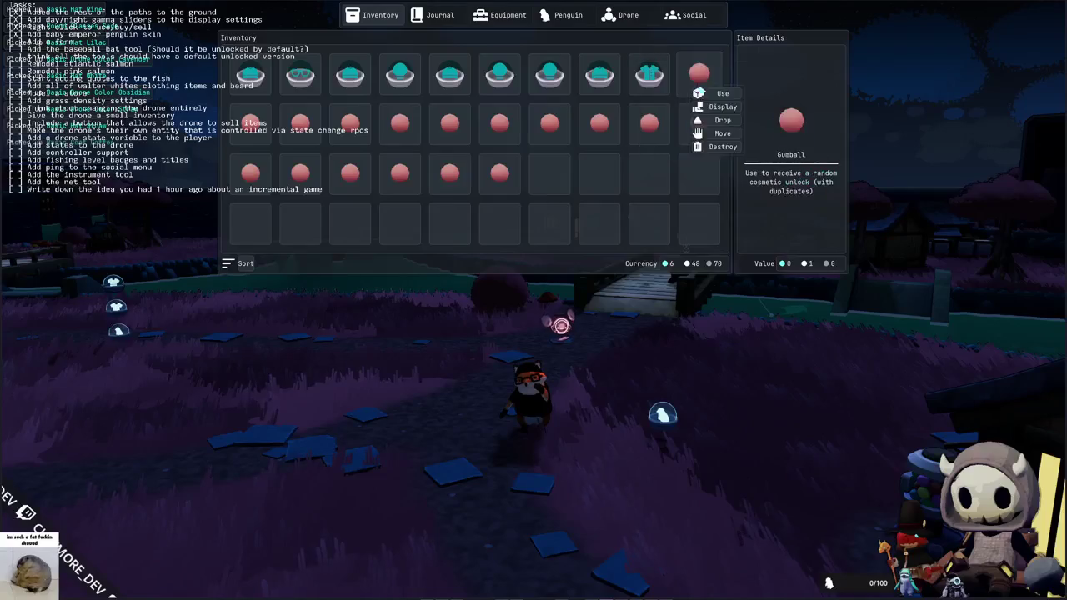
pyautogui.click(697, 144)
# - Use the eight Gumballs in the second row for random cosmetics
pyautogui.rightClick(648, 133)
pyautogui.click(650, 144)
pyautogui.rightClick(598, 133)
pyautogui.click(600, 144)
pyautogui.rightClick(500, 134)
pyautogui.click(508, 143)
pyautogui.rightClick(450, 133)
pyautogui.click(459, 143)
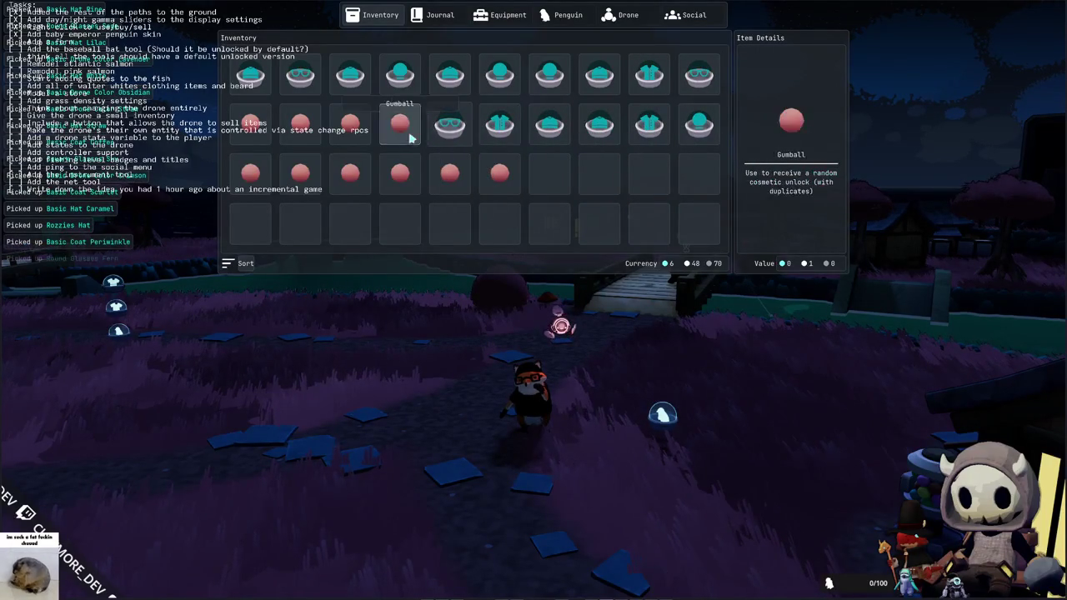
pyautogui.rightClick(400, 134)
pyautogui.click(408, 144)
pyautogui.rightClick(352, 134)
pyautogui.click(364, 145)
pyautogui.rightClick(301, 129)
pyautogui.click(310, 143)
pyautogui.rightClick(252, 130)
pyautogui.click(260, 143)
# - Use the remaining third-row Gumballs, then close the inventory
pyautogui.rightClick(264, 177)
pyautogui.rightClick(300, 177)
pyautogui.click(310, 191)
pyautogui.rightClick(351, 177)
pyautogui.click(360, 191)
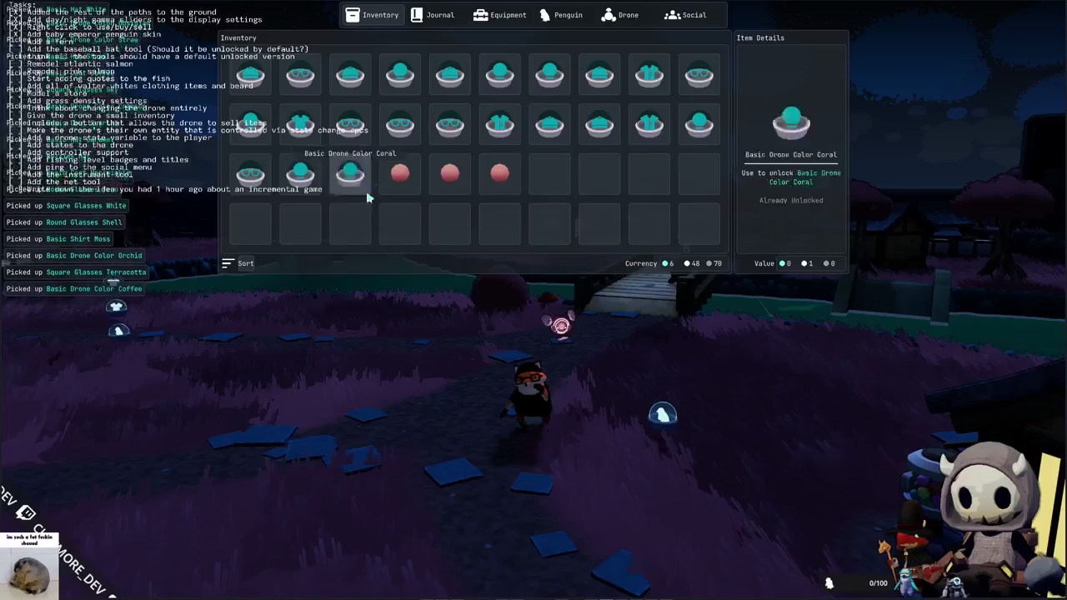
pyautogui.rightClick(400, 177)
pyautogui.click(410, 190)
pyautogui.rightClick(451, 178)
pyautogui.click(460, 194)
pyautogui.rightClick(498, 192)
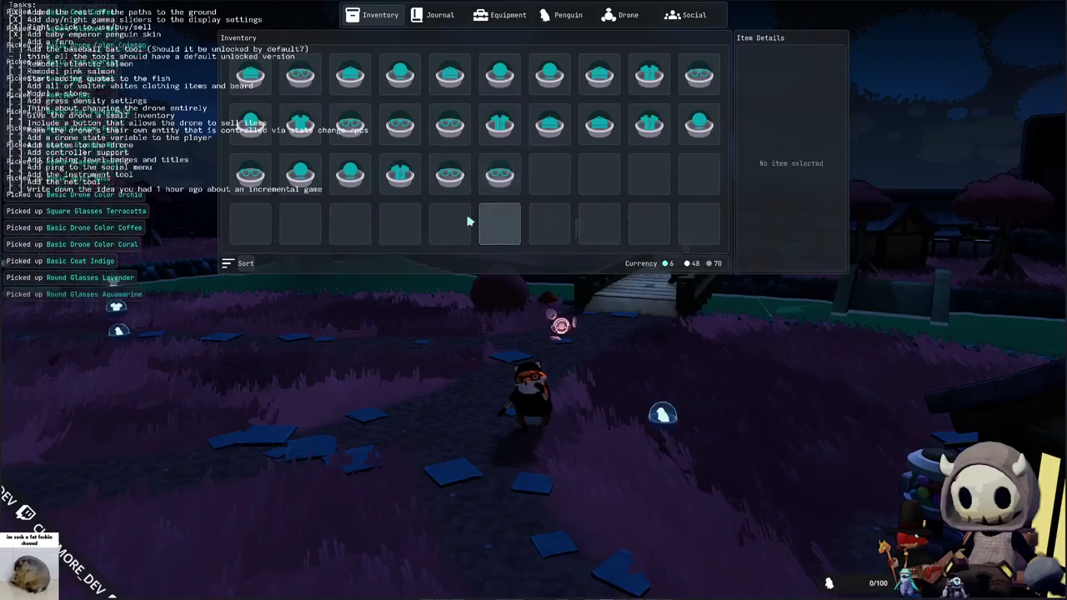
pyautogui.press('Tab')
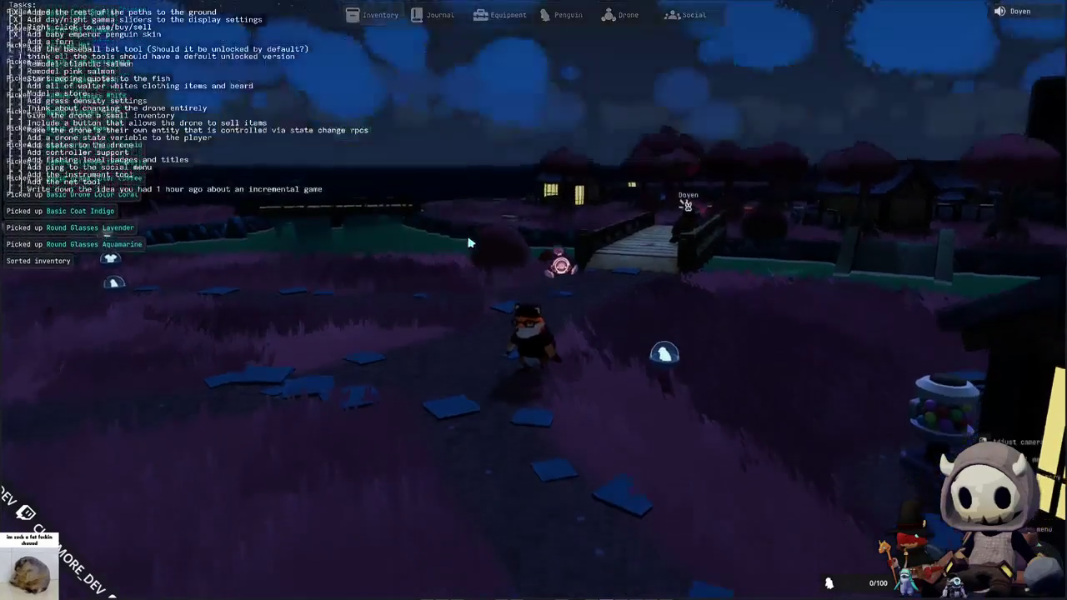
# - Run the penguin forward through the village with free camera look
pyautogui.press('w')
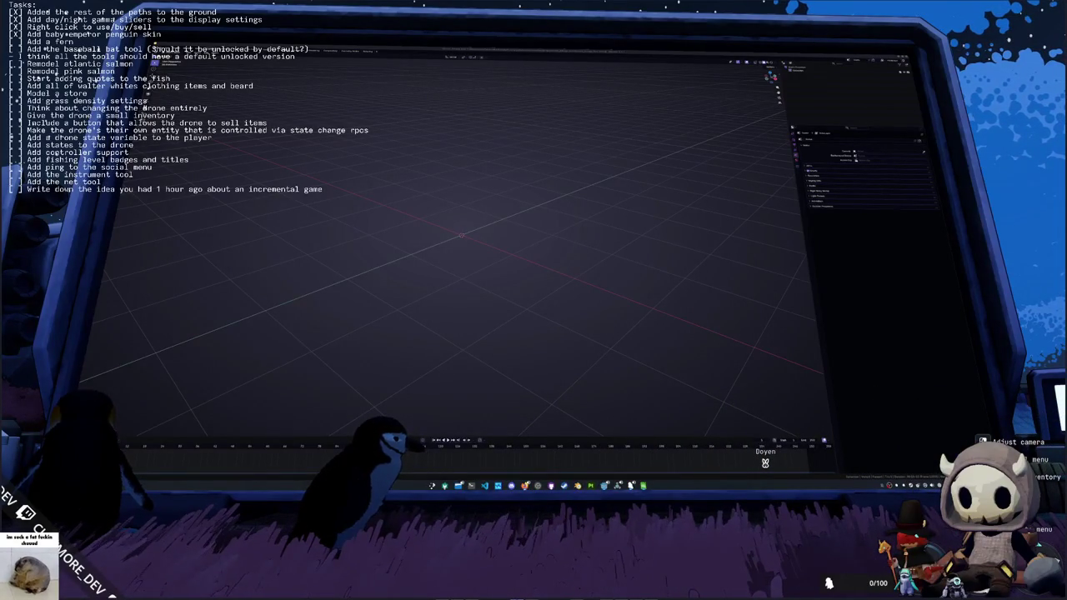
# - Move the fern image results over Blender, enlarge them, and preview the Wild fern model
pyautogui.moveTo(963, 116)
pyautogui.mouseDown()
pyautogui.moveTo(883, 123)
pyautogui.moveTo(854, 157)
pyautogui.moveTo(704, 195)
pyautogui.moveTo(699, 221)
pyautogui.mouseUp()
pyautogui.moveTo(606, 213); pyautogui.dragTo(435, 75)
pyautogui.scroll(-5, 585, 240)
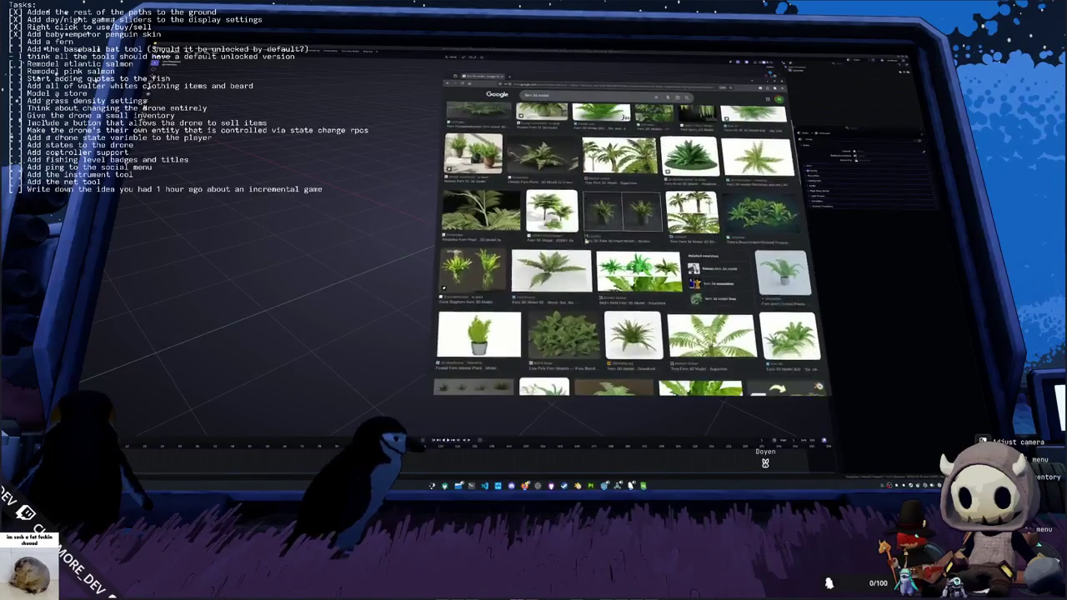
pyautogui.scroll(-5, 627, 248)
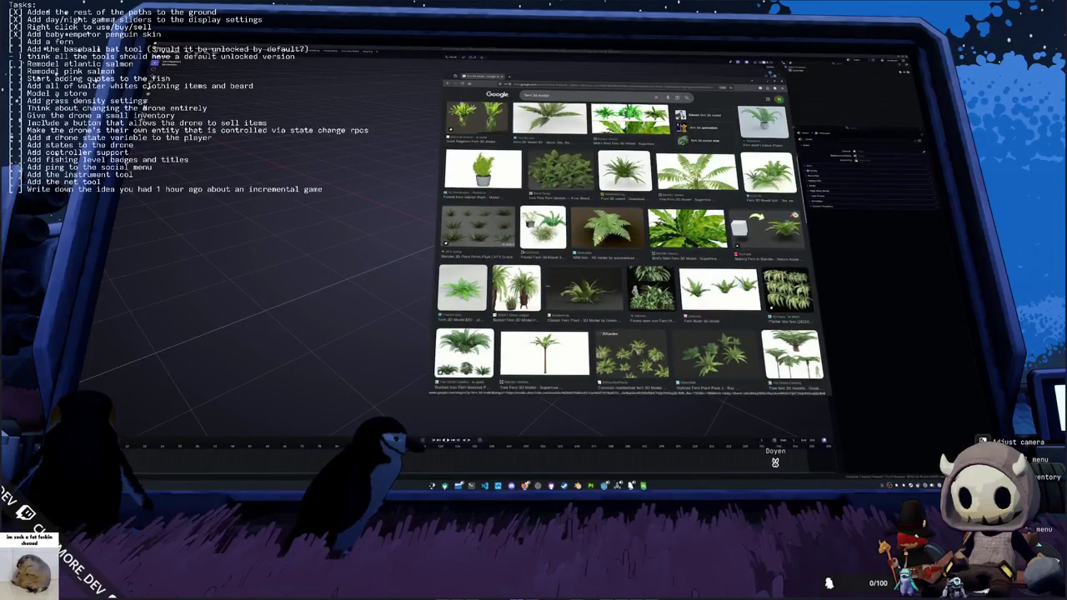
pyautogui.click(606, 227)
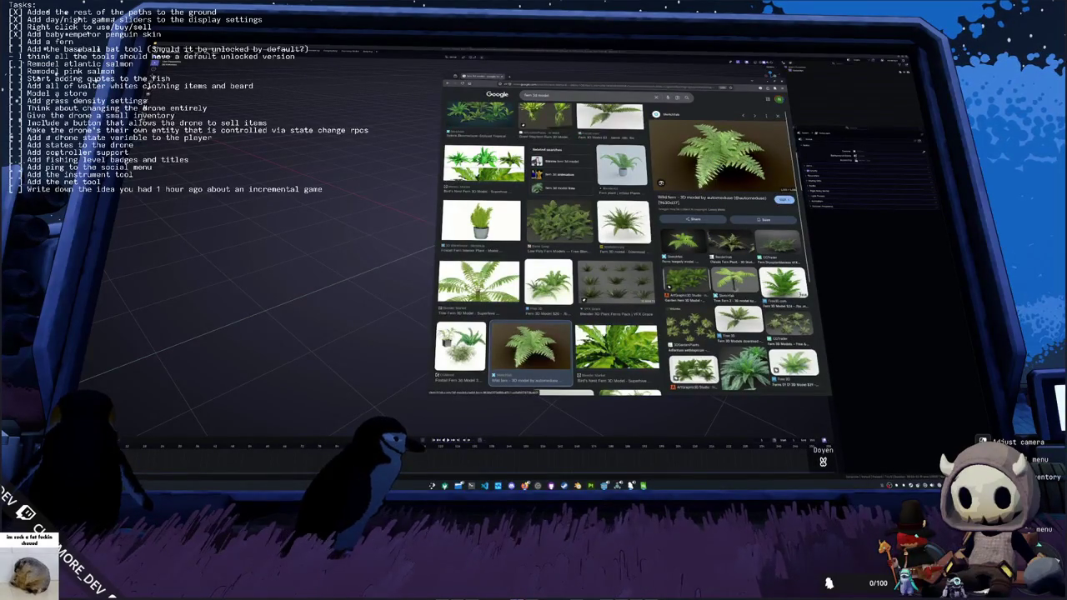
# - Scroll through more fern 3D model results, then hide the browser
pyautogui.scroll(-2, 604, 221)
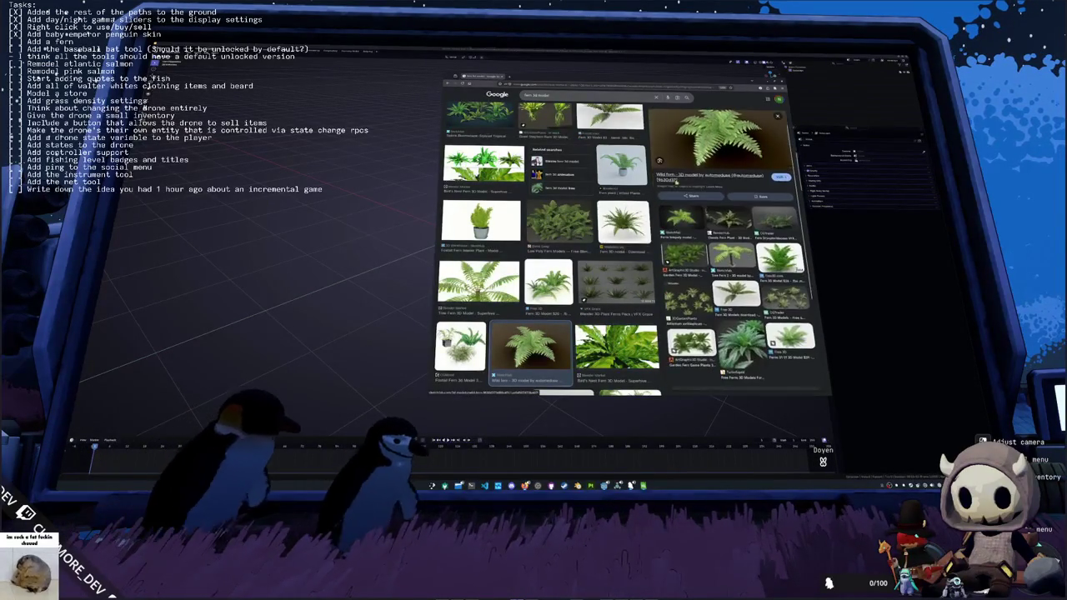
pyautogui.scroll(-5, 546, 251)
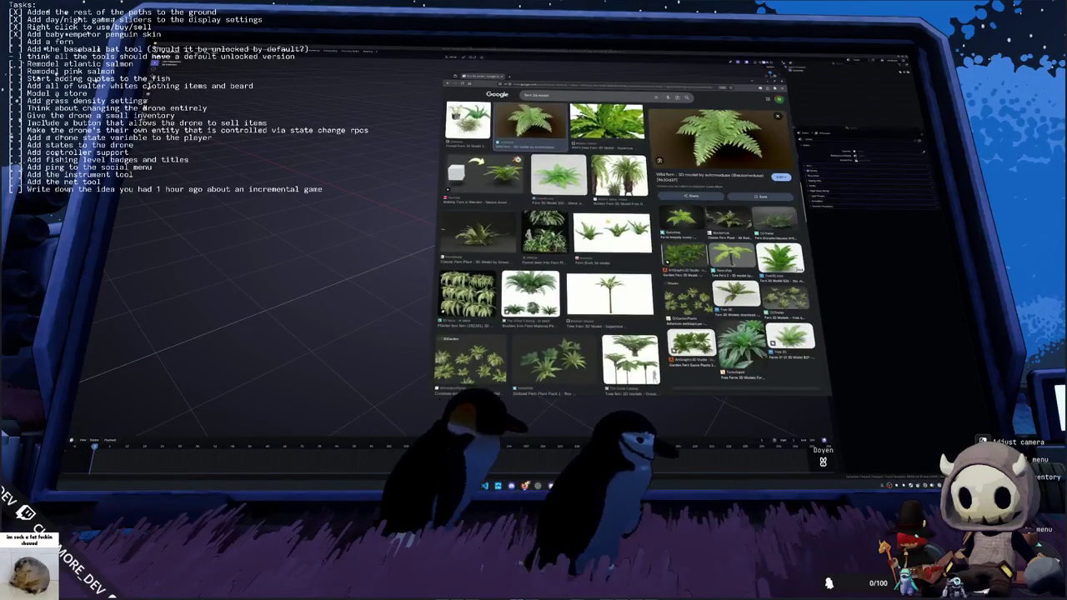
pyautogui.scroll(-5, 546, 250)
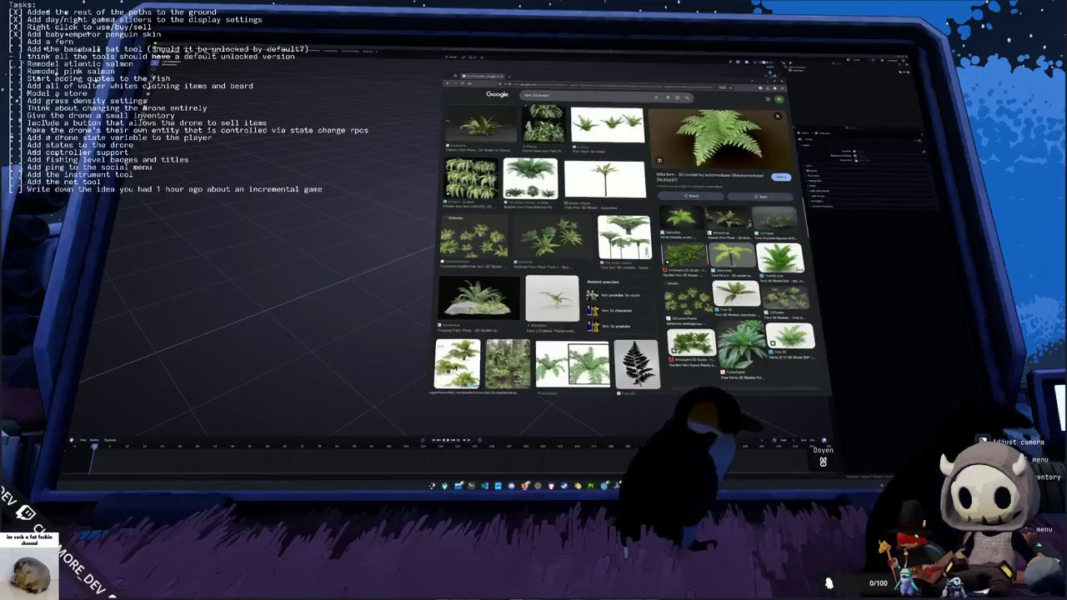
pyautogui.scroll(3, 546, 250)
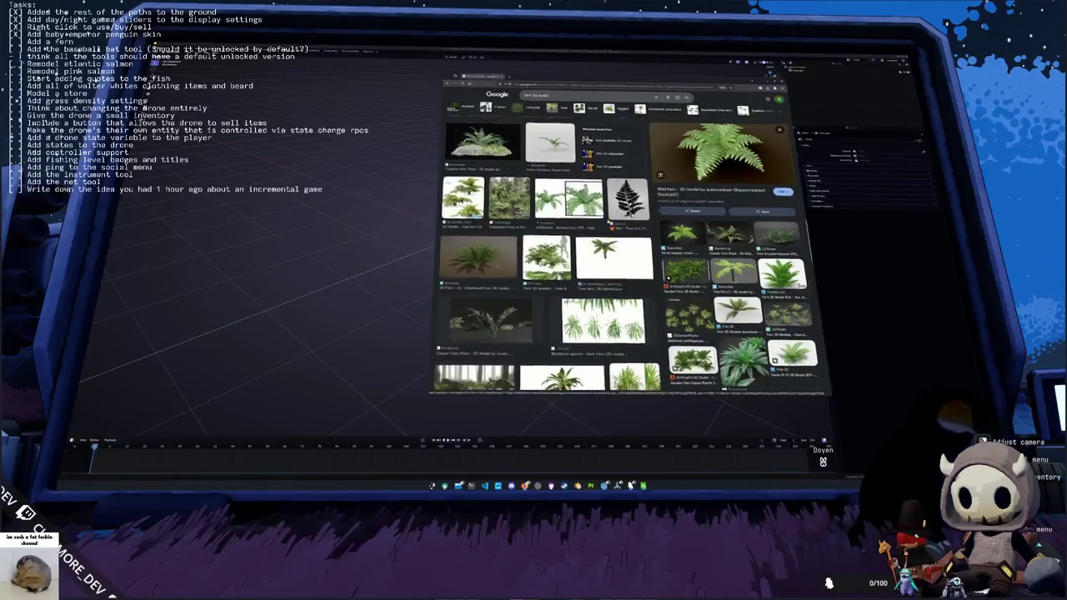
pyautogui.scroll(-5, 546, 250)
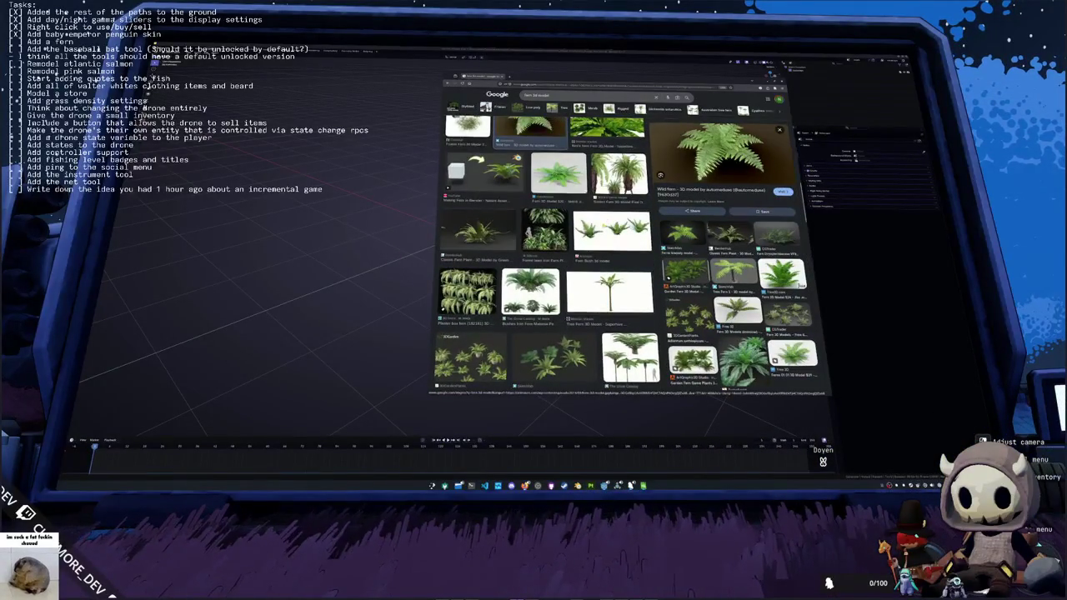
pyautogui.scroll(5, 603, 225)
pyautogui.scroll(5, 603, 225)
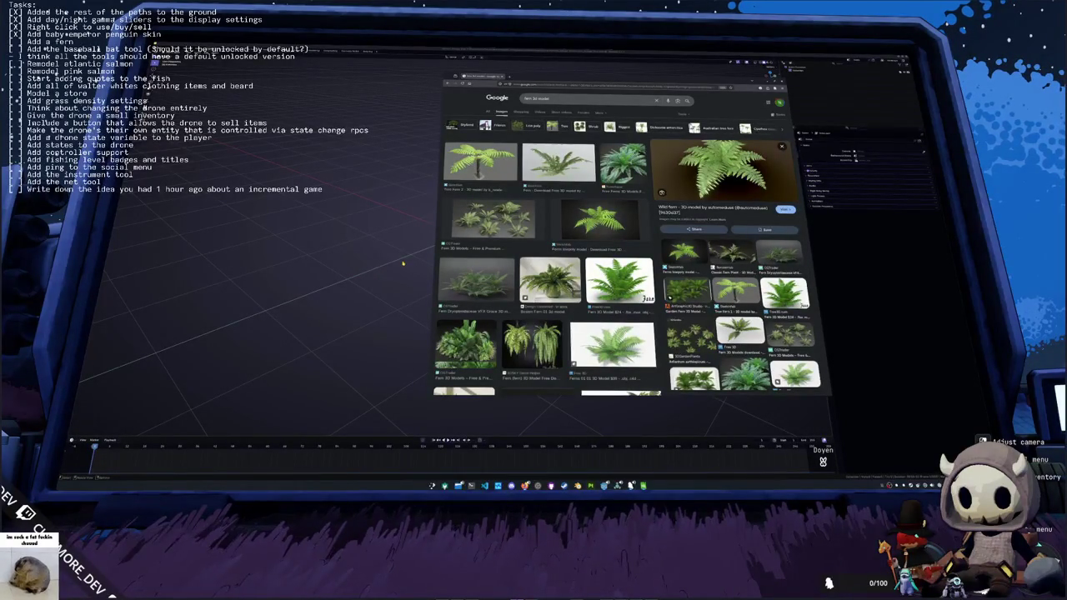
pyautogui.hotkey('alt', 'Tab')
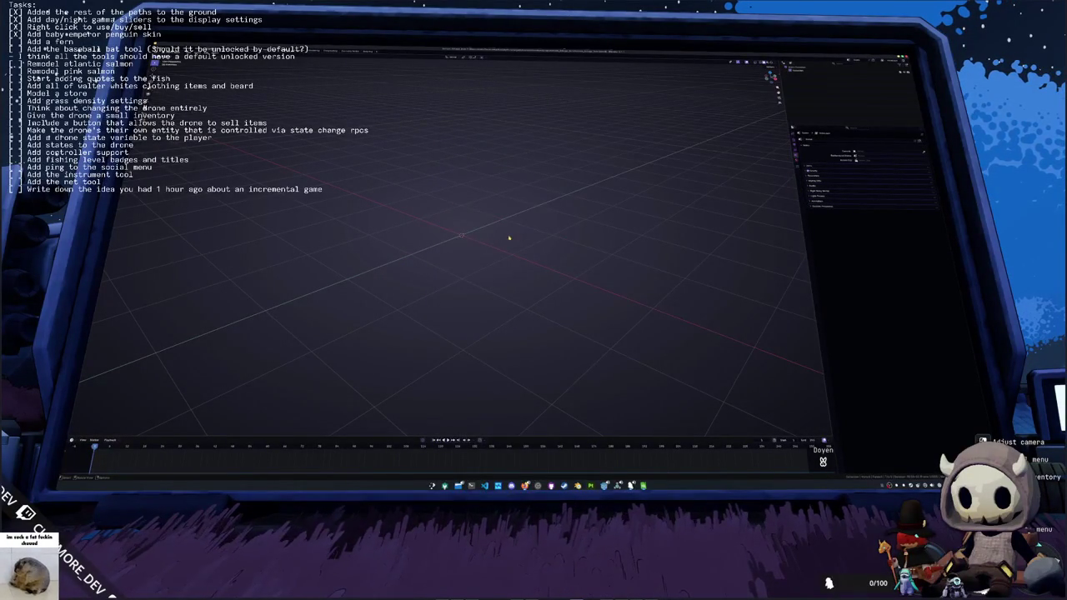
# - Add a plane and a camera to the scene, checking the camera's view
pyautogui.hotkey('shift', 'a')
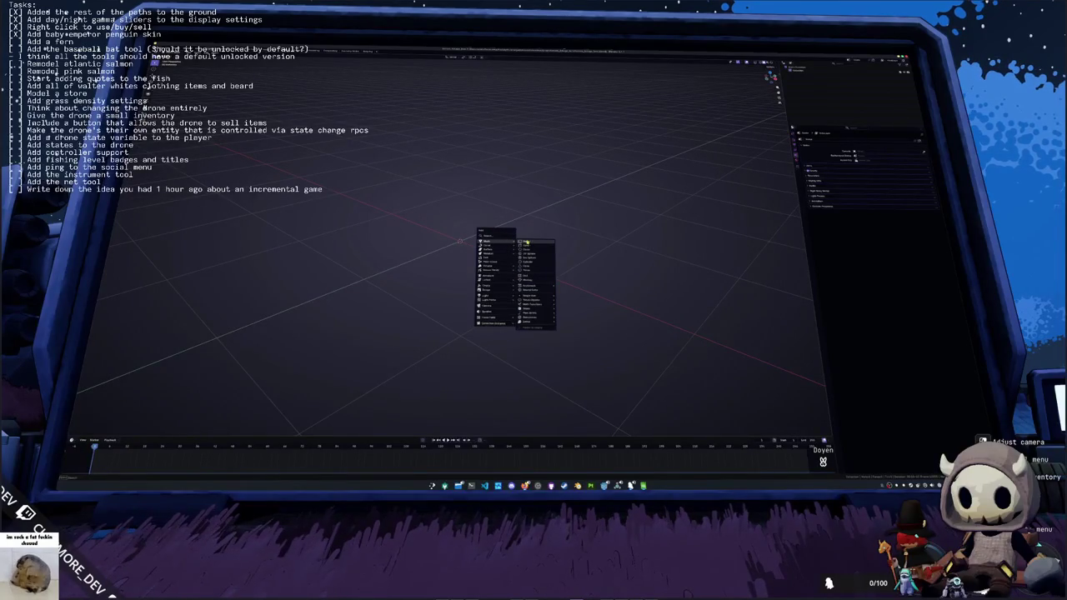
pyautogui.click(526, 242)
pyautogui.hotkey('shift', 'a')
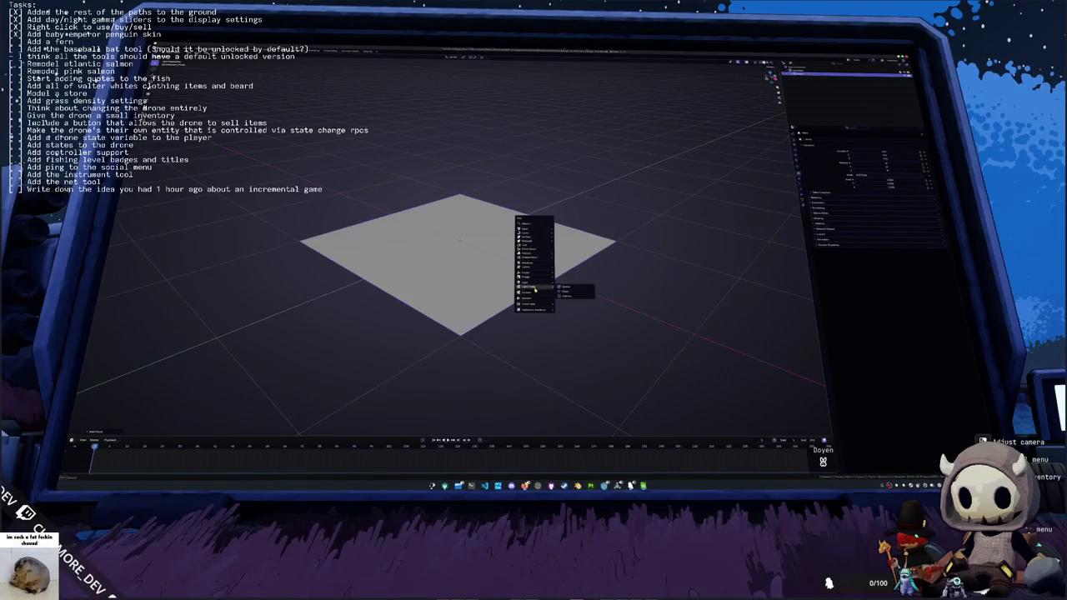
pyautogui.click(532, 294)
pyautogui.scroll(-3, 576, 277)
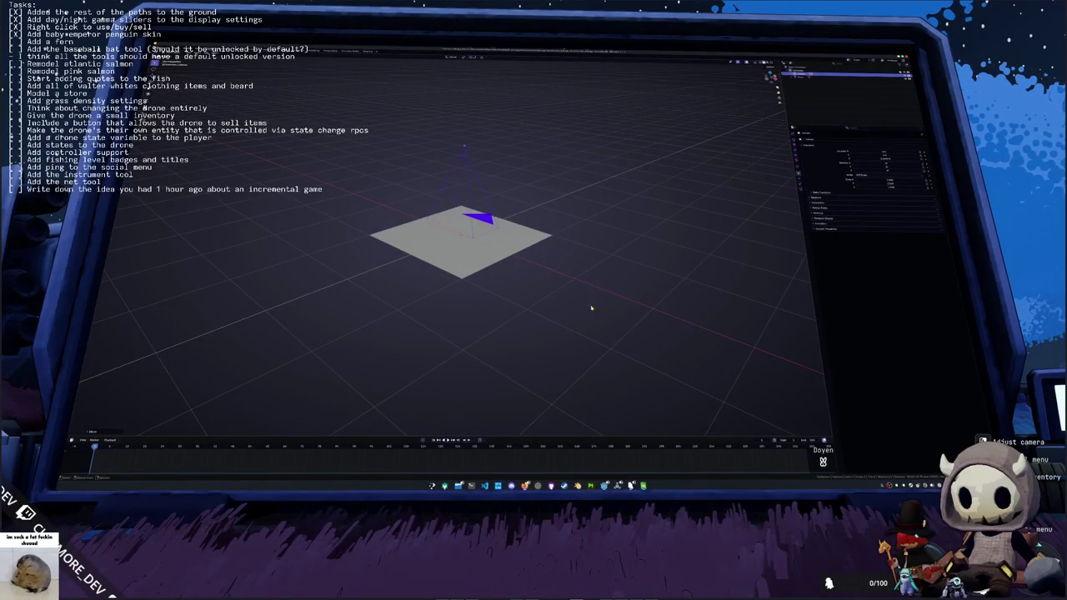
pyautogui.press('KP_0')
pyautogui.scroll(-4, 592, 313)
pyautogui.press('KP_0')
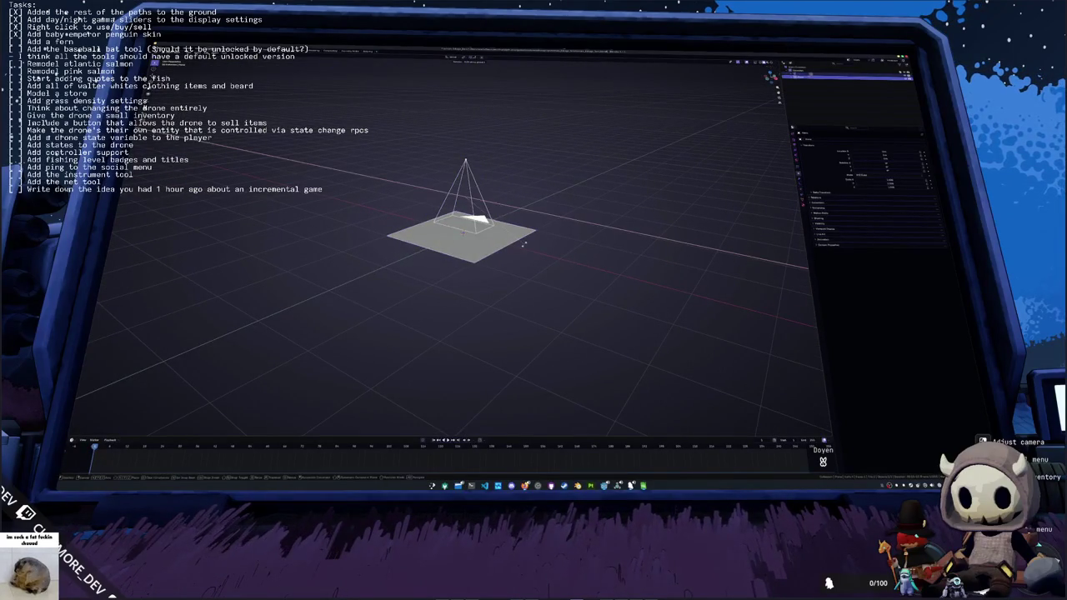
# - Rotate 90° on the X axis so the plane stands upright
pyautogui.press('r')
pyautogui.press('x')
pyautogui.press('9')
pyautogui.press('0')
pyautogui.press('Return')
# - Pull the camera back from the plane along the Y axis
pyautogui.click(507, 200)
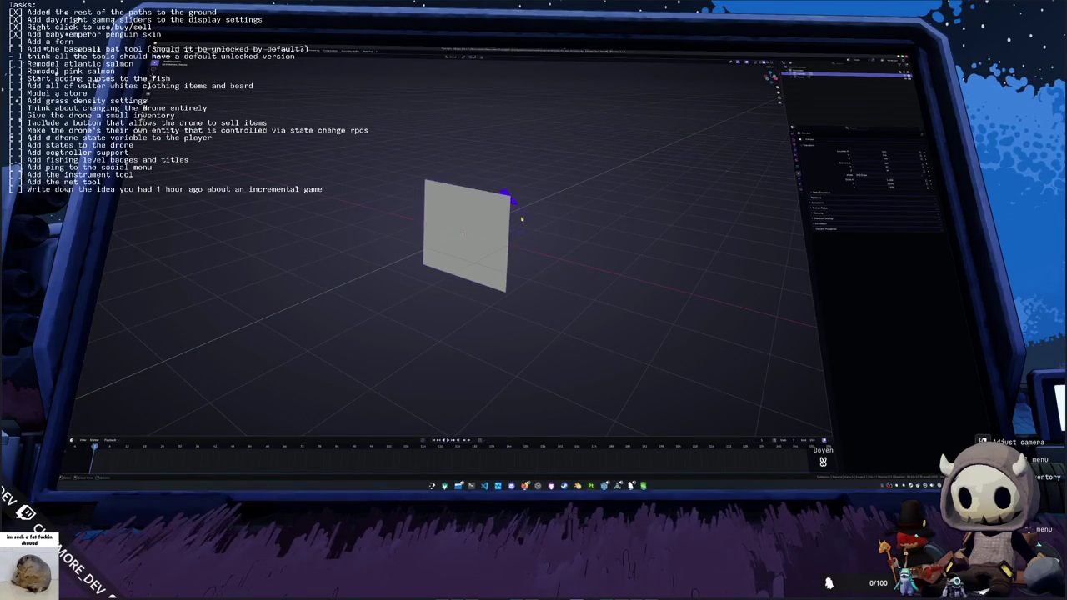
pyautogui.press('g')
pyautogui.press('y')
pyautogui.press('Return')
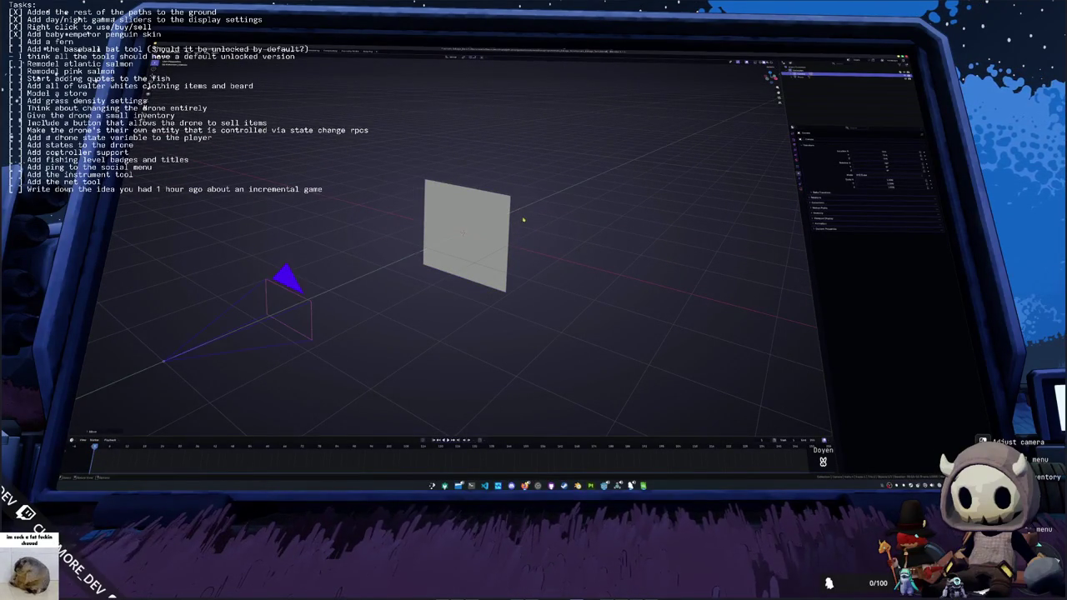
# - Switch the camera to orthographic and look through it at the plane
pyautogui.click(801, 192)
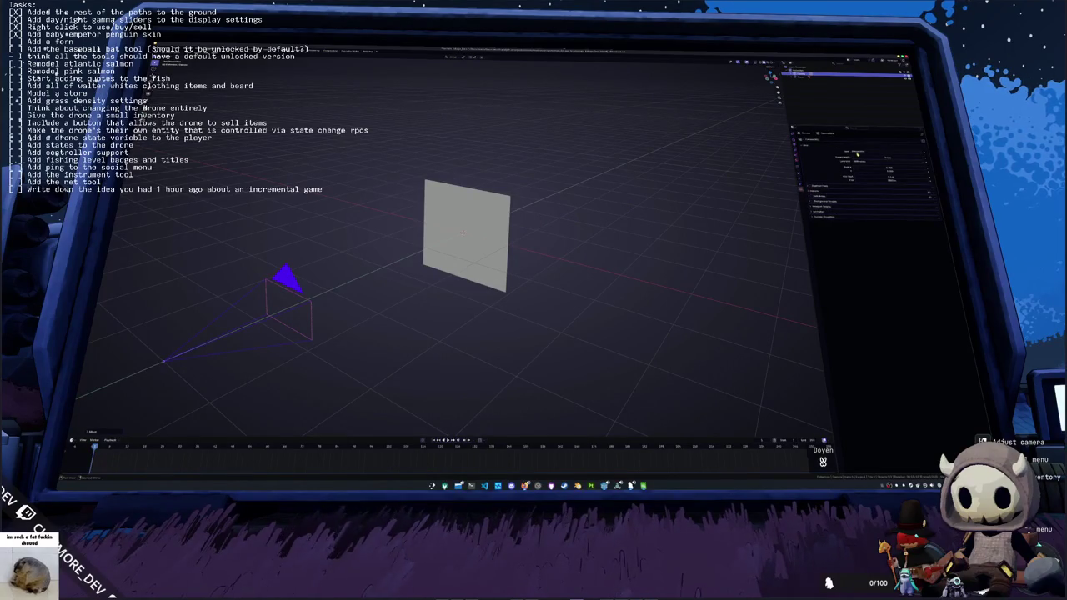
pyautogui.press('g')
pyautogui.press('x')
pyautogui.press('KP_0')
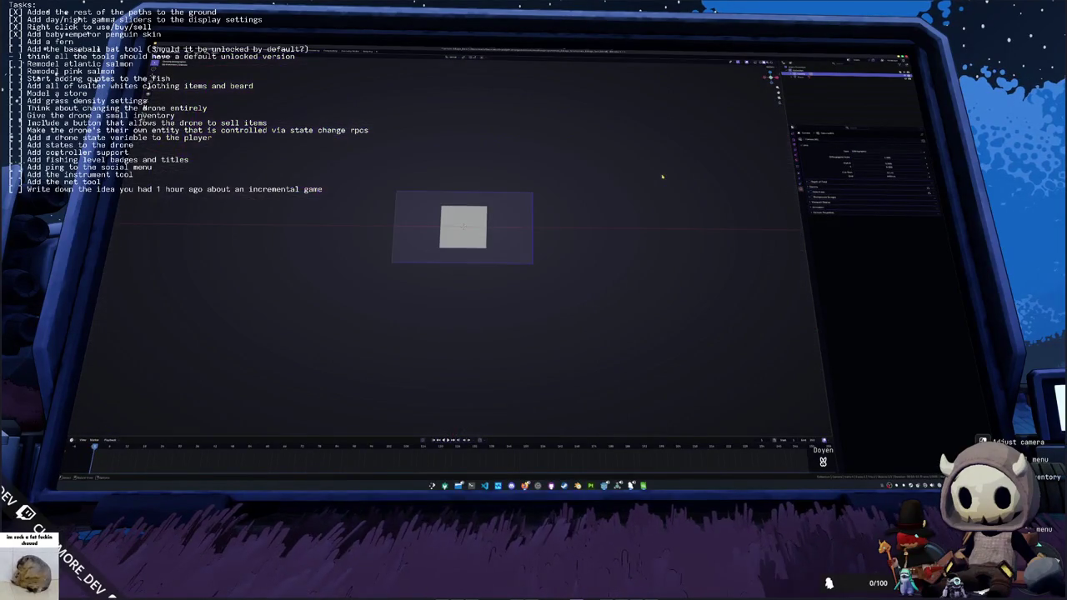
pyautogui.scroll(5, 688, 180)
# - Change the output resolution in the Output settings
pyautogui.click(799, 145)
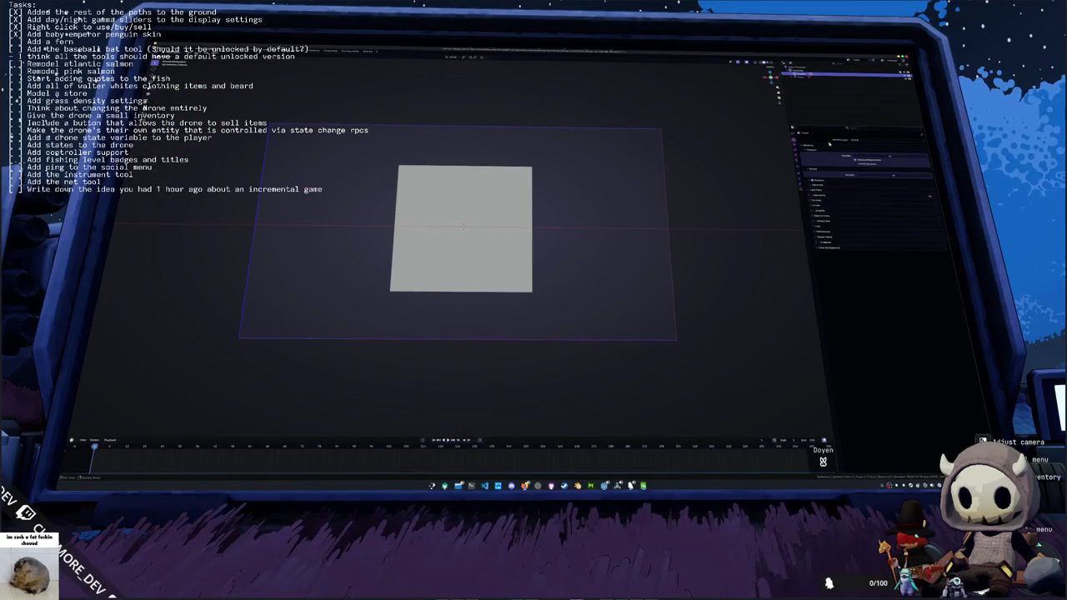
pyautogui.click(797, 144)
pyautogui.click(888, 146)
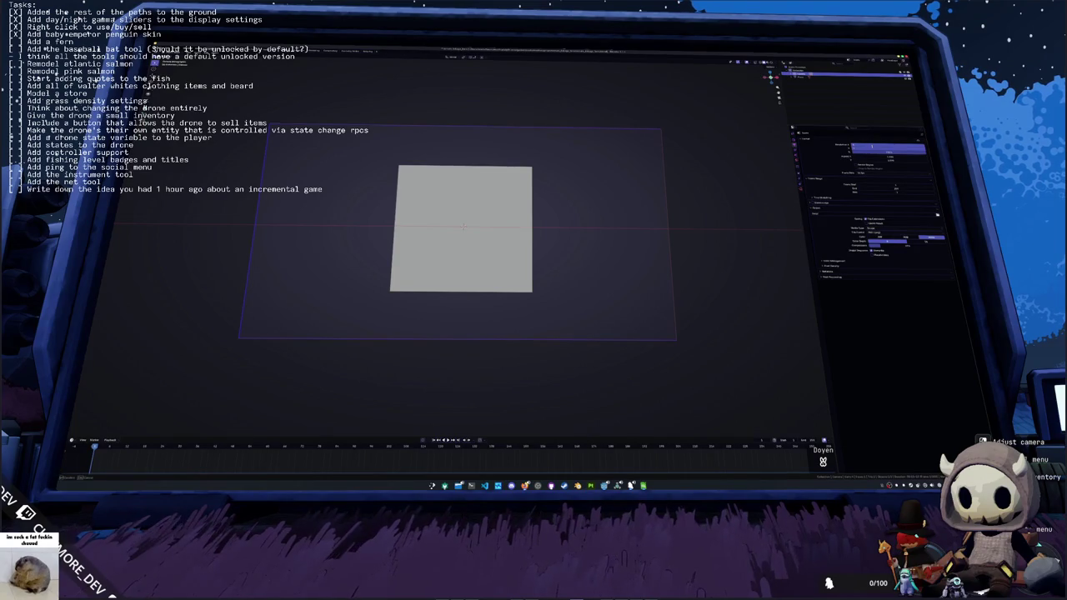
pyautogui.press('Return')
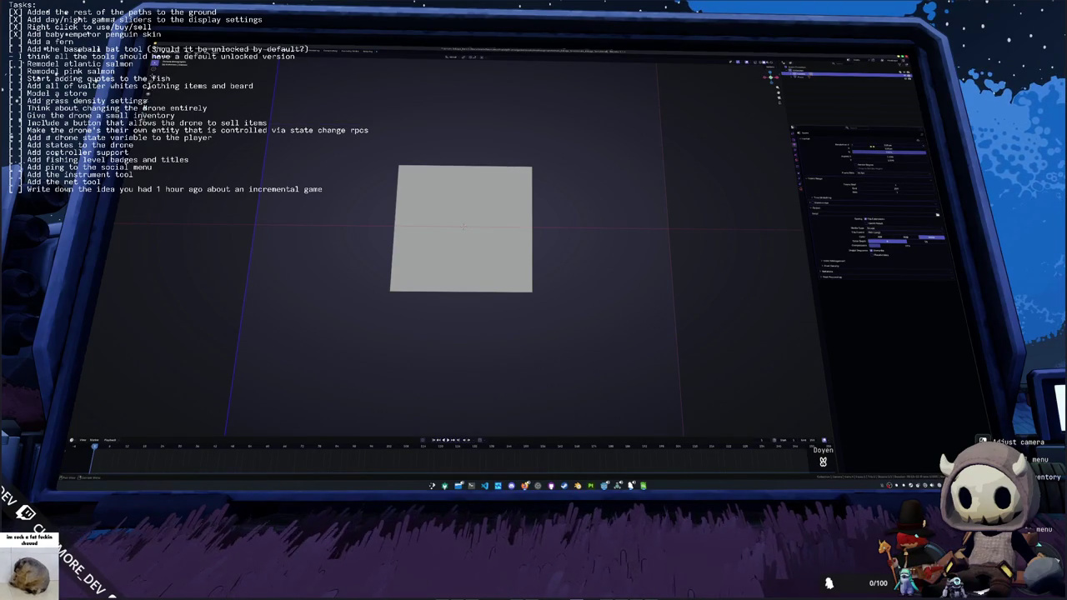
# - Adjust the camera's Ortho Scale so the plane fills the frame, then return to the fern image search
pyautogui.click(806, 188)
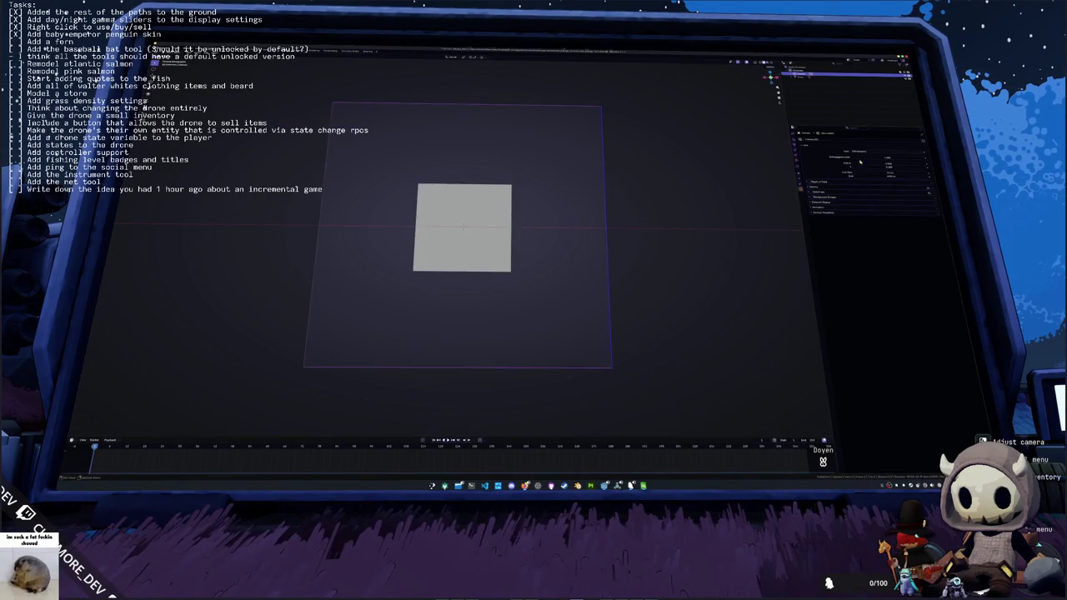
pyautogui.moveTo(887, 157)
pyautogui.mouseDown()
pyautogui.moveTo(909, 158)
pyautogui.moveTo(898, 158)
pyautogui.mouseUp()
pyautogui.click(888, 158)
pyautogui.press('Return')
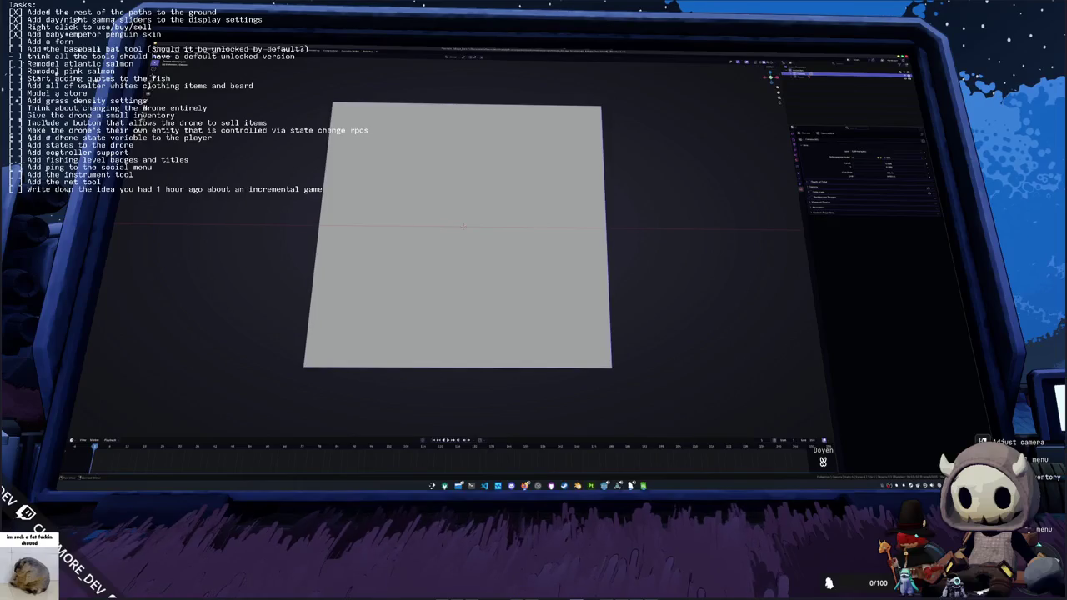
pyautogui.click(574, 237)
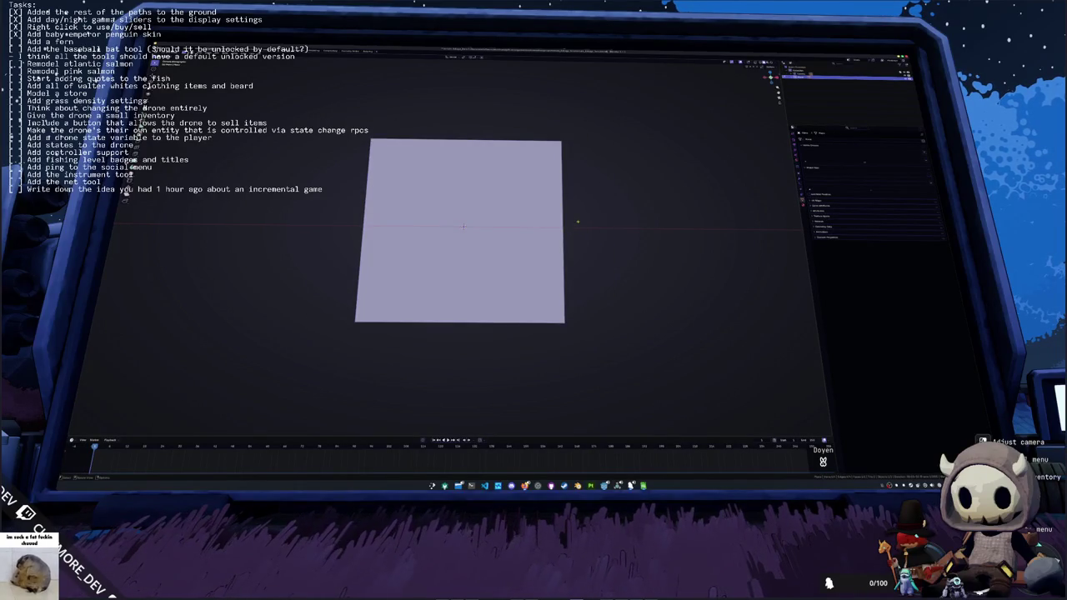
pyautogui.click(349, 99)
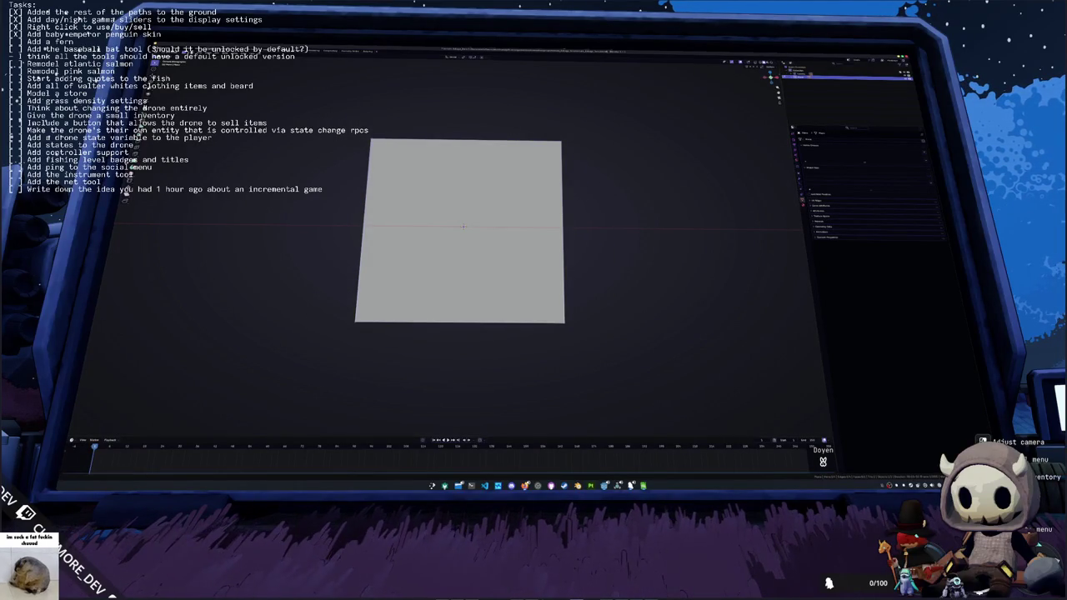
pyautogui.hotkey('alt', 'Tab')
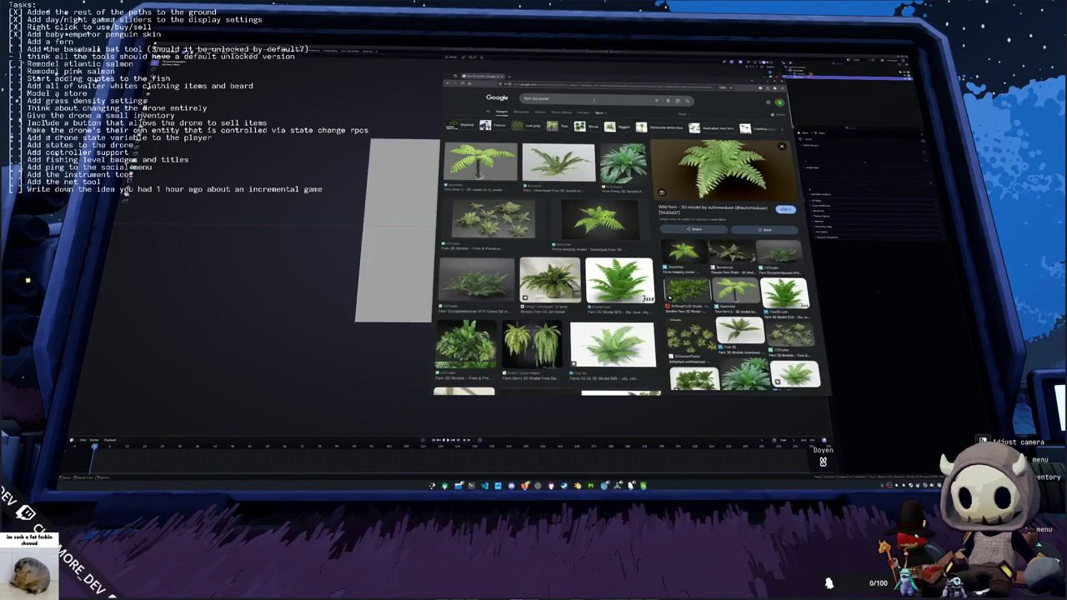
# - Place the fern reference photos alongside Blender and narrow the plane along X
pyautogui.hotkey('alt', 'Tab')
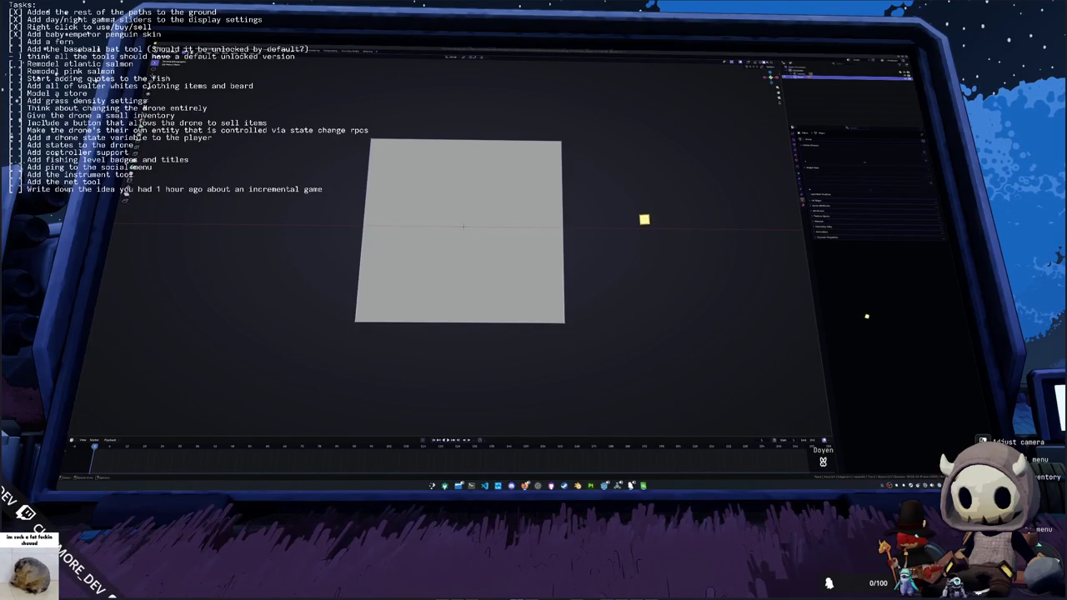
pyautogui.hotkey('alt', 'Tab')
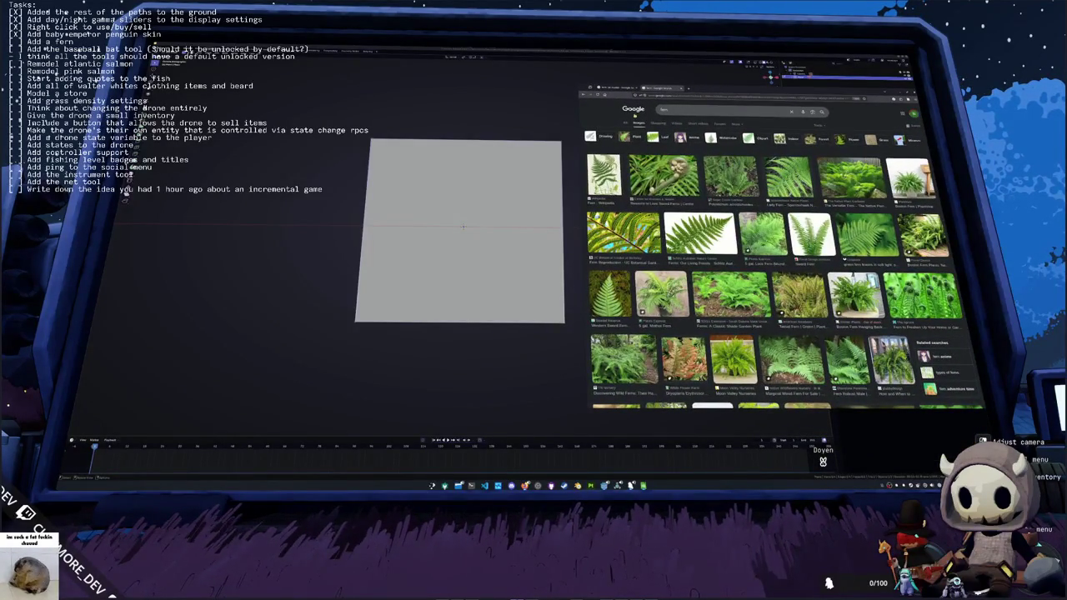
pyautogui.press('a')
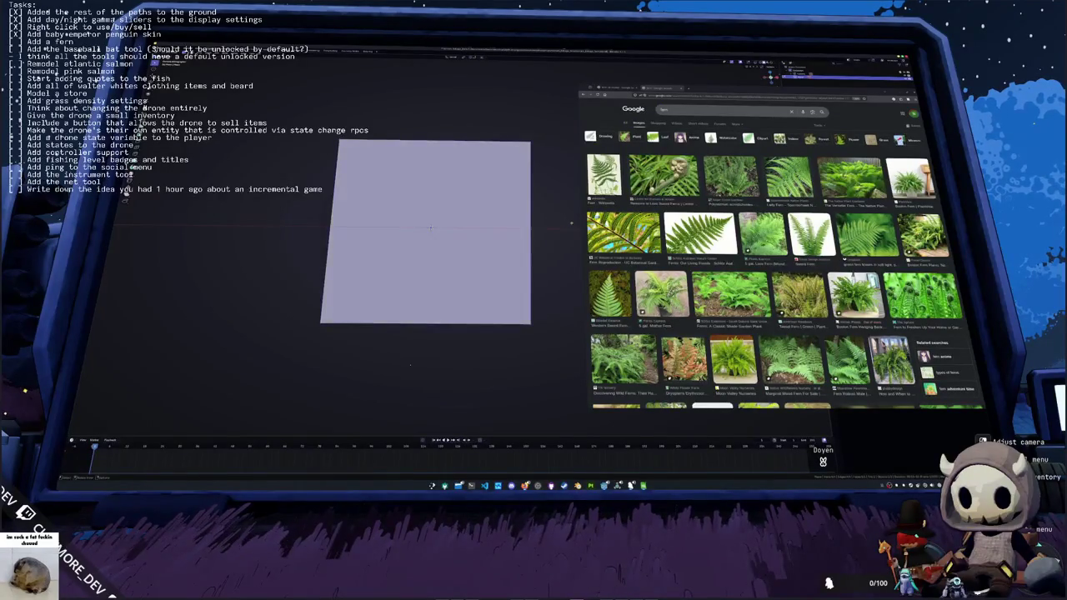
pyautogui.press('s')
pyautogui.press('x')
pyautogui.click(550, 225)
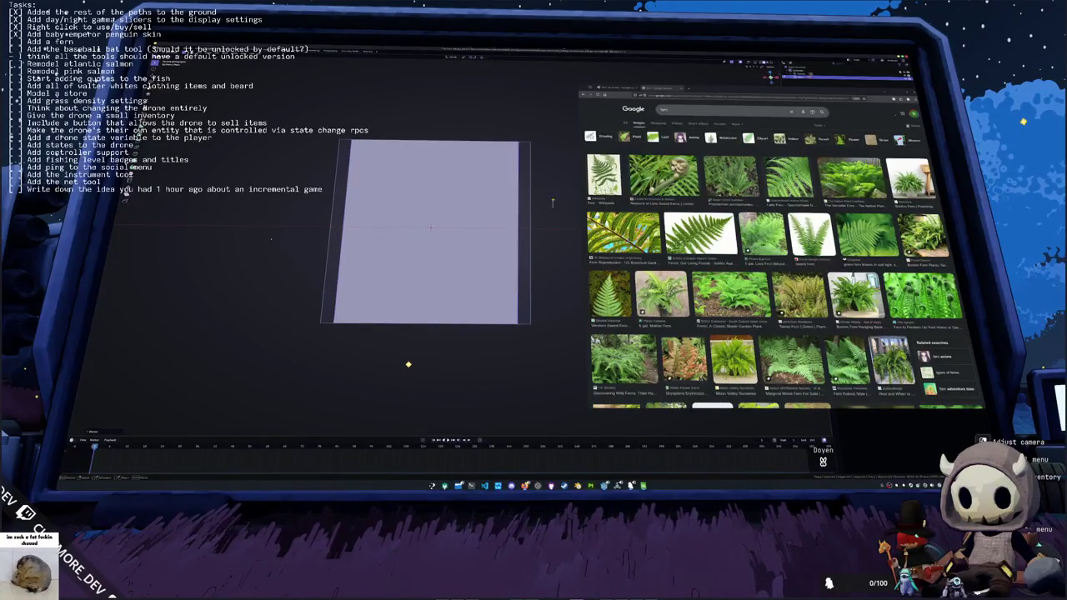
# - Scale the plane's top edge to 0 on X, forming a sharp tip
pyautogui.click(357, 119)
pyautogui.press('s')
pyautogui.press('x')
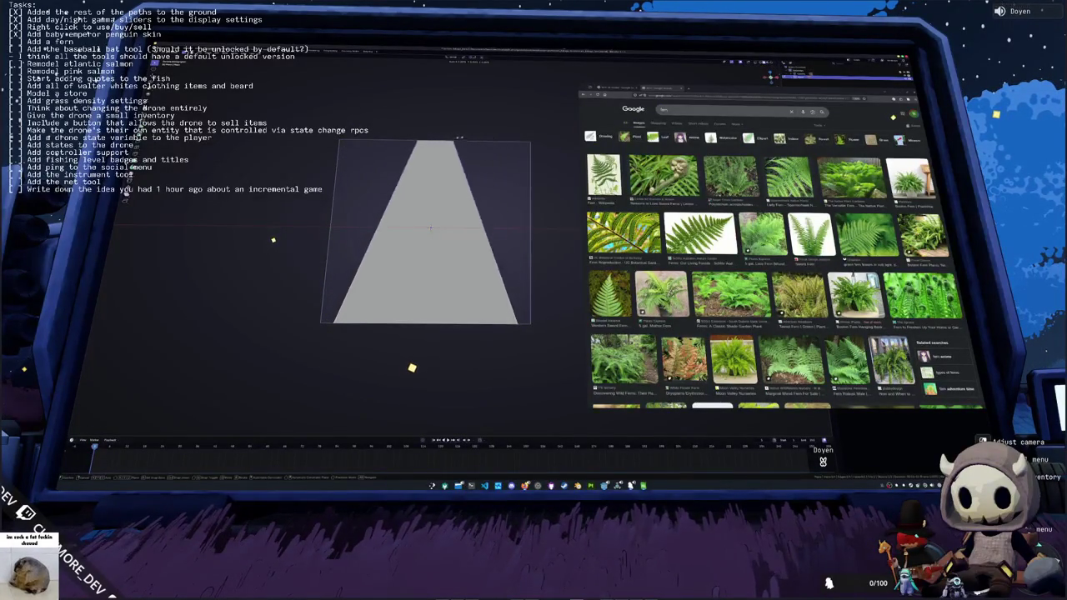
pyautogui.press('0')
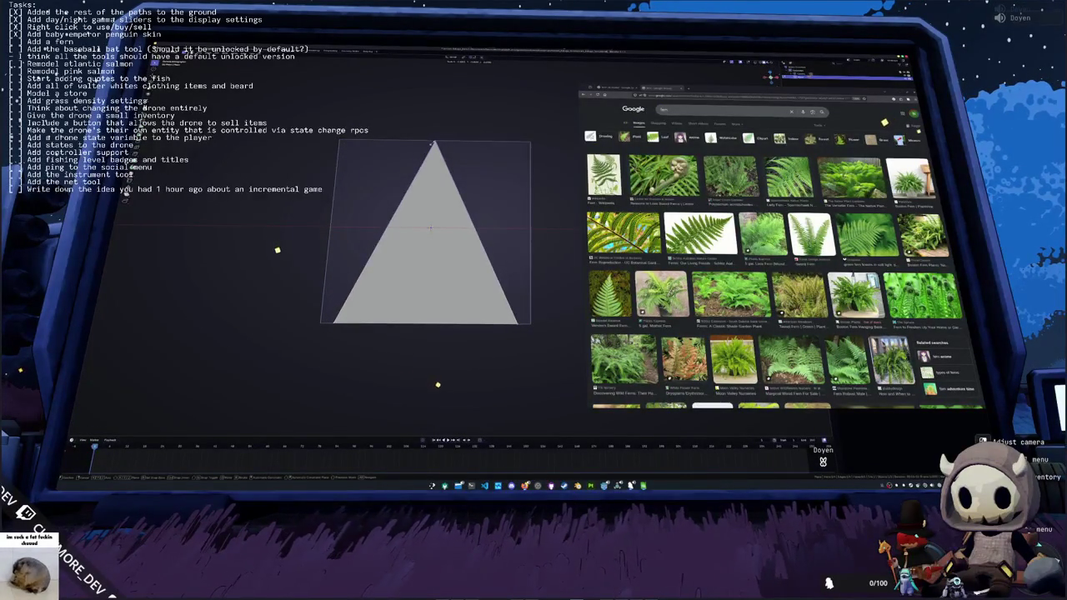
# - Extrude a new bottom edge below the base and taper it inward
pyautogui.press('e')
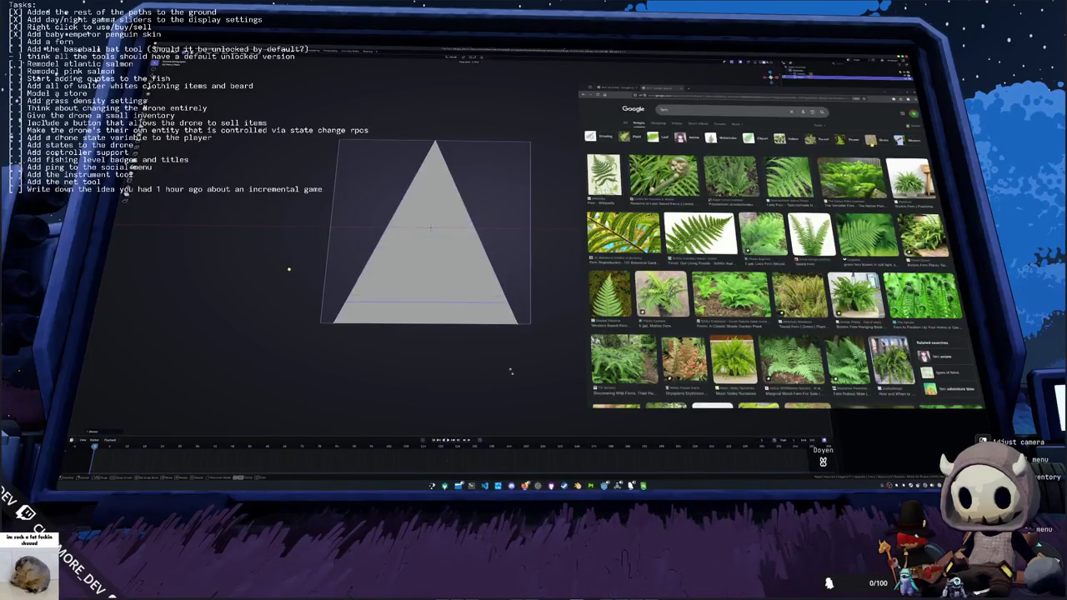
pyautogui.click(303, 281)
pyautogui.press('s')
pyautogui.click(388, 391)
# - Add a horizontal loop cut across the middle and widen it for a six-sided outline
pyautogui.hotkey('alt', 'a')
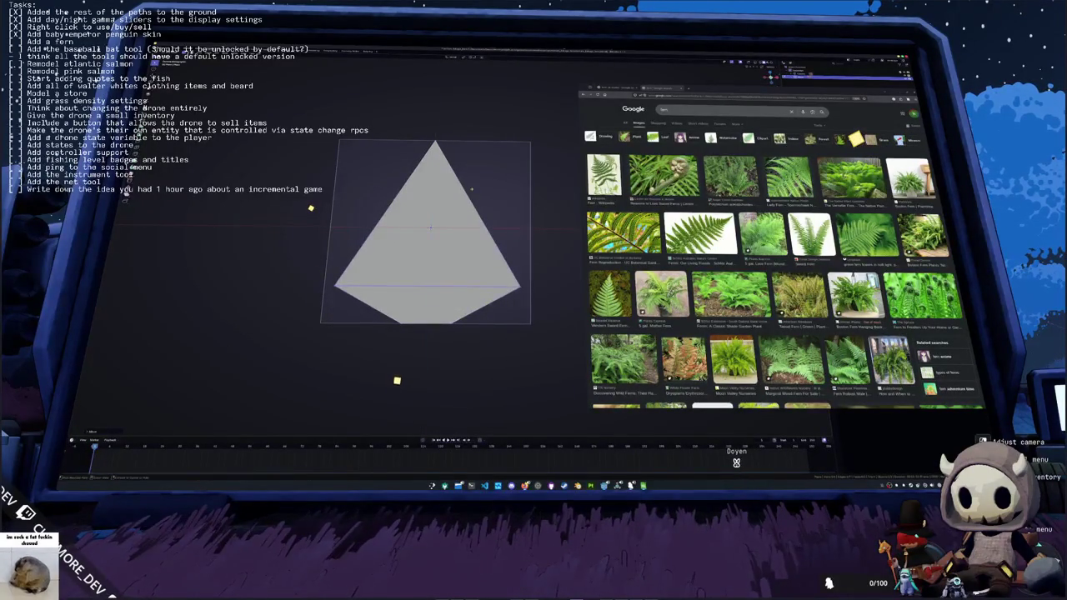
pyautogui.hotkey('ctrl', 'r')
pyautogui.click(503, 197)
pyautogui.press('s')
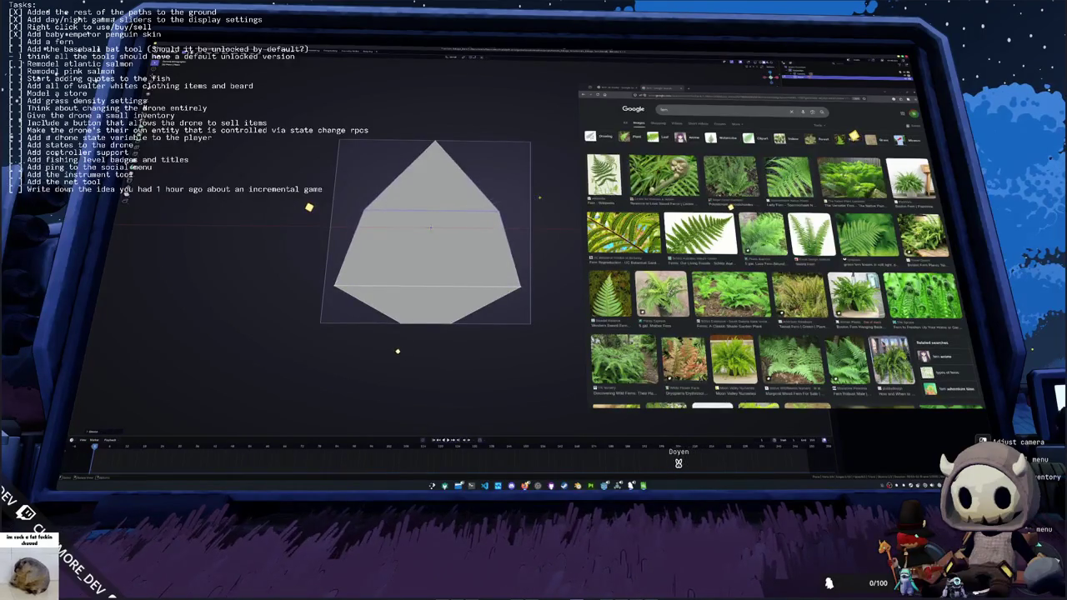